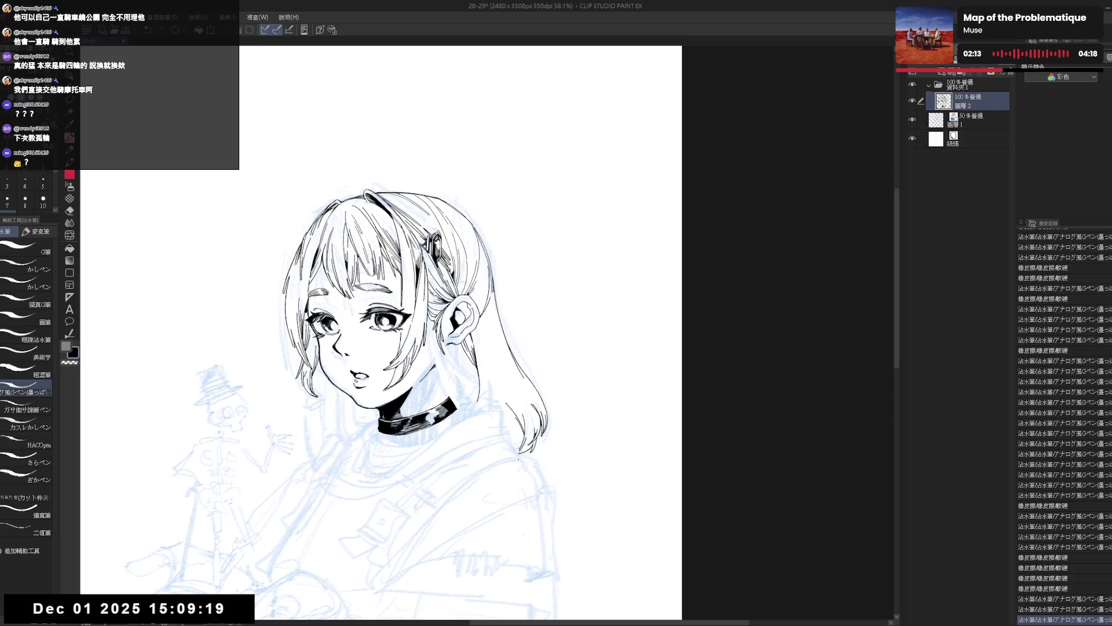
Step: Erase a stray ink mark near the hair and retry the short stroke at the hair tip
{"action": "left_click_drag", "start_coordinate": [521, 402], "coordinate": [534, 409]}
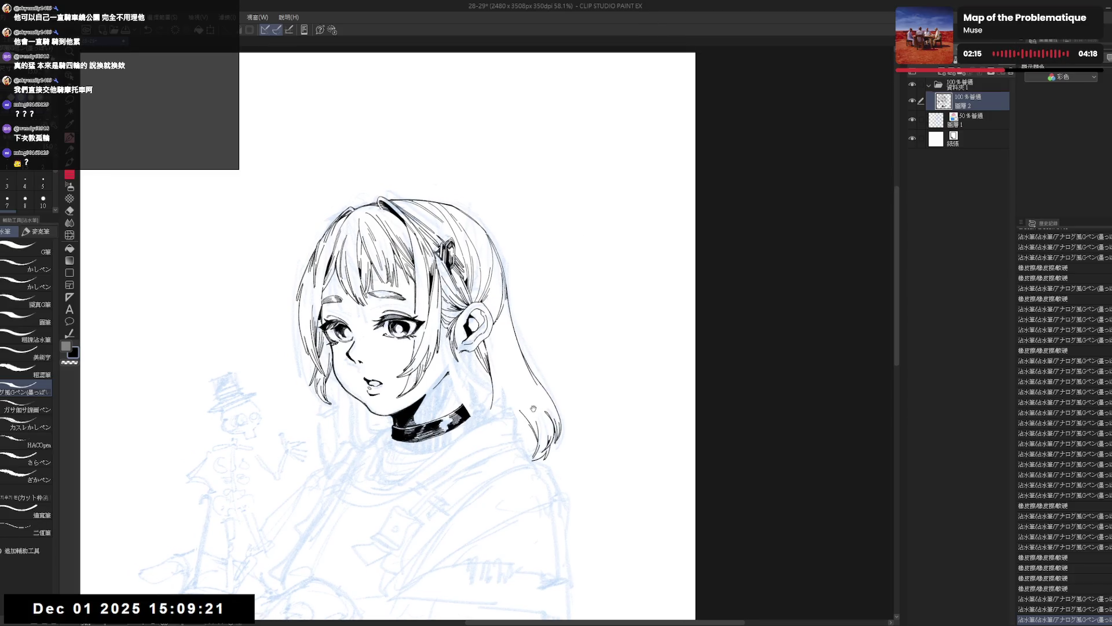
{"action": "key", "text": "e"}
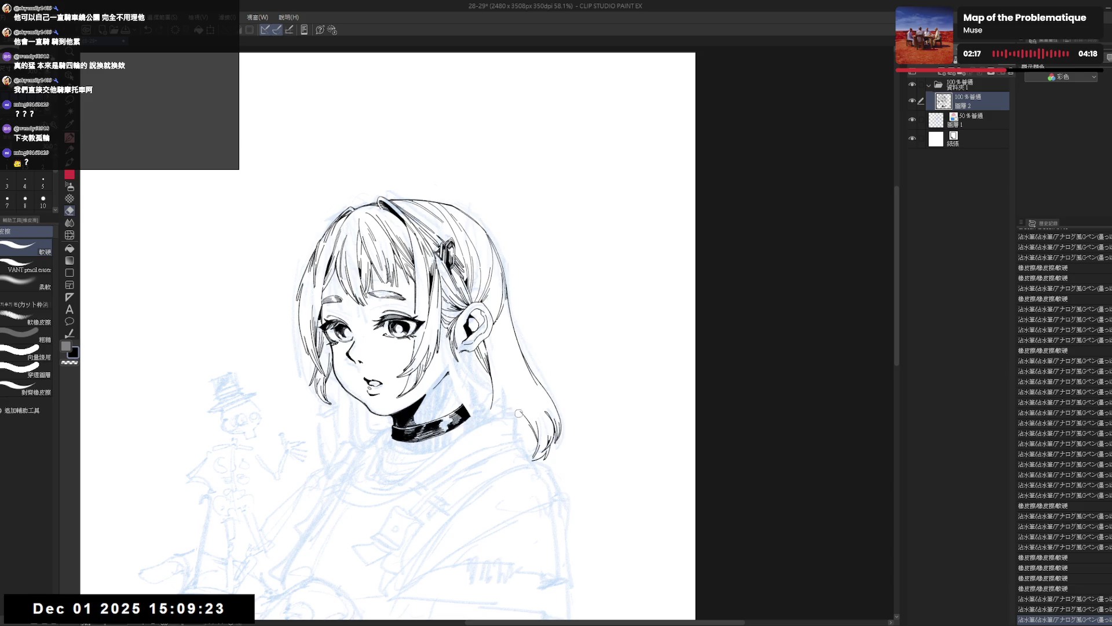
{"action": "left_click", "coordinate": [519, 409]}
{"action": "key", "text": "p"}
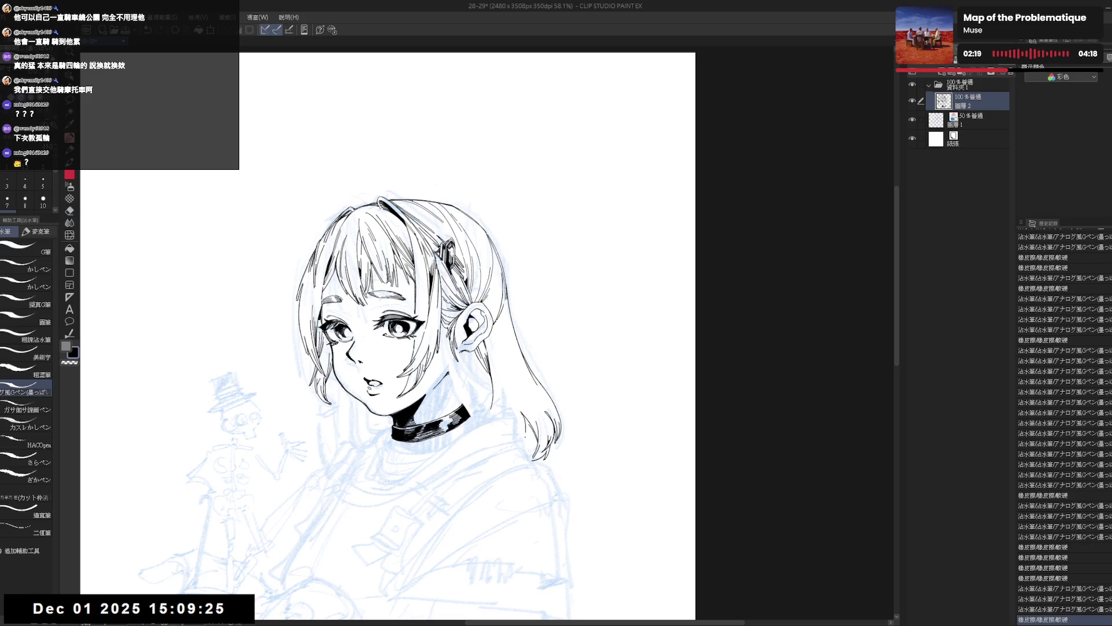
{"action": "left_click_drag", "start_coordinate": [525, 432], "coordinate": [528, 447]}
{"action": "key", "text": "e"}
{"action": "key", "text": "p"}
{"action": "key", "text": "ctrl+z"}
{"action": "key", "text": "e"}
{"action": "key", "text": "p"}
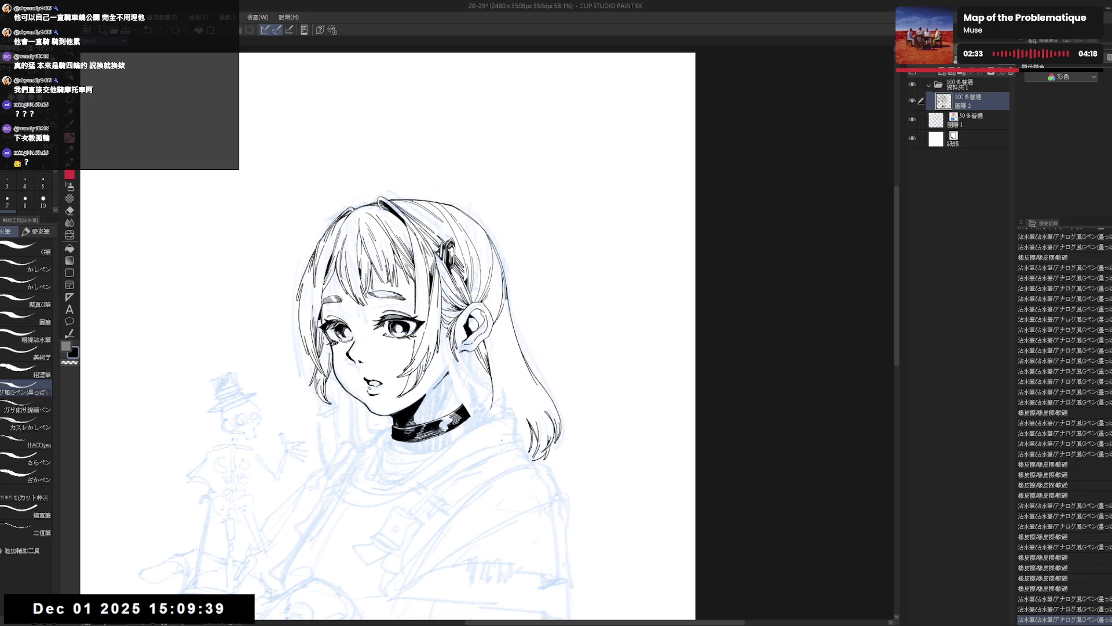
Step: Erase a small stray mark and ink a small mark on the lower hair
{"action": "left_click_drag", "start_coordinate": [502, 426], "coordinate": [508, 423]}
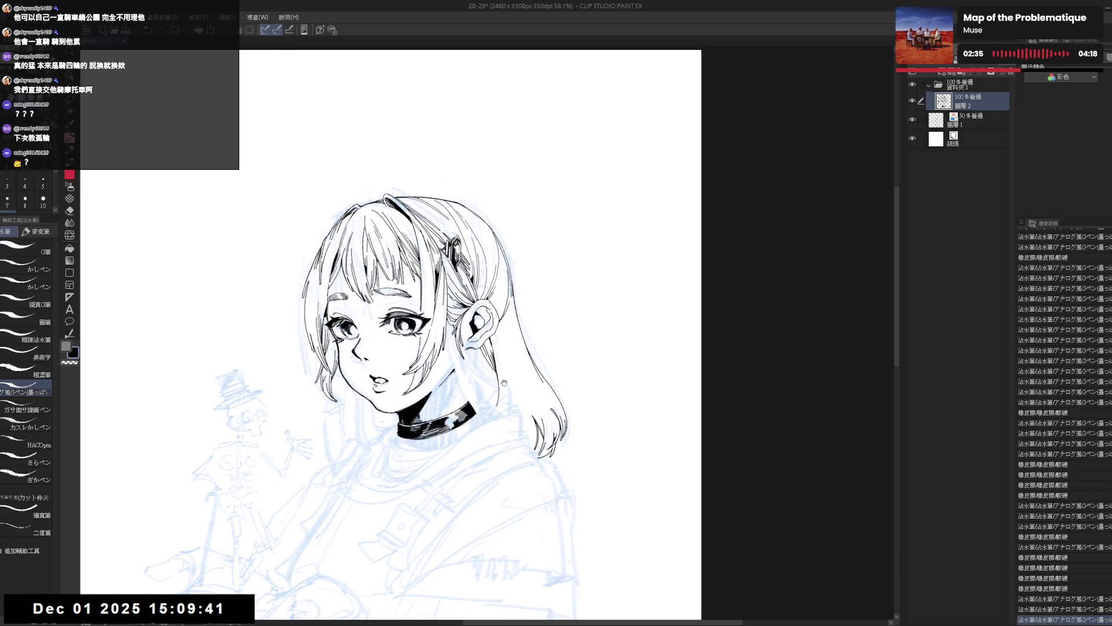
{"action": "key", "text": "e"}
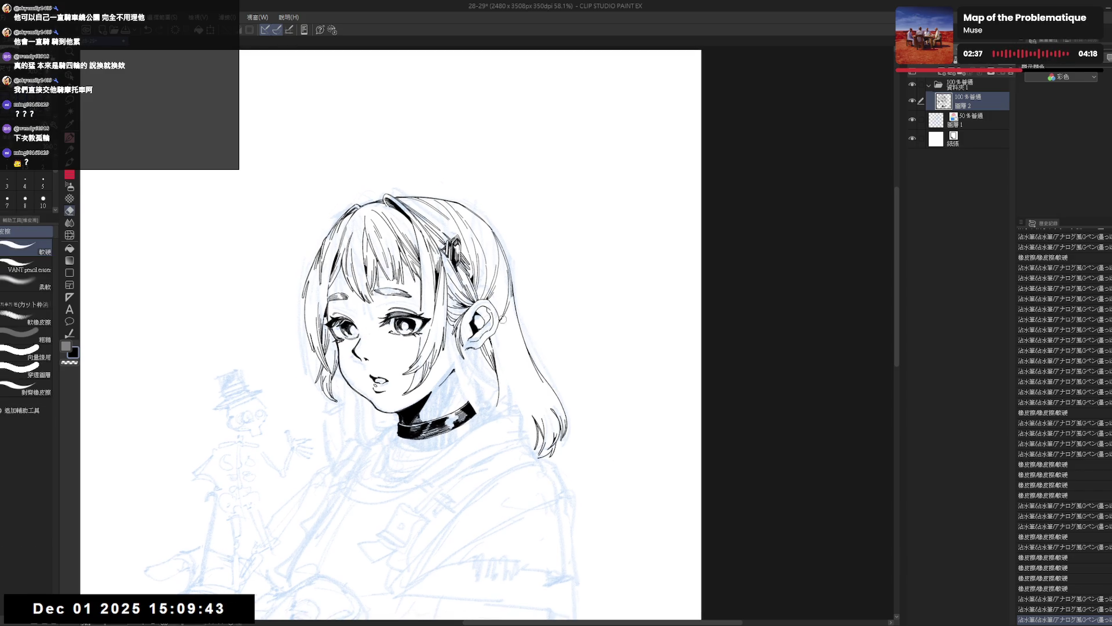
{"action": "left_click", "coordinate": [503, 319]}
{"action": "key", "text": "p"}
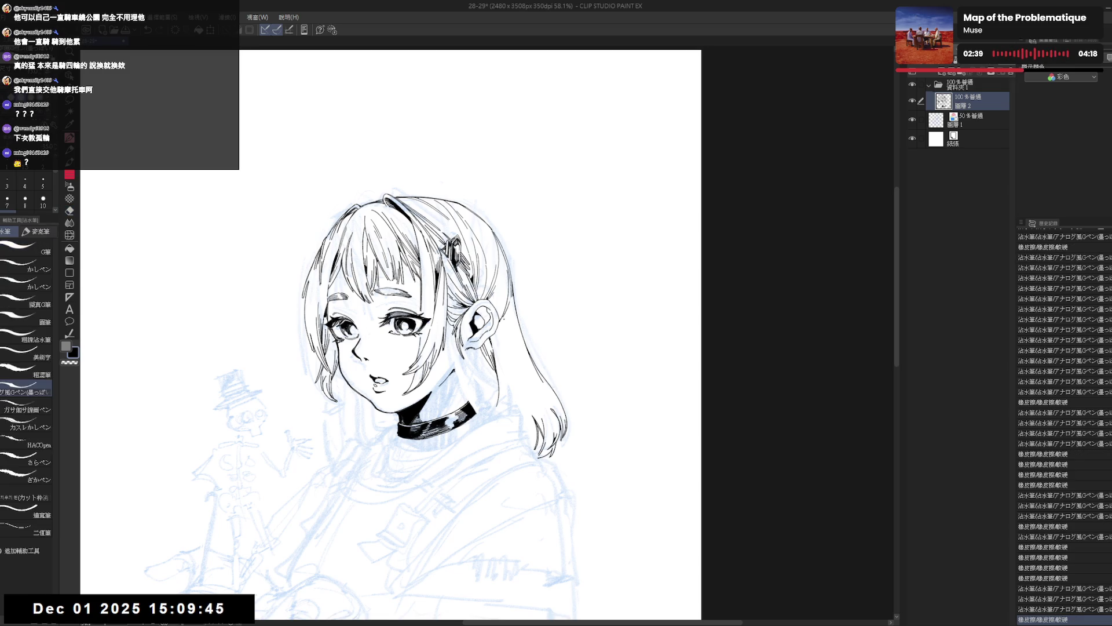
{"action": "left_click_drag", "start_coordinate": [216, 602], "coordinate": [223, 612]}
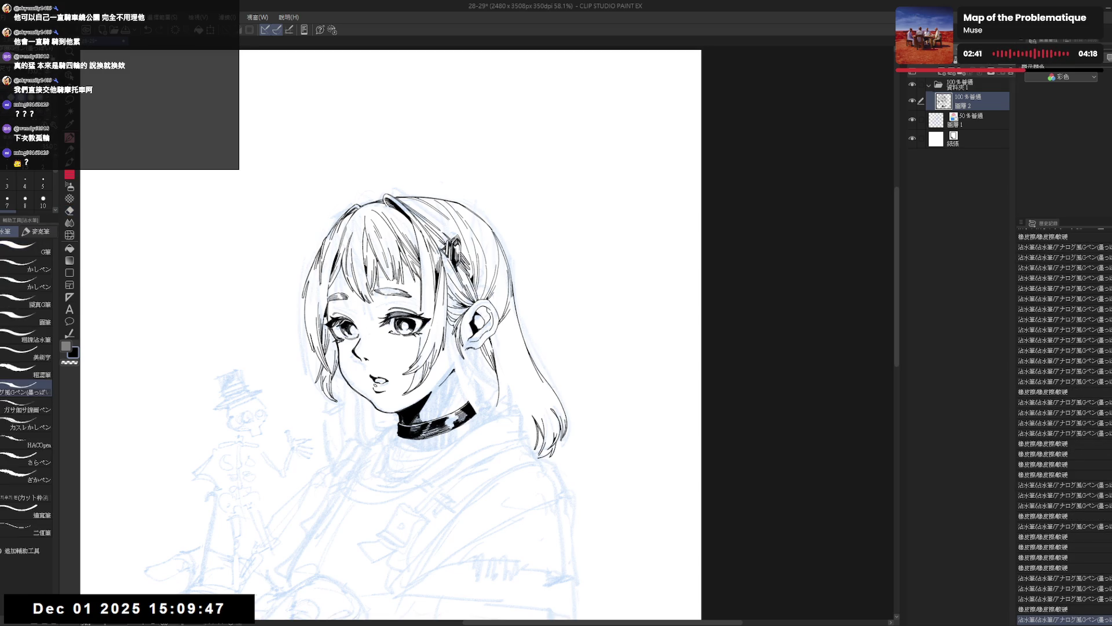
Step: On a mirrored, tilted view, try and undo a short strand on the left hair
{"action": "key", "text": "h"}
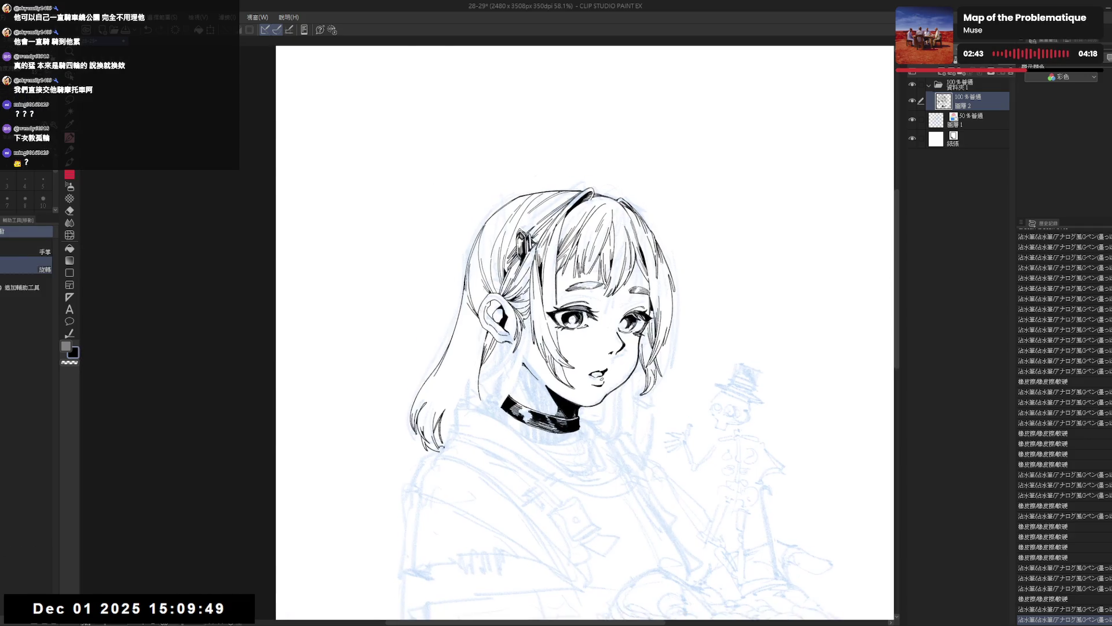
{"action": "key", "text": "minus"}
{"action": "left_click", "coordinate": [459, 403]}
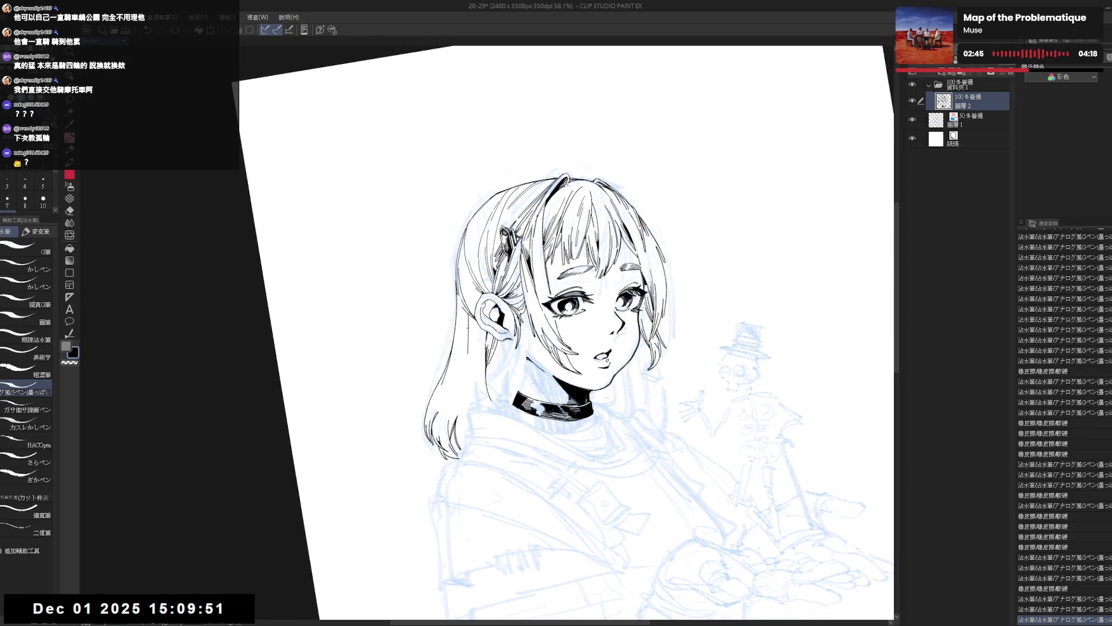
{"action": "key", "text": "ctrl+z"}
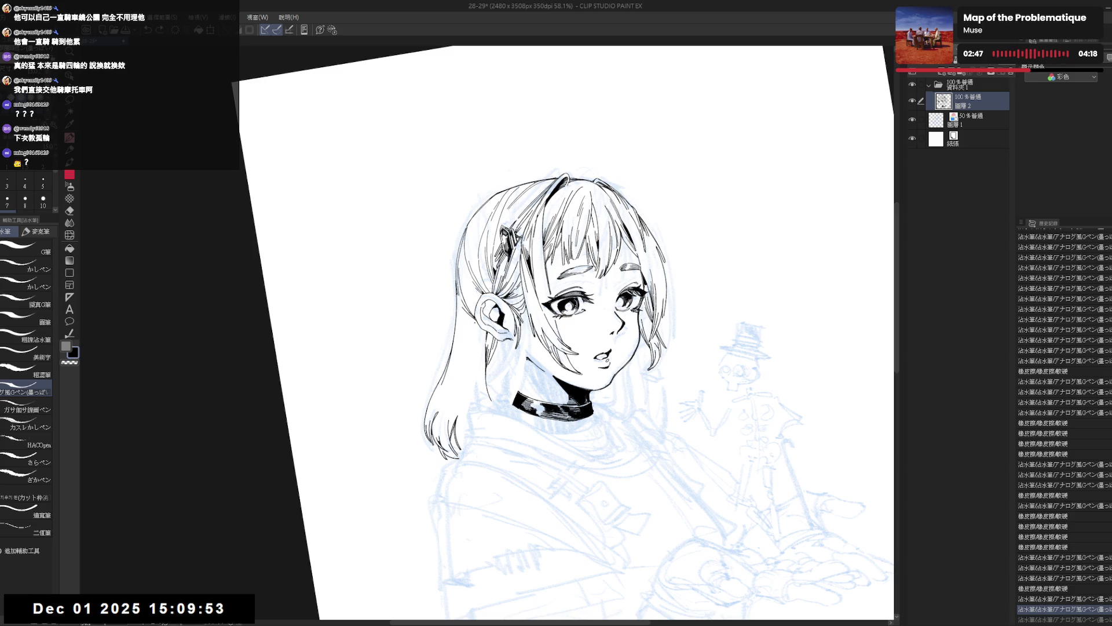
{"action": "left_click_drag", "start_coordinate": [473, 324], "coordinate": [469, 403]}
{"action": "key", "text": "ctrl+z"}
{"action": "key", "text": "ctrl+z"}
{"action": "left_click_drag", "start_coordinate": [471, 348], "coordinate": [463, 412]}
{"action": "key", "text": "ctrl+z"}
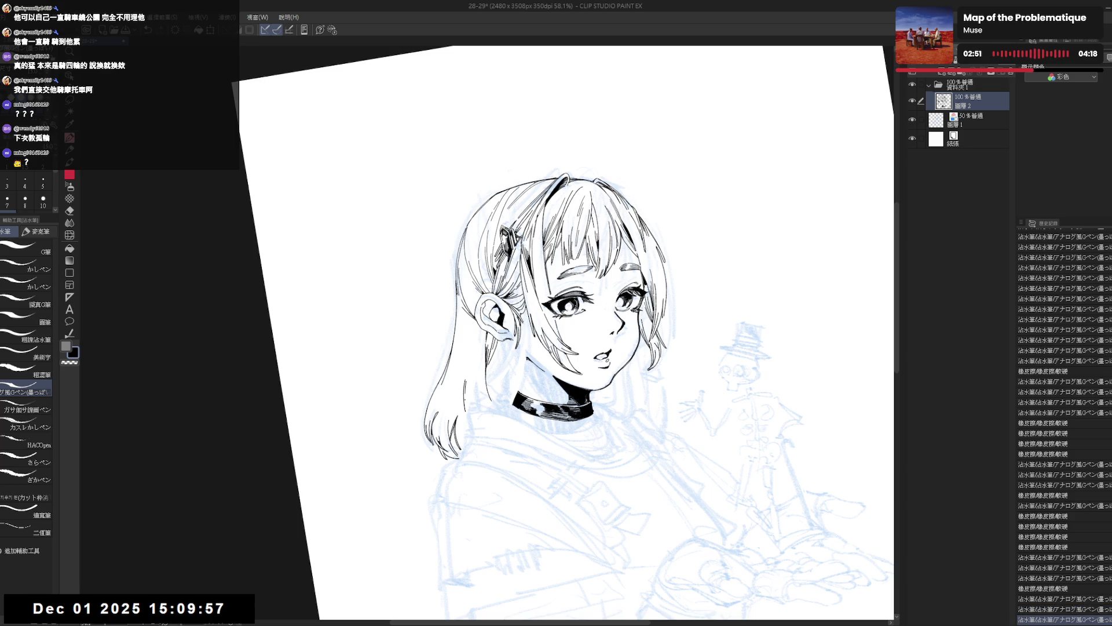
Step: Redraw the thin left-hair strand, then return the view to upright and unmirrored
{"action": "key", "text": "minus"}
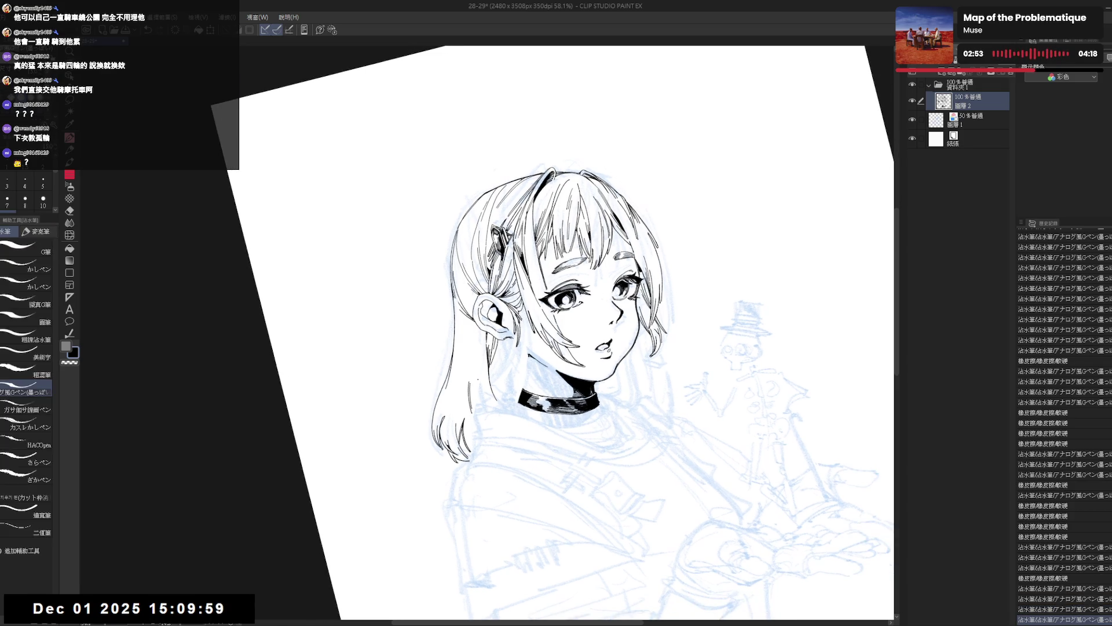
{"action": "key", "text": "ctrl+z"}
{"action": "left_click_drag", "start_coordinate": [473, 376], "coordinate": [473, 428]}
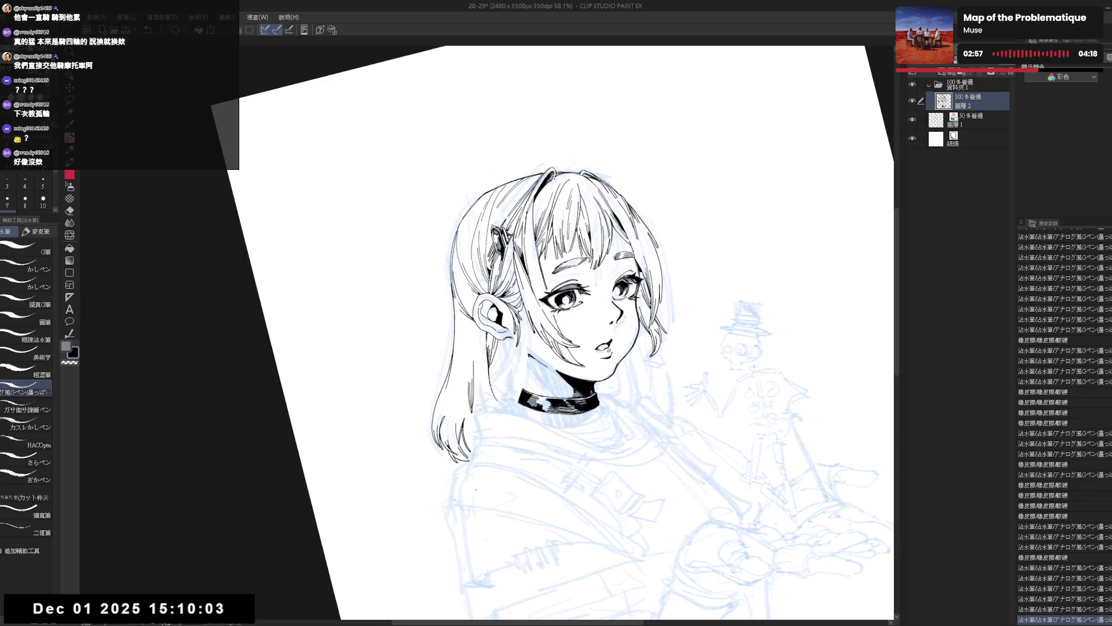
{"action": "key", "text": "ctrl+at"}
{"action": "key", "text": "h"}
Step: Erase the remaining stray lines in the hair
{"action": "key", "text": "e"}
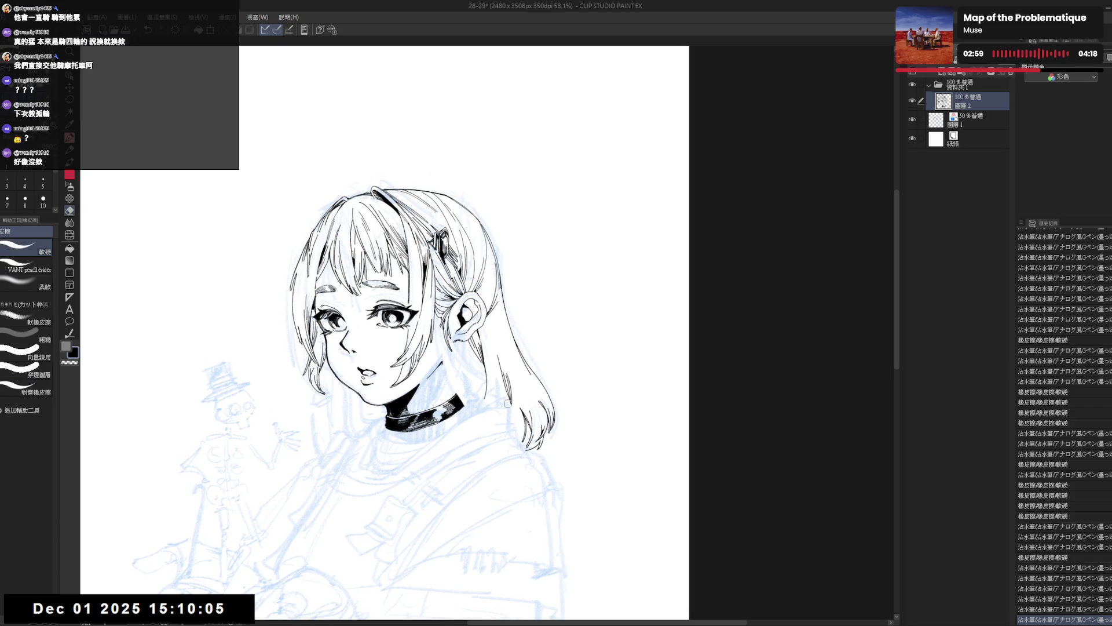
{"action": "left_click_drag", "start_coordinate": [508, 403], "coordinate": [509, 398]}
{"action": "key", "text": "p"}
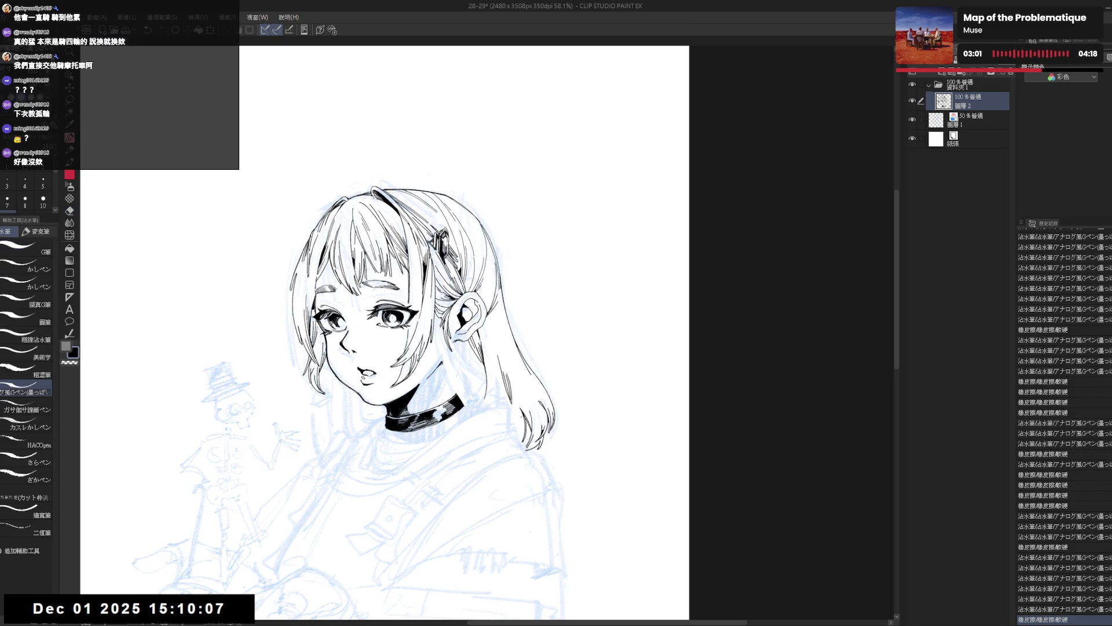
{"action": "left_click_drag", "start_coordinate": [504, 415], "coordinate": [513, 406]}
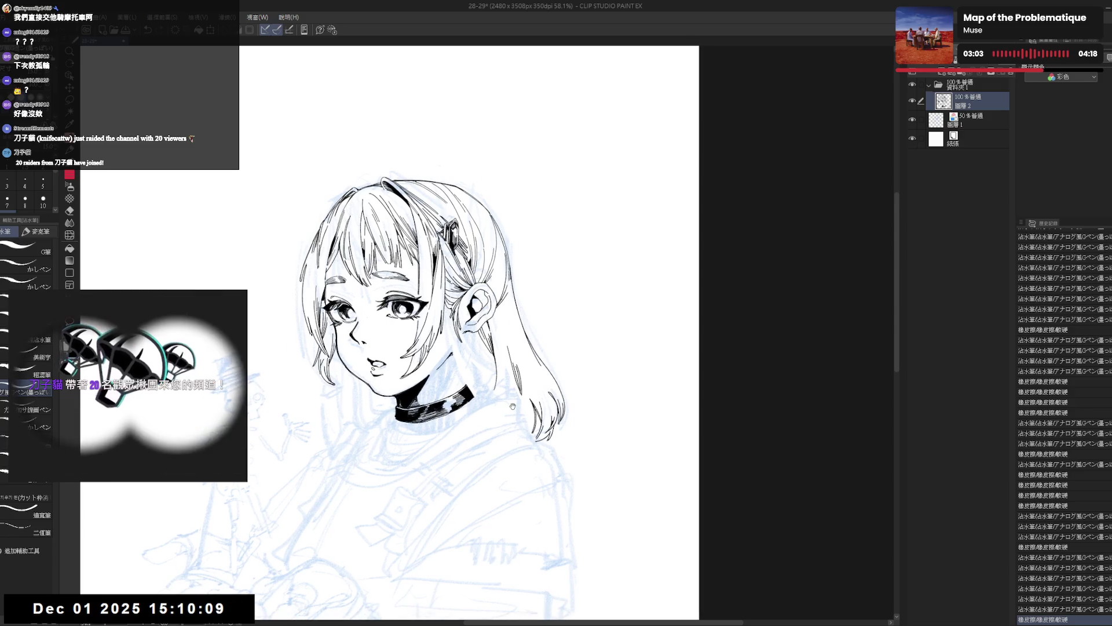
{"action": "scroll", "coordinate": [513, 407], "scroll_direction": "down", "scroll_amount": 2}
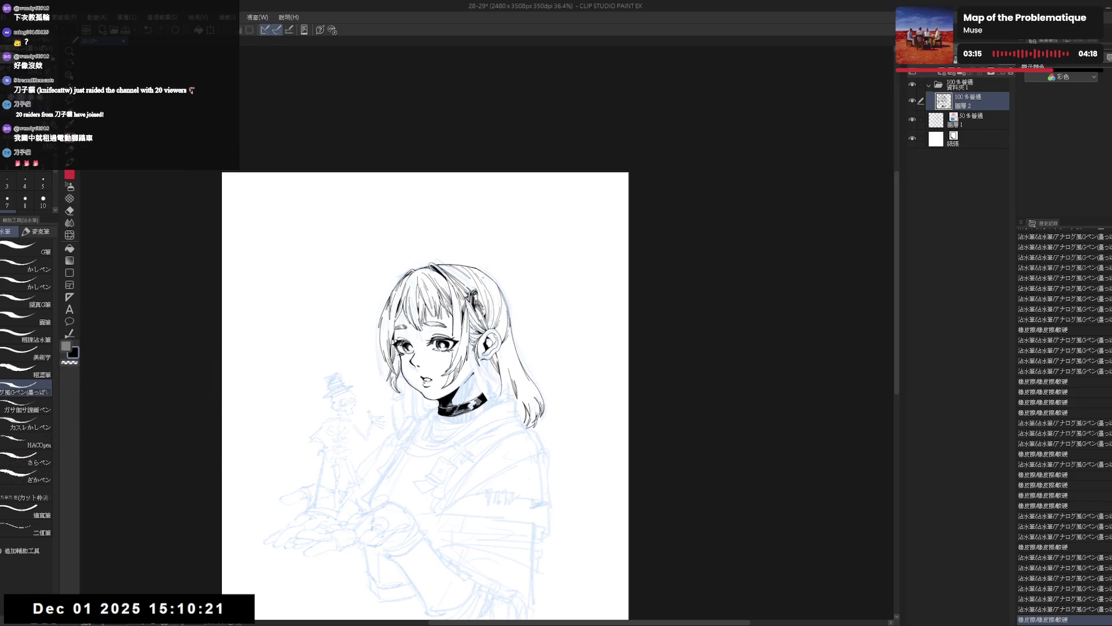
Step: Erase a small stroke near the hair and redraw a short strand line there
{"action": "scroll", "coordinate": [502, 400], "scroll_direction": "up", "scroll_amount": 3}
{"action": "key", "text": "e"}
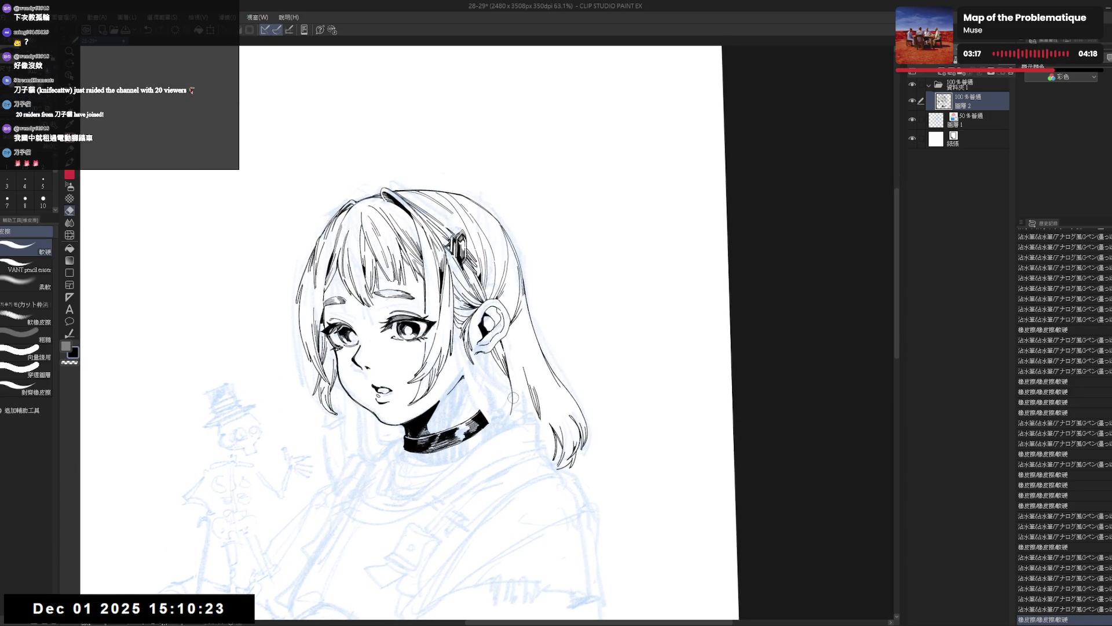
{"action": "left_click_drag", "start_coordinate": [513, 397], "coordinate": [510, 418]}
{"action": "key", "text": "p"}
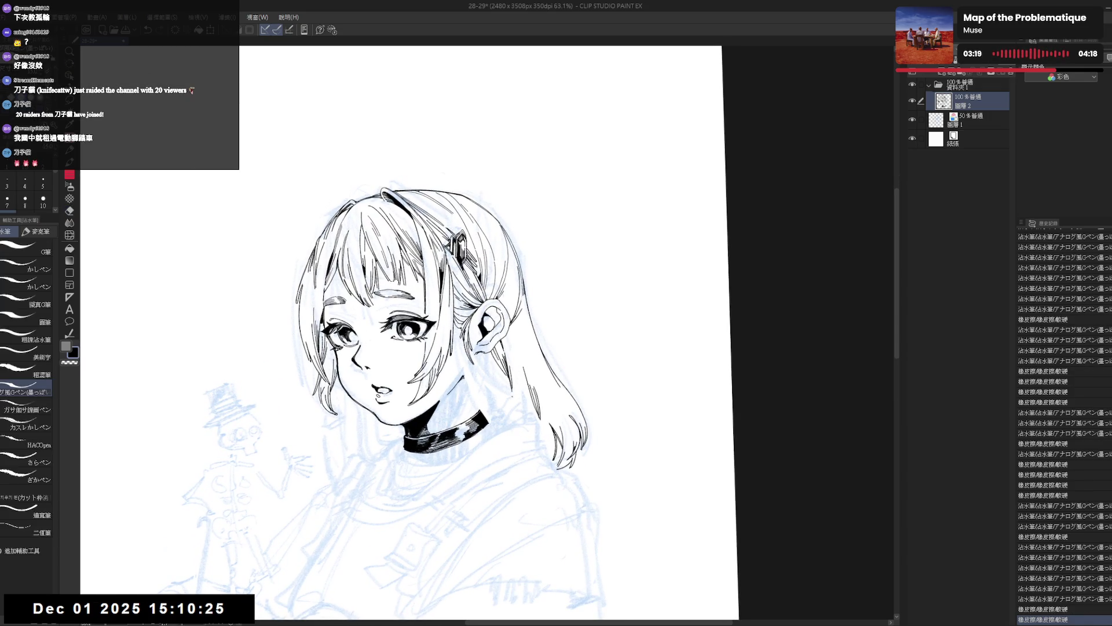
{"action": "key", "text": "ctrl+z"}
{"action": "left_click_drag", "start_coordinate": [513, 371], "coordinate": [513, 416]}
{"action": "key", "text": "ctrl+z"}
{"action": "key", "text": "ctrl+z"}
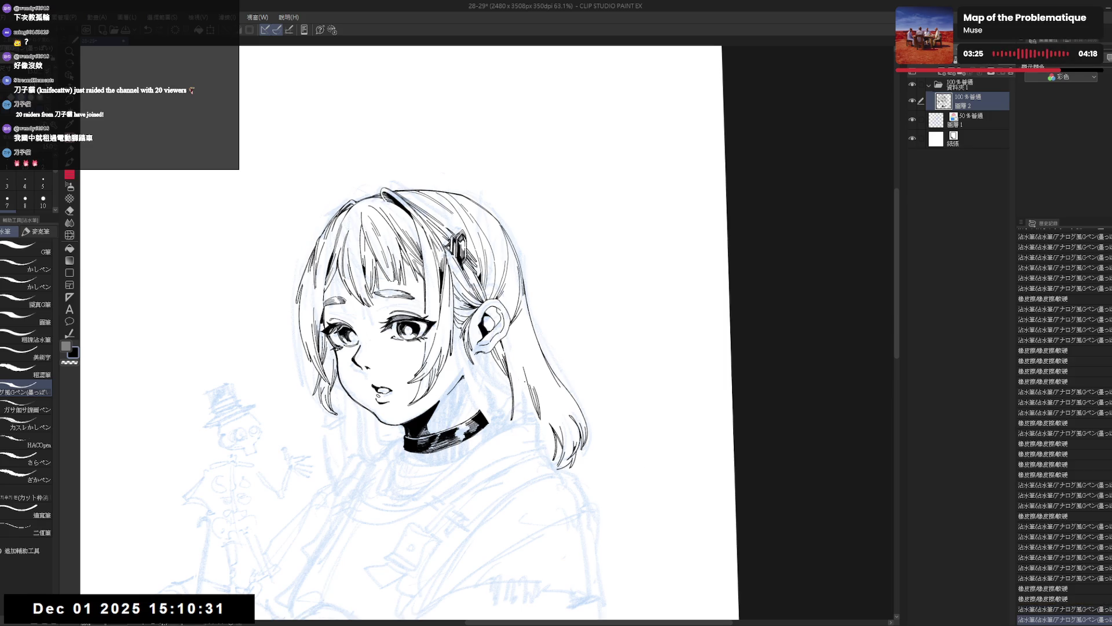
{"action": "key", "text": "e"}
{"action": "key", "text": "p"}
{"action": "left_click_drag", "start_coordinate": [521, 365], "coordinate": [524, 368]}
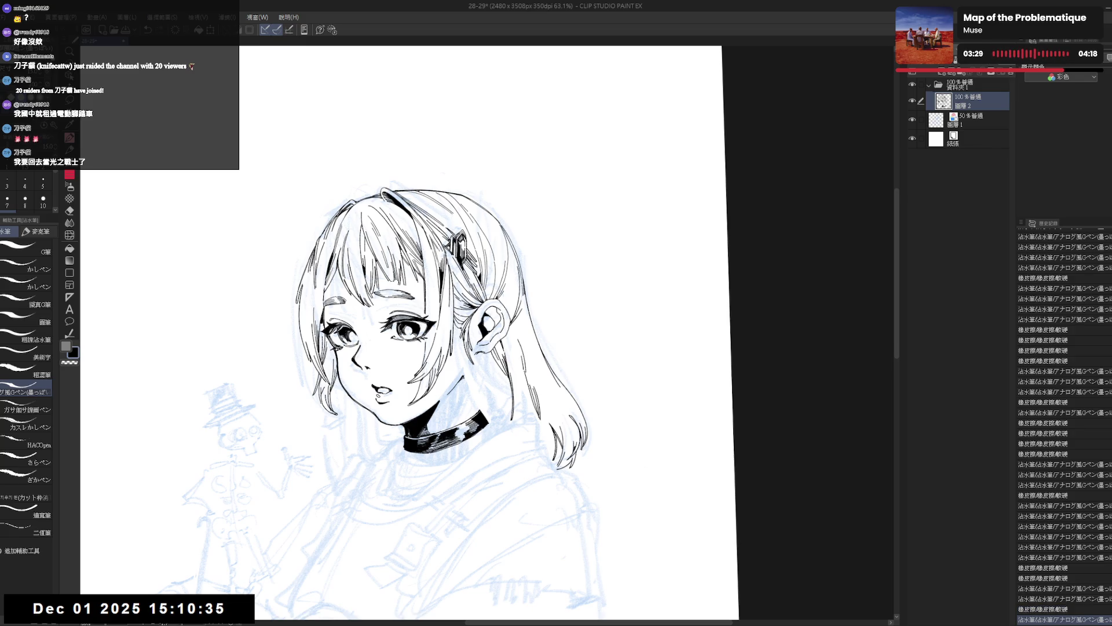
Step: Mirror and rotate the canvas to check the inked hair, then set it back upright
{"action": "key", "text": "h"}
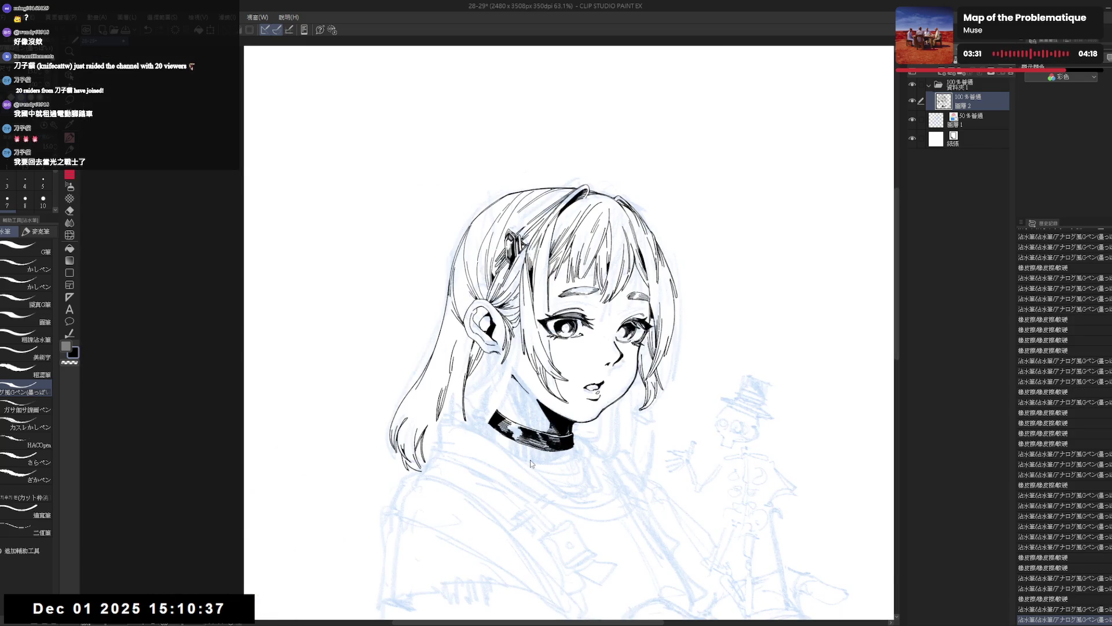
{"action": "key", "text": "h"}
{"action": "key", "text": "r"}
{"action": "left_click_drag", "start_coordinate": [531, 464], "coordinate": [527, 384]}
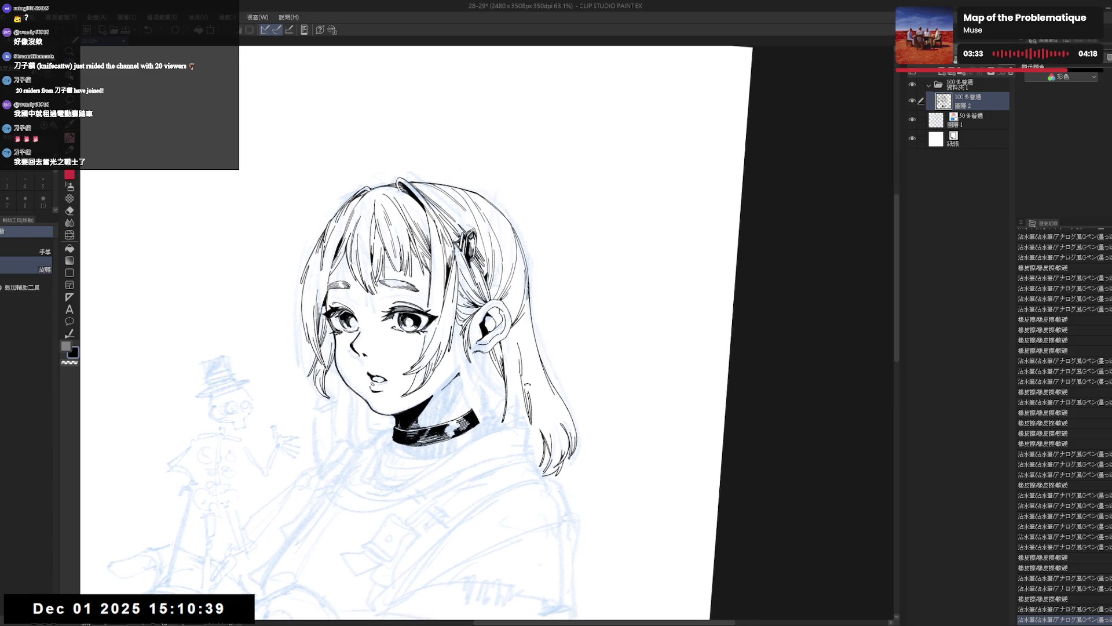
{"action": "key", "text": "p"}
{"action": "left_click_drag", "start_coordinate": [440, 348], "coordinate": [445, 339]}
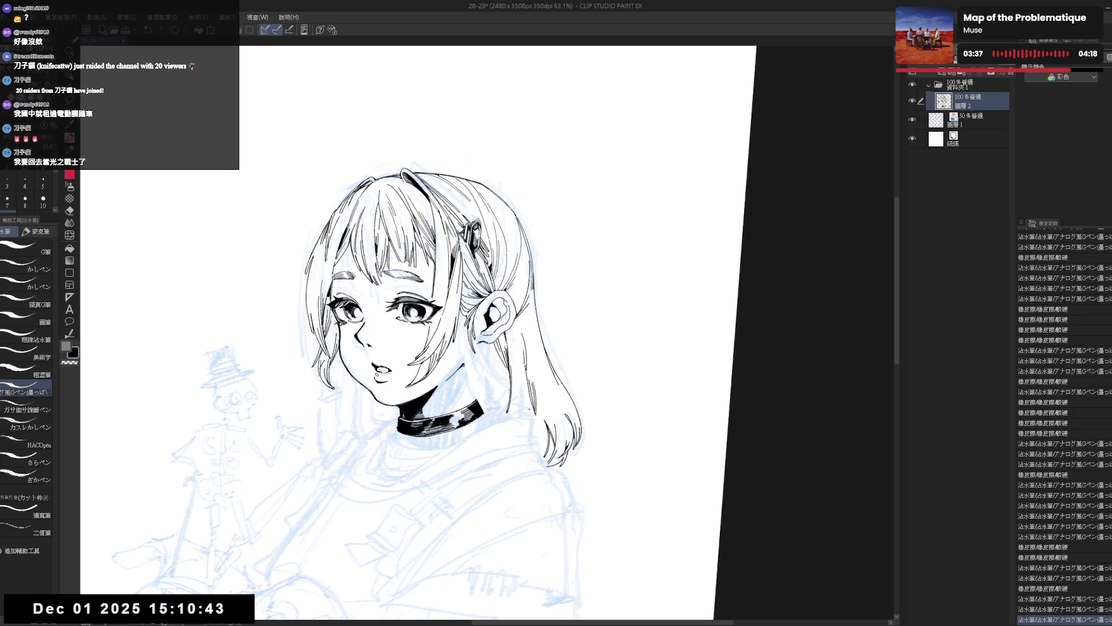
{"action": "left_click_drag", "start_coordinate": [525, 458], "coordinate": [560, 442]}
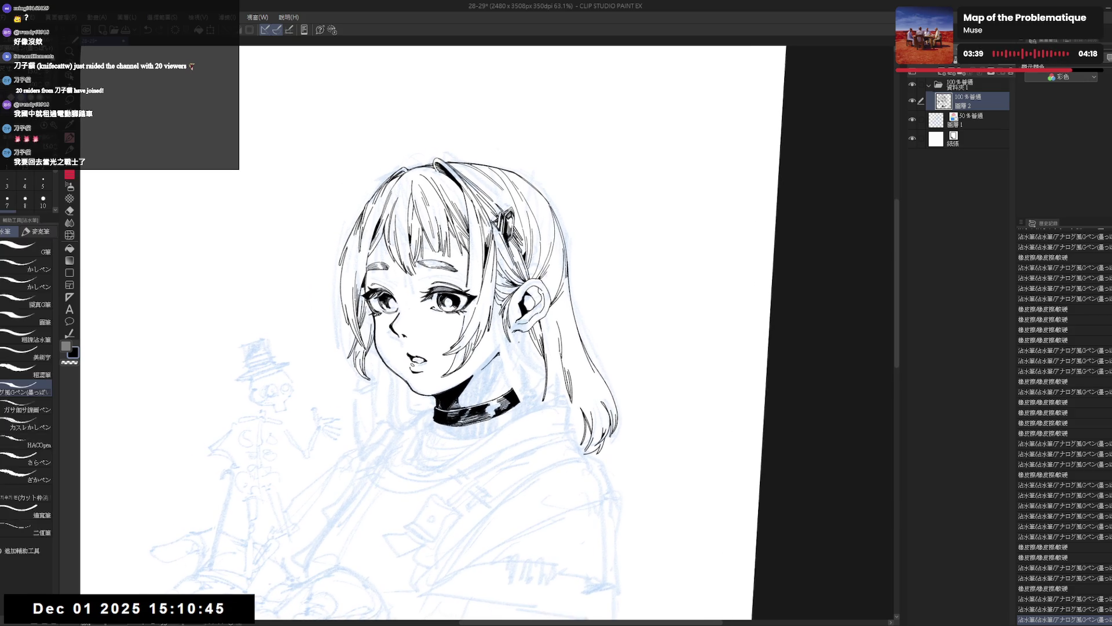
{"action": "mouse_move", "coordinate": [519, 355]}
{"action": "left_mouse_down"}
{"action": "mouse_move", "coordinate": [536, 383]}
{"action": "mouse_move", "coordinate": [514, 368]}
{"action": "left_mouse_up"}
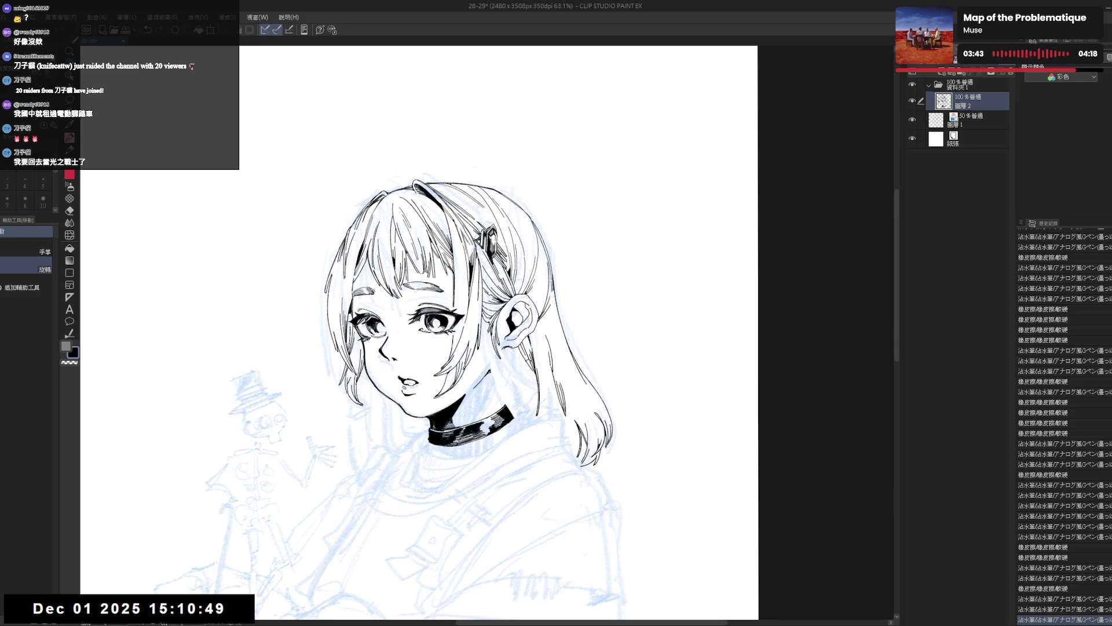
{"action": "key", "text": "p"}
Step: Ink a small stroke near the ear, retrying it with undo and redo
{"action": "mouse_move", "coordinate": [515, 355]}
{"action": "left_mouse_down"}
{"action": "mouse_move", "coordinate": [508, 346]}
{"action": "mouse_move", "coordinate": [510, 490]}
{"action": "left_mouse_up"}
{"action": "key", "text": "ctrl+z"}
{"action": "key", "text": "e"}
{"action": "key", "text": "p"}
{"action": "key", "text": "ctrl+z"}
{"action": "key", "text": "ctrl+y"}
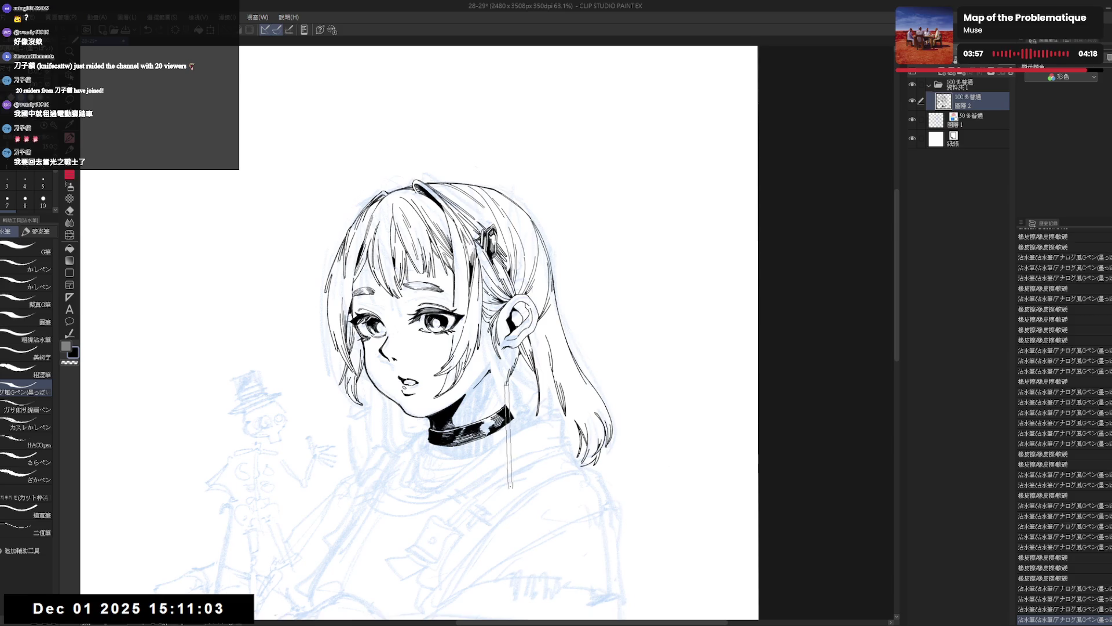
Step: Erase the stray vertical lines below the choker
{"action": "key", "text": "ctrl+z"}
{"action": "key", "text": "h"}
{"action": "key", "text": "h"}
{"action": "key", "text": "r"}
{"action": "left_click_drag", "start_coordinate": [521, 290], "coordinate": [510, 301]}
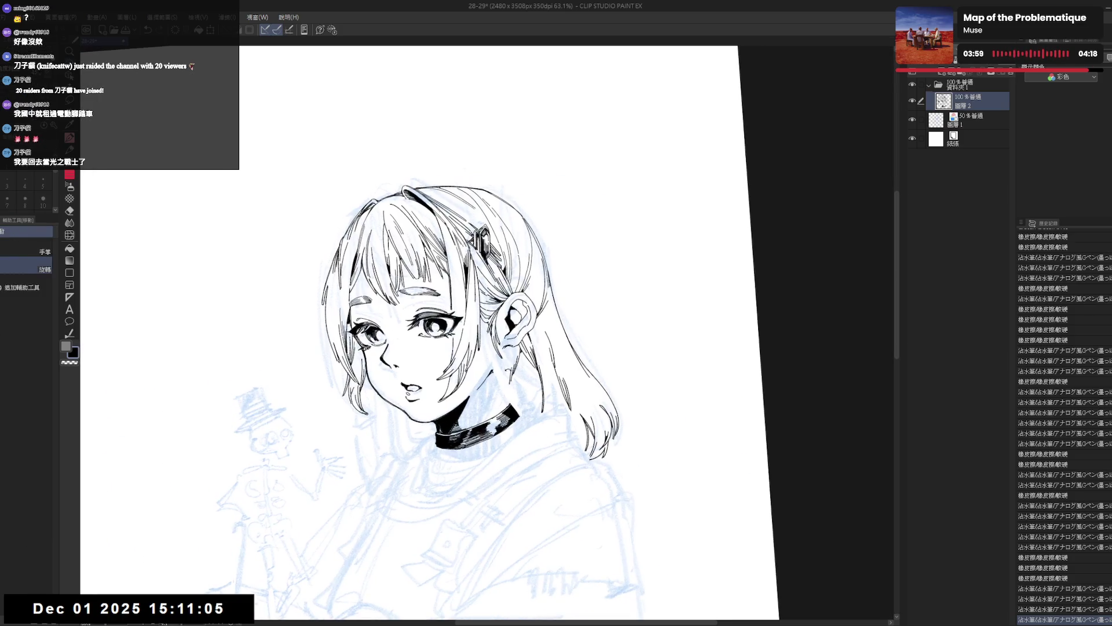
{"action": "key", "text": "p"}
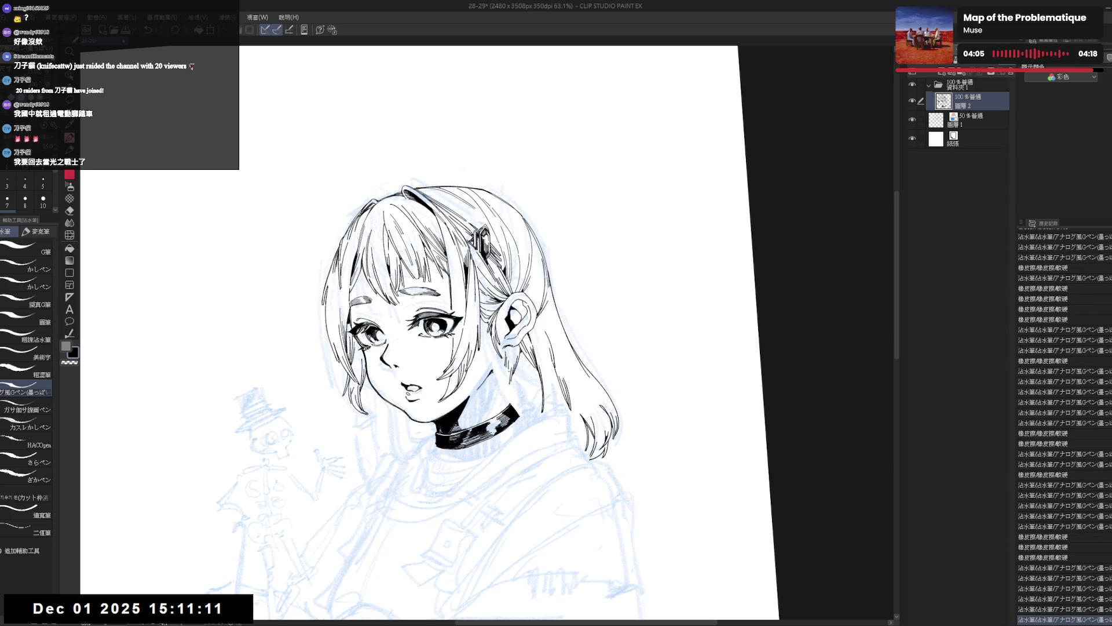
{"action": "scroll", "coordinate": [441, 348], "scroll_direction": "down", "scroll_amount": 2}
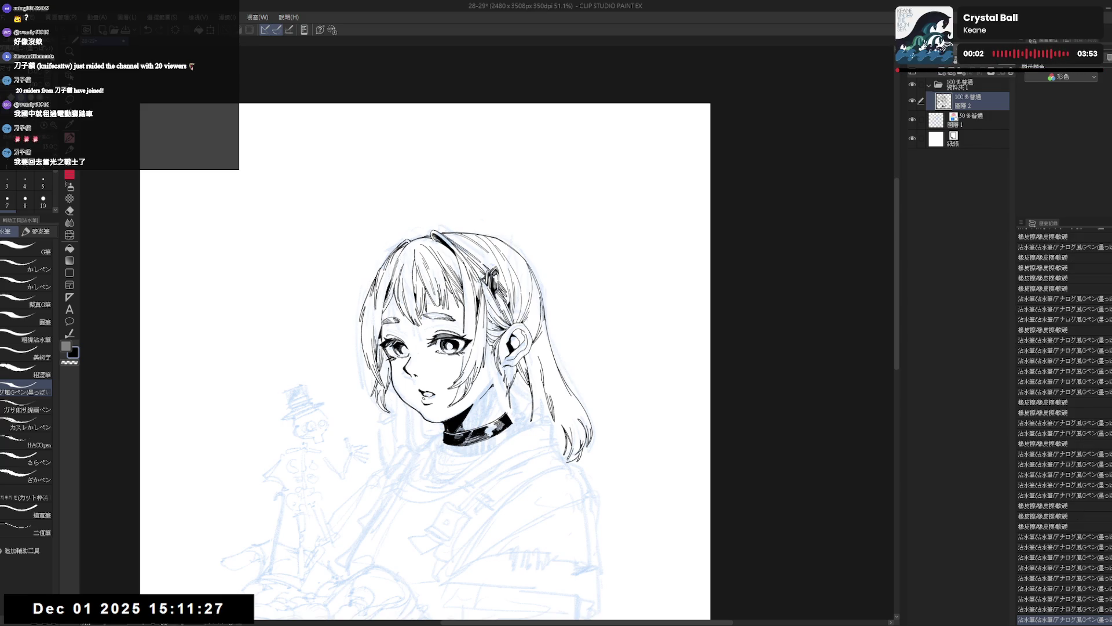
Step: Erase small marks on the choker and fill its enclosed area with black
{"action": "left_click_drag", "start_coordinate": [502, 406], "coordinate": [508, 420]}
{"action": "key", "text": "g"}
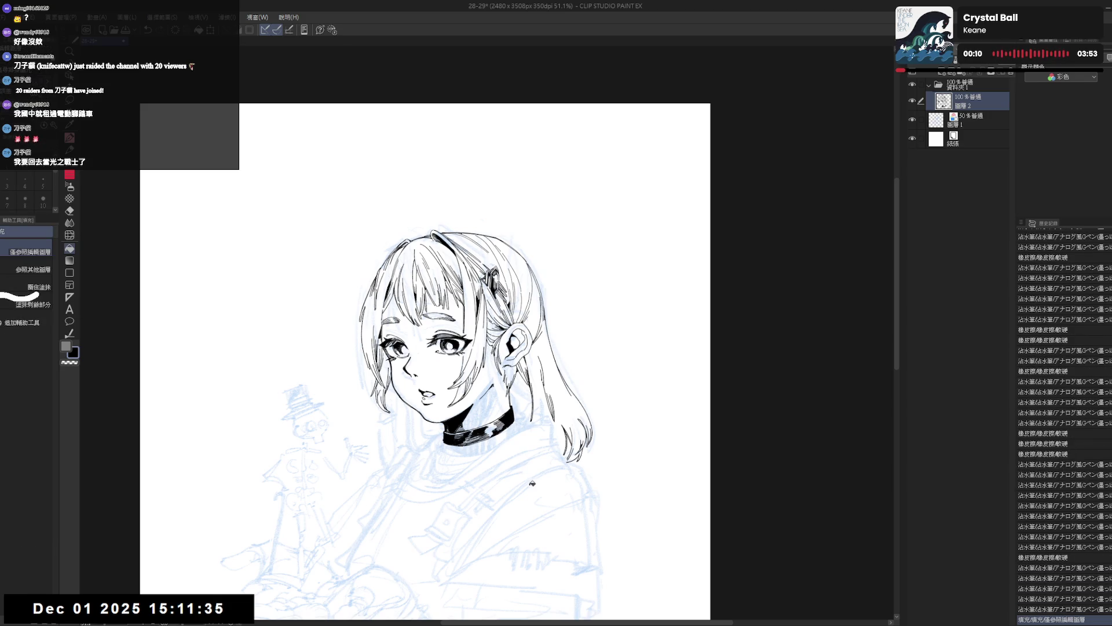
{"action": "left_click", "coordinate": [529, 478]}
{"action": "key", "text": "h"}
{"action": "key", "text": "h"}
{"action": "left_click_drag", "start_coordinate": [474, 469], "coordinate": [496, 488]}
{"action": "key", "text": "p"}
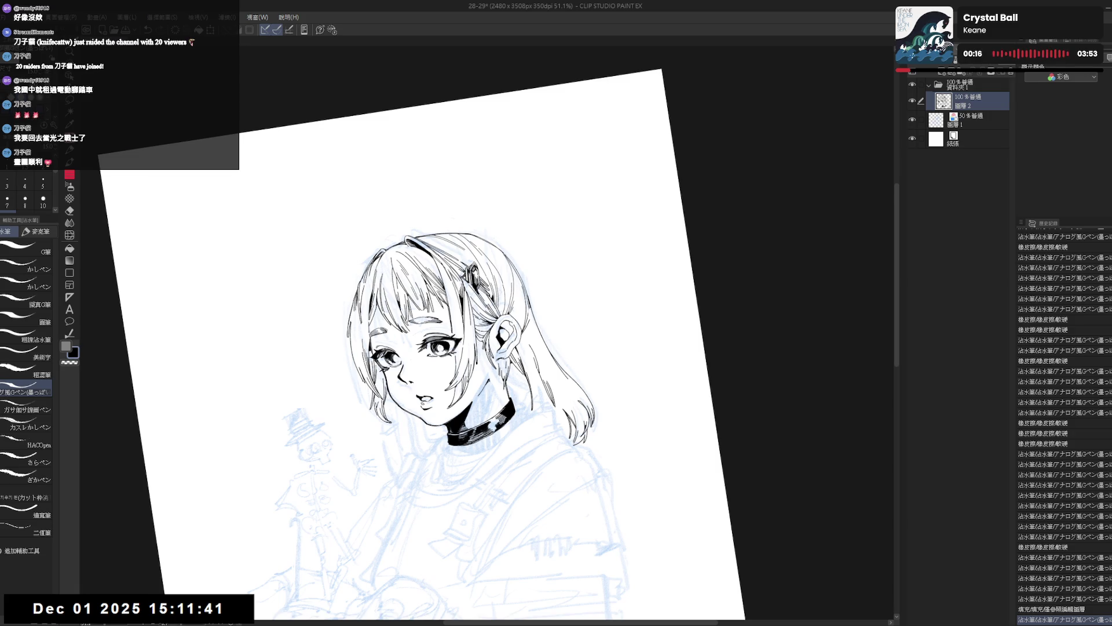
Step: Try a small ink stroke near the ear on a re-rotated view, then undo it
{"action": "left_click_drag", "start_coordinate": [505, 358], "coordinate": [511, 368]}
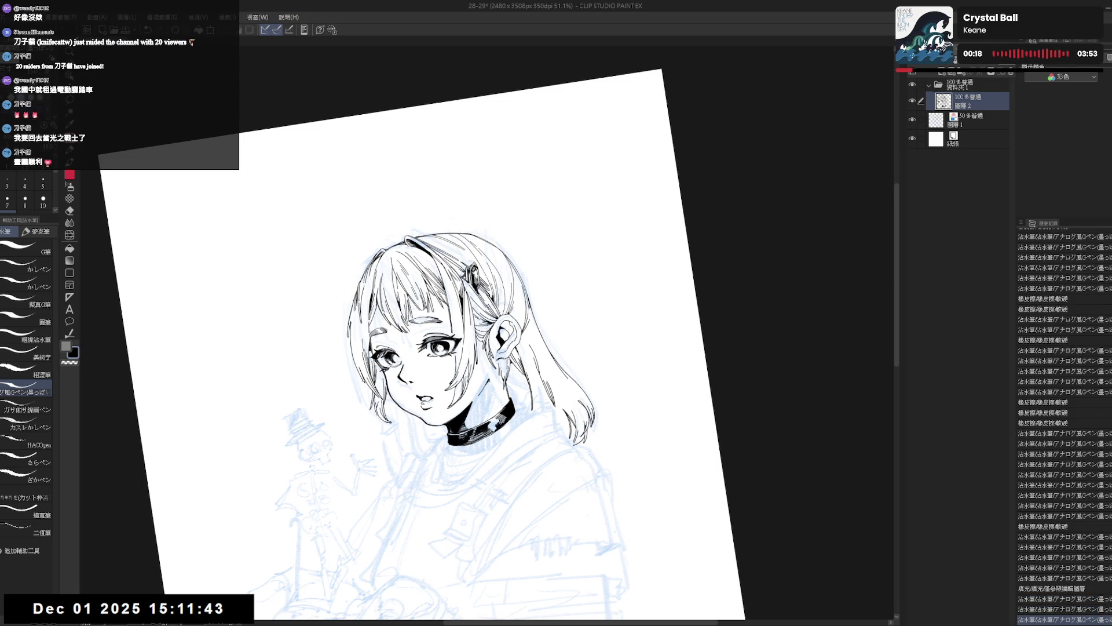
{"action": "key", "text": "ctrl+at"}
{"action": "key", "text": "h"}
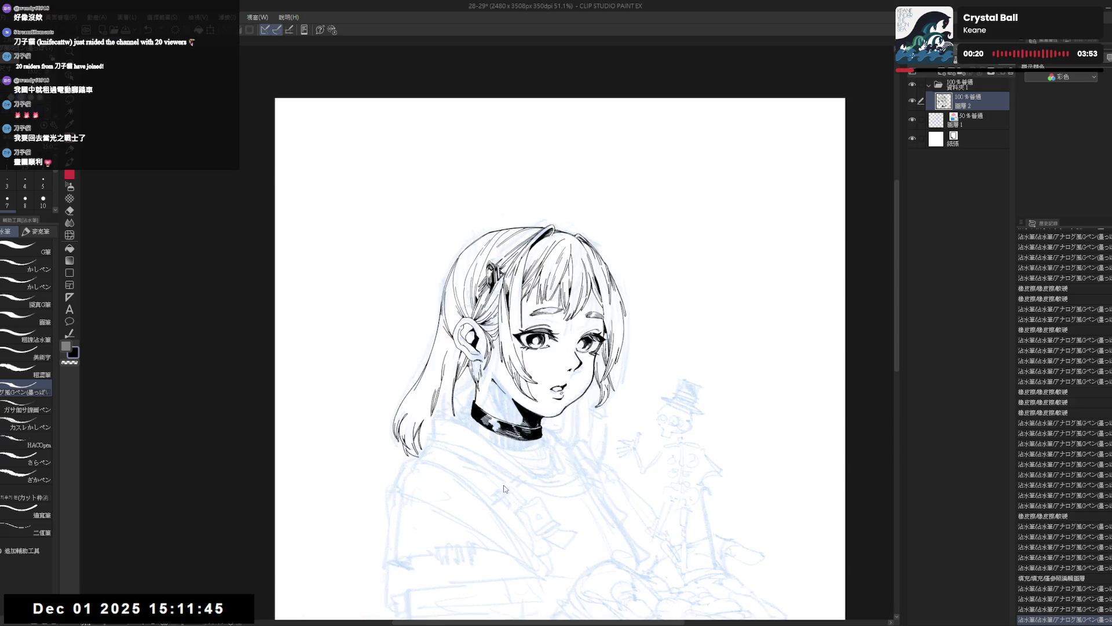
{"action": "key", "text": "h"}
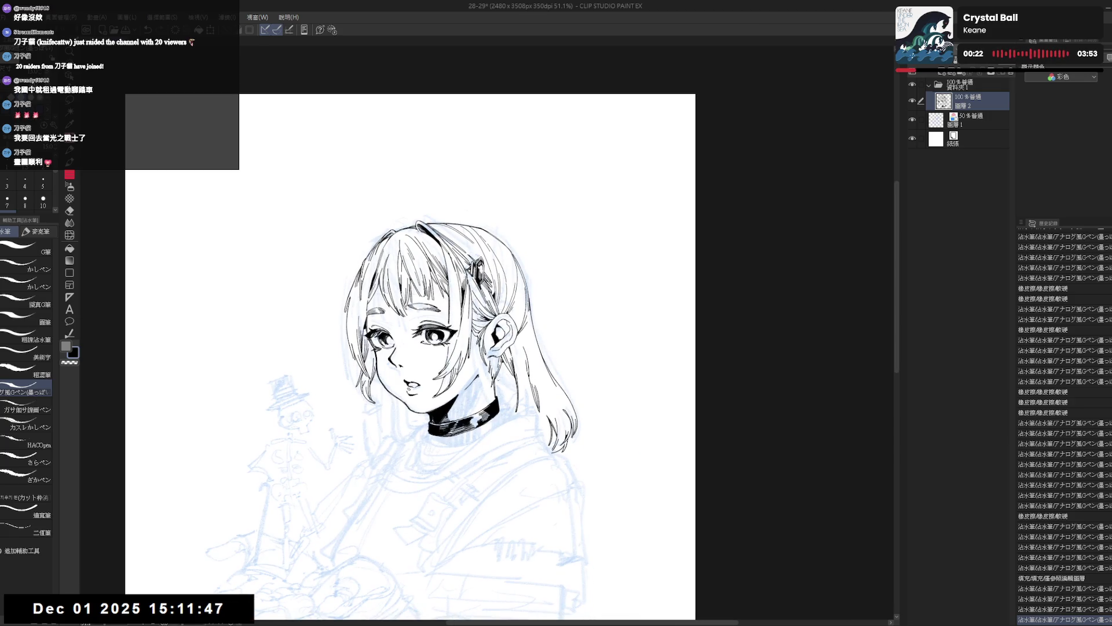
{"action": "key", "text": "asciicircum"}
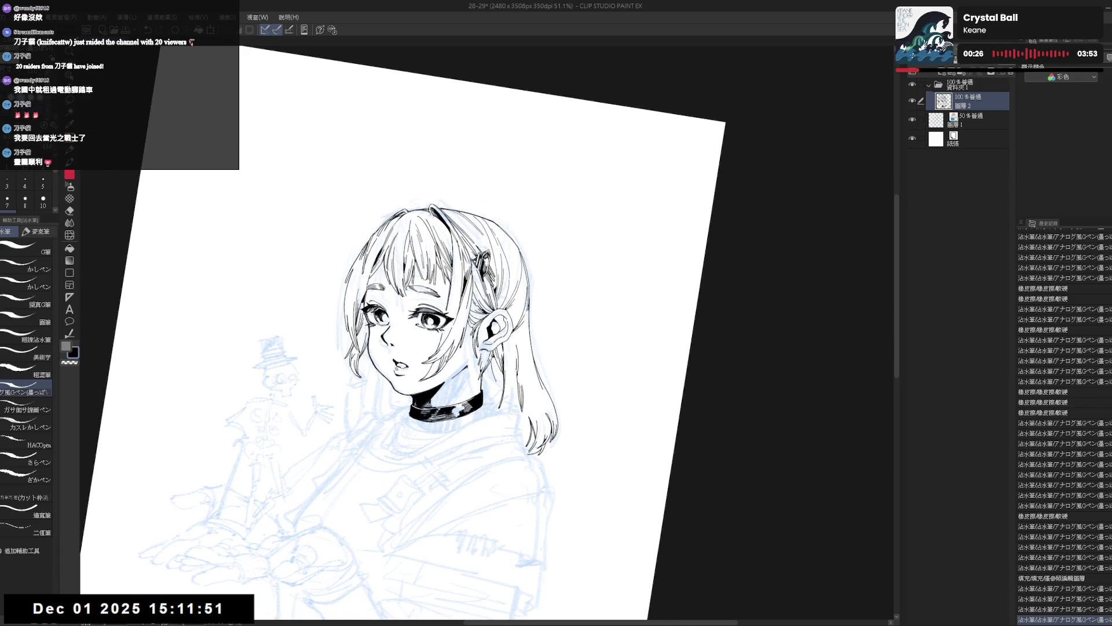
{"action": "mouse_move", "coordinate": [494, 363]}
{"action": "left_mouse_down"}
{"action": "mouse_move", "coordinate": [499, 393]}
{"action": "mouse_move", "coordinate": [497, 382]}
{"action": "left_mouse_up"}
{"action": "key", "text": "ctrl+z"}
{"action": "key", "text": "ctrl+z"}
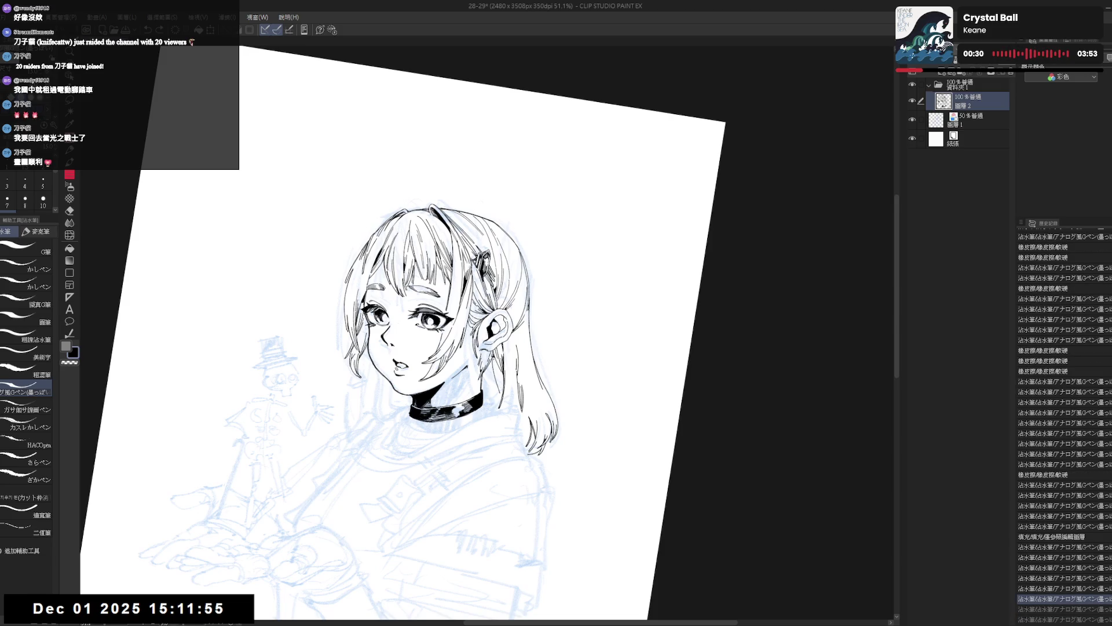
Step: Add a small ink dot and a short stroke near the ear, retrying with undo/redo
{"action": "left_click", "coordinate": [507, 489]}
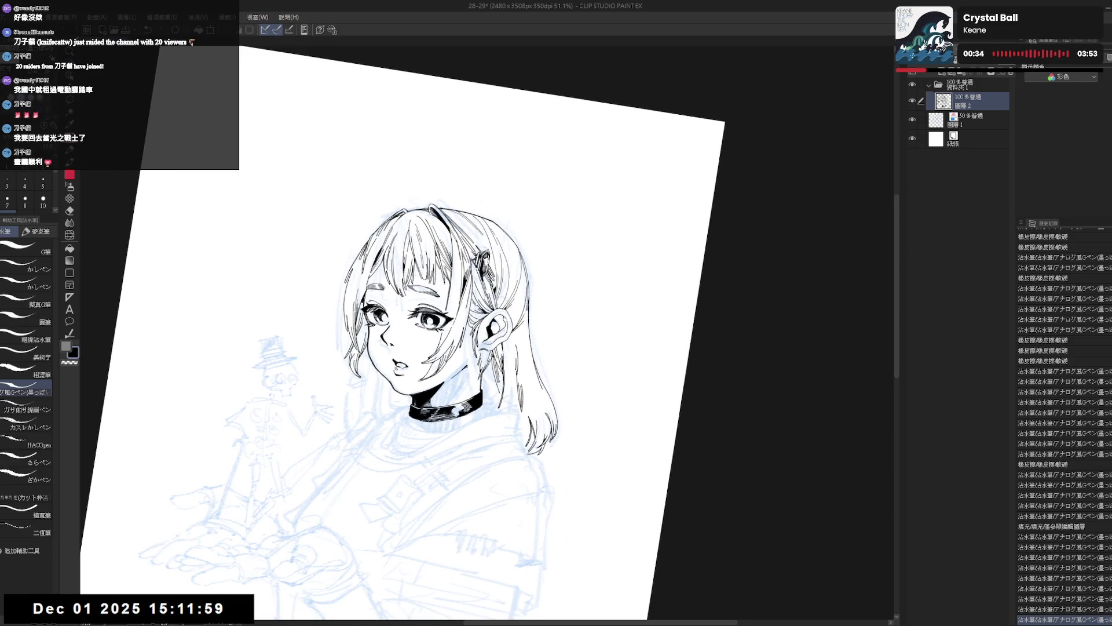
{"action": "mouse_move", "coordinate": [490, 369]}
{"action": "left_mouse_down"}
{"action": "mouse_move", "coordinate": [491, 400]}
{"action": "mouse_move", "coordinate": [493, 384]}
{"action": "left_mouse_up"}
{"action": "key", "text": "ctrl+z"}
{"action": "key", "text": "ctrl+z"}
{"action": "key", "text": "ctrl+z"}
{"action": "key", "text": "ctrl+y"}
{"action": "key", "text": "ctrl+z"}
{"action": "key", "text": "h"}
{"action": "scroll", "coordinate": [545, 331], "scroll_direction": "up", "scroll_amount": 3}
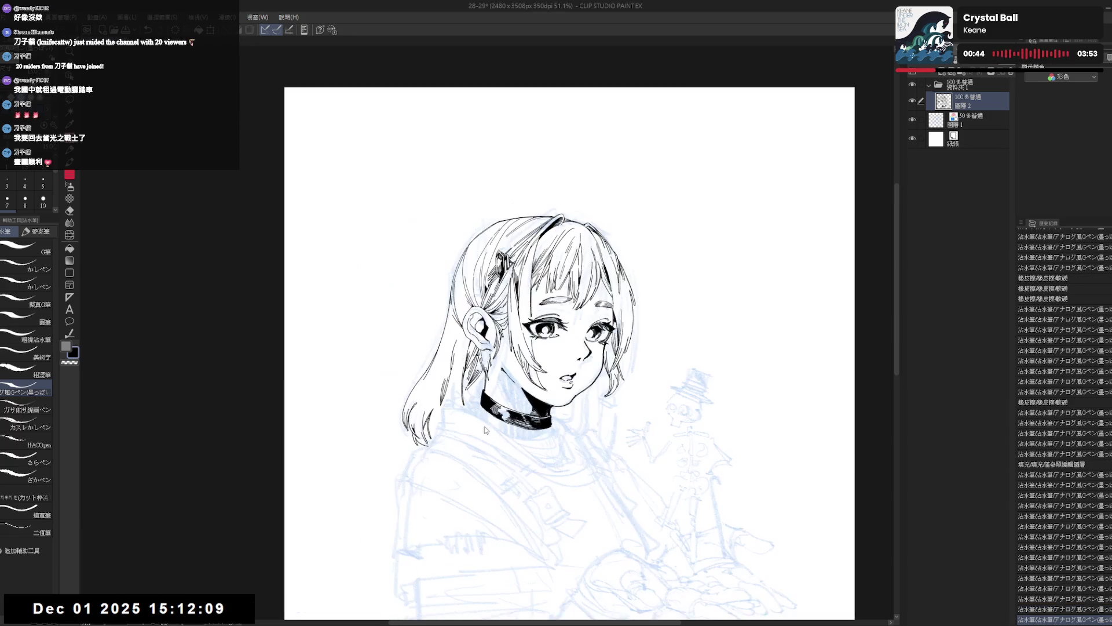
{"action": "key", "text": "minus"}
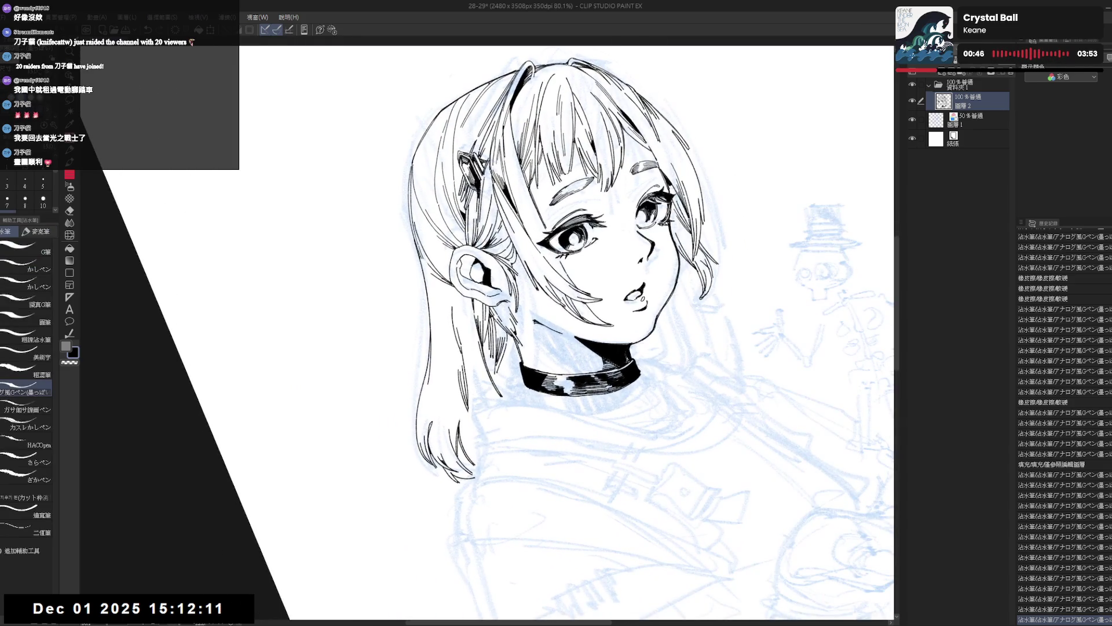
Step: Erase a stray mark beside the ear, then zoom out to view the whole head
{"action": "left_click_drag", "start_coordinate": [496, 318], "coordinate": [502, 335]}
{"action": "key", "text": "ctrl+z"}
{"action": "key", "text": "ctrl+z"}
{"action": "key", "text": "ctrl+z"}
{"action": "key", "text": "ctrl+z"}
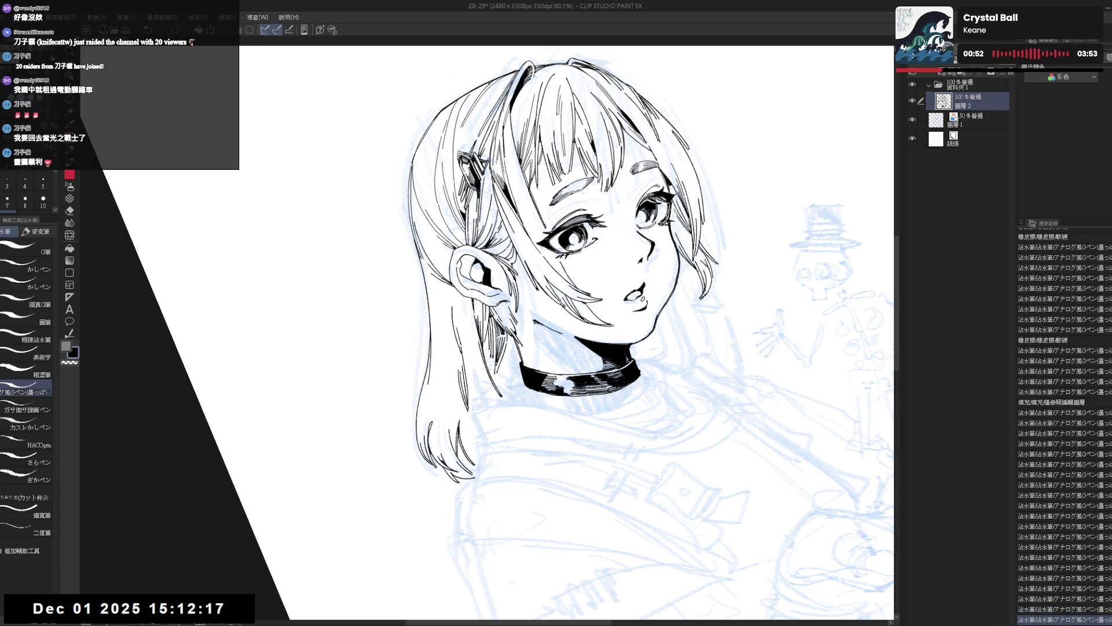
{"action": "key", "text": "h"}
{"action": "key", "text": "r"}
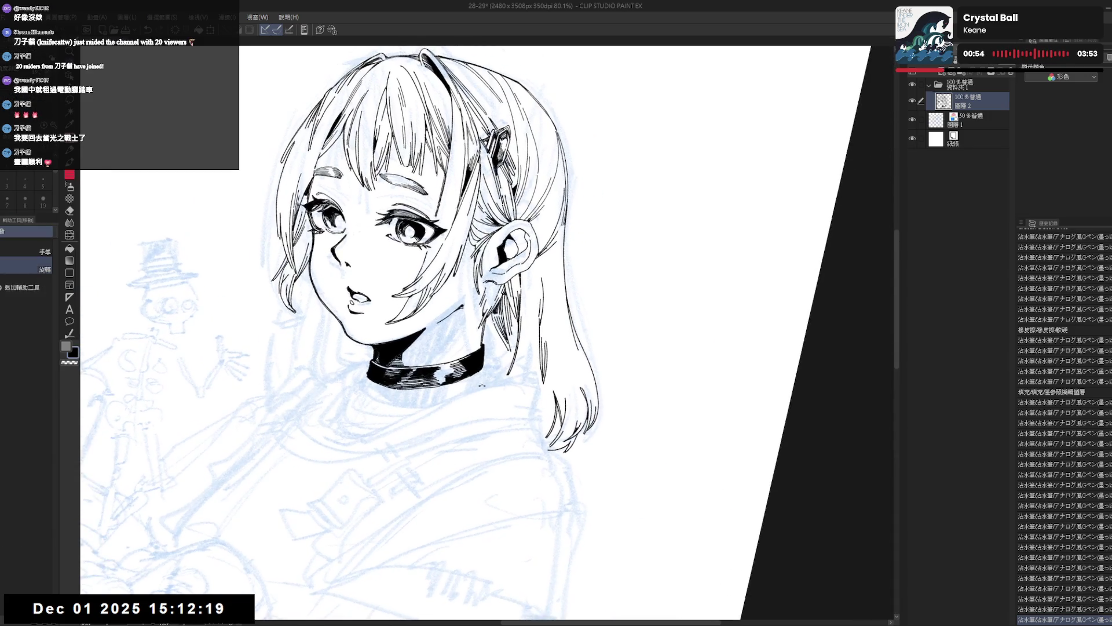
{"action": "key", "text": "e"}
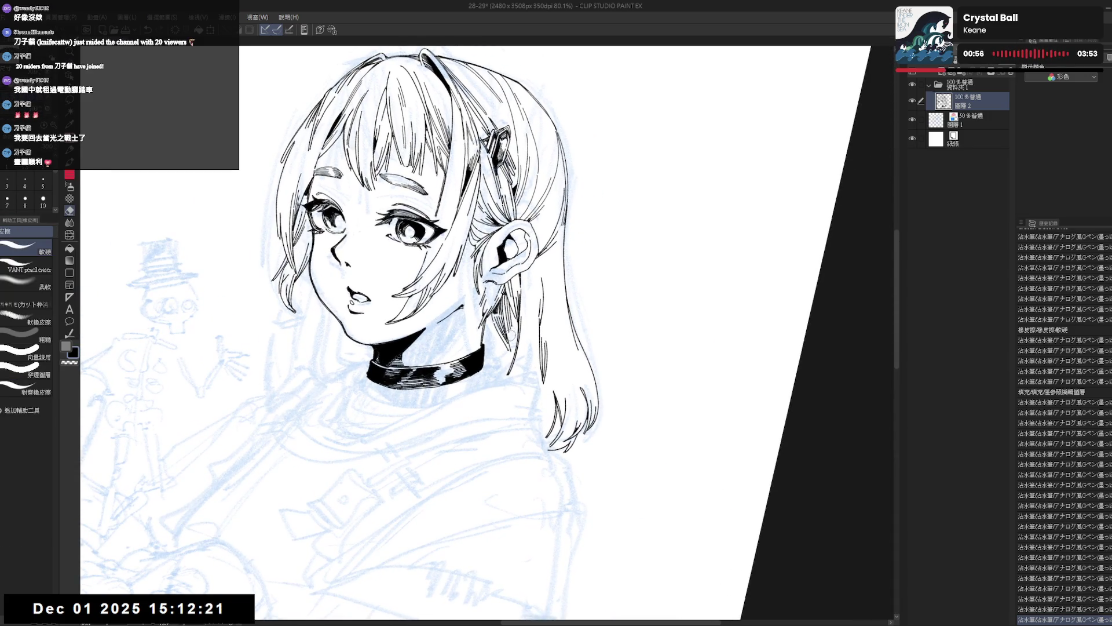
{"action": "left_click_drag", "start_coordinate": [508, 329], "coordinate": [513, 356]}
{"action": "key", "text": "p"}
{"action": "key", "text": "ctrl+0"}
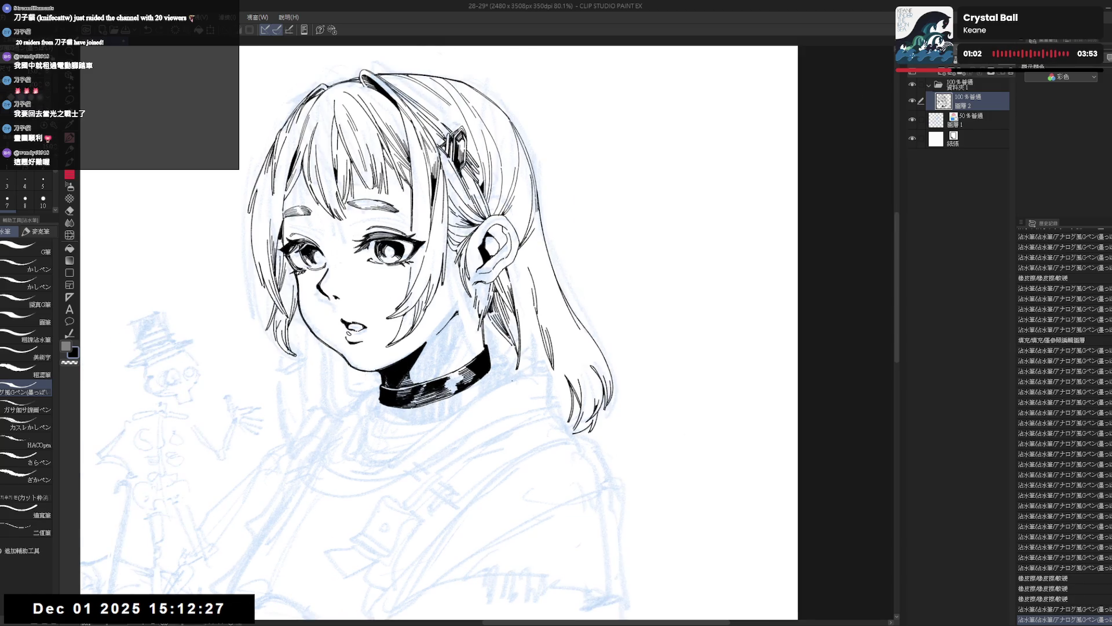
{"action": "key", "text": "ctrl+minus"}
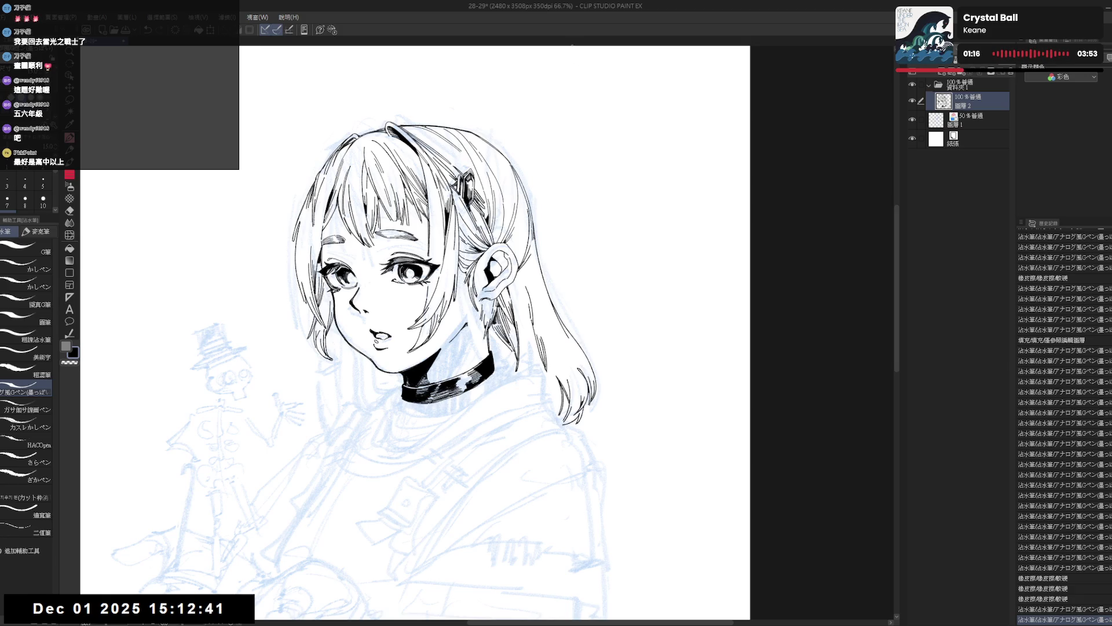
{"action": "scroll", "coordinate": [443, 263], "scroll_direction": "up", "scroll_amount": 2}
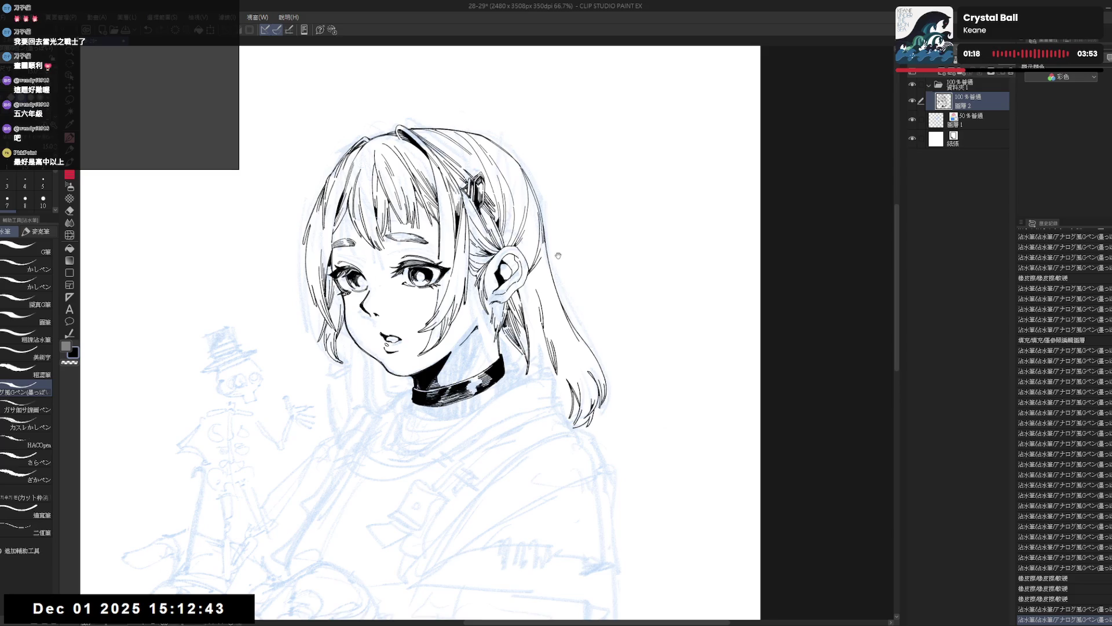
Step: Erase stray hair lines near the ear and ink a small mark there
{"action": "key", "text": "e"}
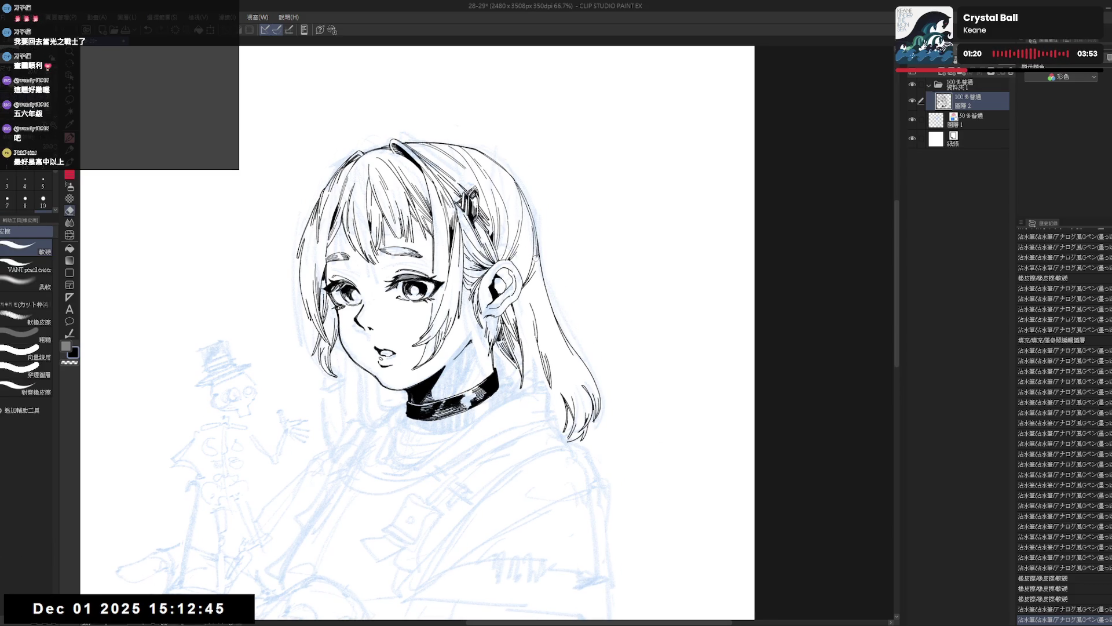
{"action": "left_click_drag", "start_coordinate": [536, 254], "coordinate": [536, 273]}
{"action": "key", "text": "p"}
{"action": "key", "text": "ctrl+z"}
{"action": "key", "text": "e"}
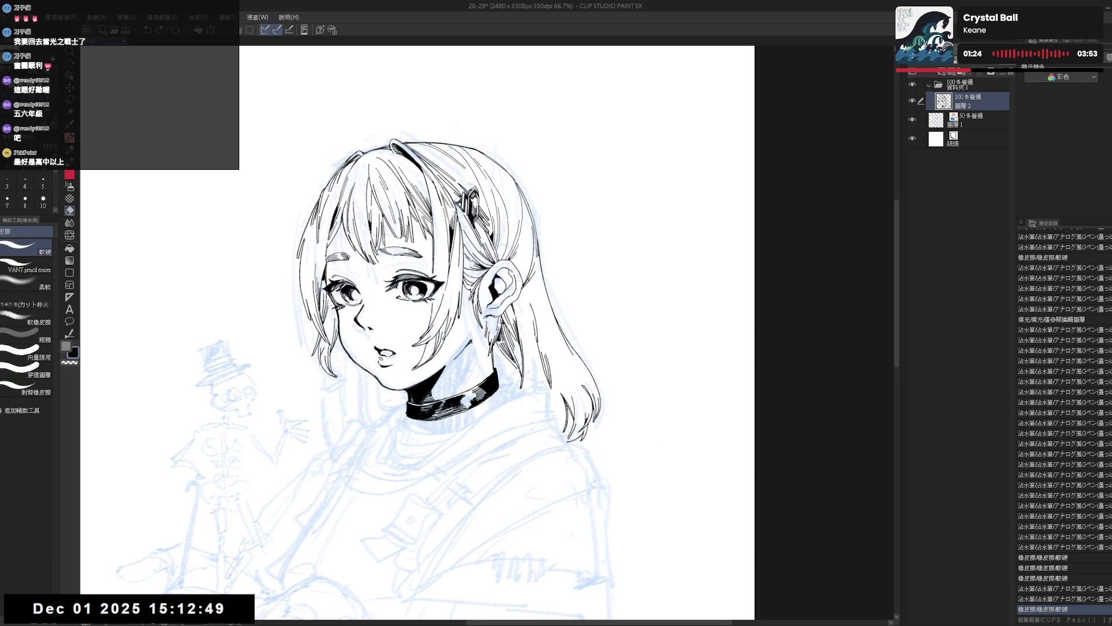
{"action": "left_click_drag", "start_coordinate": [532, 268], "coordinate": [537, 277]}
{"action": "key", "text": "p"}
{"action": "key", "text": "ctrl+z"}
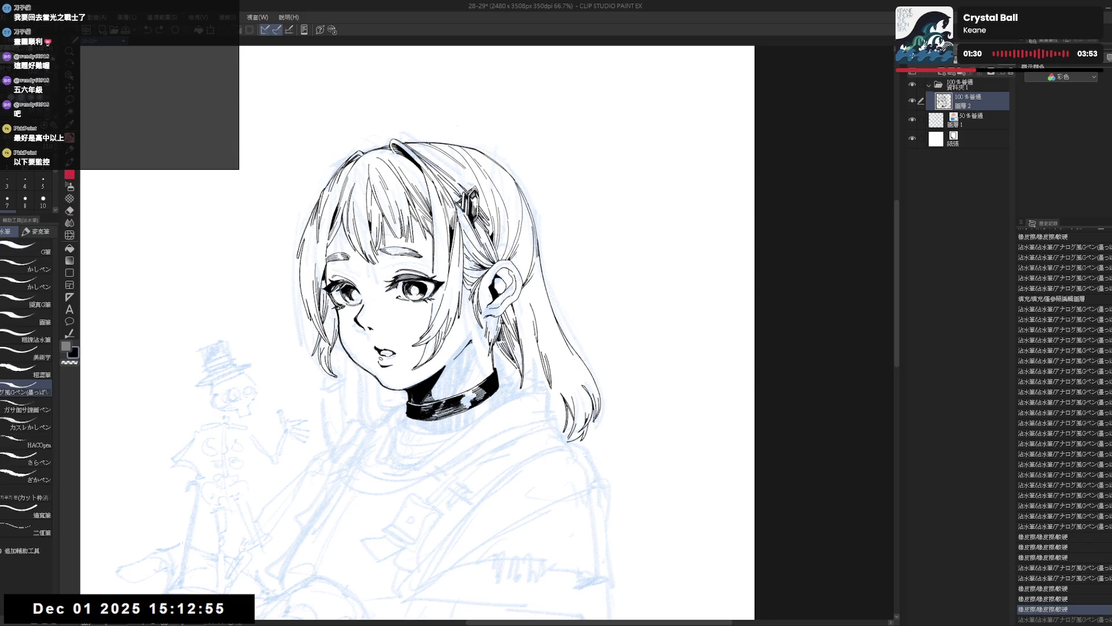
{"action": "left_click_drag", "start_coordinate": [524, 262], "coordinate": [527, 268]}
{"action": "key", "text": "ctrl+z"}
Step: Ink two extra hair strands beside the ear on a clockwise-rotated view
{"action": "key", "text": "h"}
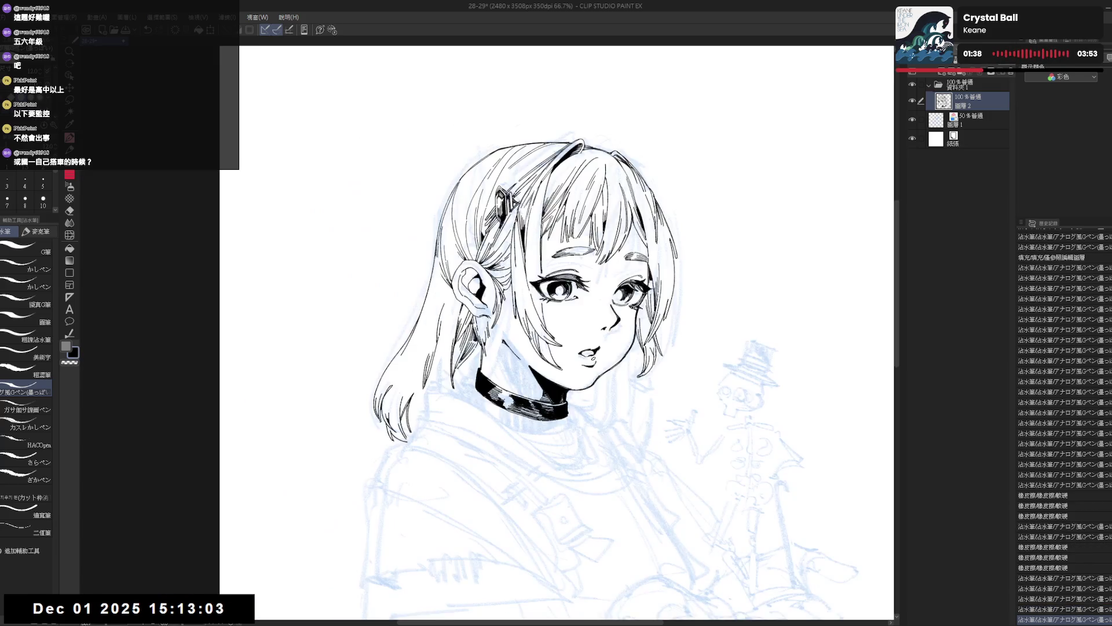
{"action": "key", "text": "h"}
{"action": "key", "text": "asciicircum"}
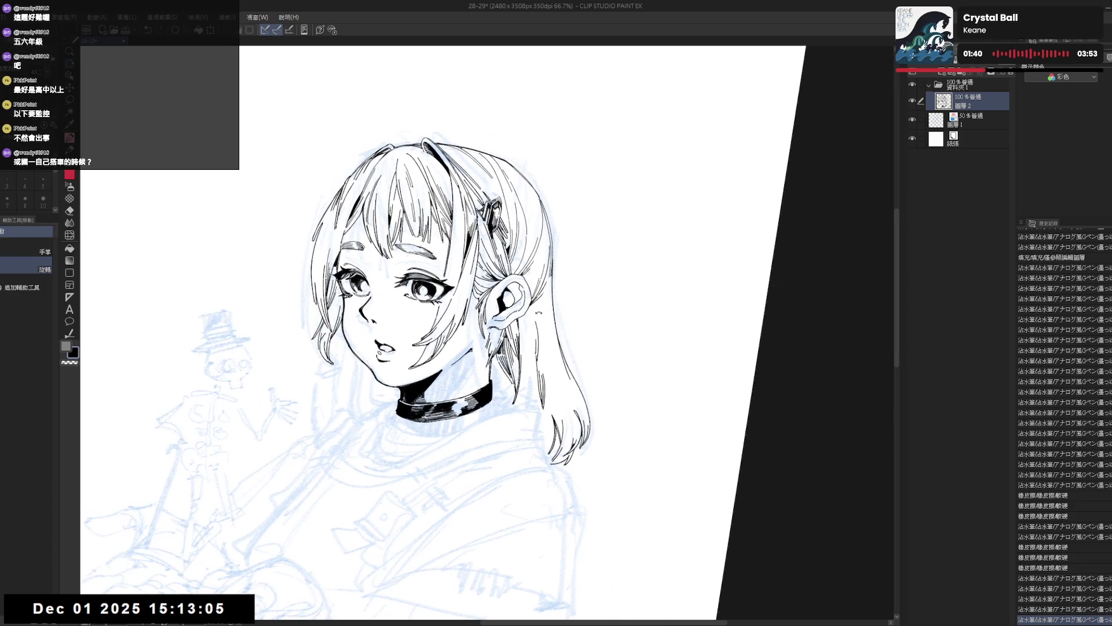
{"action": "left_click_drag", "start_coordinate": [527, 314], "coordinate": [530, 324]}
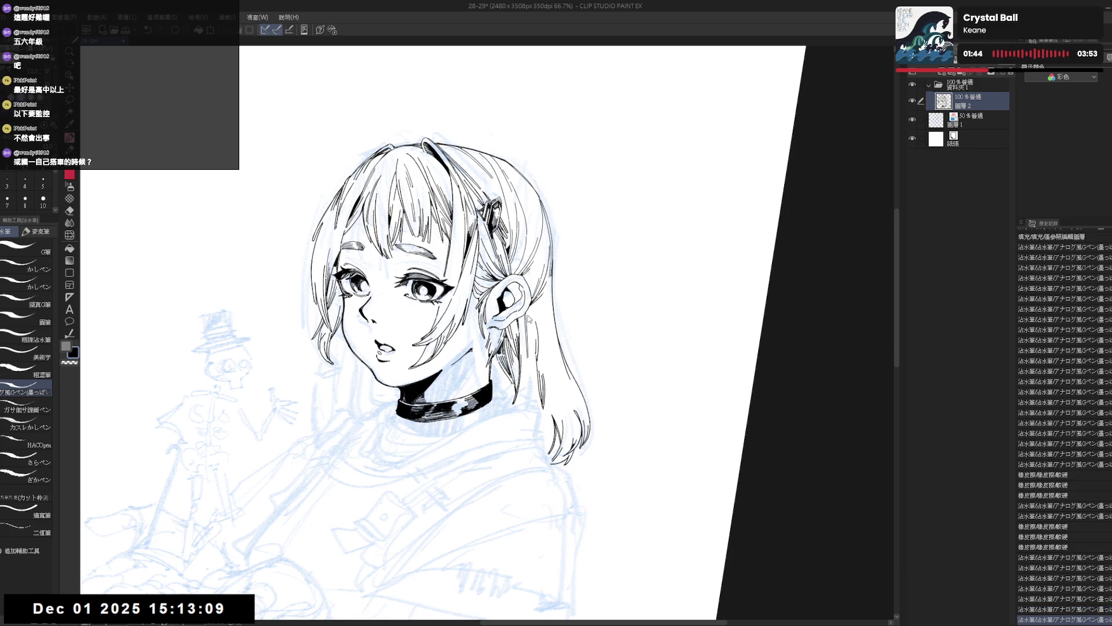
{"action": "left_click_drag", "start_coordinate": [527, 315], "coordinate": [531, 324]}
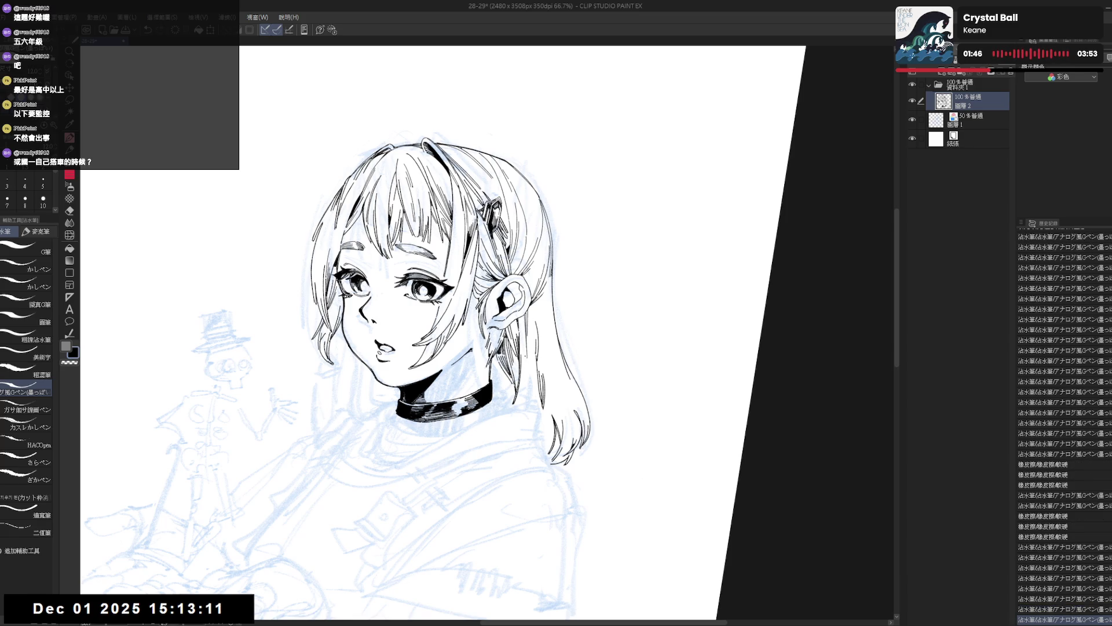
{"action": "key", "text": "minus"}
{"action": "key", "text": "minus"}
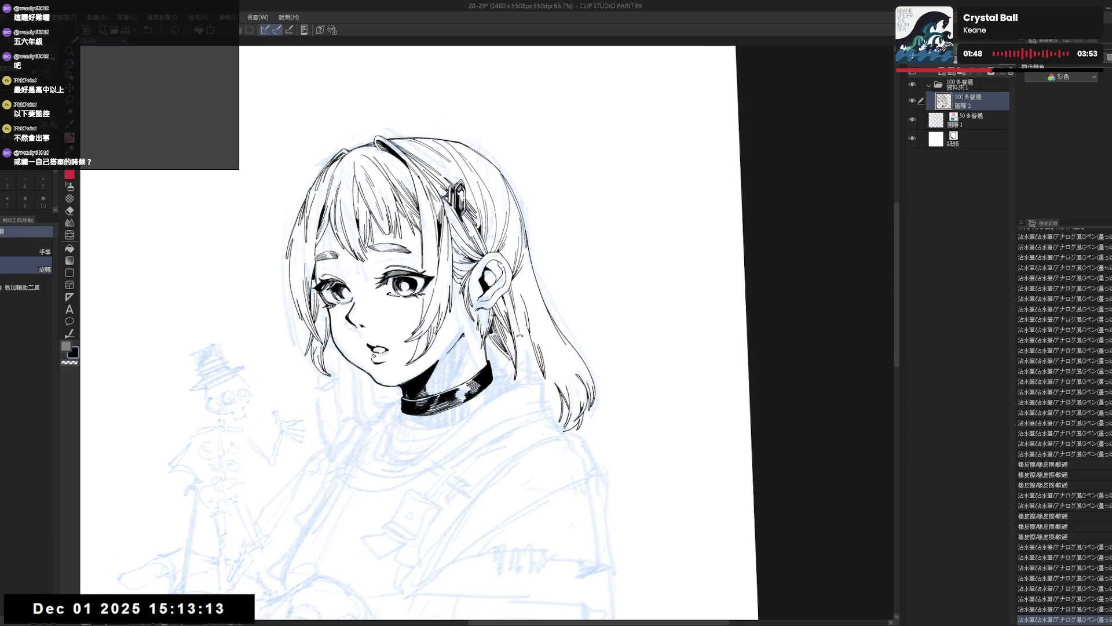
Step: Erase a stray mark in the hair and ink a fresh strand stroke in its place
{"action": "key", "text": "e"}
{"action": "left_click_drag", "start_coordinate": [520, 339], "coordinate": [527, 379]}
{"action": "key", "text": "p"}
{"action": "key", "text": "ctrl+z"}
{"action": "key", "text": "ctrl+z"}
{"action": "key", "text": "ctrl+z"}
{"action": "key", "text": "ctrl+z"}
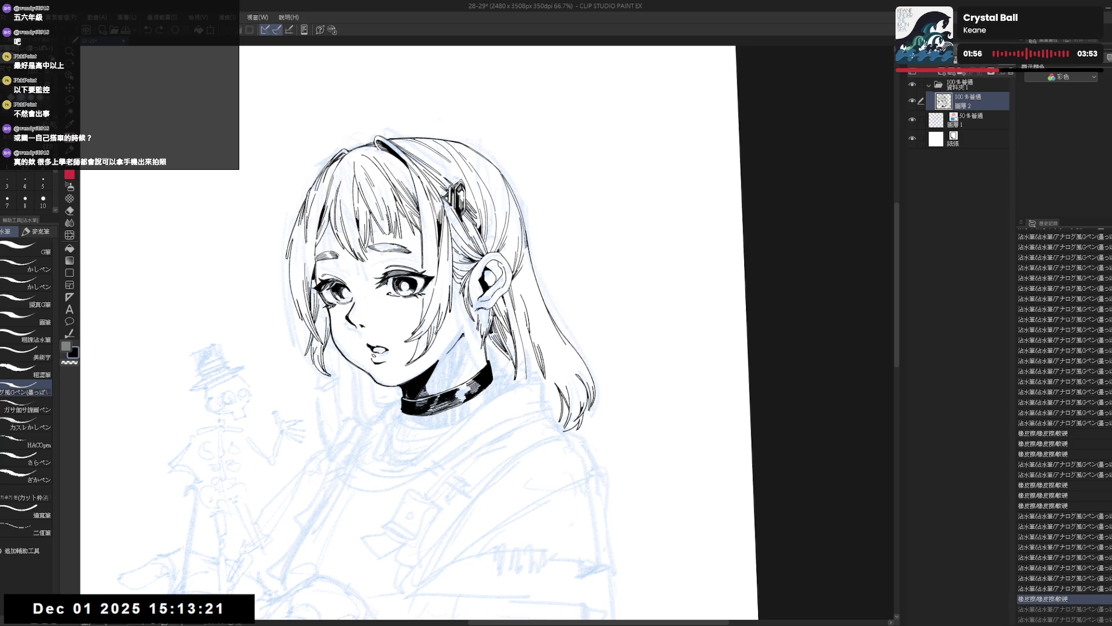
{"action": "left_click_drag", "start_coordinate": [525, 340], "coordinate": [525, 376]}
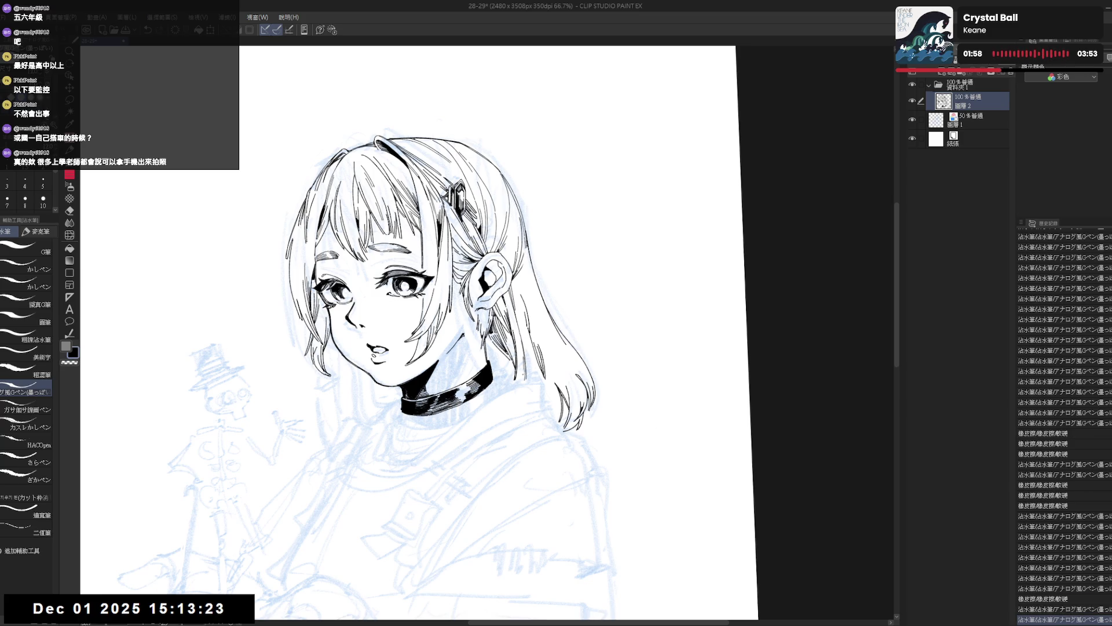
{"action": "scroll", "coordinate": [522, 365], "scroll_direction": "down", "scroll_amount": 1}
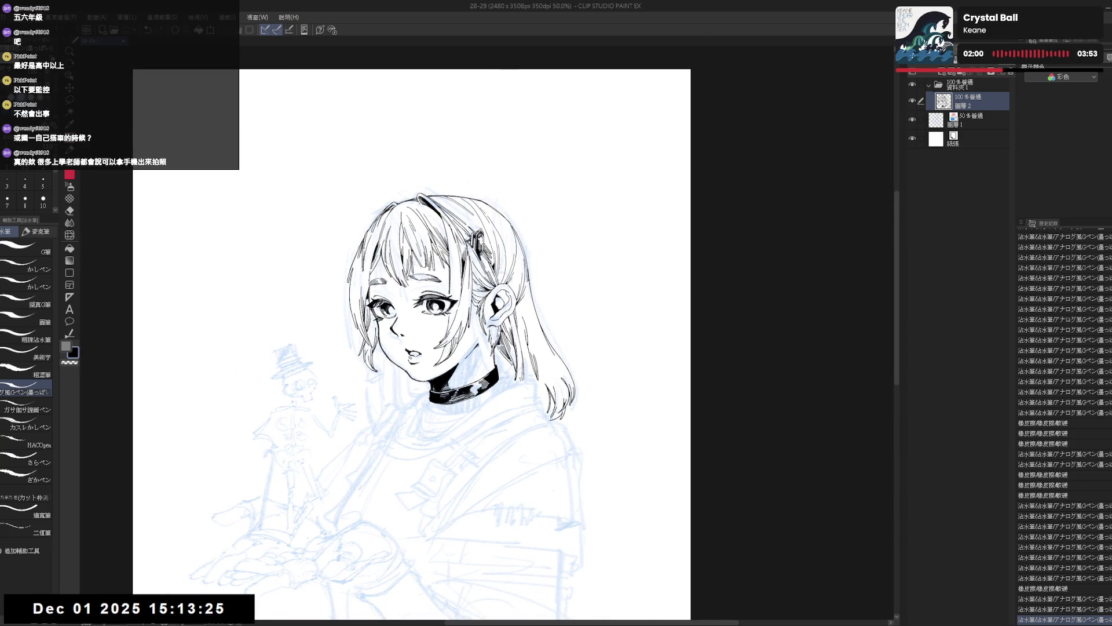
Step: Try a small ink stroke near the neck, undo it, and erase stray ink lines there
{"action": "key", "text": "h"}
{"action": "key", "text": "h"}
{"action": "left_click_drag", "start_coordinate": [496, 383], "coordinate": [498, 371]}
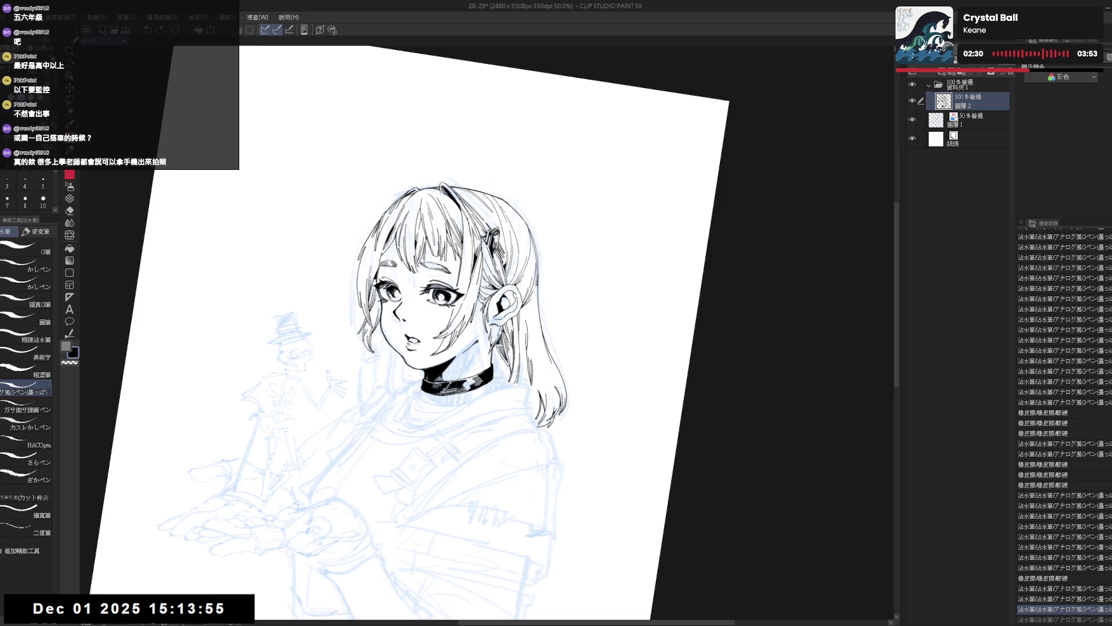
{"action": "left_click_drag", "start_coordinate": [494, 347], "coordinate": [496, 361]}
{"action": "key", "text": "ctrl+z"}
{"action": "key", "text": "ctrl+z"}
{"action": "key", "text": "ctrl+z"}
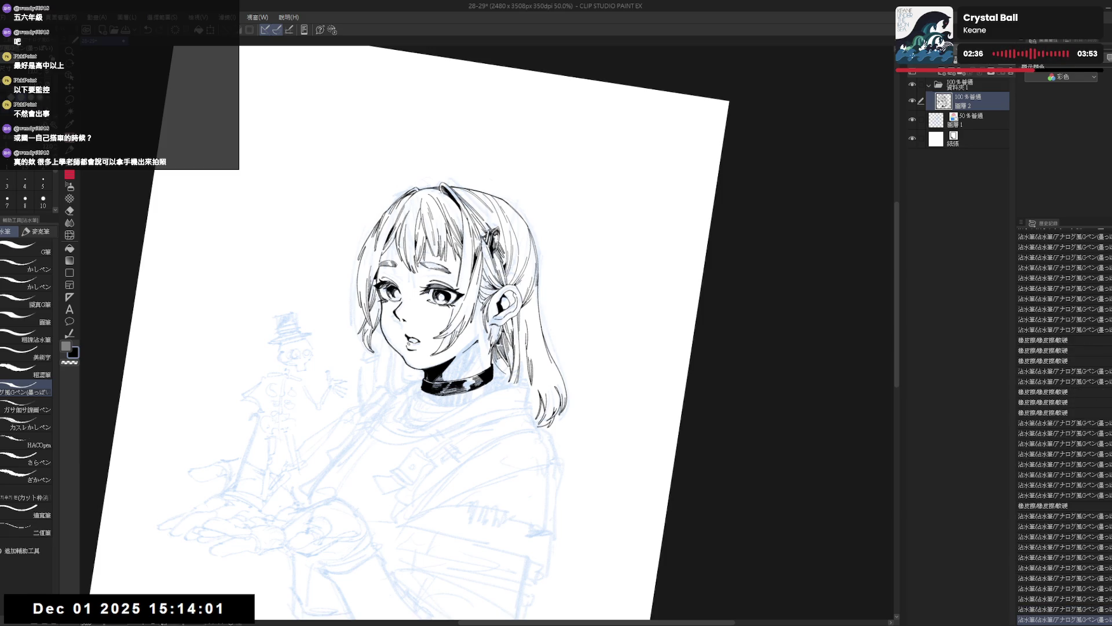
{"action": "key", "text": "ctrl+@"}
{"action": "key", "text": "e"}
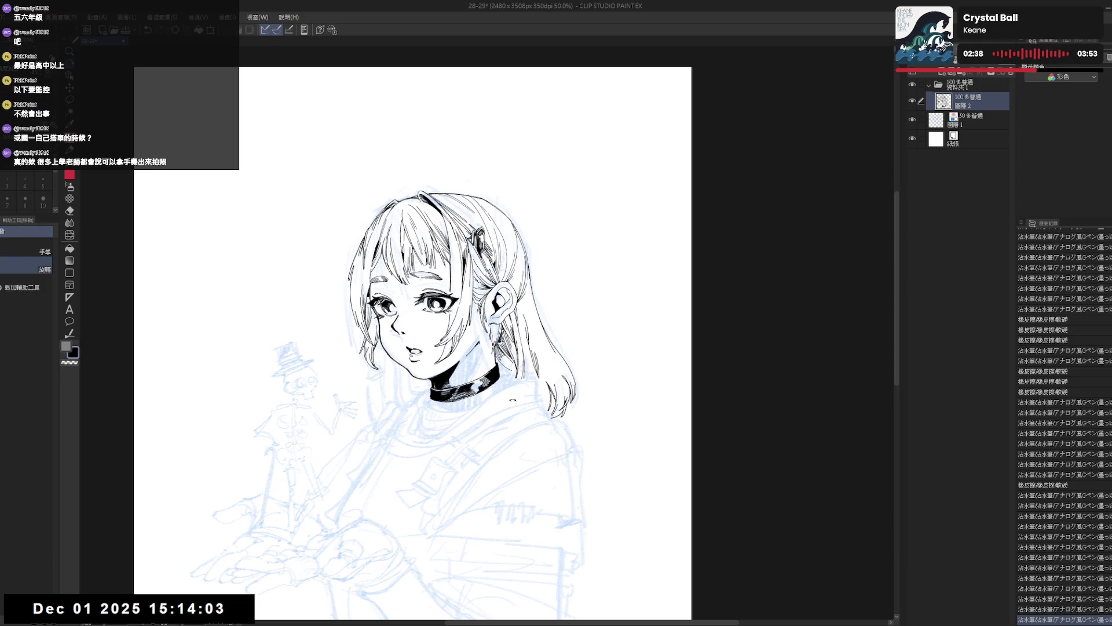
{"action": "left_click_drag", "start_coordinate": [484, 344], "coordinate": [489, 351]}
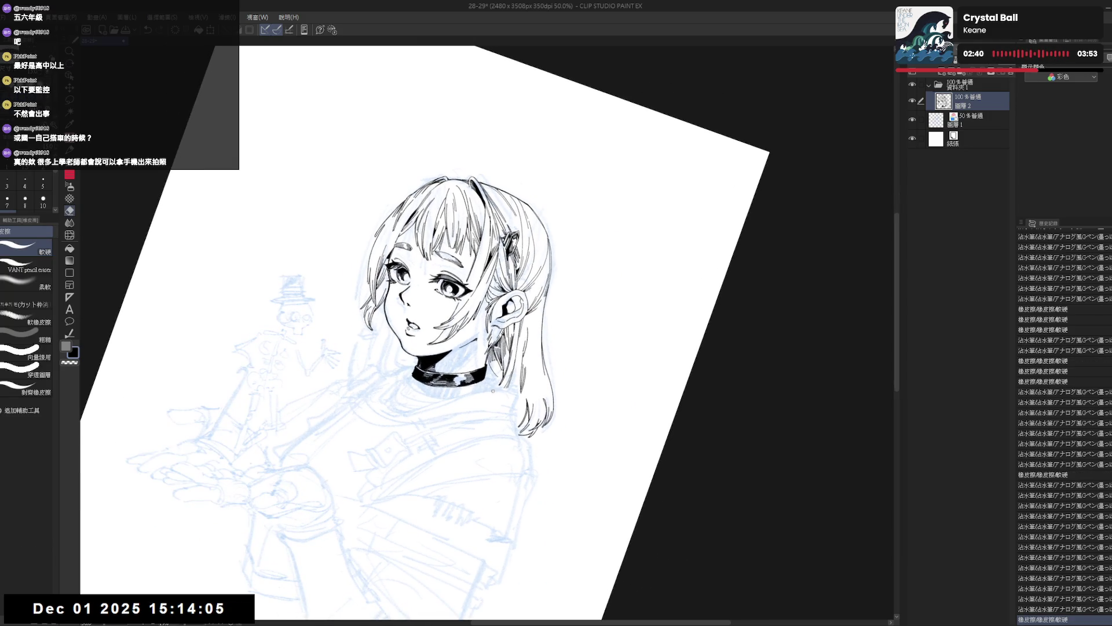
{"action": "key", "text": "p"}
{"action": "key", "text": "ctrl+@"}
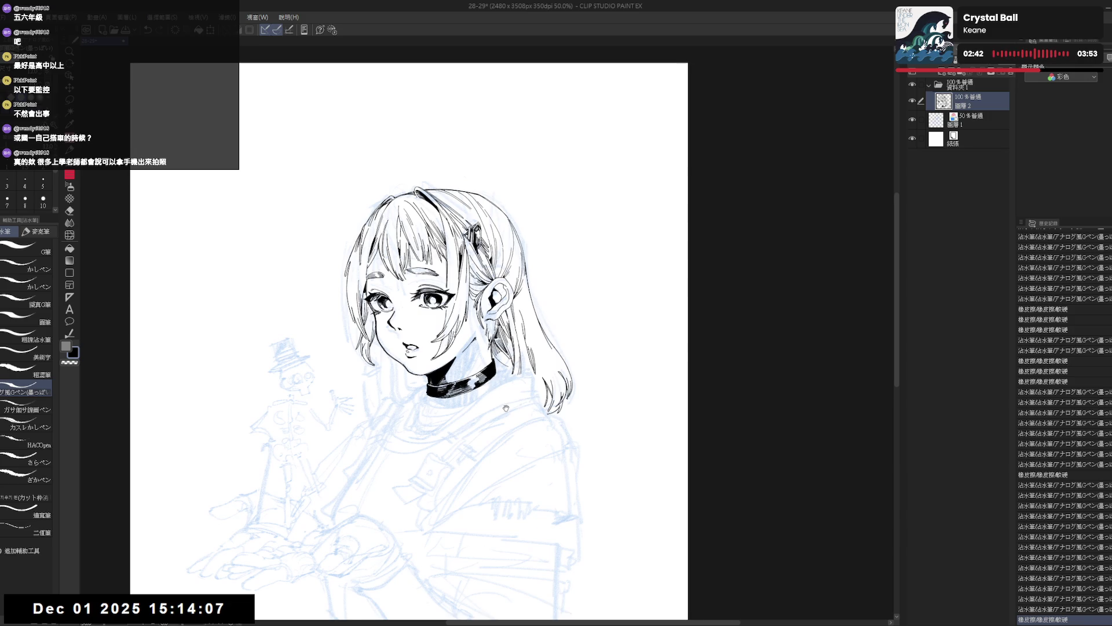
Step: Erase the excess ink along the choker edge
{"action": "key", "text": "e"}
{"action": "mouse_move", "coordinate": [529, 372]}
{"action": "left_mouse_down"}
{"action": "mouse_move", "coordinate": [496, 371]}
{"action": "mouse_move", "coordinate": [498, 359]}
{"action": "mouse_move", "coordinate": [497, 370]}
{"action": "left_mouse_up"}
{"action": "key", "text": "p"}
{"action": "key", "text": "e"}
{"action": "key", "text": "p"}
{"action": "key", "text": "ctrl+z"}
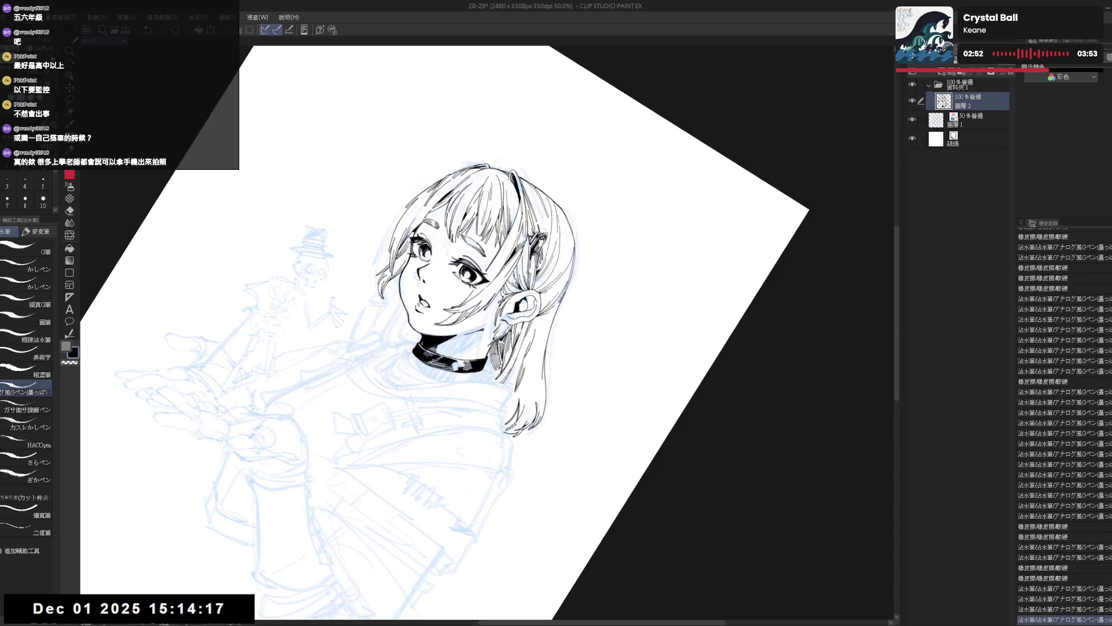
Step: Add a small ink touch to the nearby hair and tilt the view slightly clockwise
{"action": "key", "text": "r"}
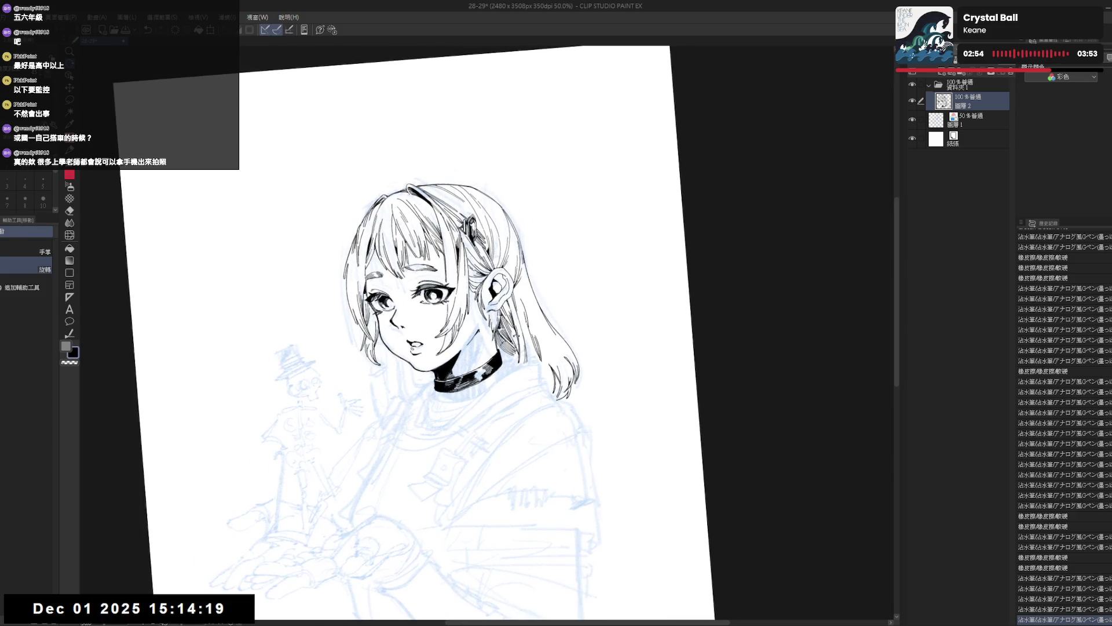
{"action": "key", "text": "p"}
{"action": "left_click_drag", "start_coordinate": [513, 334], "coordinate": [517, 347]}
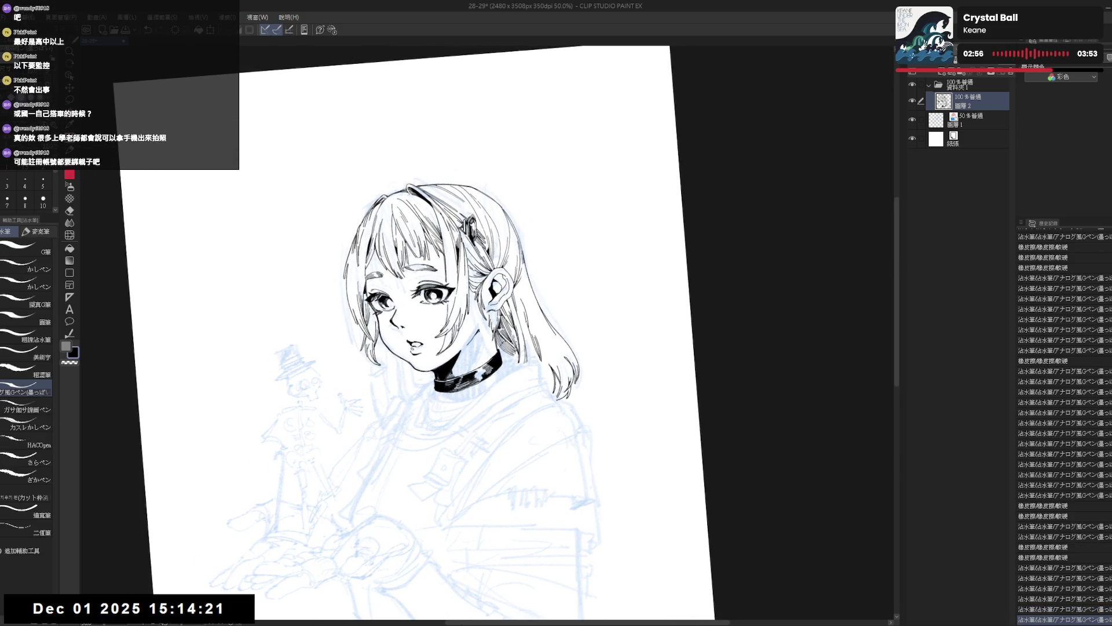
{"action": "key", "text": "@"}
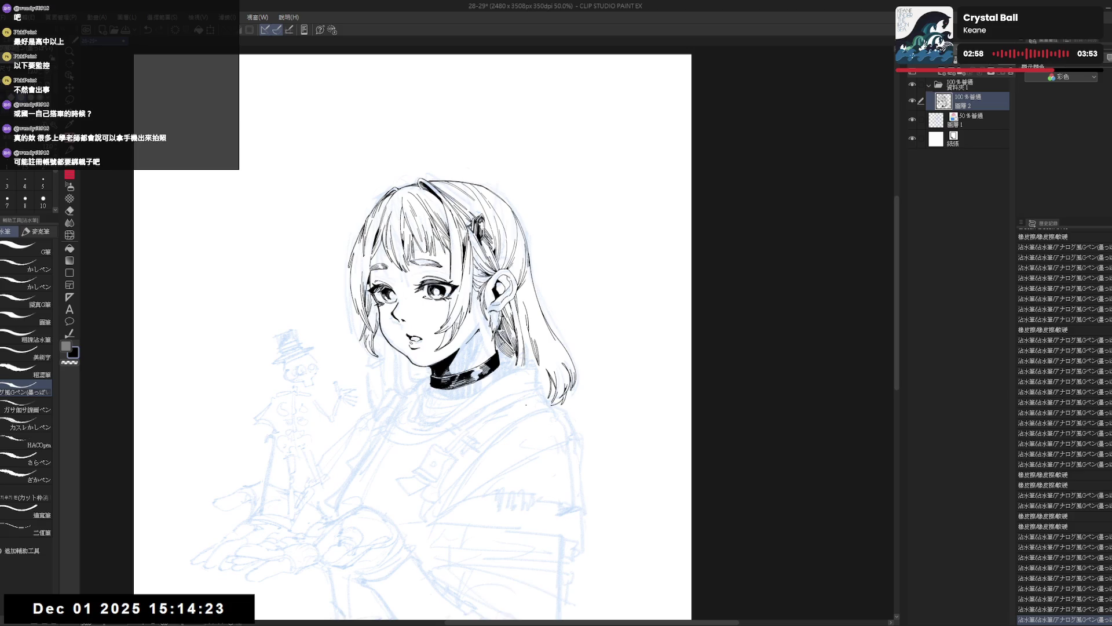
{"action": "key", "text": "^"}
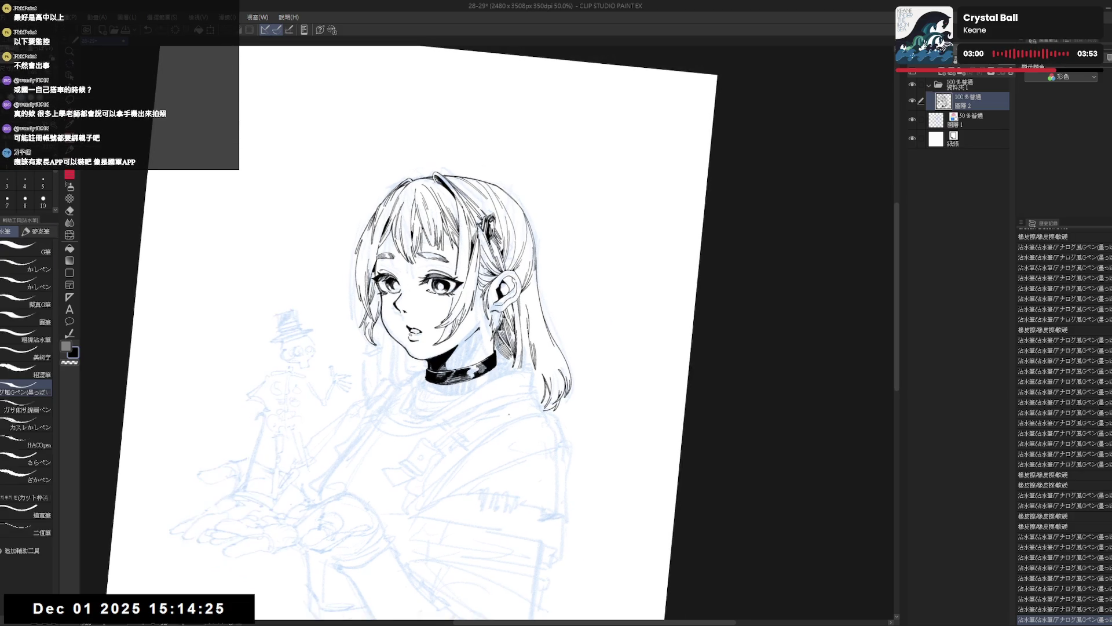
{"action": "scroll", "coordinate": [530, 363], "scroll_direction": "up", "scroll_amount": 2}
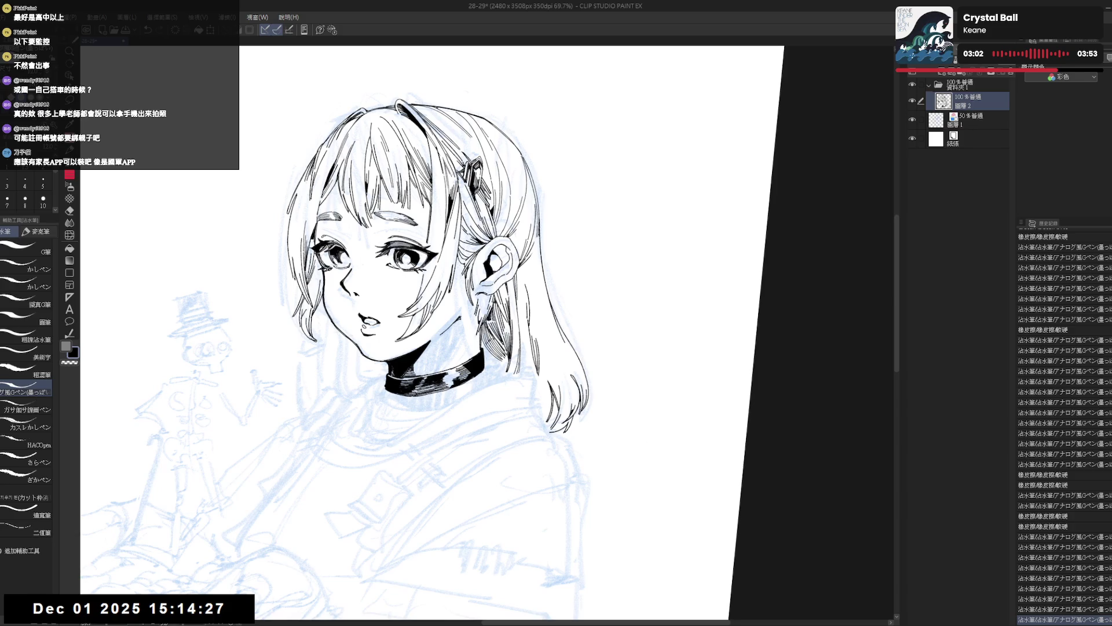
Step: Ink short strands in the hair, then zoom out to see the whole head
{"action": "mouse_move", "coordinate": [501, 345]}
{"action": "left_mouse_down"}
{"action": "mouse_move", "coordinate": [510, 357]}
{"action": "mouse_move", "coordinate": [503, 349]}
{"action": "left_mouse_up"}
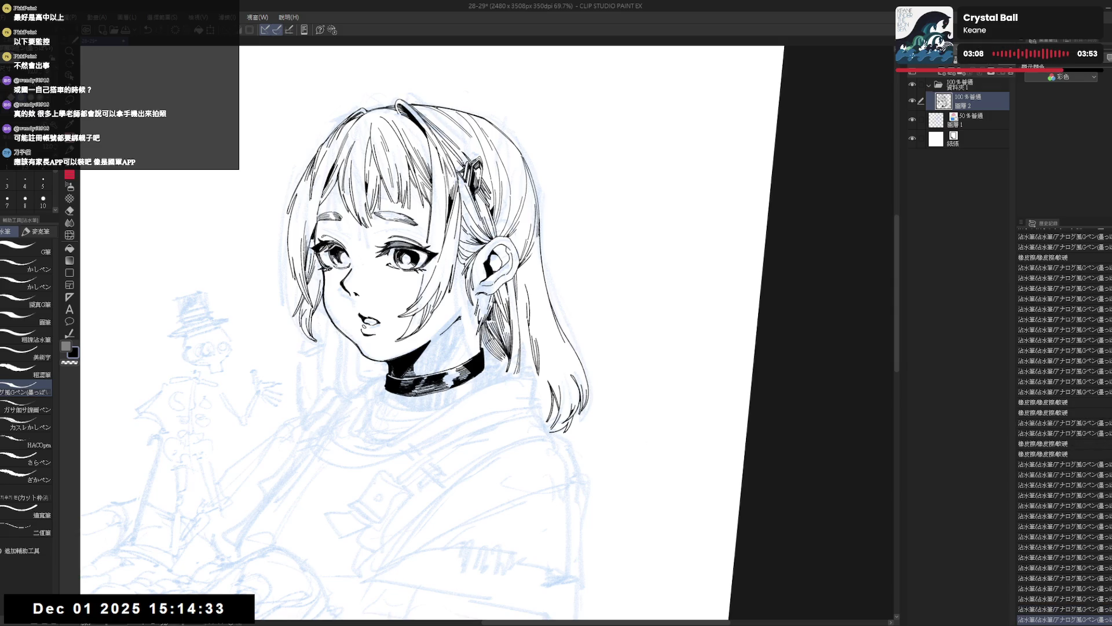
{"action": "key", "text": "ctrl+shift+r"}
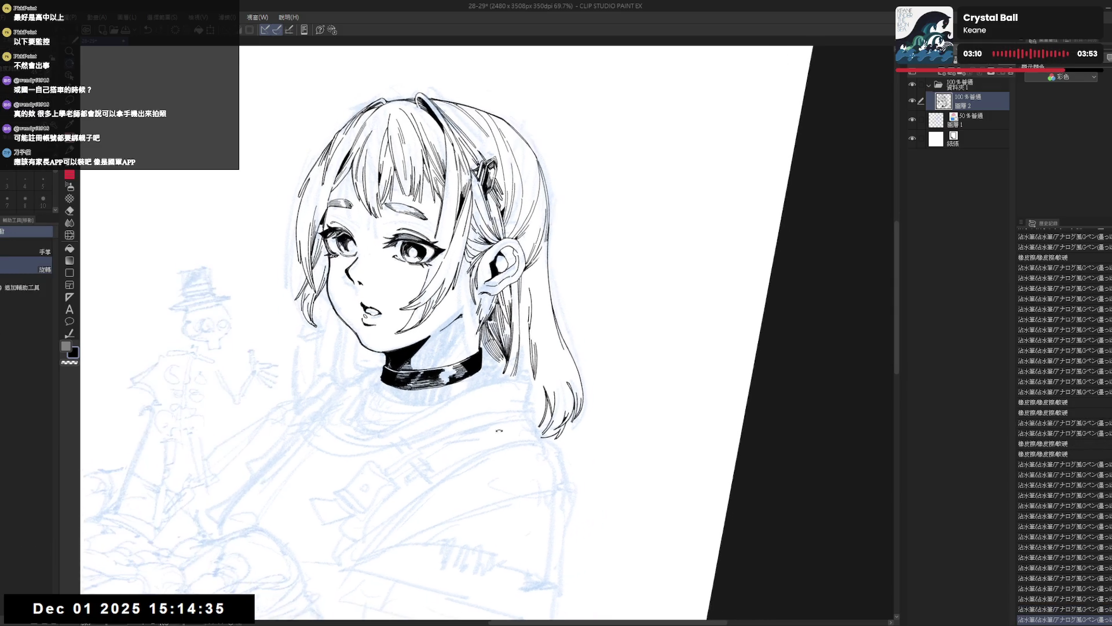
{"action": "key", "text": "^"}
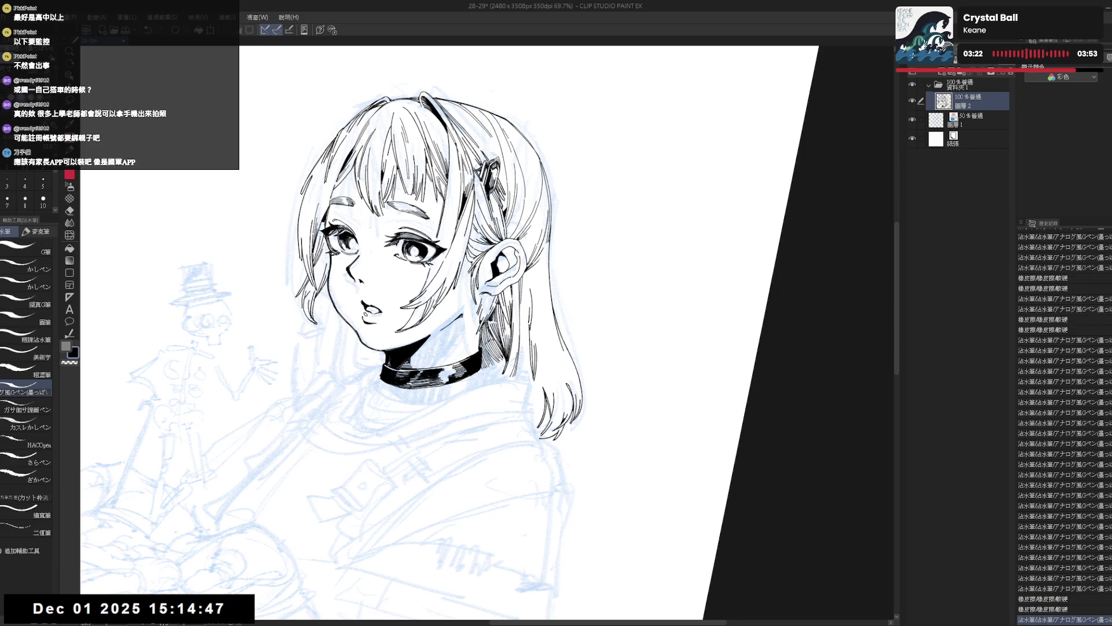
{"action": "key", "text": "ctrl+at"}
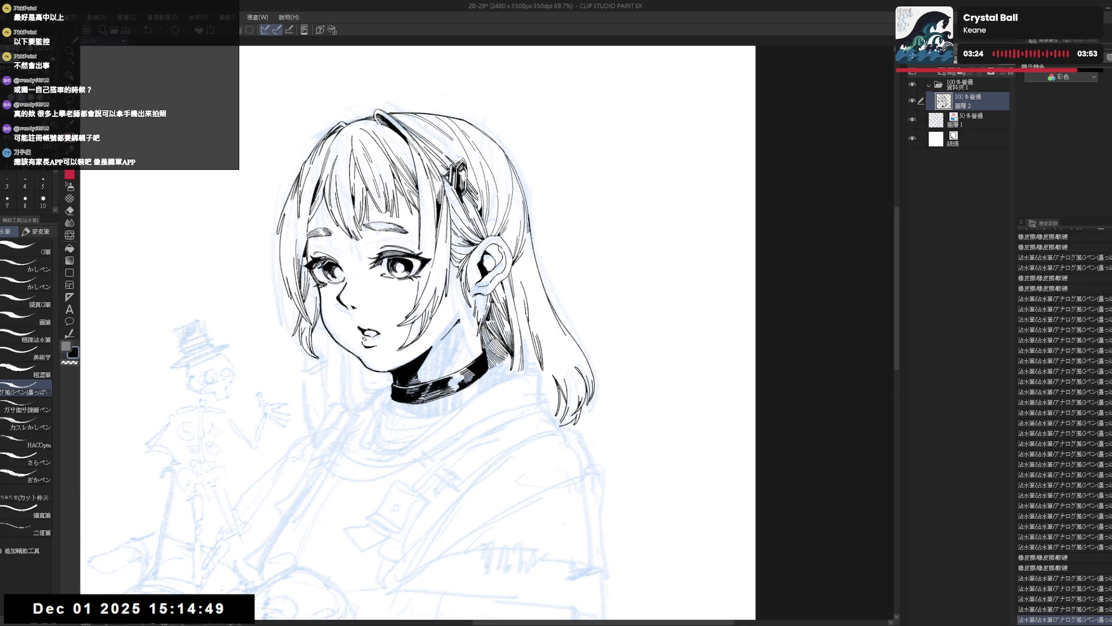
{"action": "key", "text": "ctrl+minus"}
{"action": "key", "text": "ctrl+minus"}
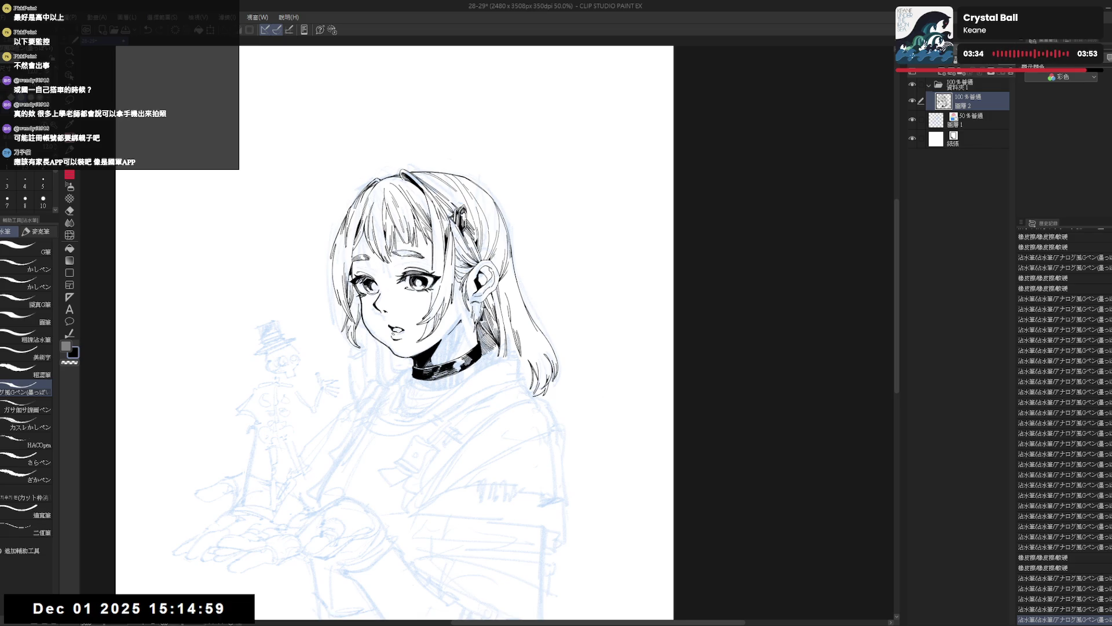
{"action": "left_click_drag", "start_coordinate": [491, 292], "coordinate": [498, 312]}
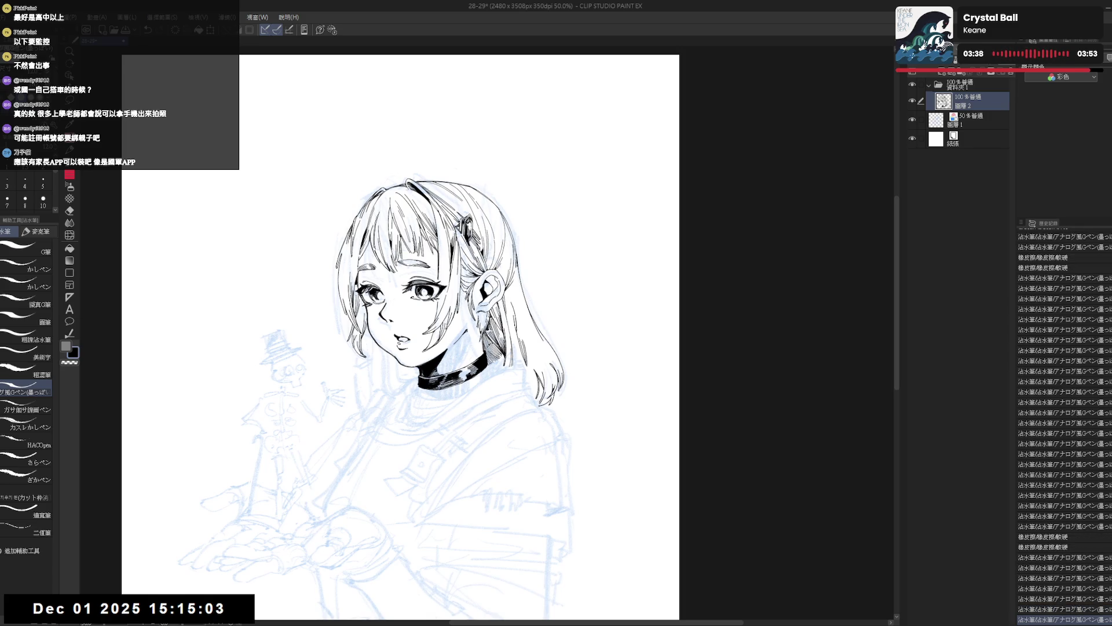
Step: Tilt the view slightly and try a first hair strand behind the ear, undoing it
{"action": "key", "text": "h"}
{"action": "key", "text": "h"}
{"action": "key", "text": "r"}
{"action": "mouse_move", "coordinate": [510, 243]}
{"action": "left_mouse_down"}
{"action": "mouse_move", "coordinate": [524, 270]}
{"action": "mouse_move", "coordinate": [519, 318]}
{"action": "left_mouse_up"}
{"action": "key", "text": "ctrl+z"}
{"action": "left_click_drag", "start_coordinate": [516, 267], "coordinate": [521, 323]}
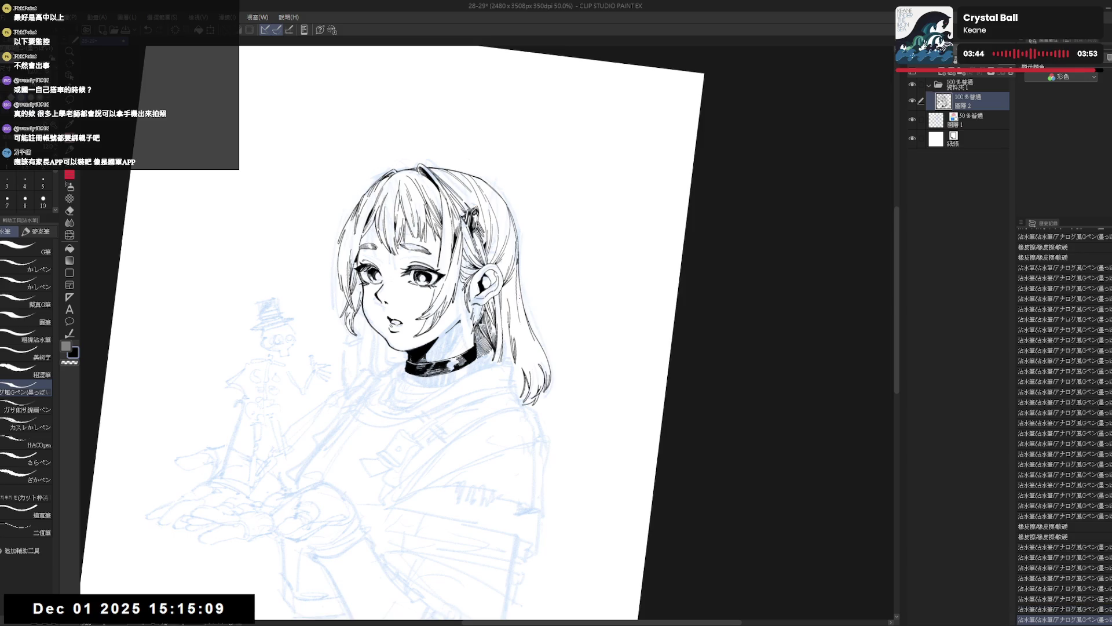
{"action": "key", "text": "ctrl+z"}
Step: Redraw the strand behind the ear, then mirror and straighten the view to check it
{"action": "left_click_drag", "start_coordinate": [515, 259], "coordinate": [517, 313]}
{"action": "key", "text": "ctrl+z"}
{"action": "left_click_drag", "start_coordinate": [516, 265], "coordinate": [519, 308]}
{"action": "left_click_drag", "start_coordinate": [516, 264], "coordinate": [523, 302]}
{"action": "key", "text": "ctrl+z"}
{"action": "key", "text": "ctrl+z"}
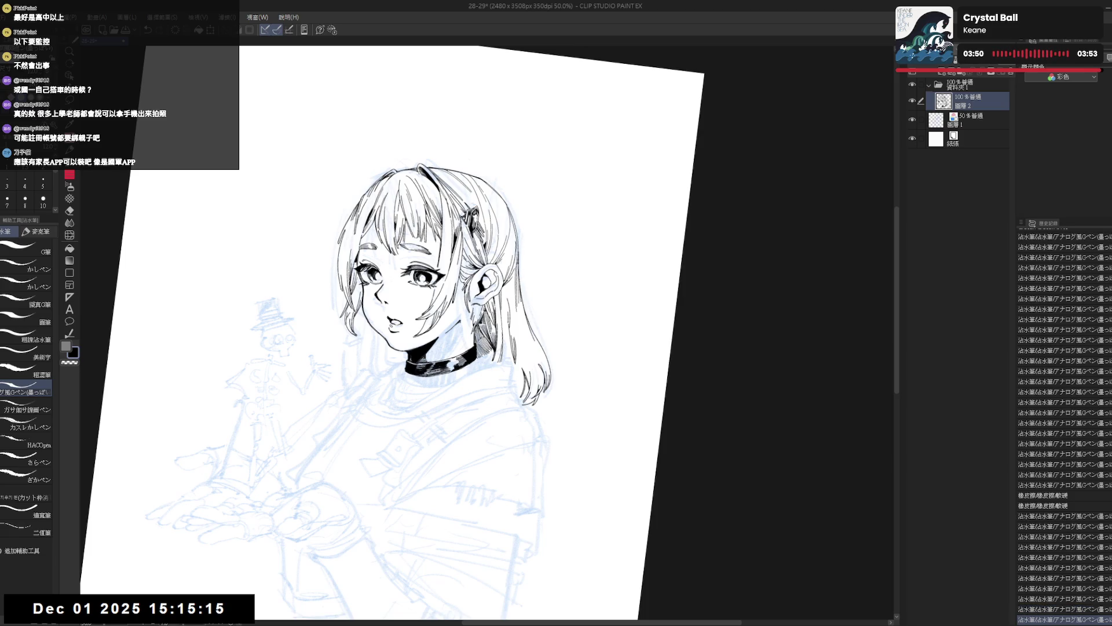
{"action": "key", "text": "h"}
{"action": "key", "text": "ctrl+at"}
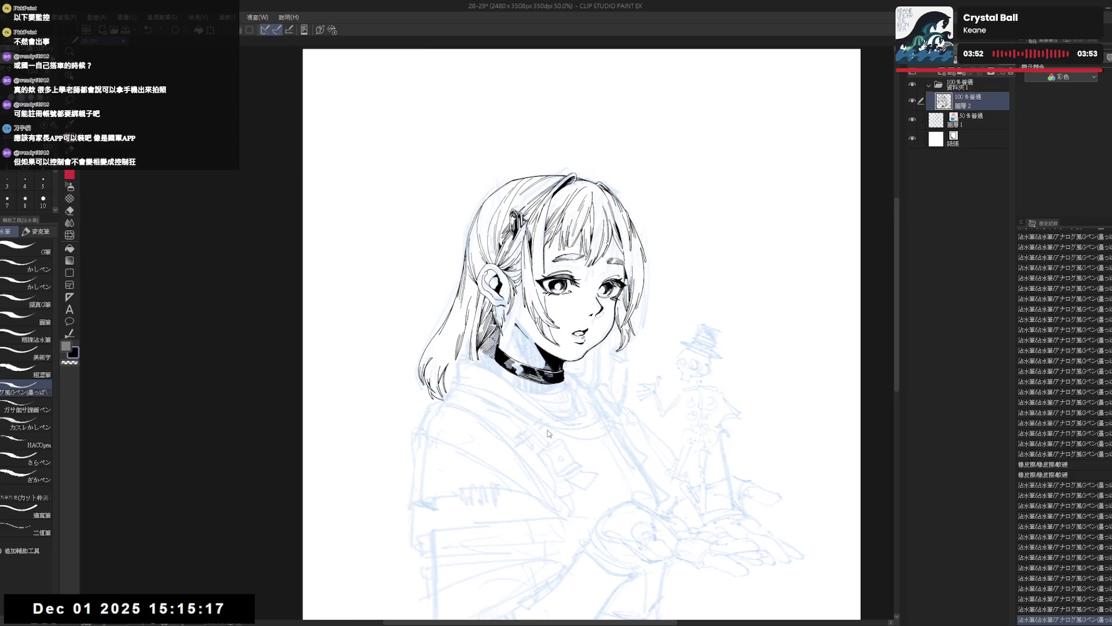
Step: Erase stray lines in the hair and undo the short hair strokes
{"action": "key", "text": "h"}
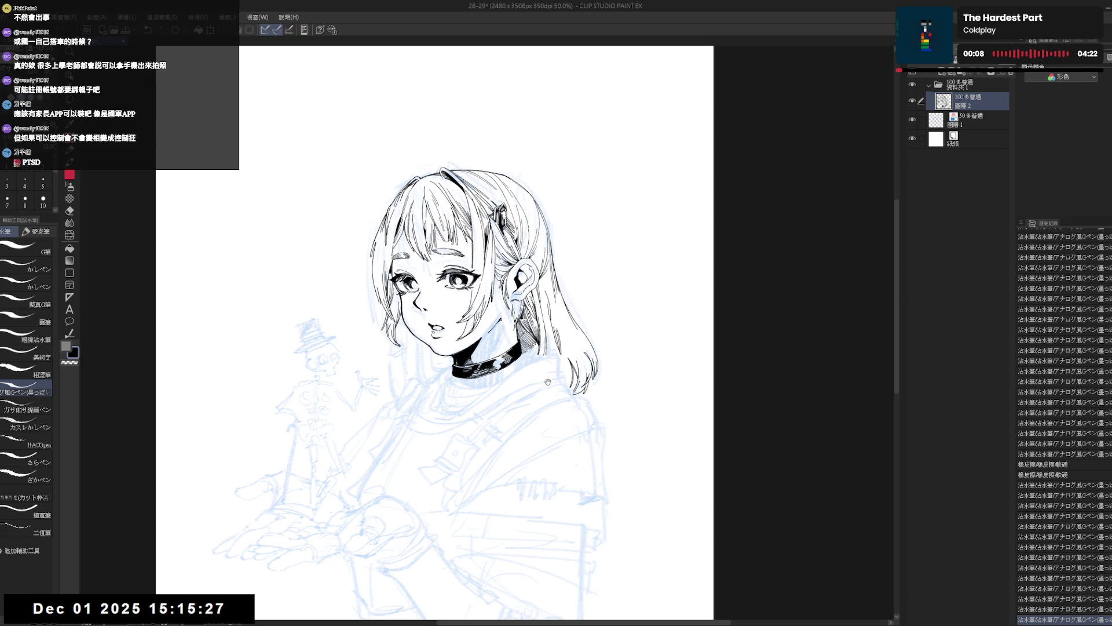
{"action": "left_click_drag", "start_coordinate": [548, 381], "coordinate": [526, 383]}
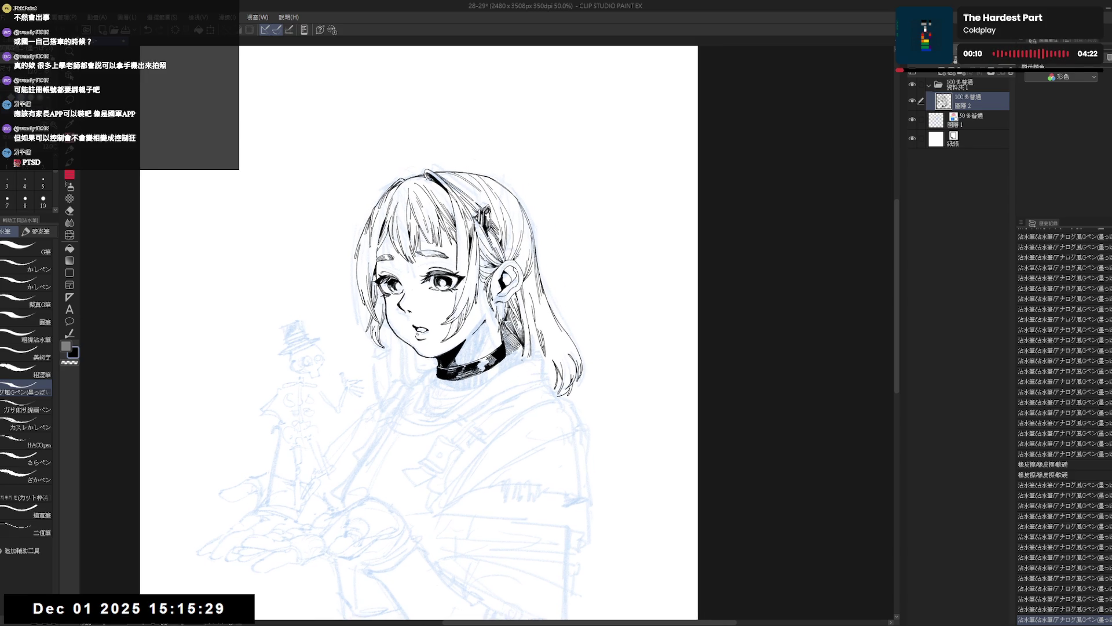
{"action": "key", "text": "e"}
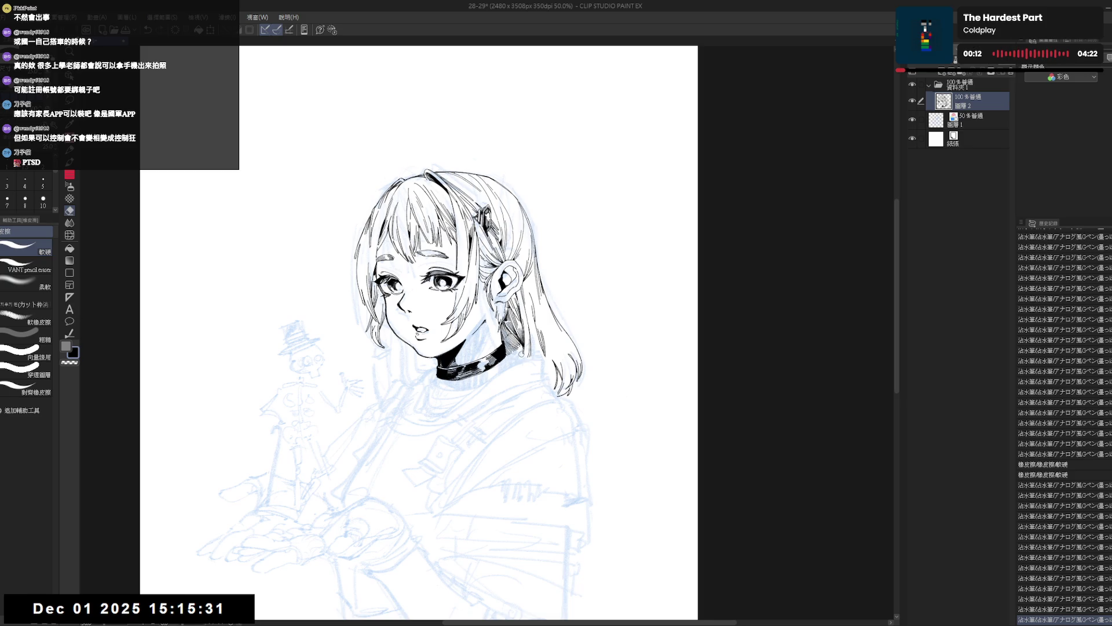
{"action": "mouse_move", "coordinate": [524, 349]}
{"action": "left_mouse_down"}
{"action": "mouse_move", "coordinate": [542, 354]}
{"action": "mouse_move", "coordinate": [534, 339]}
{"action": "mouse_move", "coordinate": [544, 385]}
{"action": "left_mouse_up"}
{"action": "key", "text": "p"}
{"action": "key", "text": "ctrl+z"}
{"action": "key", "text": "ctrl+z"}
Step: Zoom in on the mirrored hair, erase a stray hair line, and undo the new stroke
{"action": "key", "text": "h"}
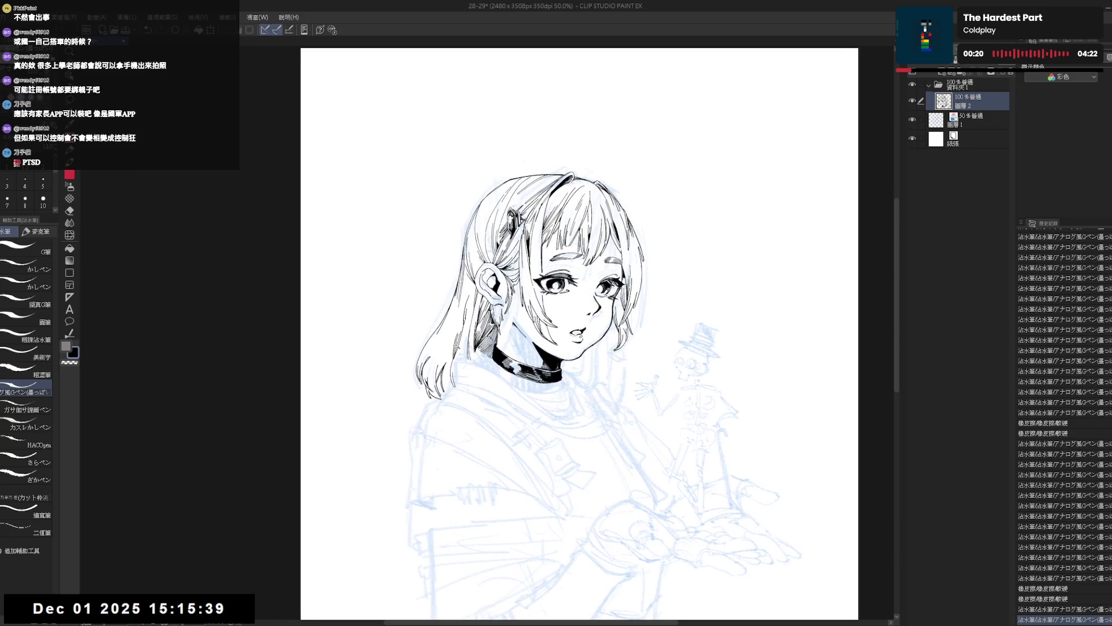
{"action": "key", "text": "ctrl+plus"}
{"action": "key", "text": "e"}
{"action": "key", "text": "minus"}
{"action": "left_click_drag", "start_coordinate": [475, 323], "coordinate": [473, 380]}
{"action": "key", "text": "p"}
{"action": "key", "text": "ctrl+z"}
{"action": "key", "text": "ctrl+z"}
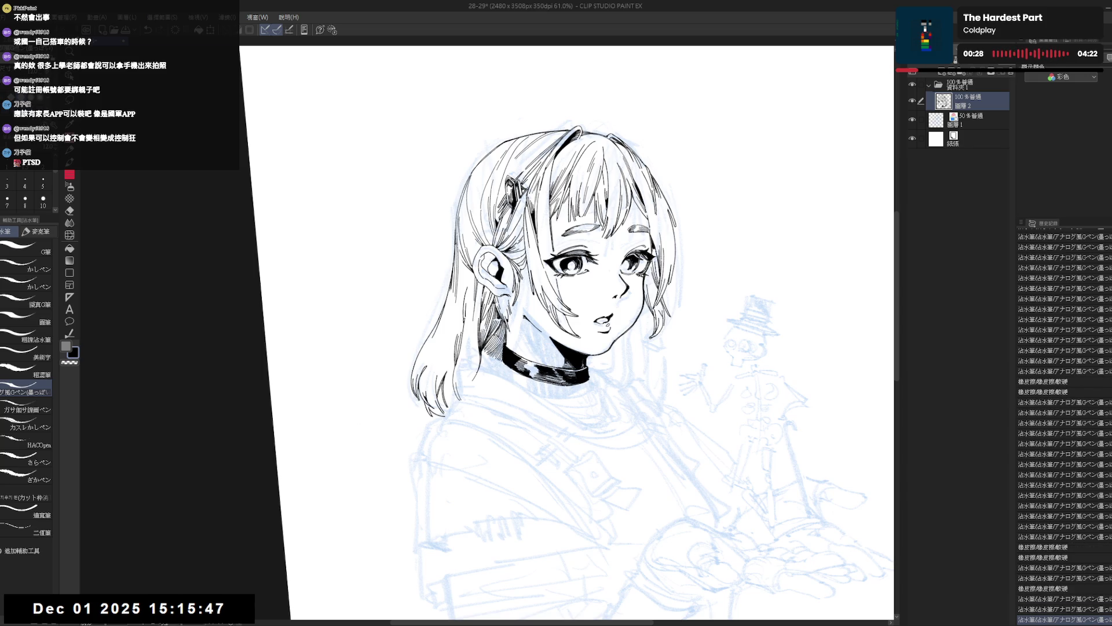
Step: Tilt the canvas and clean up a line in the hair, undoing the stroke at the hair ends
{"action": "key", "text": "r"}
{"action": "left_click_drag", "start_coordinate": [637, 405], "coordinate": [667, 348]}
{"action": "key", "text": "p"}
{"action": "mouse_move", "coordinate": [474, 355]}
{"action": "left_mouse_down"}
{"action": "mouse_move", "coordinate": [475, 387]}
{"action": "mouse_move", "coordinate": [450, 379]}
{"action": "mouse_move", "coordinate": [455, 364]}
{"action": "left_mouse_up"}
{"action": "key", "text": "r"}
{"action": "key", "text": "p"}
{"action": "mouse_move", "coordinate": [477, 462]}
{"action": "left_mouse_down"}
{"action": "mouse_move", "coordinate": [446, 397]}
{"action": "mouse_move", "coordinate": [464, 406]}
{"action": "left_mouse_up"}
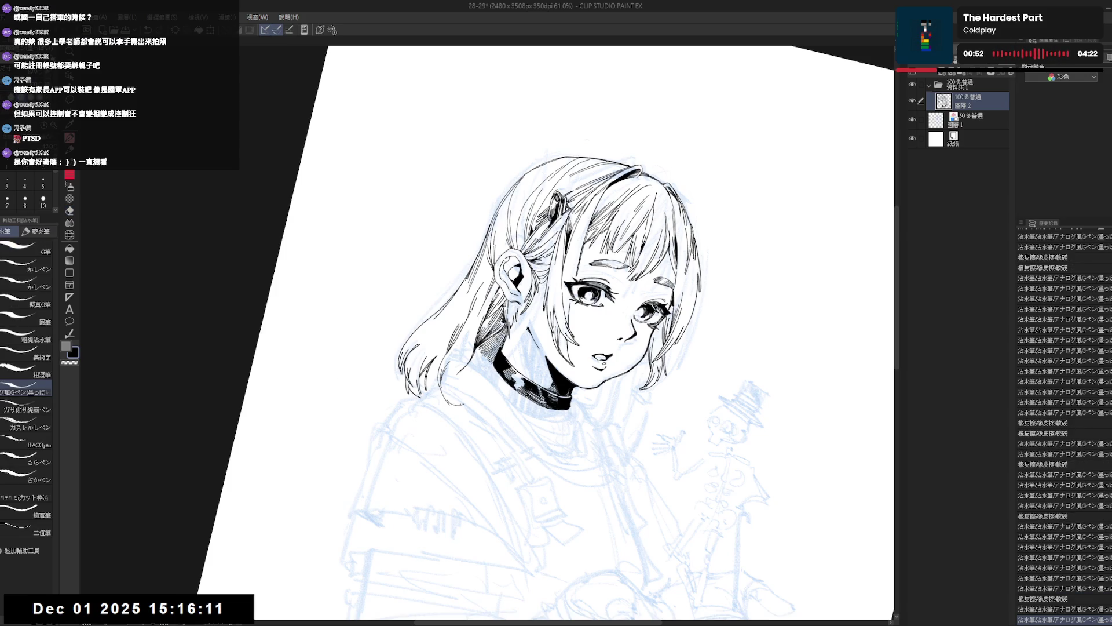
{"action": "key", "text": "ctrl+z"}
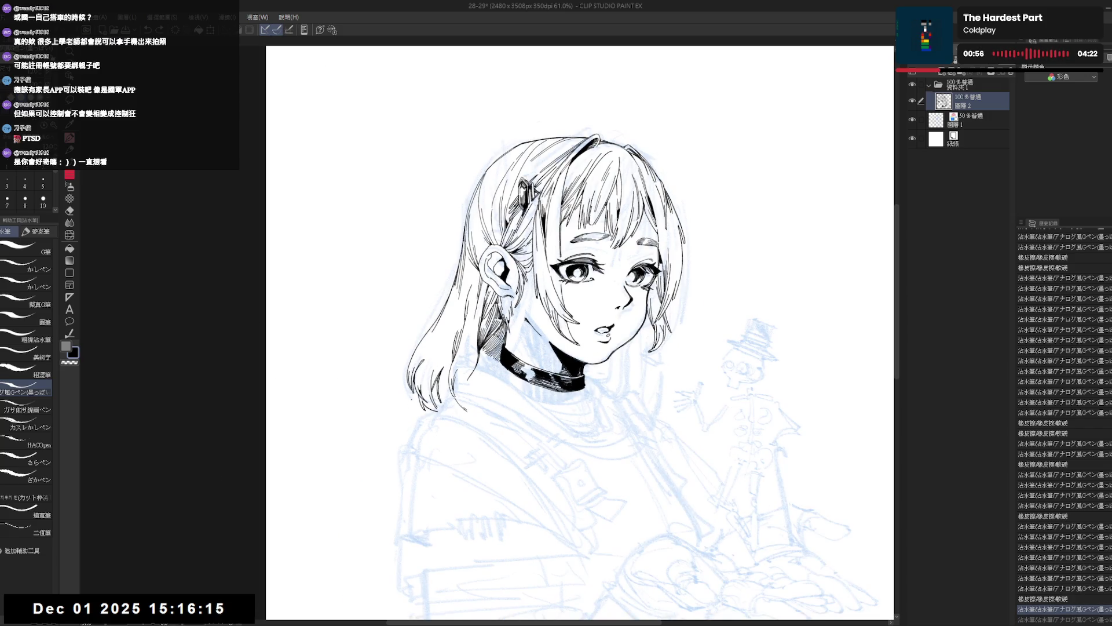
Step: Erase parts of the hair ends and stray lines among the strands
{"action": "left_click_drag", "start_coordinate": [446, 399], "coordinate": [463, 416]}
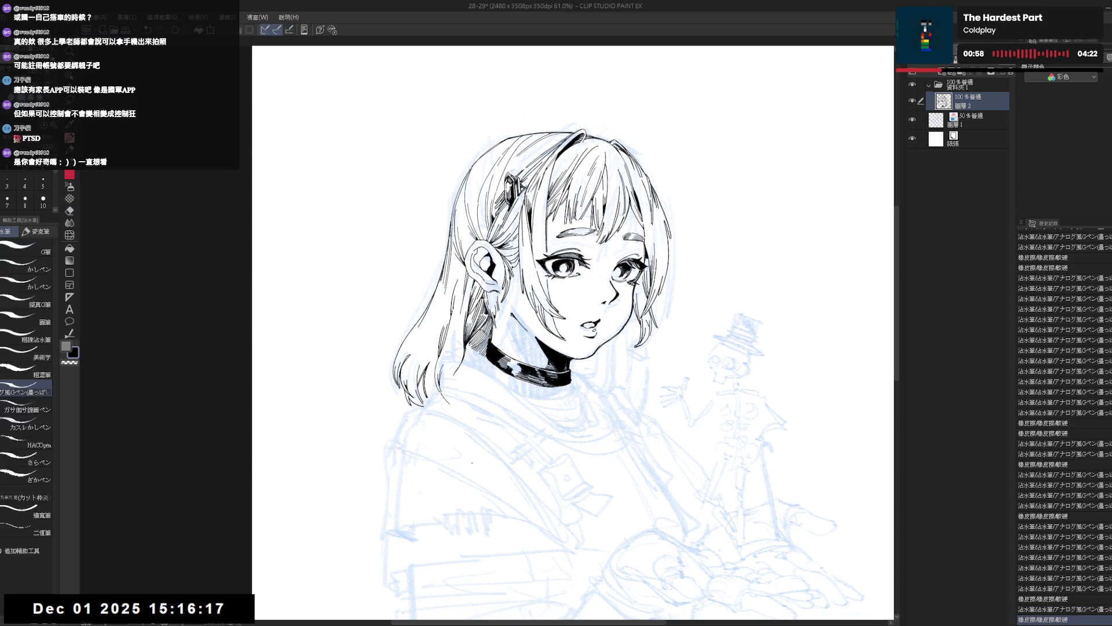
{"action": "key", "text": "-"}
{"action": "key", "text": "-"}
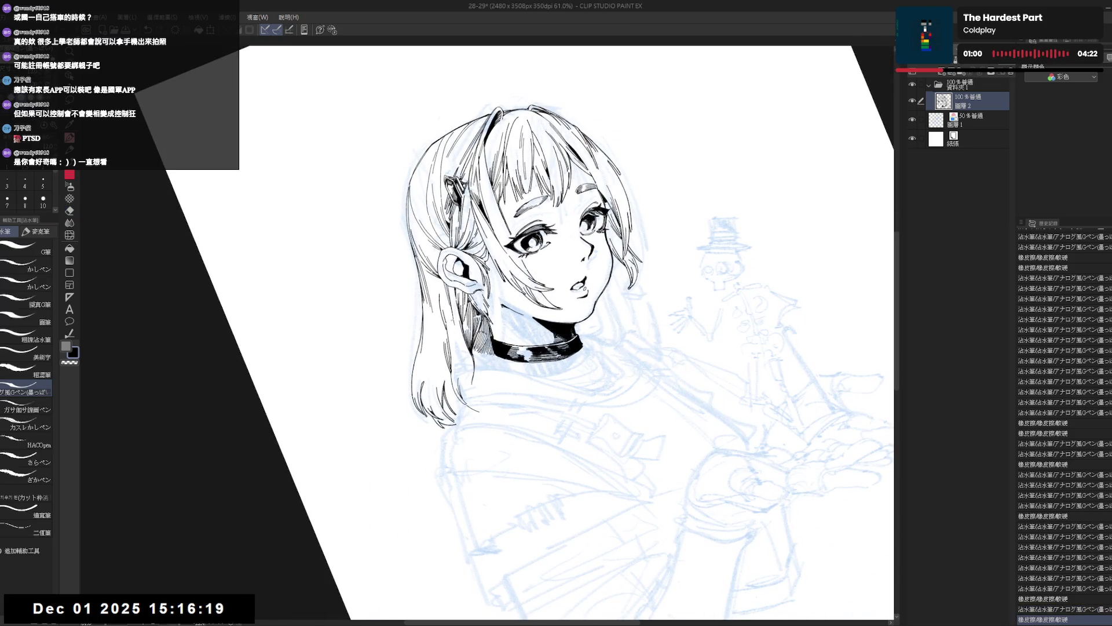
{"action": "left_click_drag", "start_coordinate": [446, 307], "coordinate": [459, 347]}
{"action": "key", "text": "ctrl+z"}
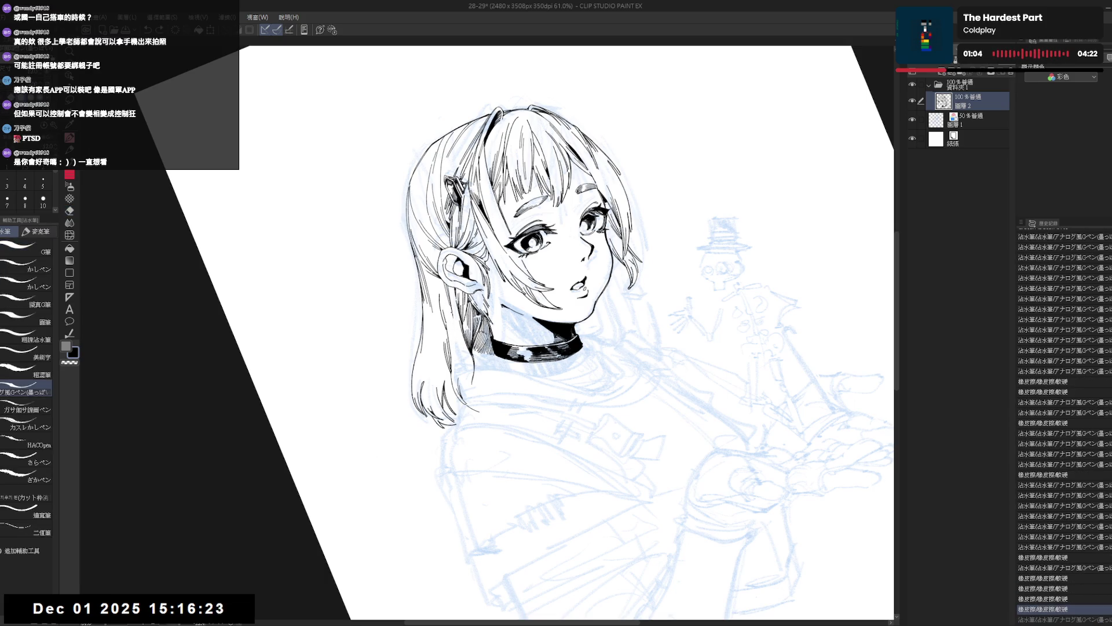
{"action": "key", "text": "ctrl+y"}
{"action": "key", "text": "ctrl+z"}
{"action": "key", "text": "ctrl+y"}
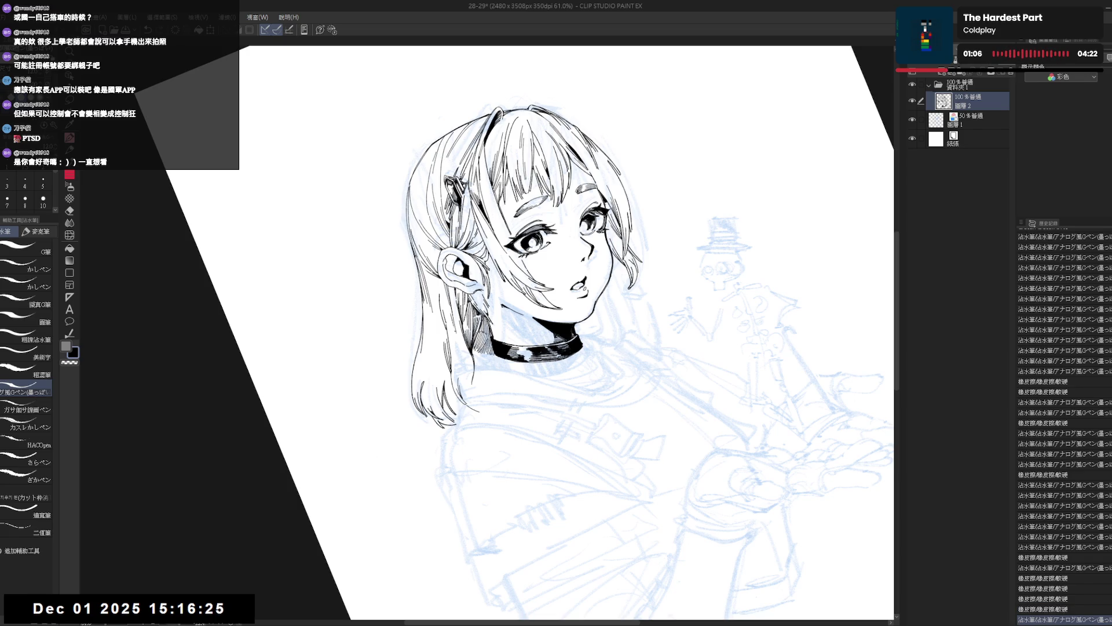
{"action": "key", "text": "h"}
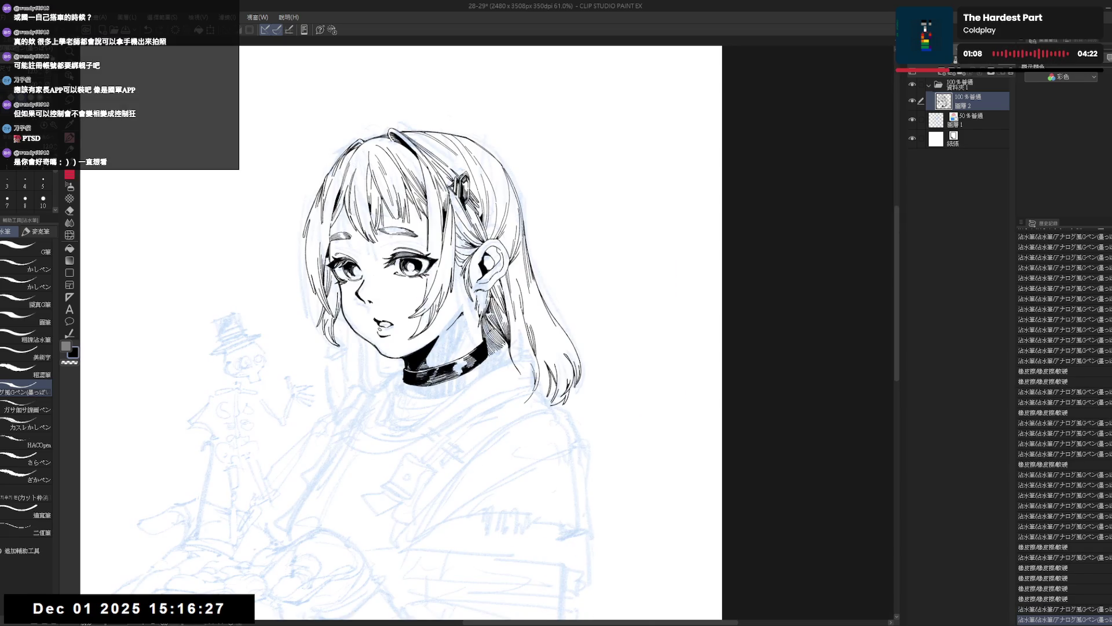
Step: Clean a small mark in the hair while tilting the view, retrying the last pen stroke
{"action": "key", "text": "r"}
{"action": "mouse_move", "coordinate": [515, 427]}
{"action": "left_mouse_down"}
{"action": "mouse_move", "coordinate": [508, 371]}
{"action": "mouse_move", "coordinate": [523, 361]}
{"action": "left_mouse_up"}
{"action": "key", "text": "e"}
{"action": "key", "text": "p"}
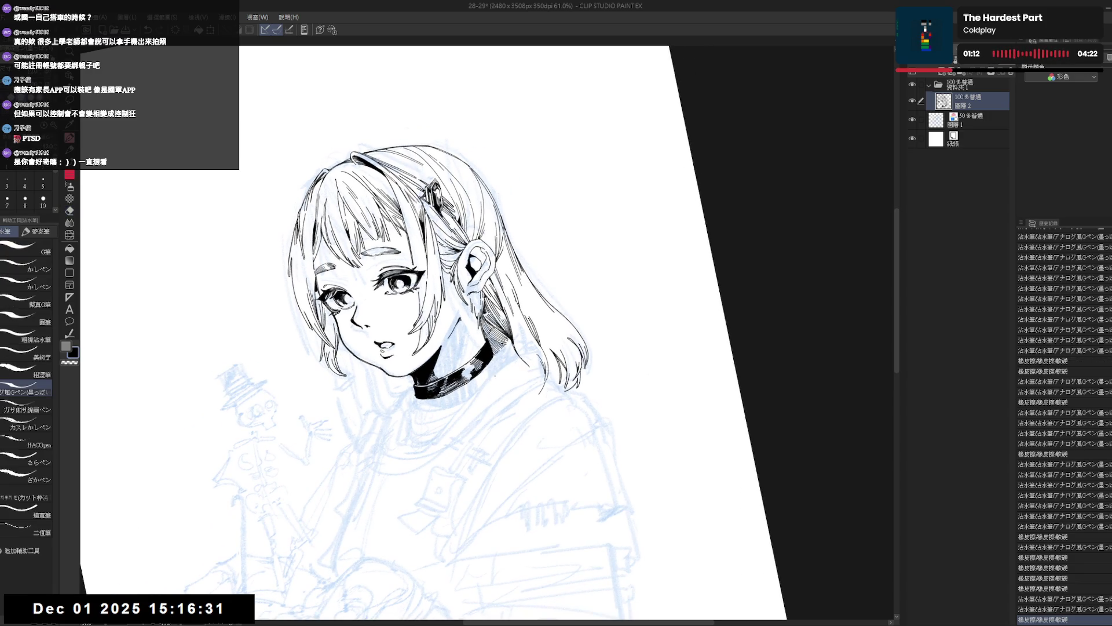
{"action": "key", "text": "ctrl+at"}
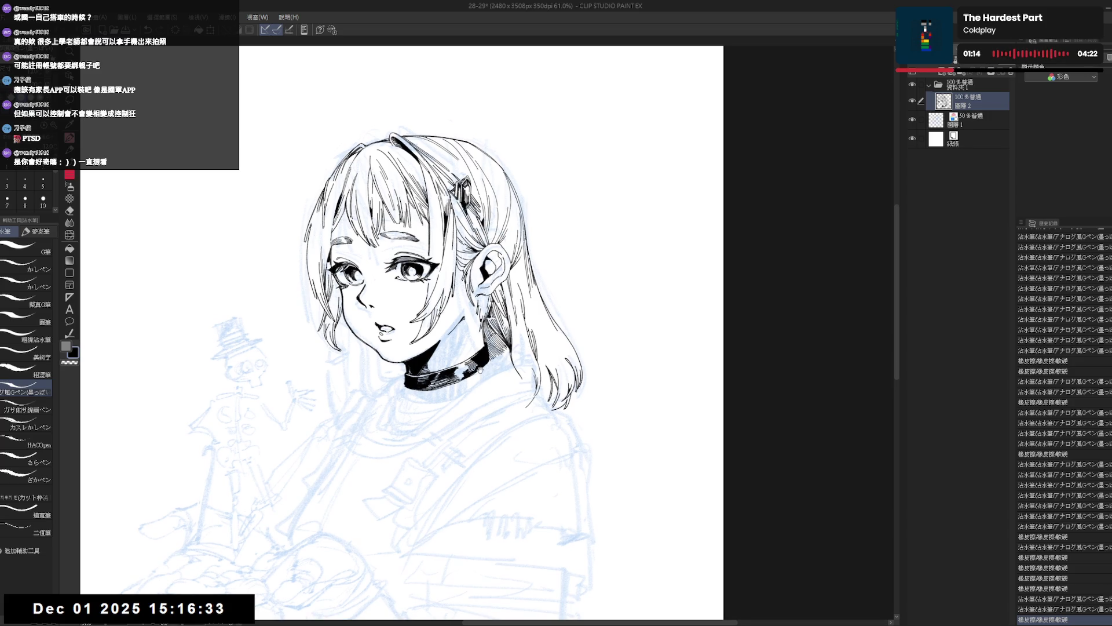
{"action": "key", "text": "r"}
{"action": "mouse_move", "coordinate": [494, 406]}
{"action": "left_mouse_down"}
{"action": "mouse_move", "coordinate": [498, 396]}
{"action": "mouse_move", "coordinate": [495, 444]}
{"action": "left_mouse_up"}
{"action": "key", "text": "p"}
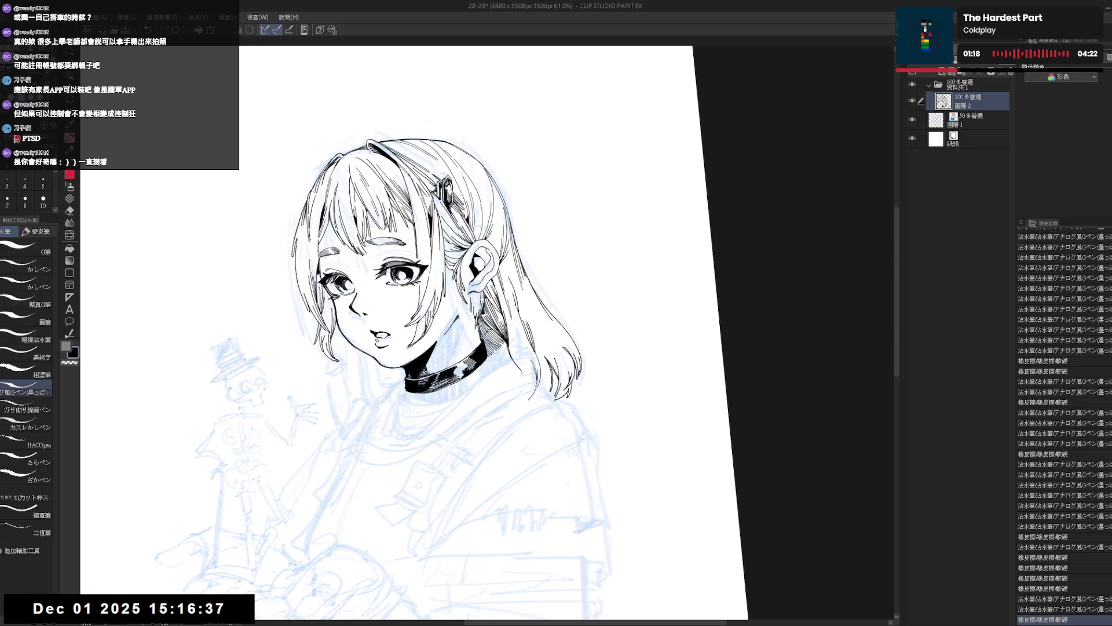
{"action": "key", "text": "ctrl+z"}
{"action": "key", "text": "ctrl+y"}
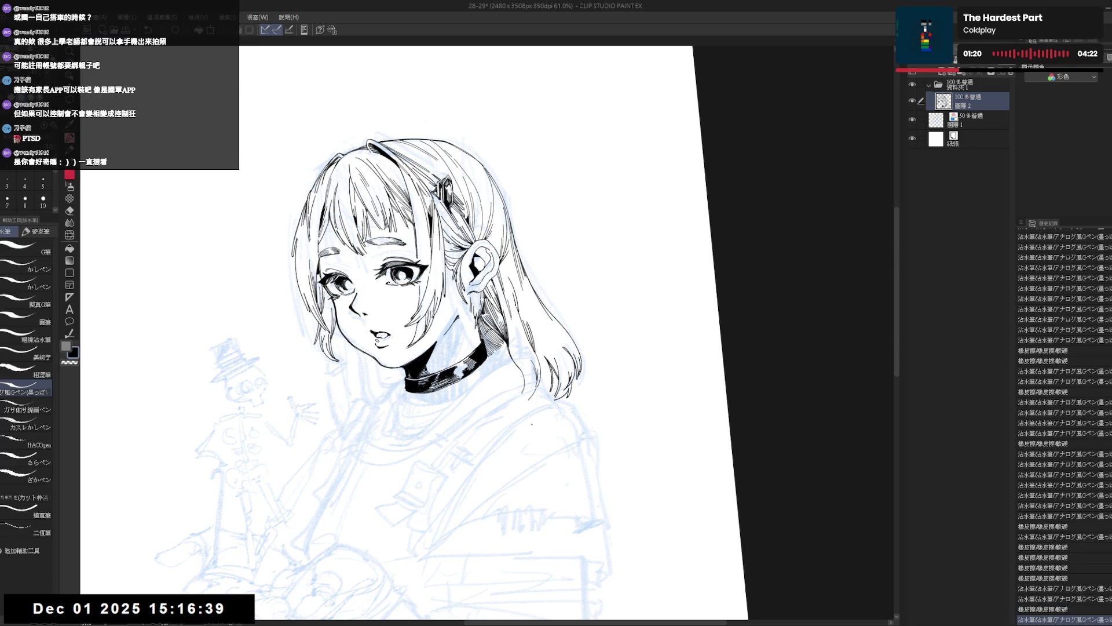
Step: Restore the undone hair strokes with redo and return the view to upright
{"action": "key", "text": "minus"}
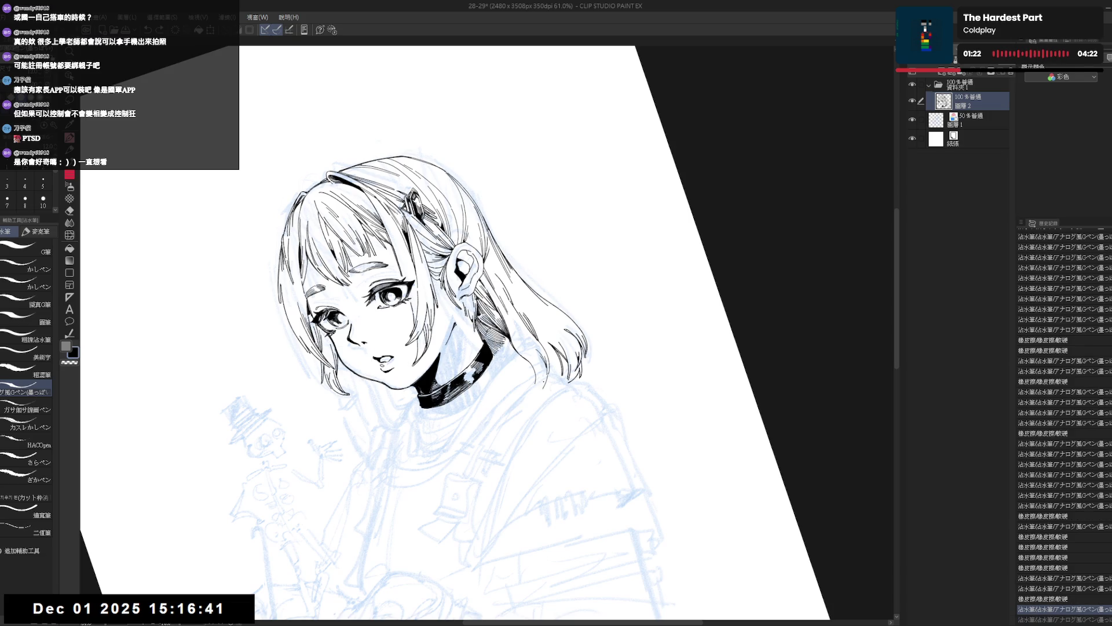
{"action": "key", "text": "ctrl+y"}
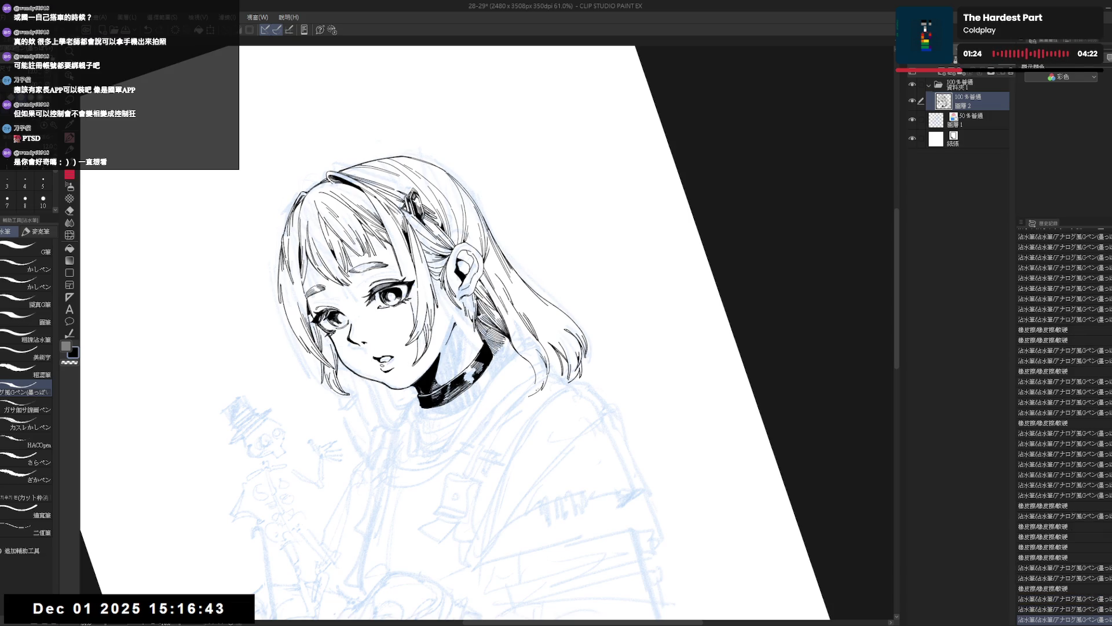
{"action": "key", "text": "ctrl+y"}
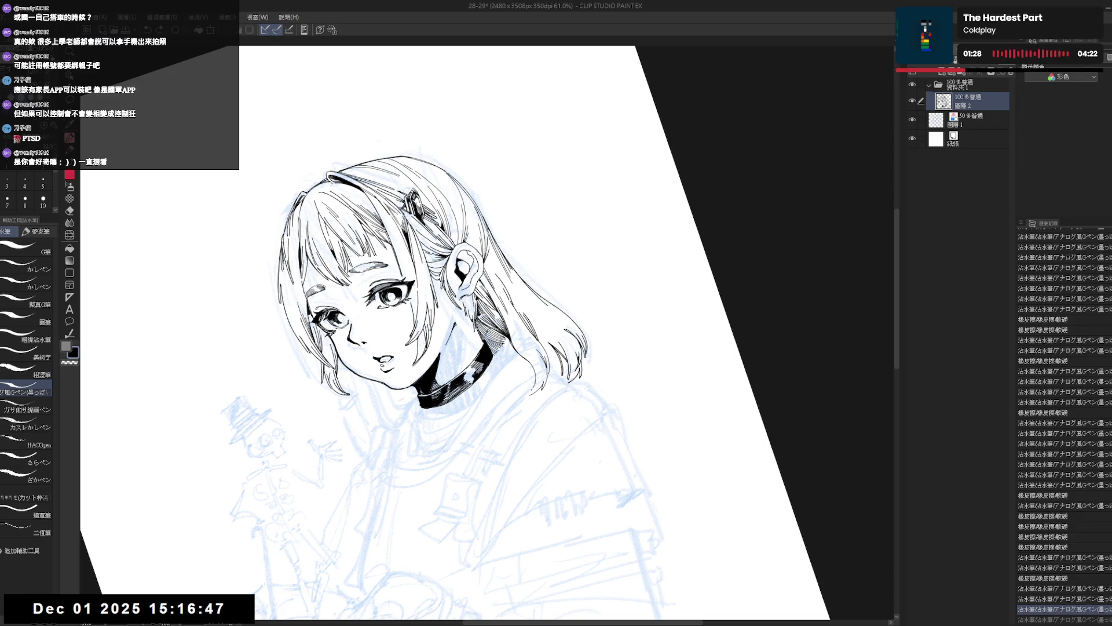
{"action": "key", "text": "ctrl+y"}
{"action": "key", "text": "ctrl+y"}
{"action": "key", "text": "ctrl+y"}
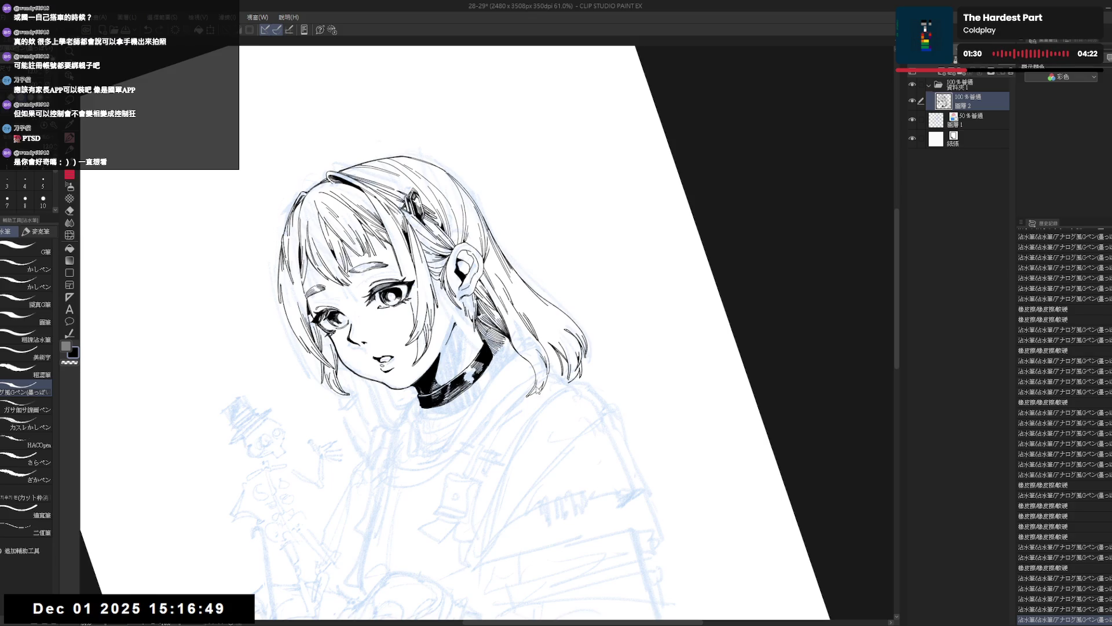
{"action": "key", "text": "ctrl+y"}
{"action": "key", "text": "-"}
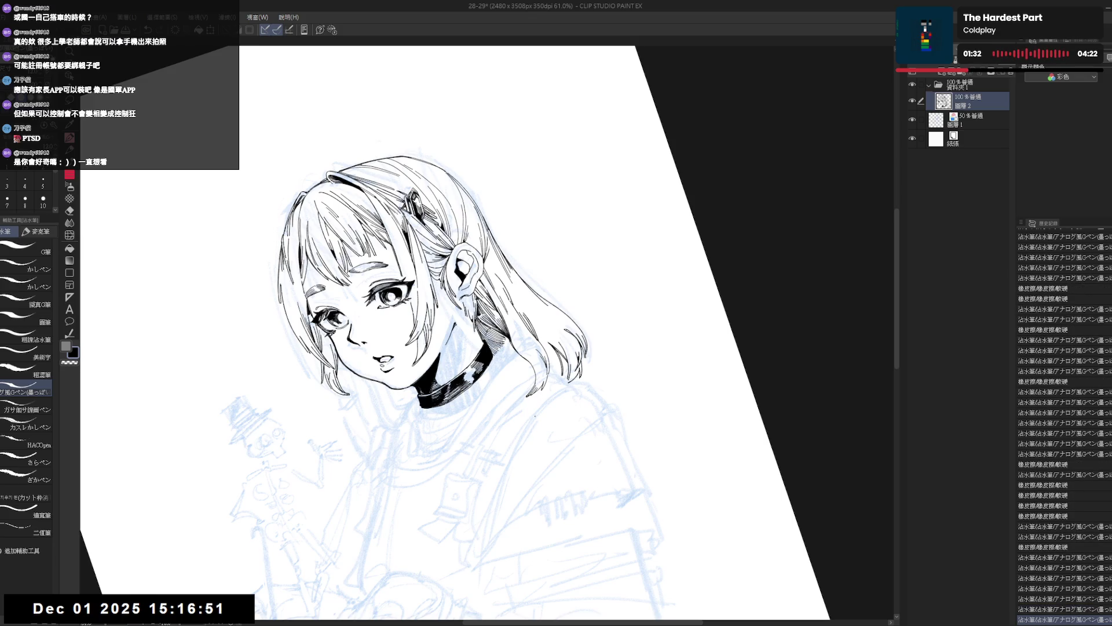
{"action": "key", "text": "h"}
{"action": "key", "text": "^"}
{"action": "key", "text": "^"}
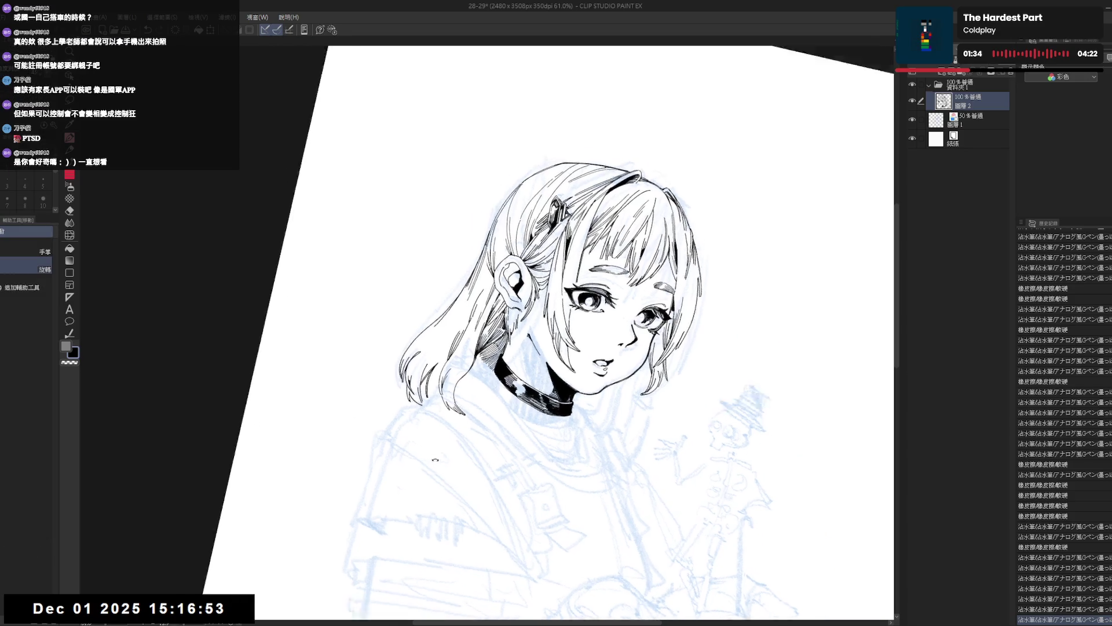
{"action": "key", "text": "ctrl+y"}
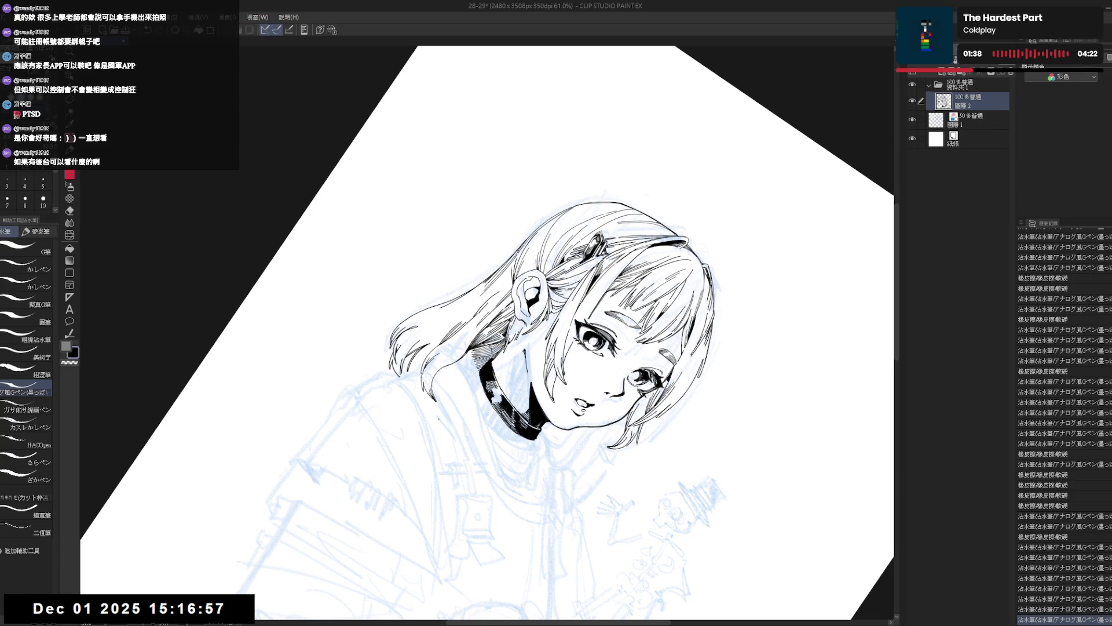
{"action": "left_click_drag", "start_coordinate": [432, 453], "coordinate": [527, 467]}
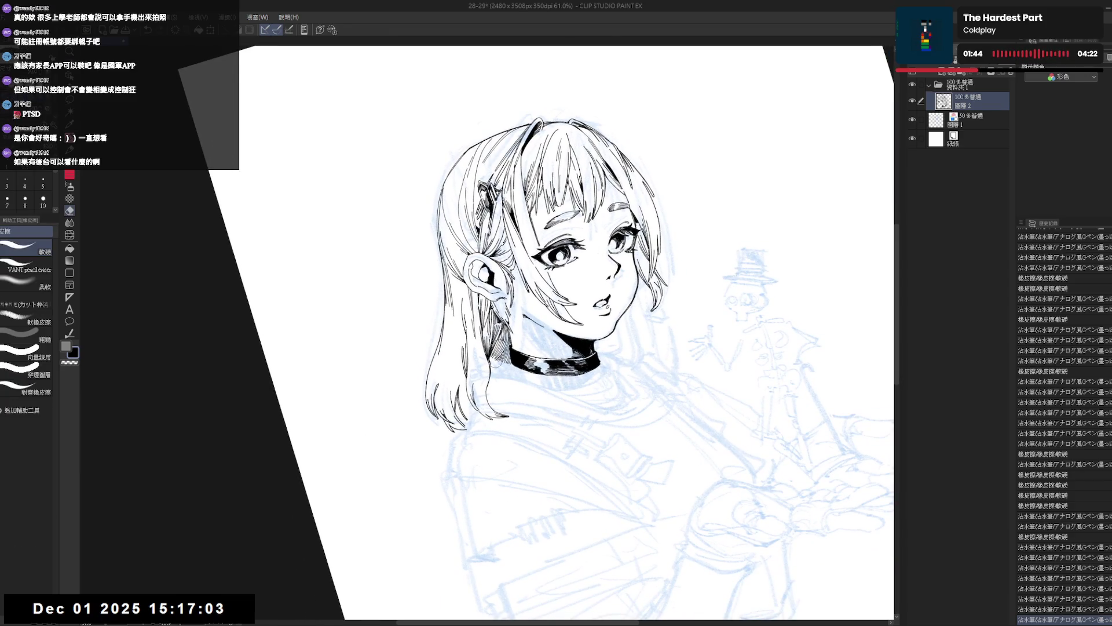
{"action": "mouse_move", "coordinate": [503, 369]}
{"action": "left_mouse_down"}
{"action": "mouse_move", "coordinate": [473, 400]}
{"action": "mouse_move", "coordinate": [521, 418]}
{"action": "mouse_move", "coordinate": [573, 399]}
{"action": "left_mouse_up"}
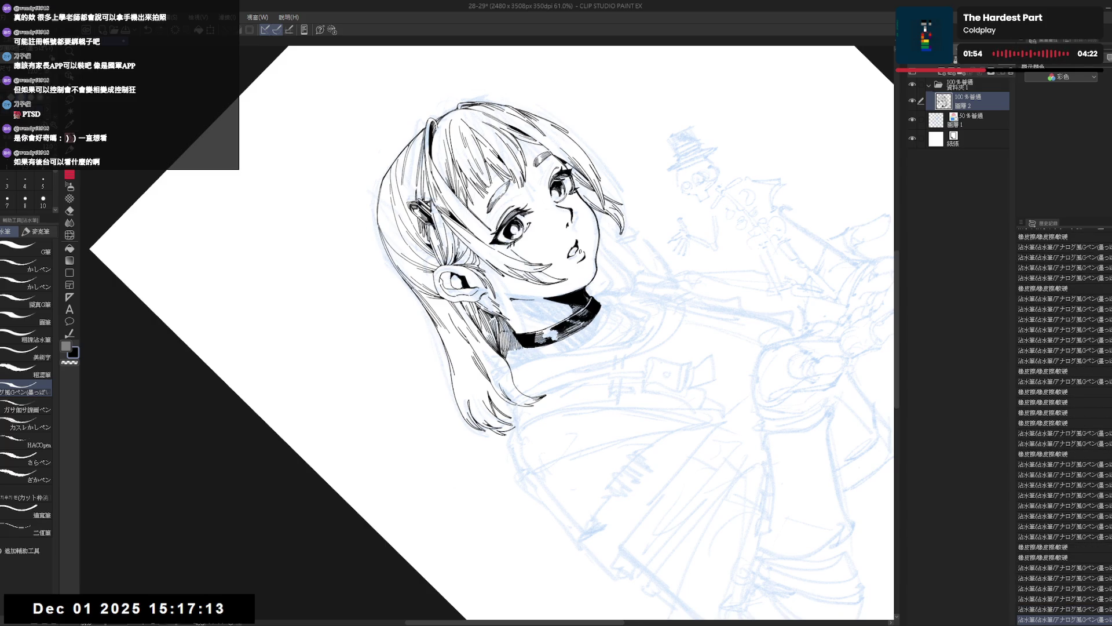
{"action": "key", "text": "ctrl+at"}
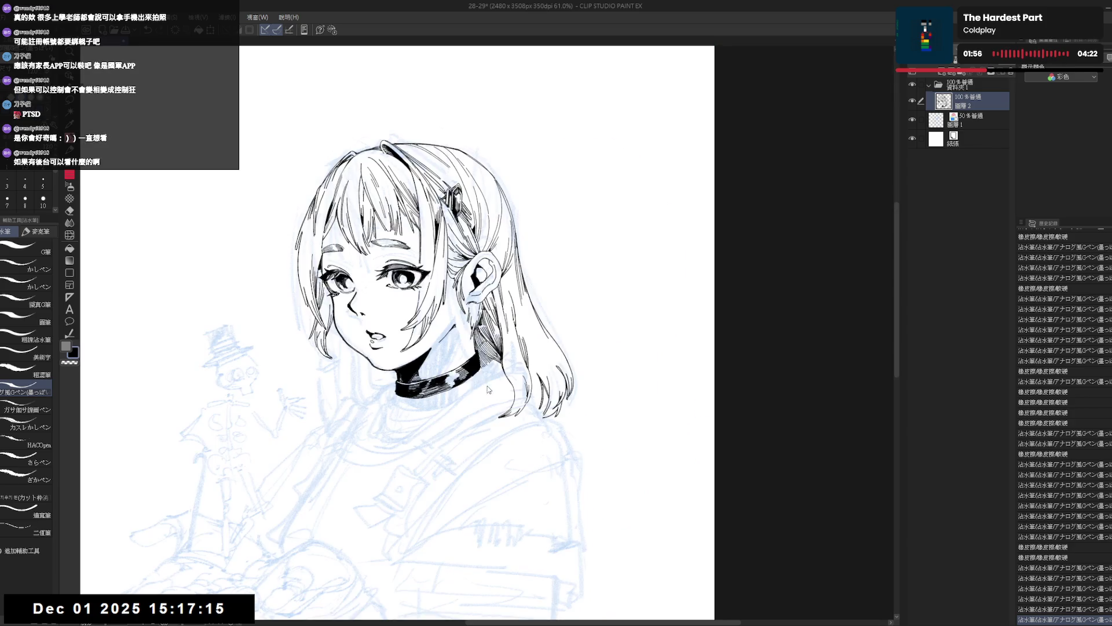
{"action": "left_click_drag", "start_coordinate": [488, 390], "coordinate": [478, 389]}
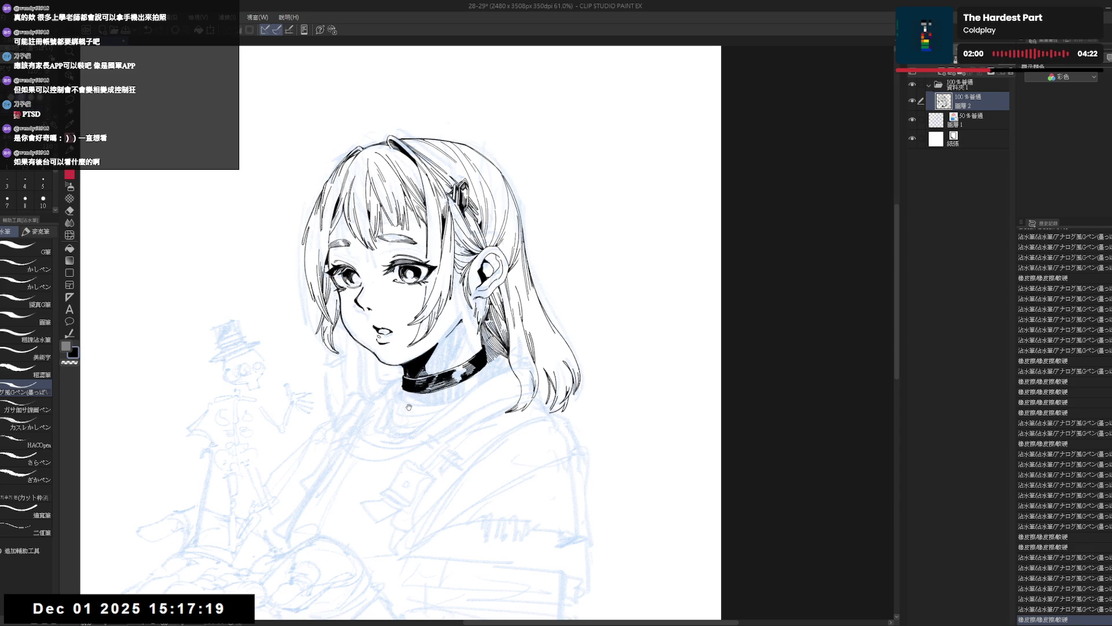
Step: Mirror the view and erase a small stray mark near the choker
{"action": "mouse_move", "coordinate": [409, 407]}
{"action": "left_mouse_down"}
{"action": "mouse_move", "coordinate": [515, 413]}
{"action": "mouse_move", "coordinate": [502, 414]}
{"action": "left_mouse_up"}
{"action": "key", "text": "h"}
{"action": "left_click_drag", "start_coordinate": [447, 385], "coordinate": [467, 390]}
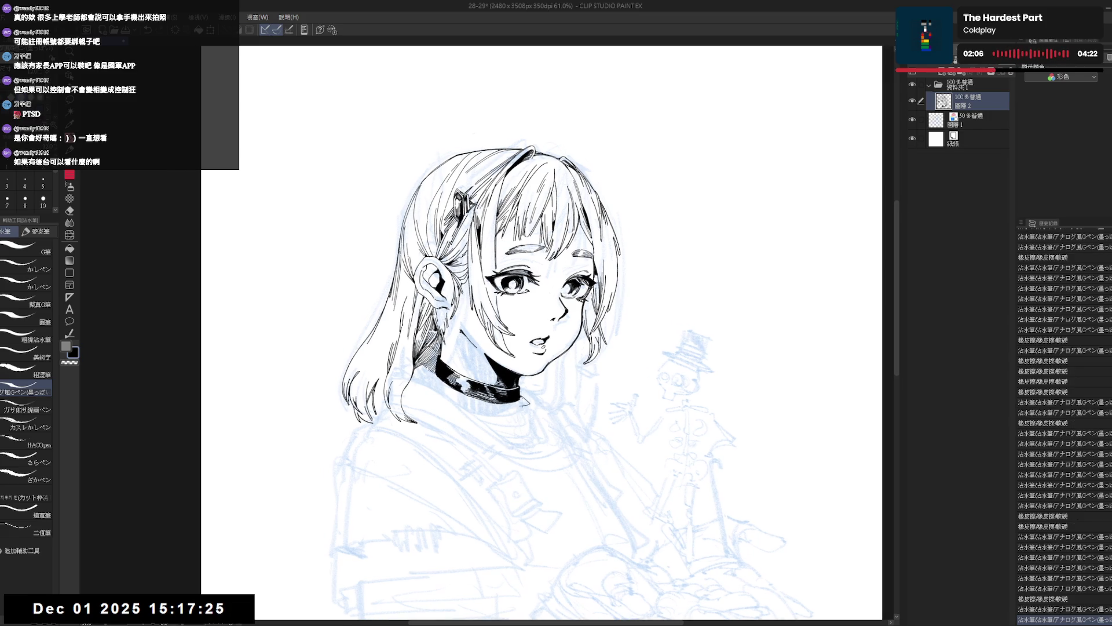
{"action": "key", "text": "e"}
{"action": "key", "text": "p"}
{"action": "left_click_drag", "start_coordinate": [523, 398], "coordinate": [527, 402]}
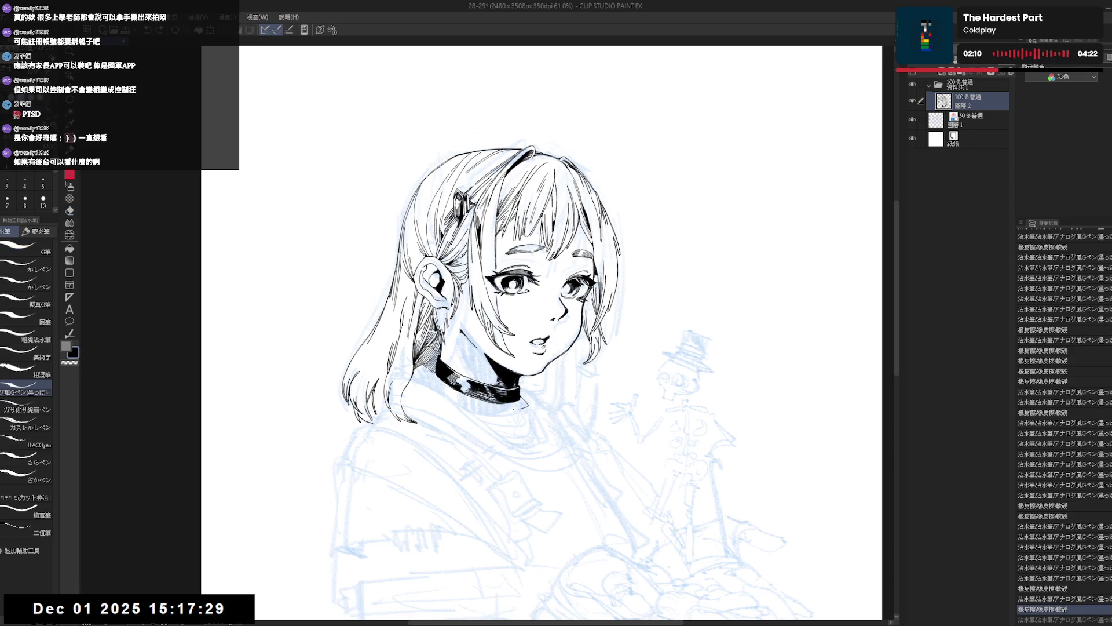
Step: Rotate the view about 16° and erase the tiny stray marks near the collar
{"action": "key", "text": "r"}
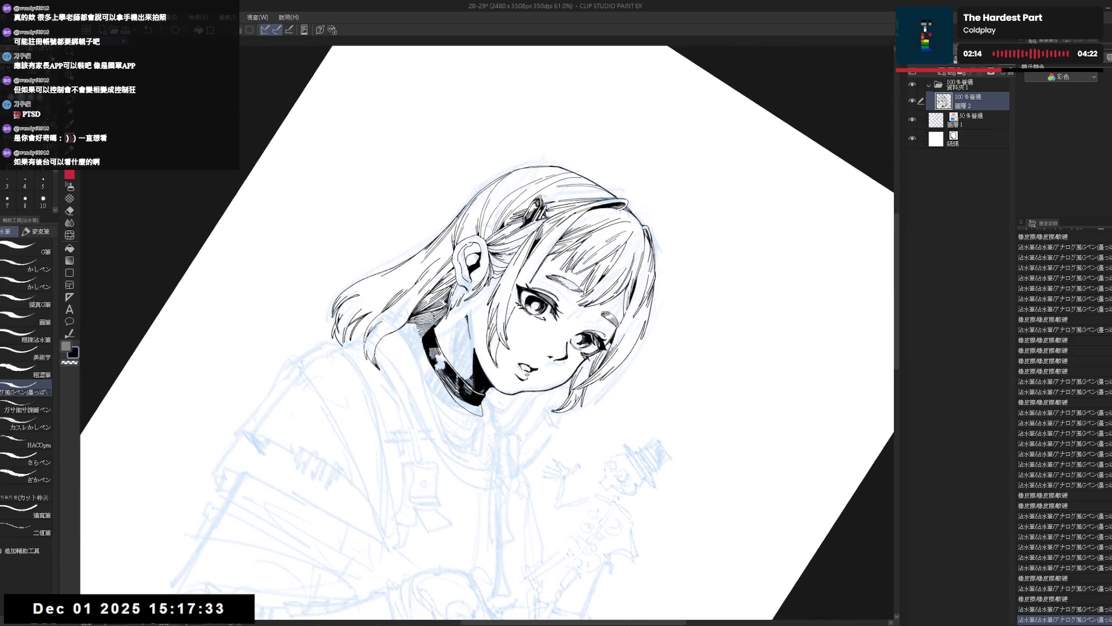
{"action": "key", "text": "r"}
{"action": "key", "text": "r"}
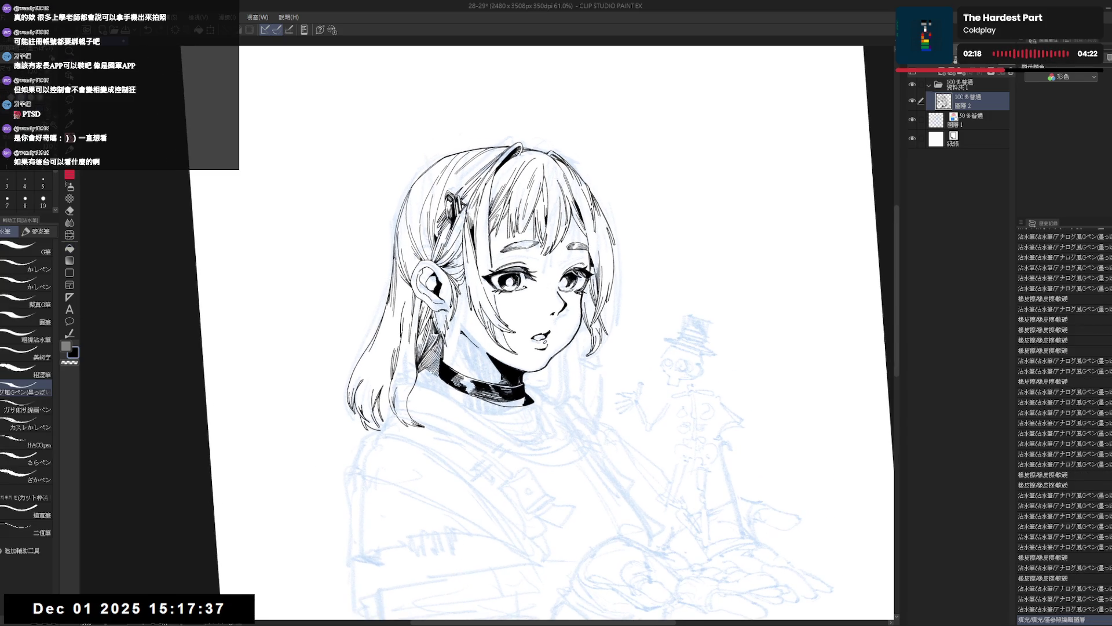
{"action": "key", "text": "r"}
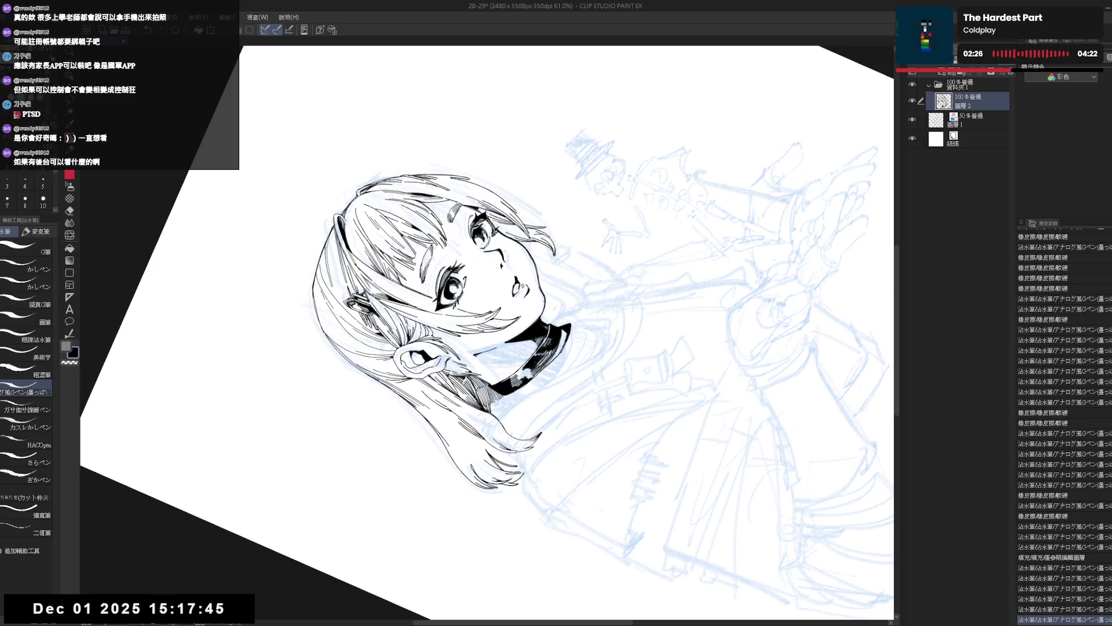
{"action": "key", "text": "ctrl+at"}
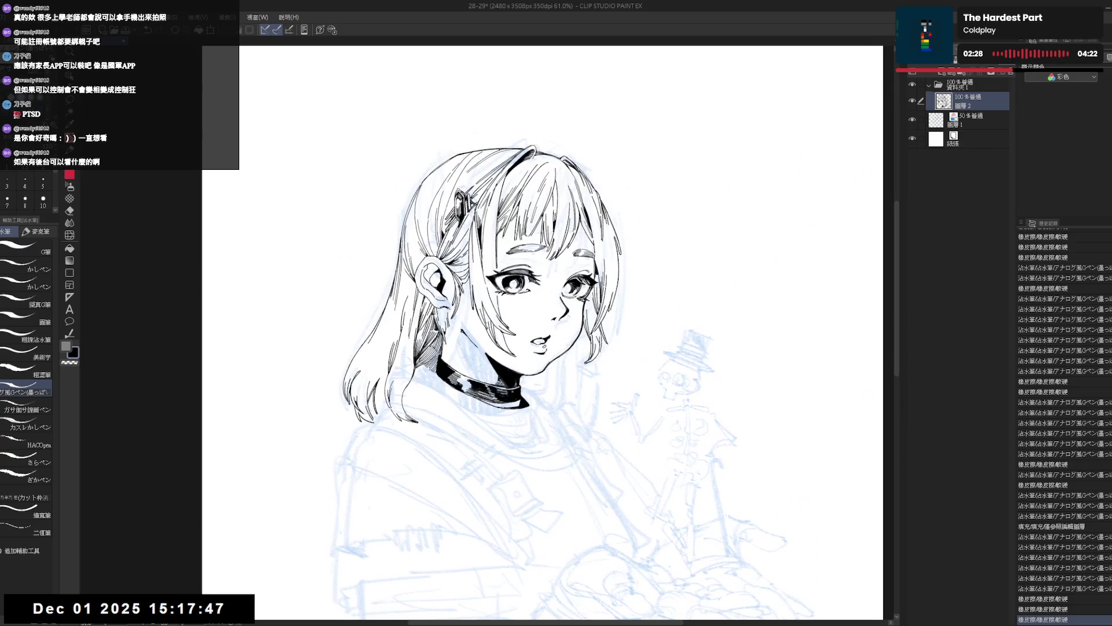
{"action": "left_click_drag", "start_coordinate": [696, 174], "coordinate": [753, 243]}
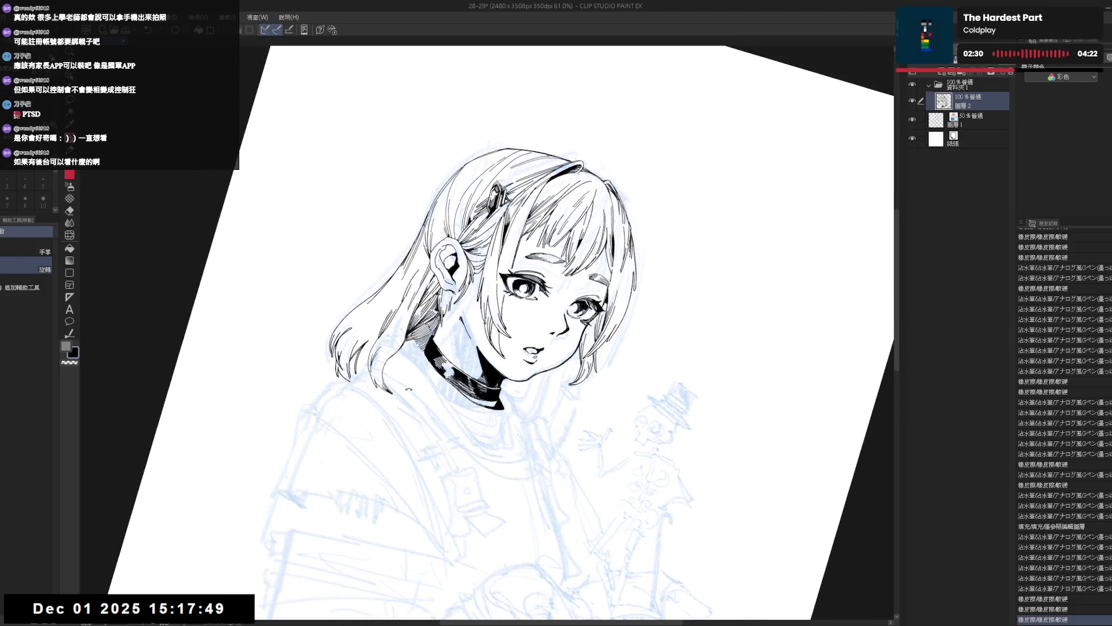
{"action": "key", "text": "e"}
{"action": "left_click", "coordinate": [426, 362]}
{"action": "left_click", "coordinate": [440, 379]}
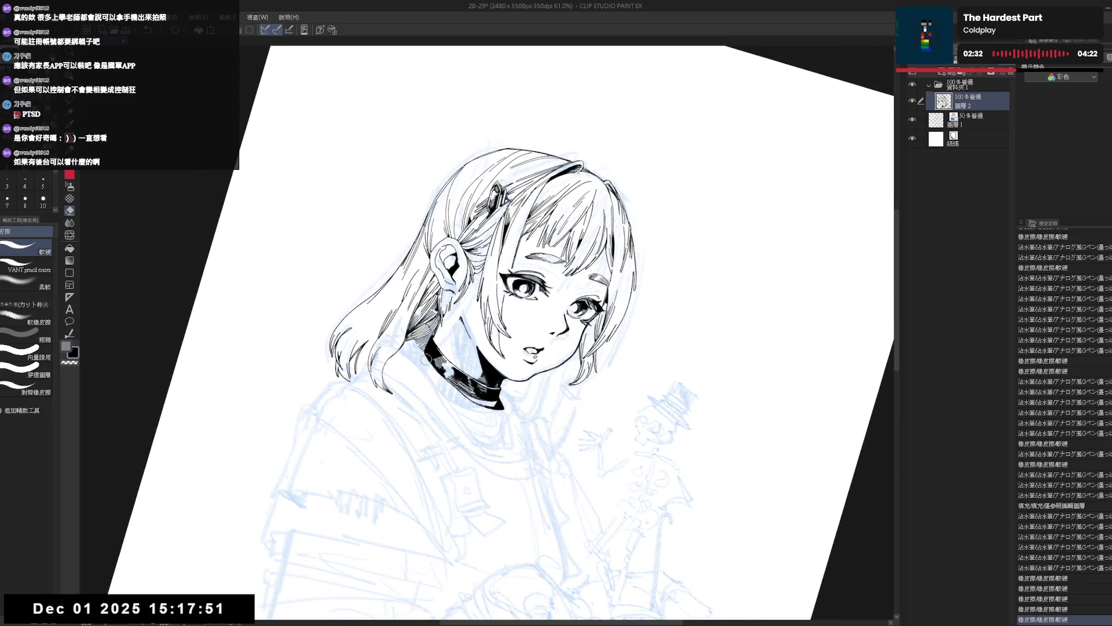
{"action": "left_click", "coordinate": [426, 359]}
{"action": "left_click", "coordinate": [434, 368]}
{"action": "left_click", "coordinate": [478, 414]}
Step: Ink one new short line by the collar and straighten the view
{"action": "key", "text": "p"}
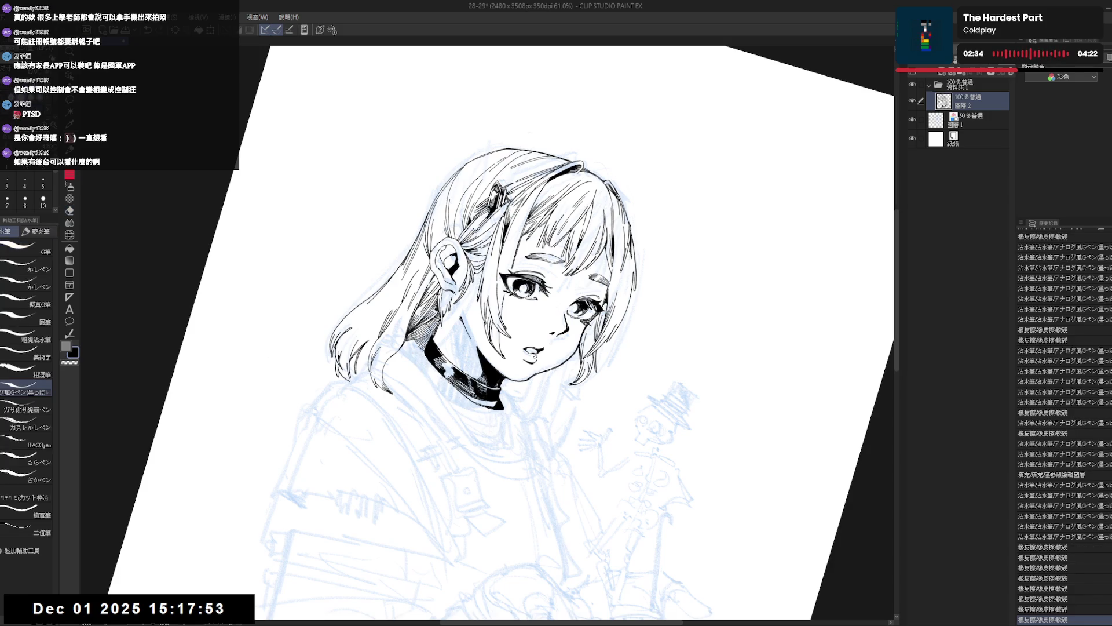
{"action": "left_click_drag", "start_coordinate": [460, 391], "coordinate": [466, 397]}
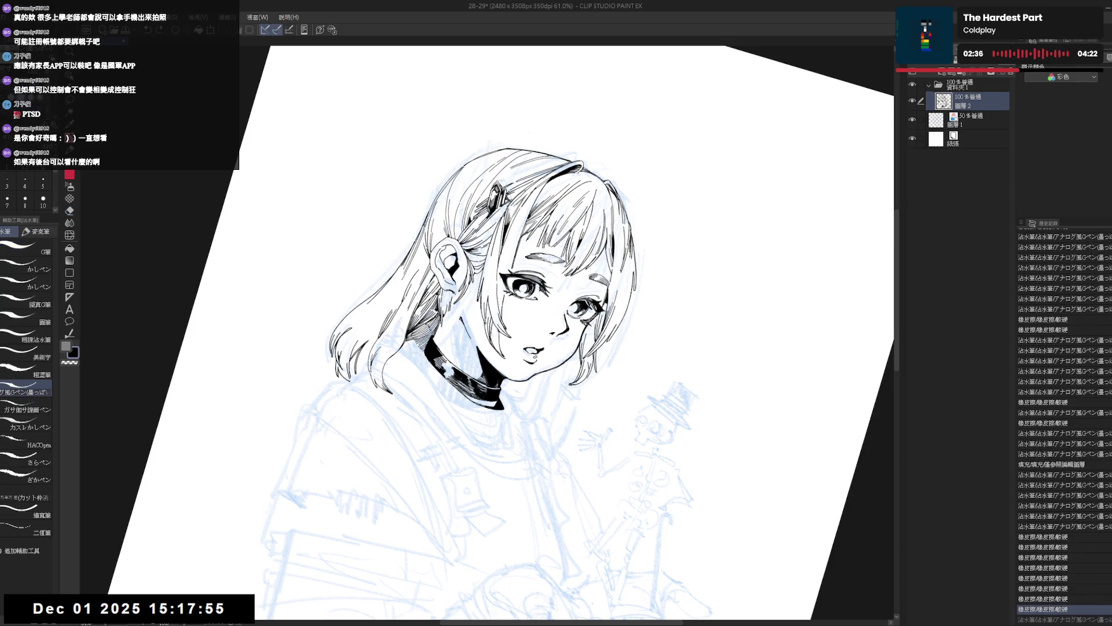
{"action": "key", "text": "ctrl+y"}
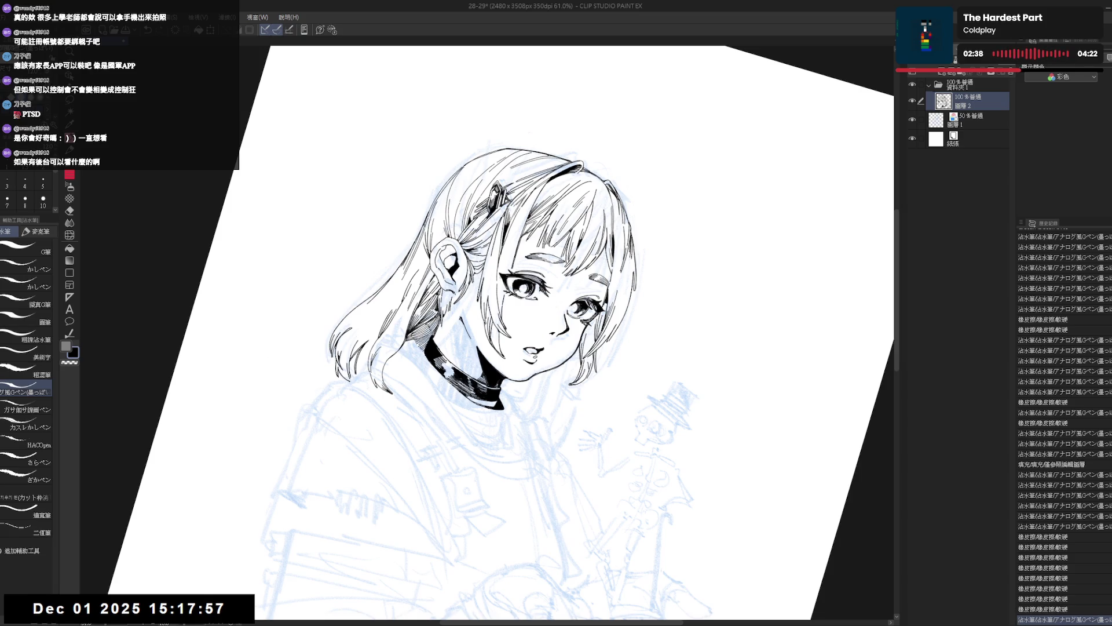
{"action": "key", "text": "minus"}
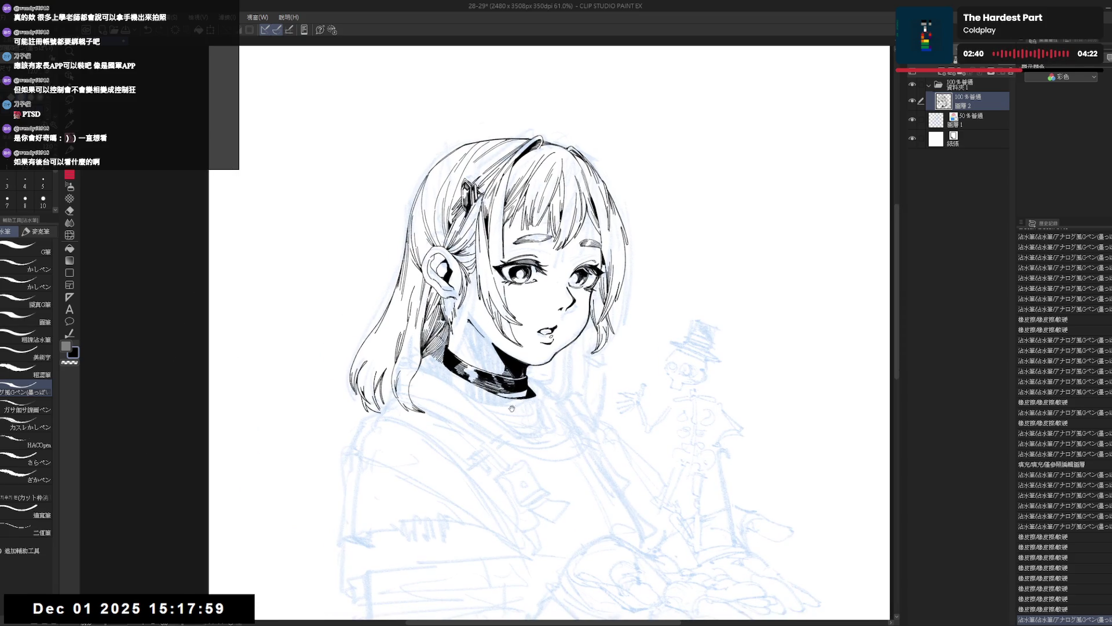
Step: Ink a stroke along the collar, redrawing it until it sits right
{"action": "key", "text": "asciicircum"}
{"action": "key", "text": "asciicircum"}
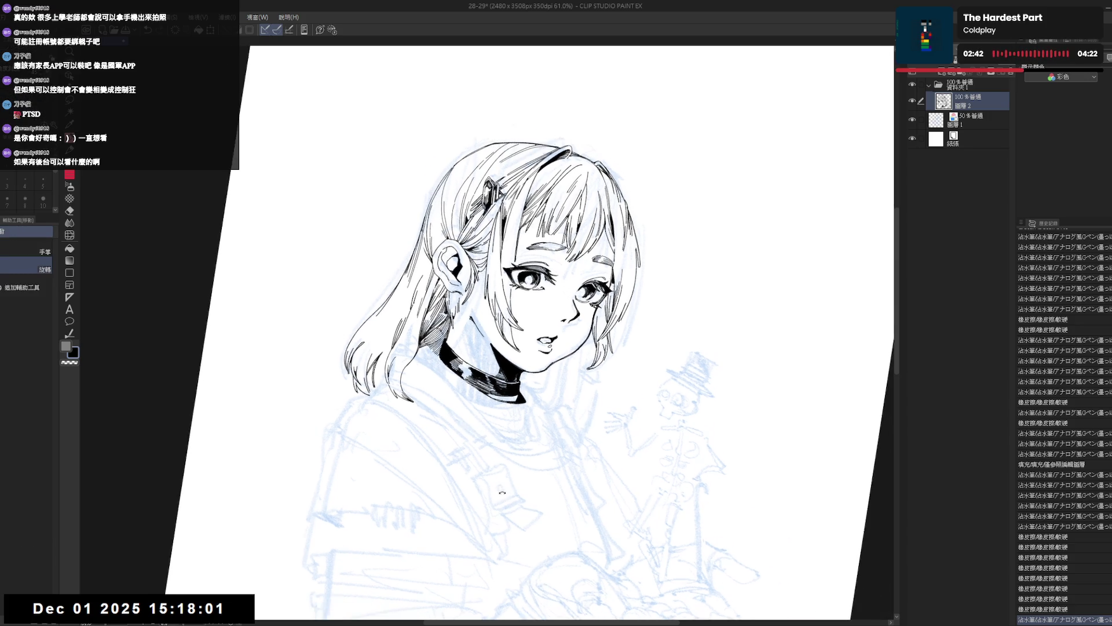
{"action": "left_click_drag", "start_coordinate": [417, 357], "coordinate": [481, 414]}
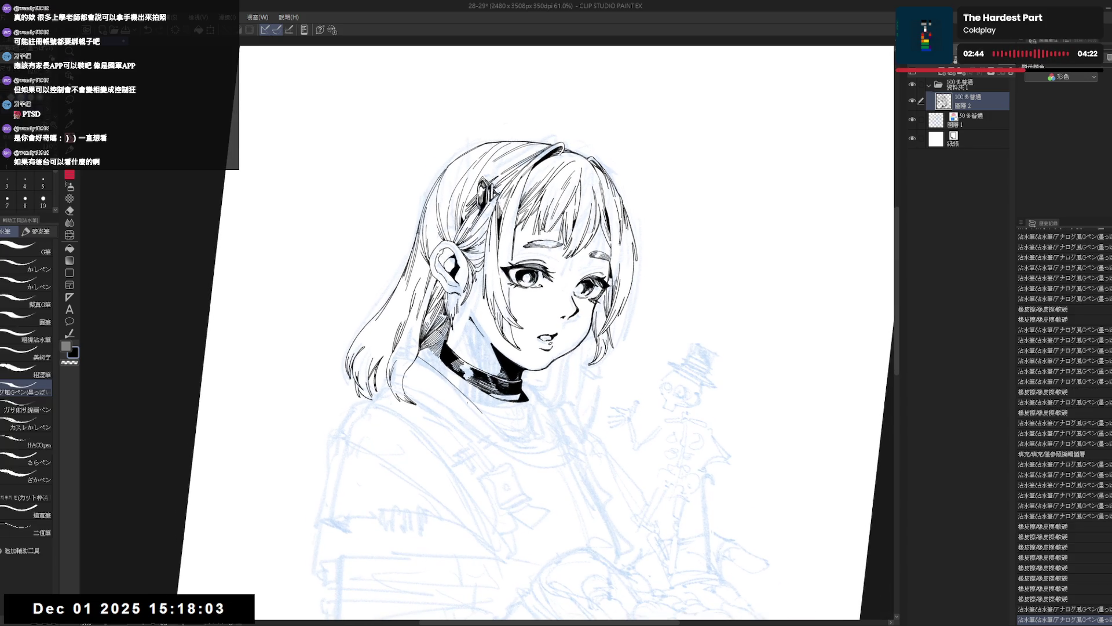
{"action": "key", "text": "ctrl+z"}
{"action": "left_click_drag", "start_coordinate": [417, 356], "coordinate": [481, 416]}
{"action": "key", "text": "ctrl+z"}
{"action": "key", "text": "ctrl+y"}
{"action": "key", "text": "ctrl+y"}
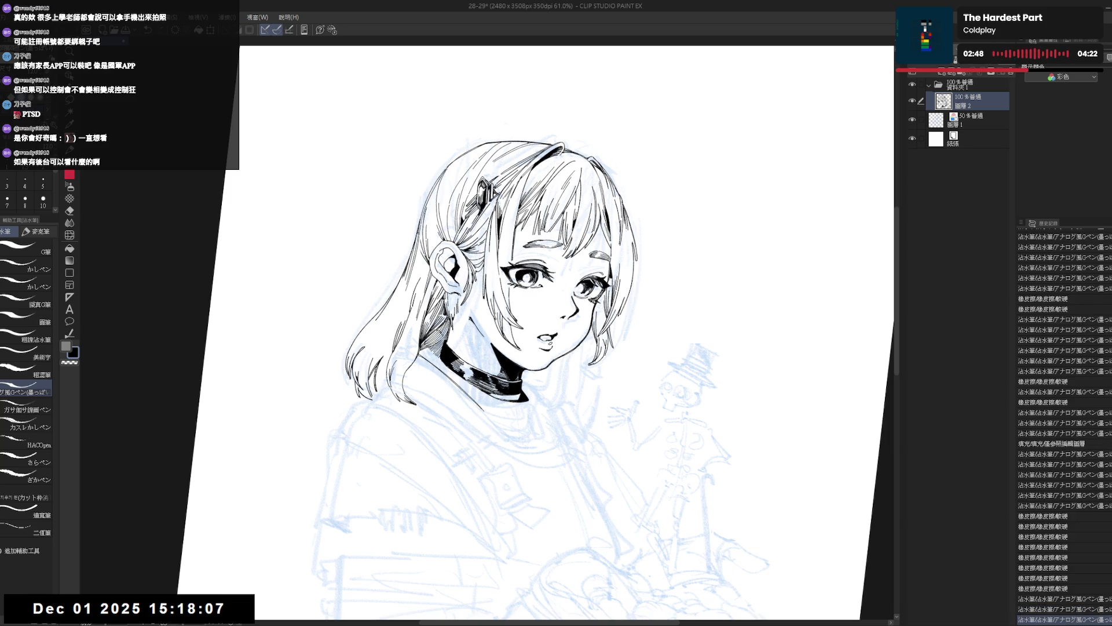
{"action": "key", "text": "ctrl+y"}
Step: Restore the undone ink strokes near the collar with redo
{"action": "left_click_drag", "start_coordinate": [666, 203], "coordinate": [742, 325]}
{"action": "key", "text": "p"}
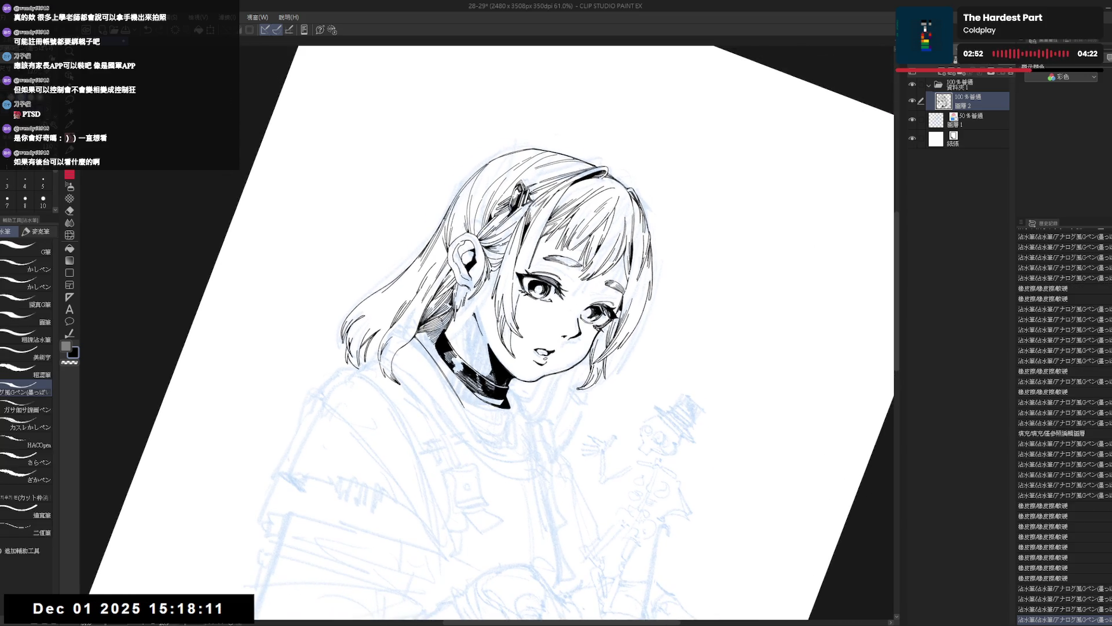
{"action": "key", "text": "ctrl+y"}
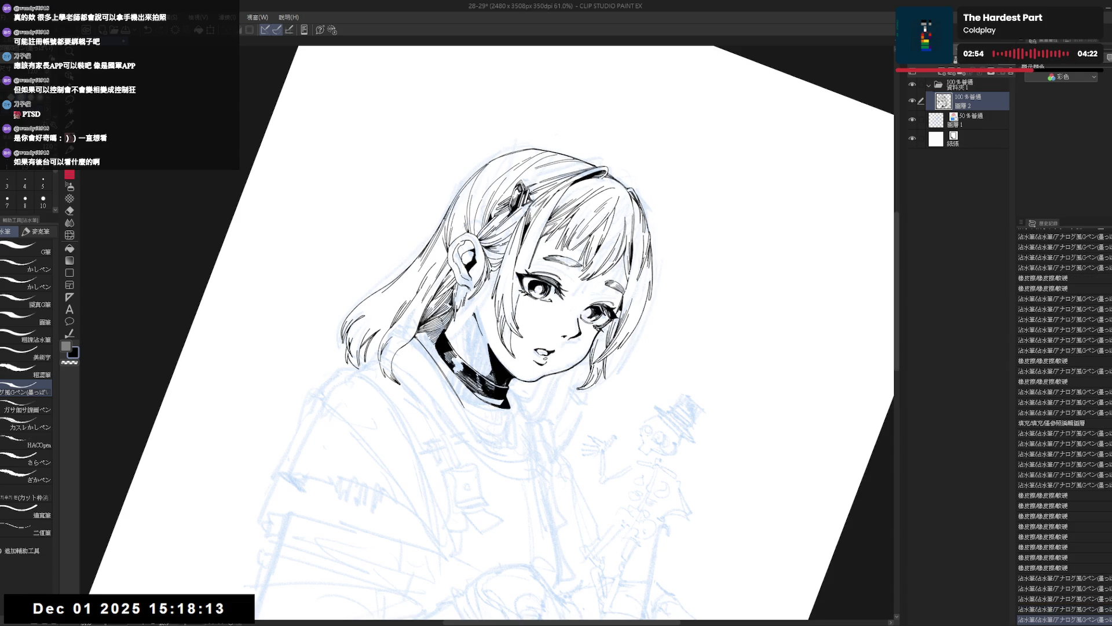
{"action": "key", "text": "ctrl+y"}
{"action": "key", "text": "ctrl+y"}
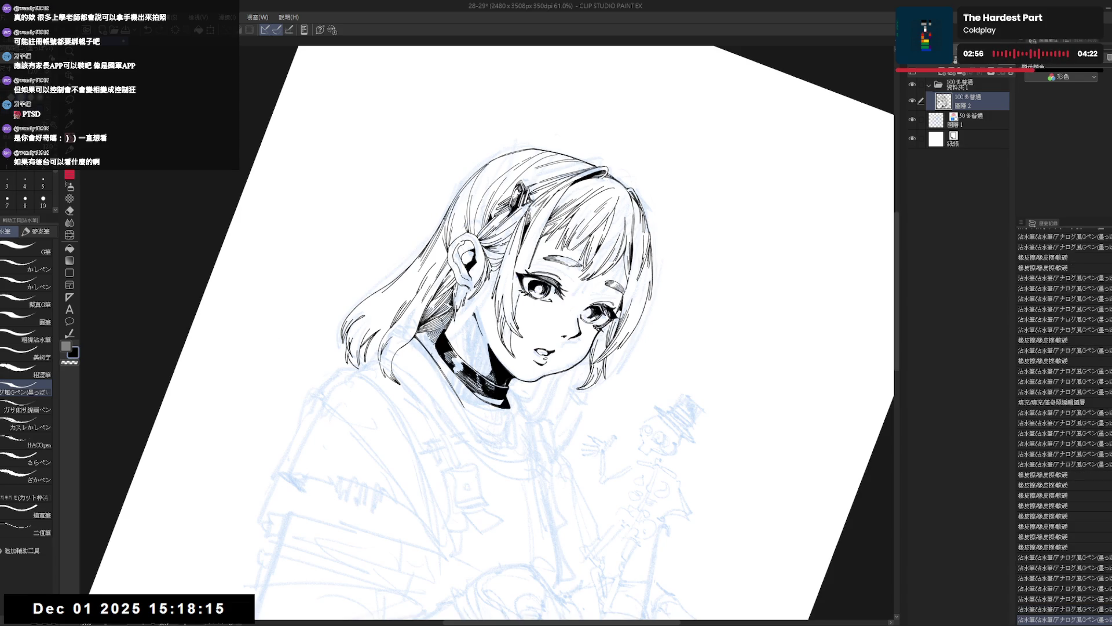
{"action": "key", "text": "ctrl+y"}
{"action": "key", "text": "ctrl+y"}
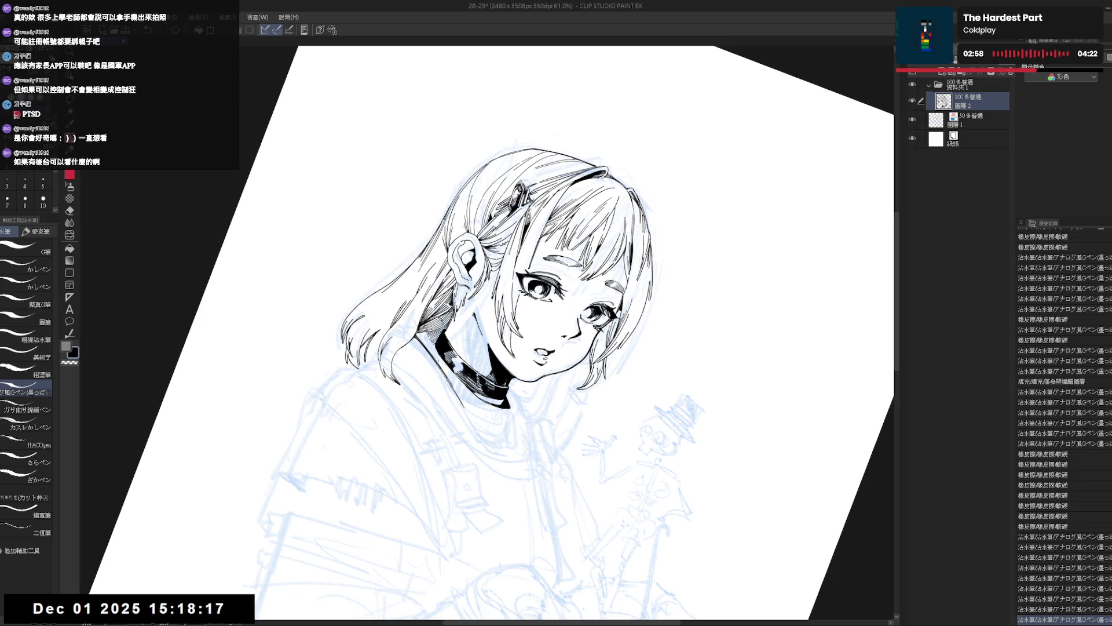
{"action": "key", "text": "ctrl+y"}
{"action": "key", "text": "ctrl+z"}
{"action": "key", "text": "ctrl+y"}
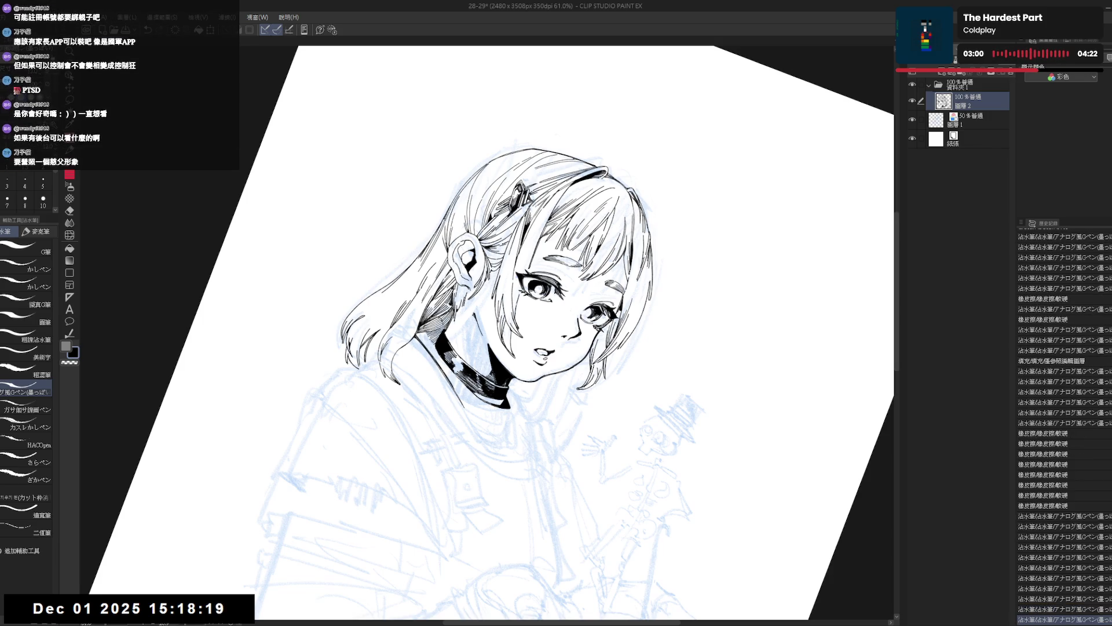
{"action": "key", "text": "ctrl+y"}
{"action": "key", "text": "ctrl+y"}
{"action": "key", "text": "ctrl+y"}
Step: Check the choker in mirrored and upright views, then undo the last collar stroke
{"action": "key", "text": "ctrl+shift+r"}
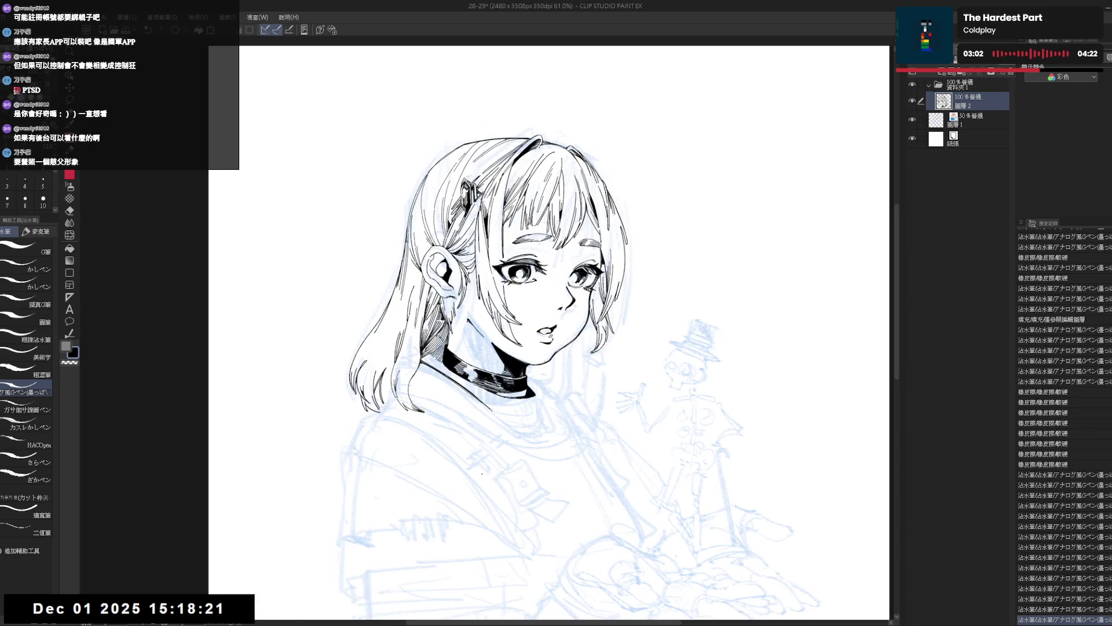
{"action": "key", "text": "h"}
{"action": "left_click_drag", "start_coordinate": [499, 472], "coordinate": [516, 454]}
{"action": "key", "text": "ctrl+shift+r"}
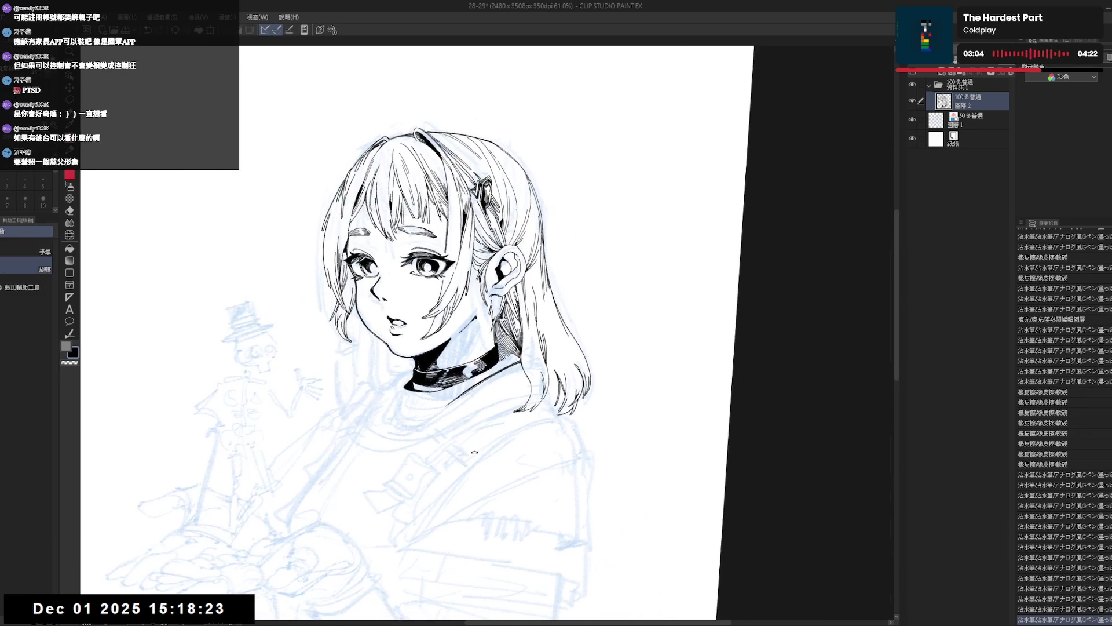
{"action": "key", "text": "ctrl+y"}
{"action": "key", "text": "p"}
{"action": "key", "text": "ctrl+shift+r"}
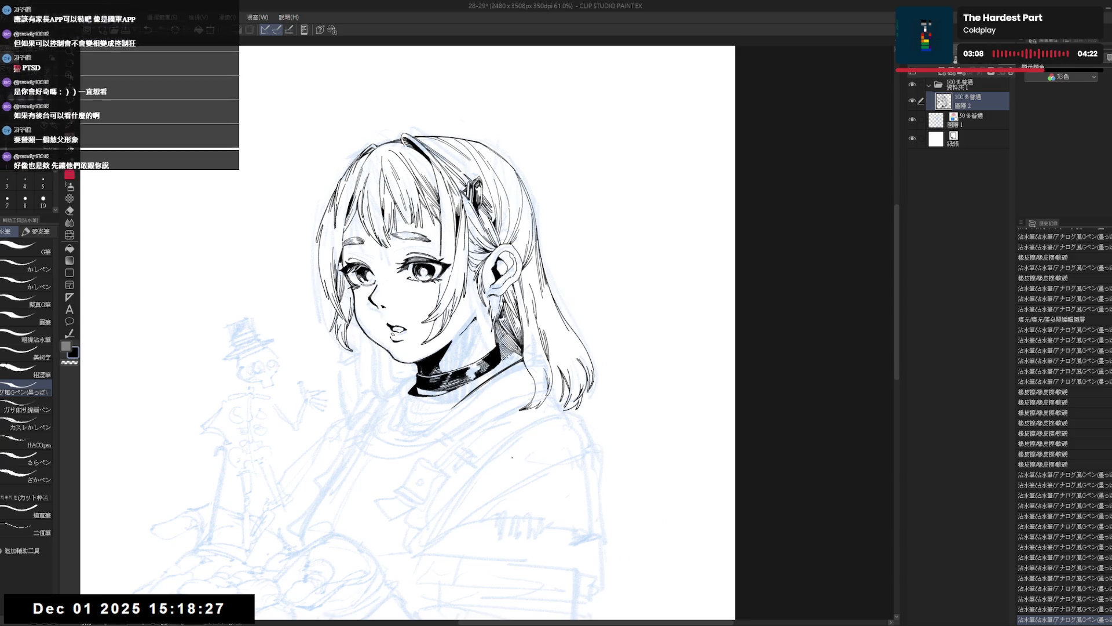
{"action": "mouse_move", "coordinate": [526, 372]}
{"action": "left_mouse_down"}
{"action": "mouse_move", "coordinate": [496, 438]}
{"action": "mouse_move", "coordinate": [551, 435]}
{"action": "mouse_move", "coordinate": [522, 360]}
{"action": "left_mouse_up"}
{"action": "key", "text": "p"}
{"action": "key", "text": "ctrl+z"}
{"action": "key", "text": "ctrl+z"}
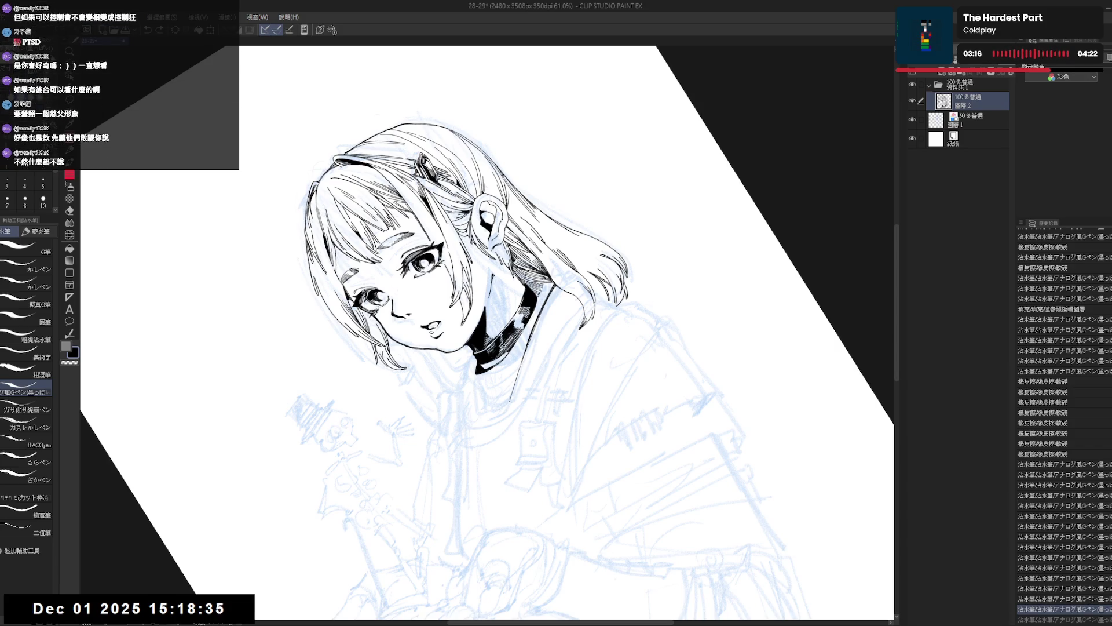
Step: Restore the undone collar stroke and tilt the view about 35 degrees for inking
{"action": "key", "text": "ctrl+y"}
{"action": "key", "text": "ctrl+at"}
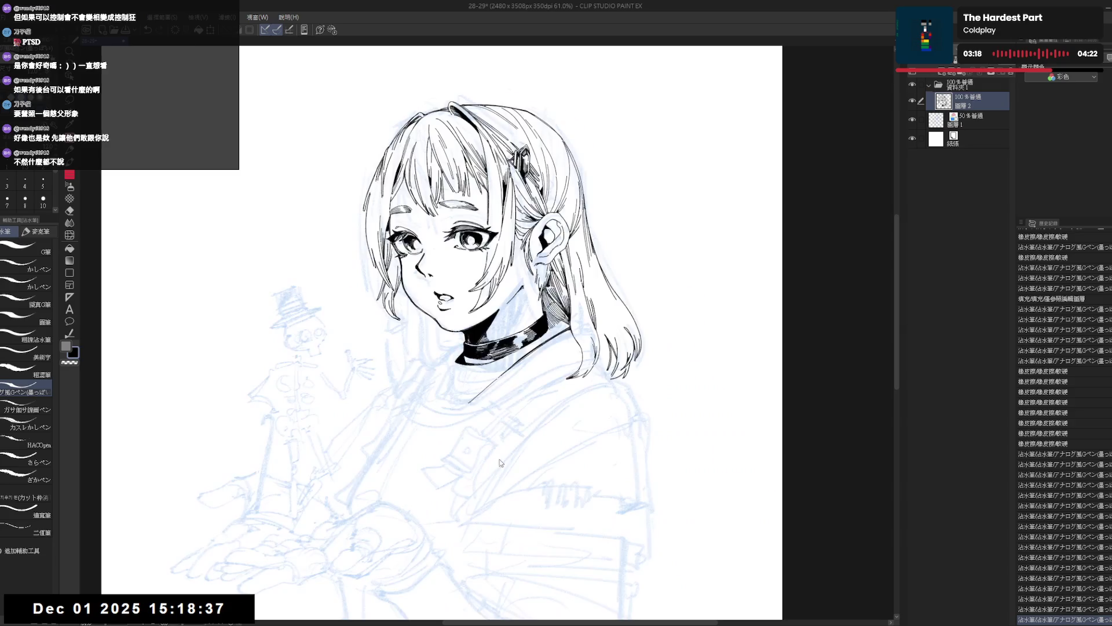
{"action": "key", "text": "h"}
{"action": "key", "text": "h"}
{"action": "left_click_drag", "start_coordinate": [497, 345], "coordinate": [474, 365]}
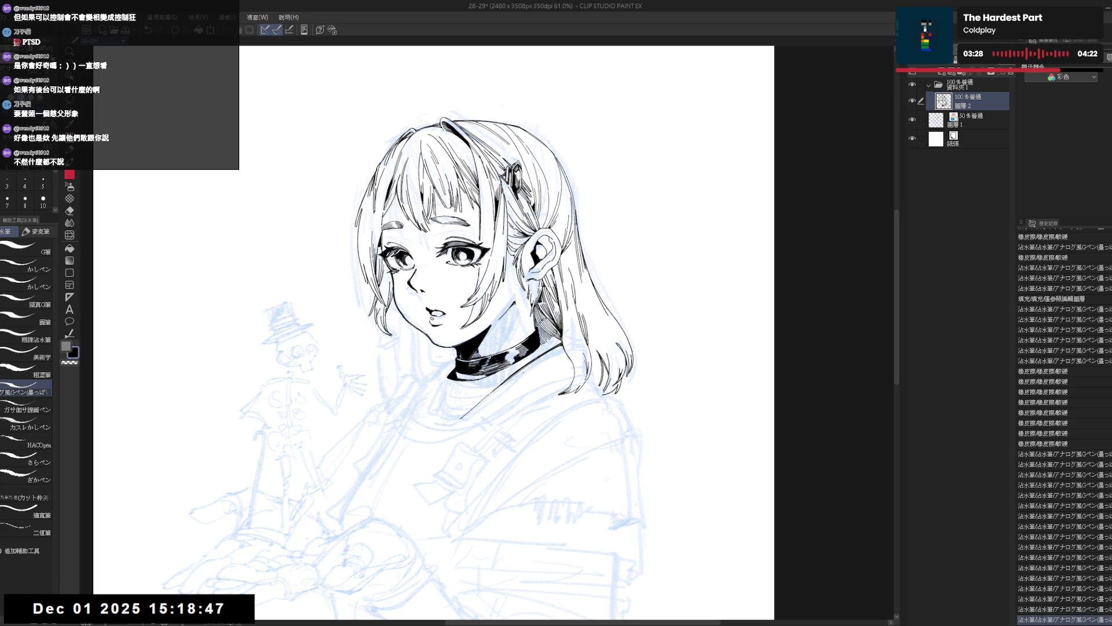
{"action": "key", "text": "r"}
{"action": "left_click_drag", "start_coordinate": [541, 454], "coordinate": [510, 428]}
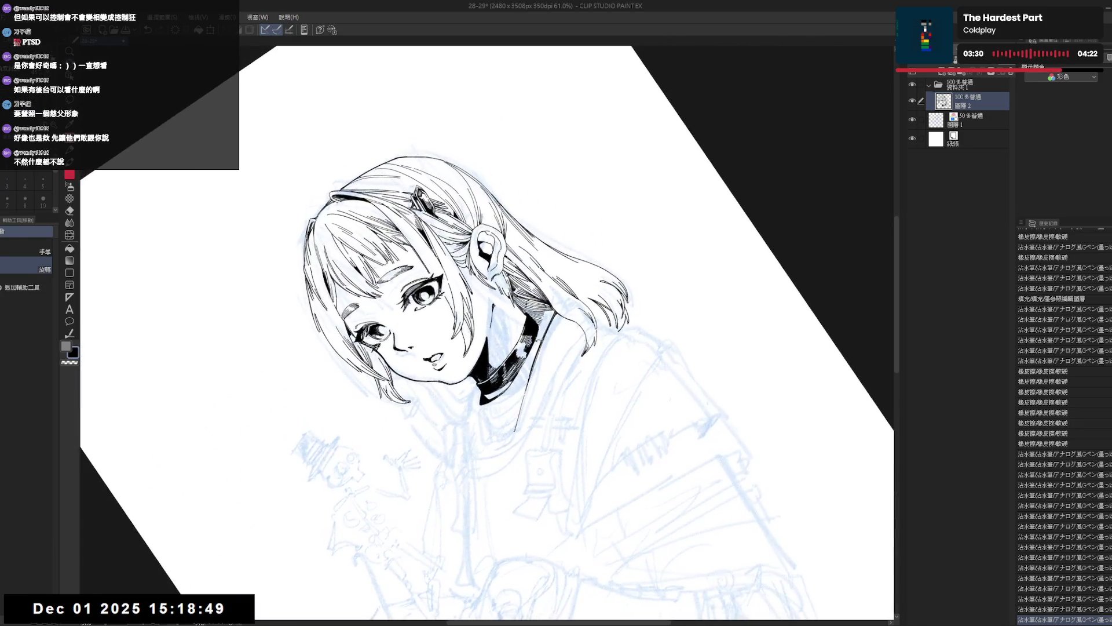
Step: Erase the stray marks along the choker edge
{"action": "key", "text": "e"}
{"action": "left_click", "coordinate": [530, 356]}
{"action": "left_click", "coordinate": [525, 369]}
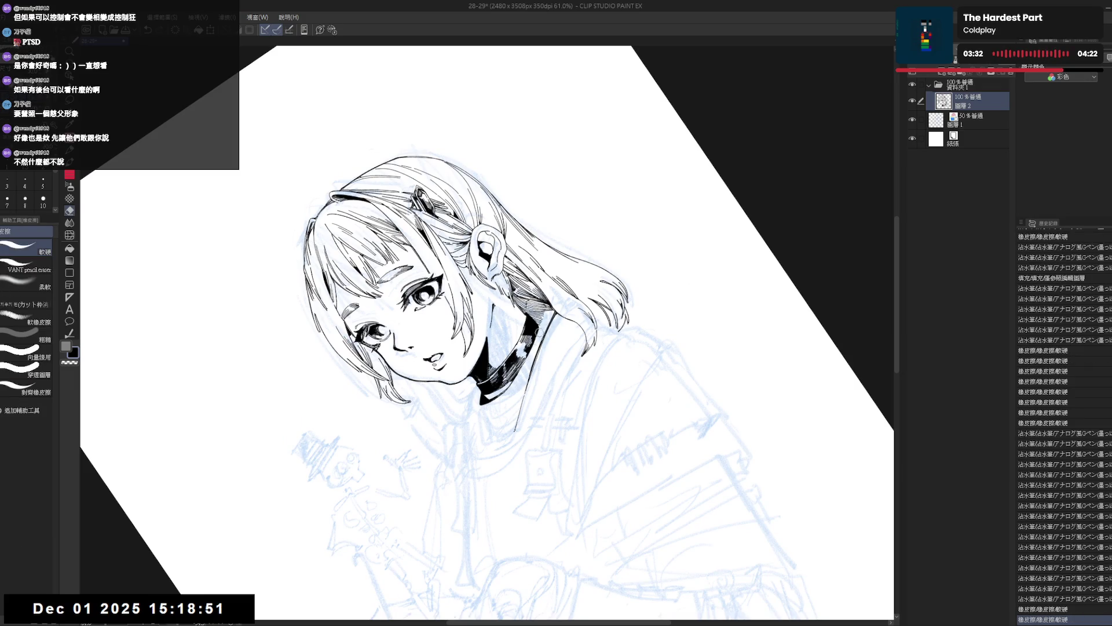
{"action": "left_click", "coordinate": [538, 333]}
{"action": "left_click", "coordinate": [532, 354]}
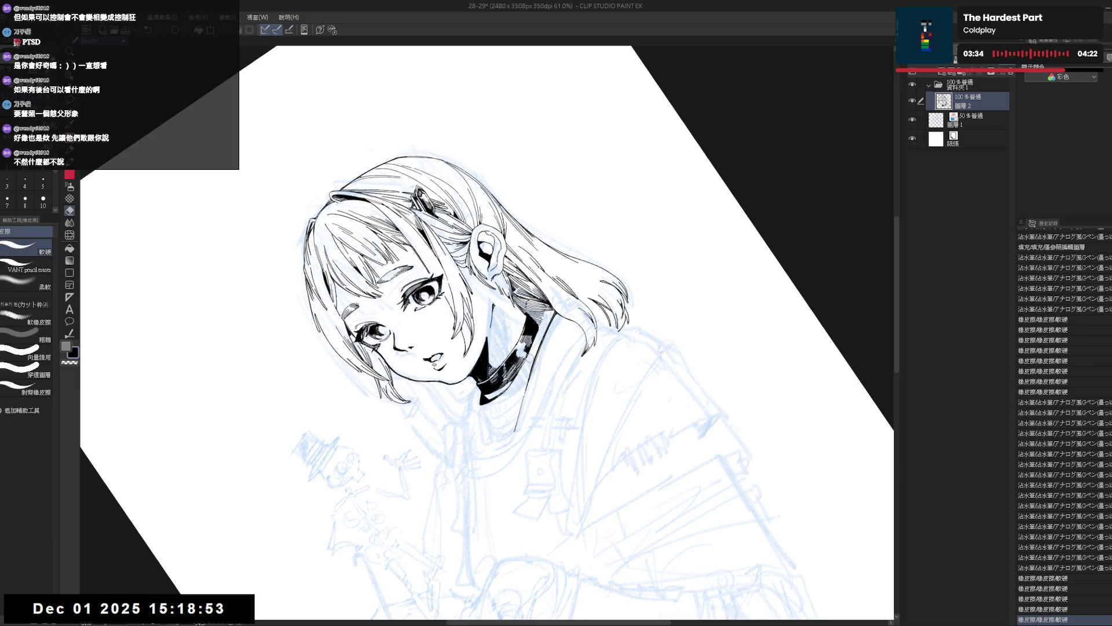
Step: Add small ink marks beside the choker, discarding two rejected strokes
{"action": "key", "text": "p"}
{"action": "left_click", "coordinate": [528, 359]}
{"action": "key", "text": "ctrl+z"}
{"action": "left_click_drag", "start_coordinate": [524, 359], "coordinate": [506, 414]}
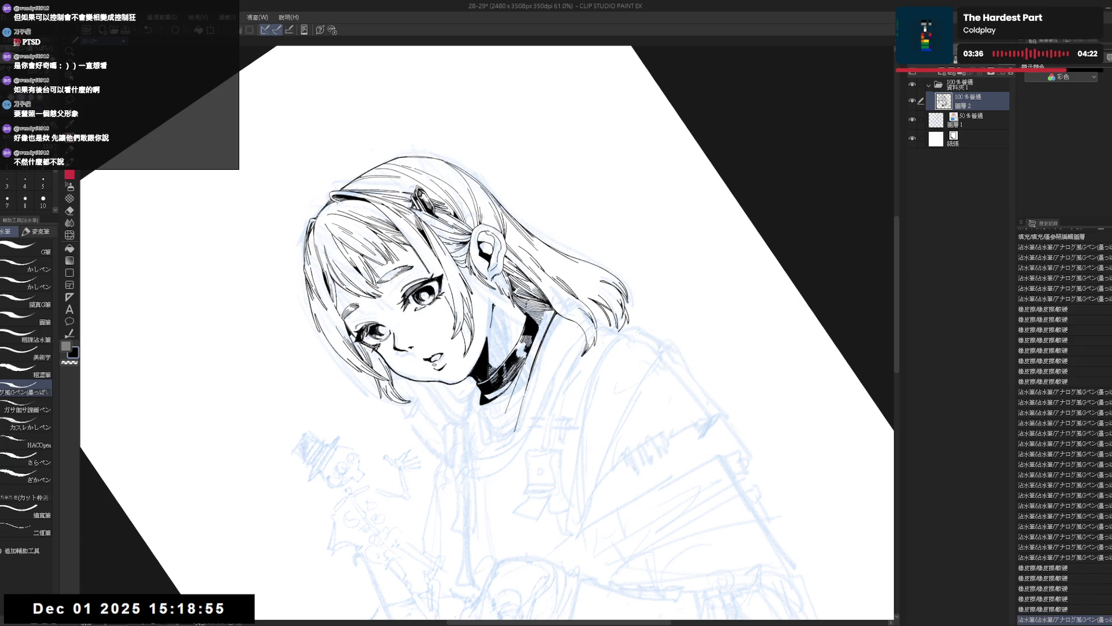
{"action": "key", "text": "ctrl+z"}
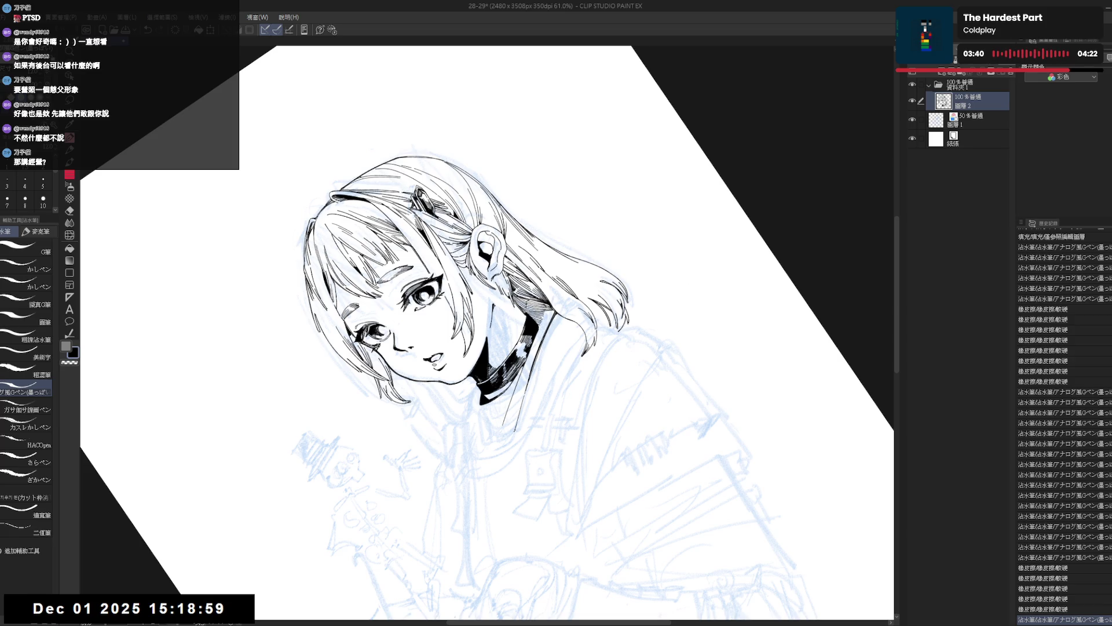
{"action": "left_click", "coordinate": [527, 369]}
Step: Ink small strokes near the choker in a mirrored, counter-clockwise-rotated view
{"action": "key", "text": "ctrl+@"}
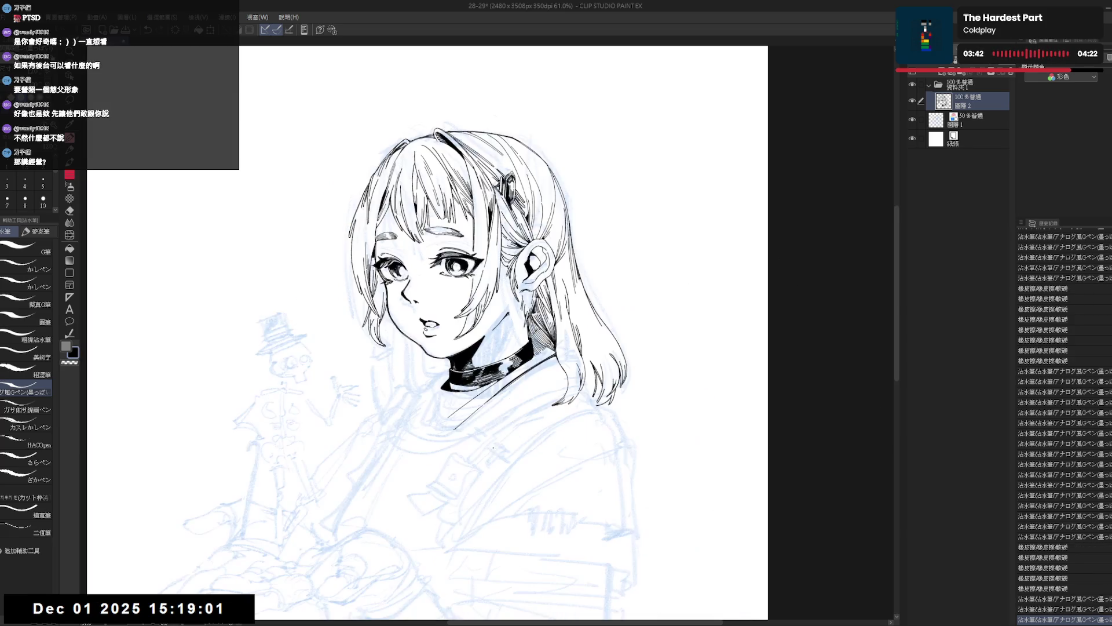
{"action": "key", "text": "h"}
{"action": "key", "text": "h"}
{"action": "key", "text": "minus"}
{"action": "key", "text": "minus"}
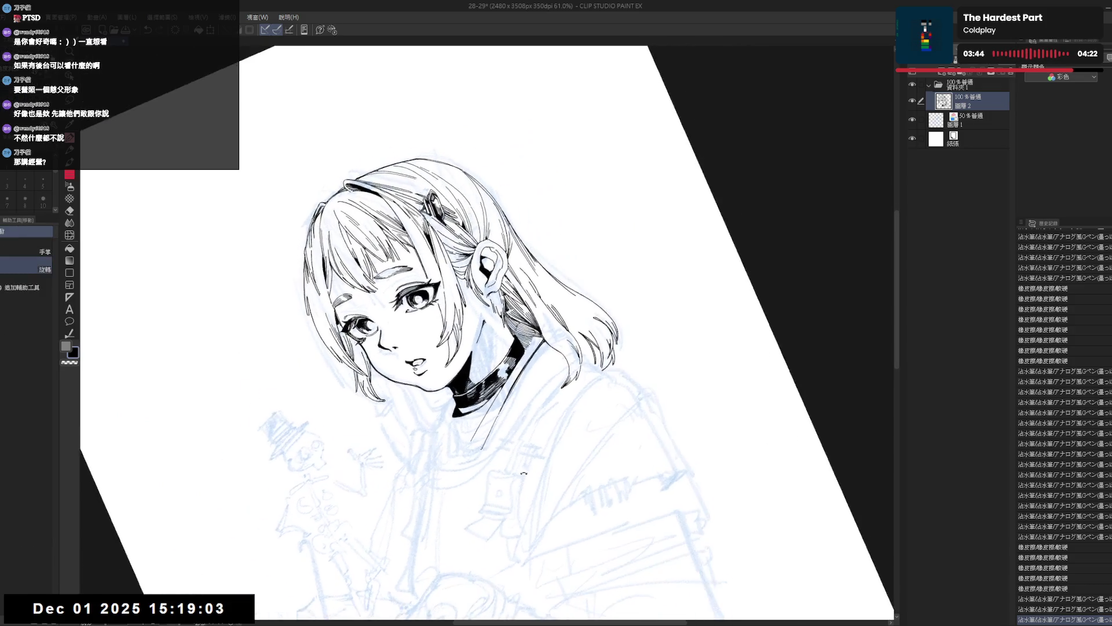
{"action": "key", "text": "minus"}
{"action": "key", "text": "minus"}
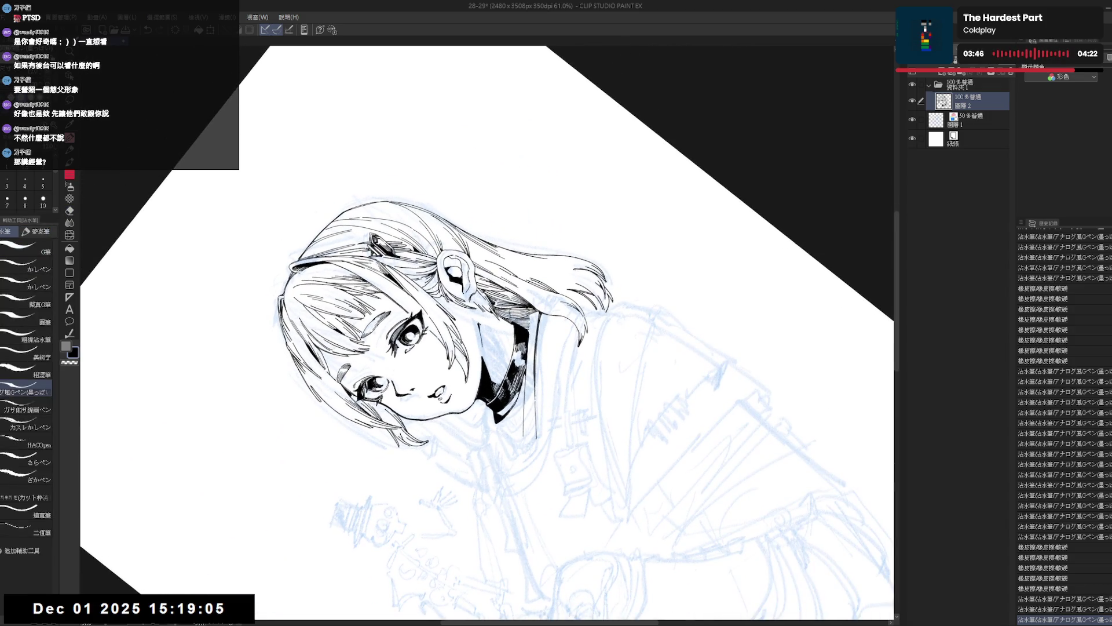
{"action": "left_click_drag", "start_coordinate": [520, 355], "coordinate": [524, 366]}
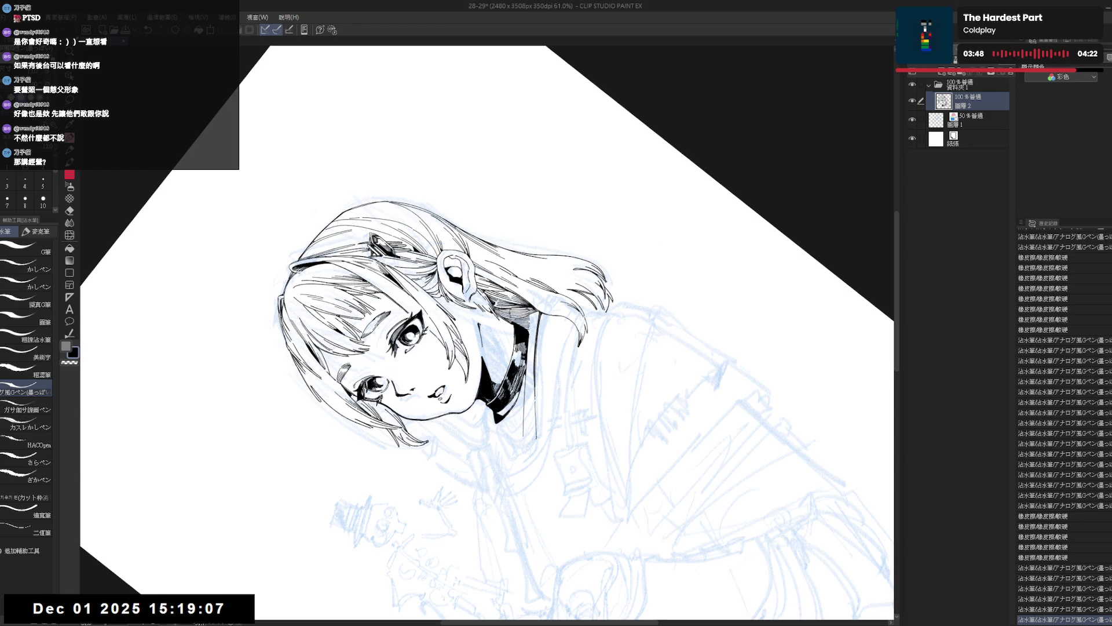
Step: Add a small ink mark with the view rotated about 45 degrees clockwise
{"action": "key", "text": "at"}
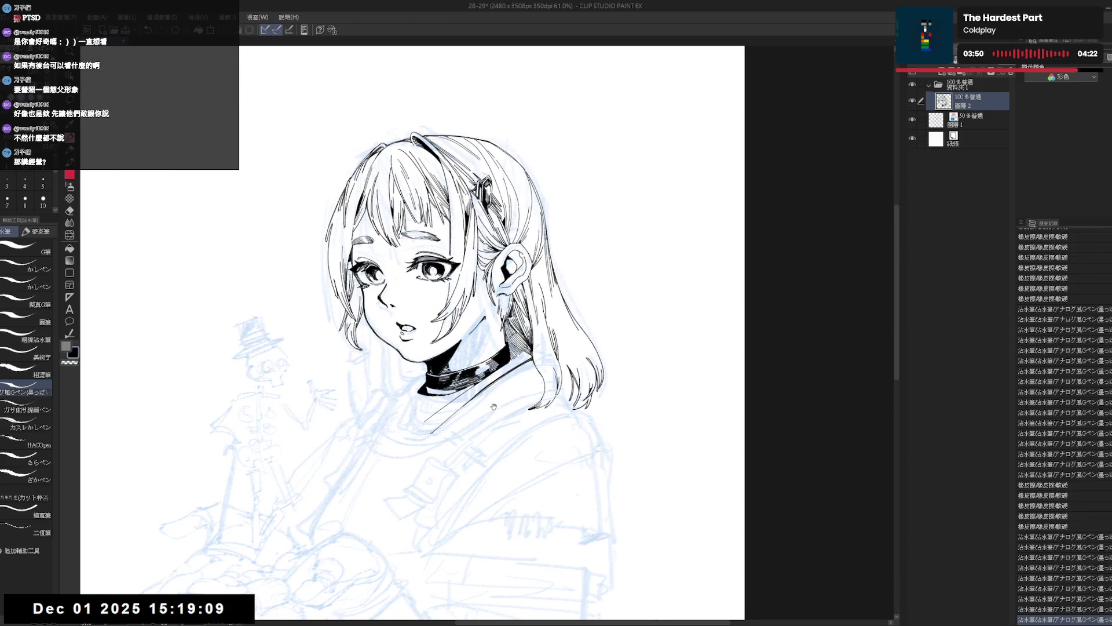
{"action": "key", "text": "r"}
{"action": "mouse_move", "coordinate": [494, 406]}
{"action": "left_mouse_down"}
{"action": "mouse_move", "coordinate": [378, 409]}
{"action": "mouse_move", "coordinate": [429, 304]}
{"action": "left_mouse_up"}
{"action": "key", "text": "p"}
{"action": "left_click", "coordinate": [429, 303]}
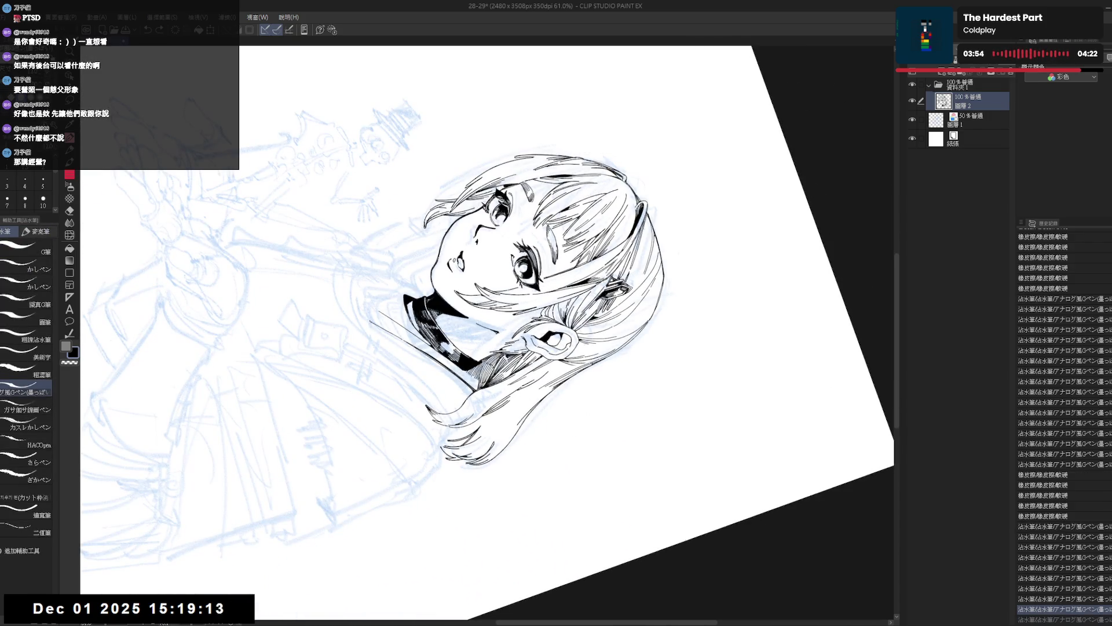
Step: Ink a short line near the collar after checking the mirrored view
{"action": "key", "text": "at"}
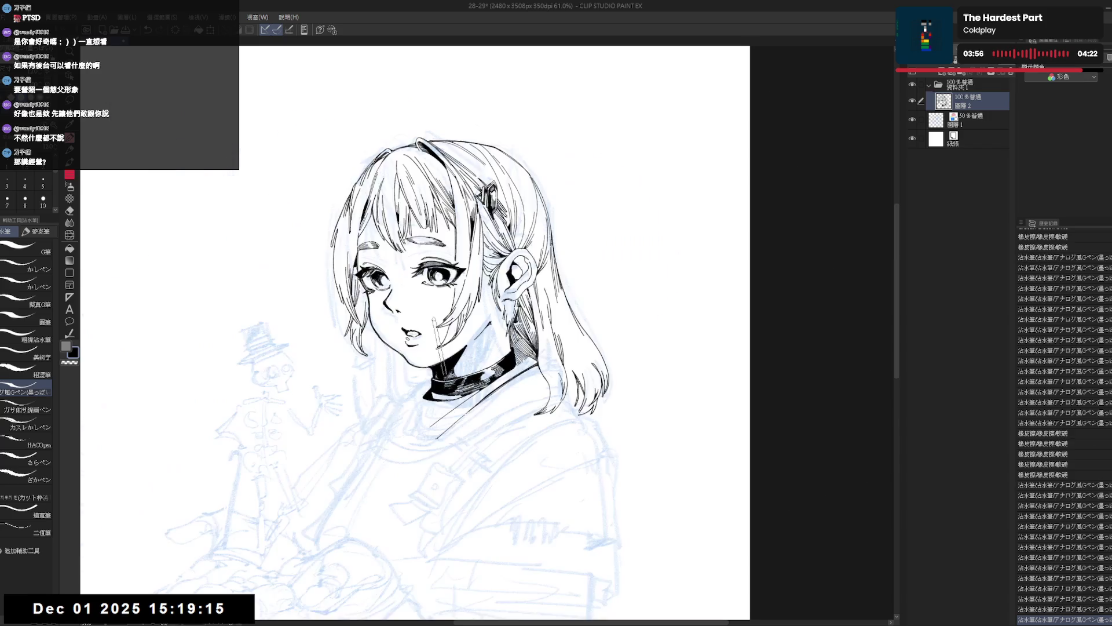
{"action": "left_click_drag", "start_coordinate": [441, 360], "coordinate": [534, 337]}
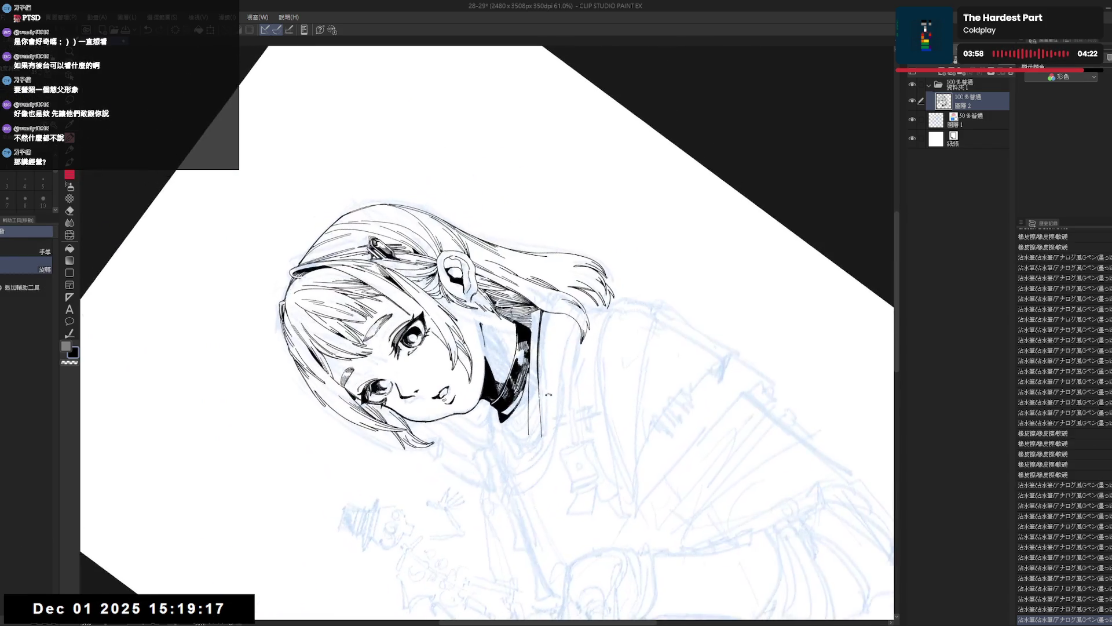
{"action": "key", "text": "e"}
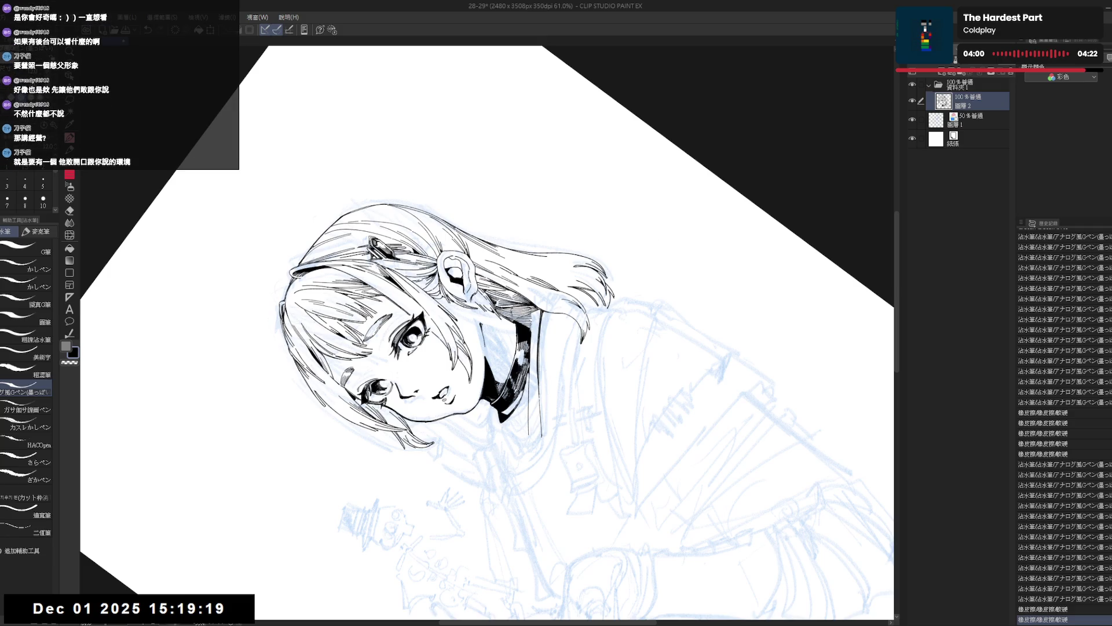
{"action": "key", "text": "ctrl+at"}
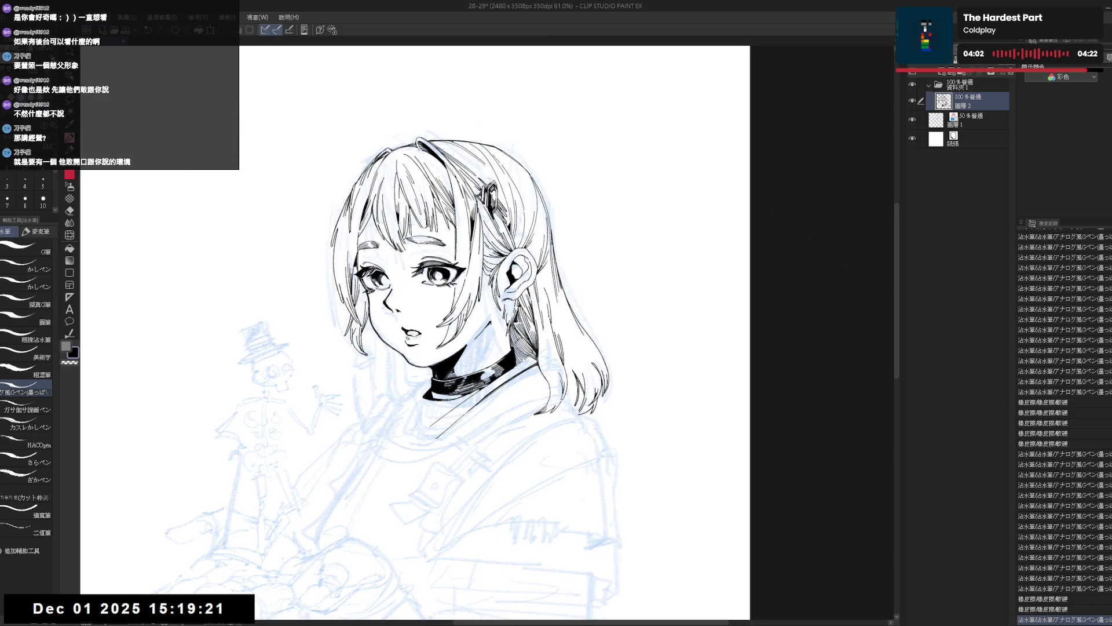
{"action": "key", "text": "h"}
{"action": "key", "text": "h"}
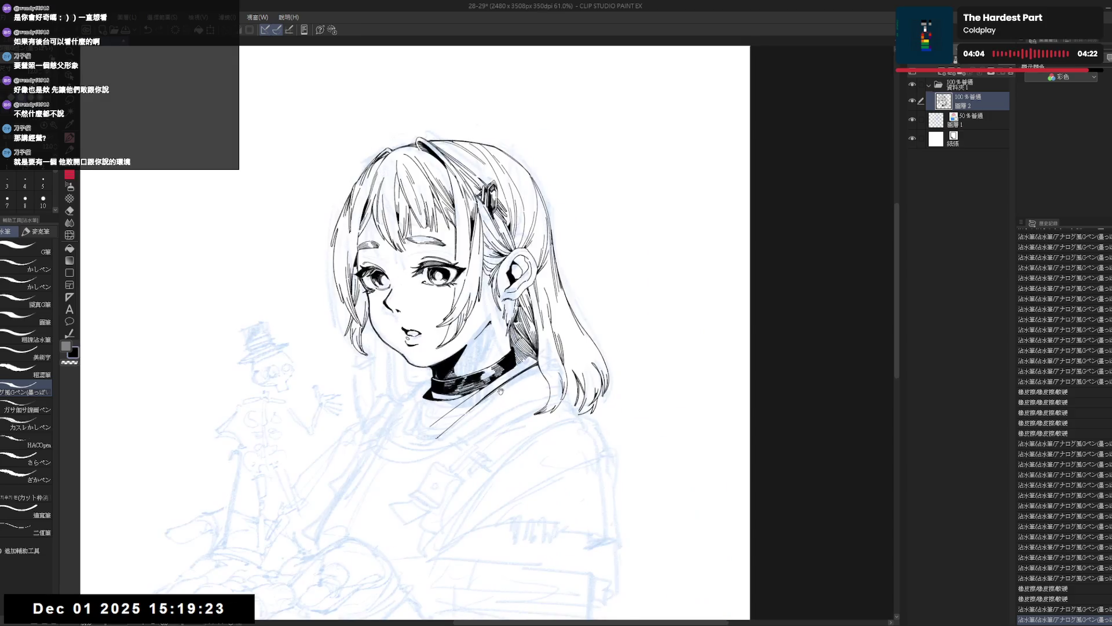
{"action": "left_click_drag", "start_coordinate": [500, 391], "coordinate": [516, 388]}
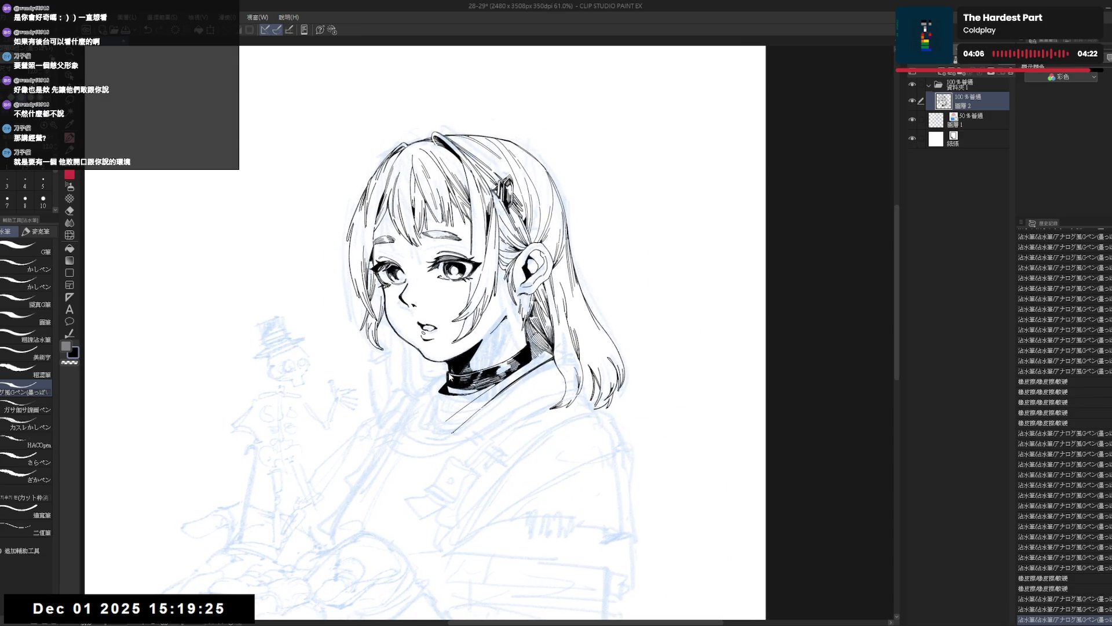
{"action": "left_click_drag", "start_coordinate": [446, 370], "coordinate": [453, 381]}
Step: Ink small strokes along the neck edge at a comfortable tilted angle
{"action": "key", "text": "r"}
{"action": "mouse_move", "coordinate": [500, 426]}
{"action": "left_mouse_down"}
{"action": "mouse_move", "coordinate": [525, 420]}
{"action": "mouse_move", "coordinate": [519, 380]}
{"action": "left_mouse_up"}
{"action": "key", "text": "p"}
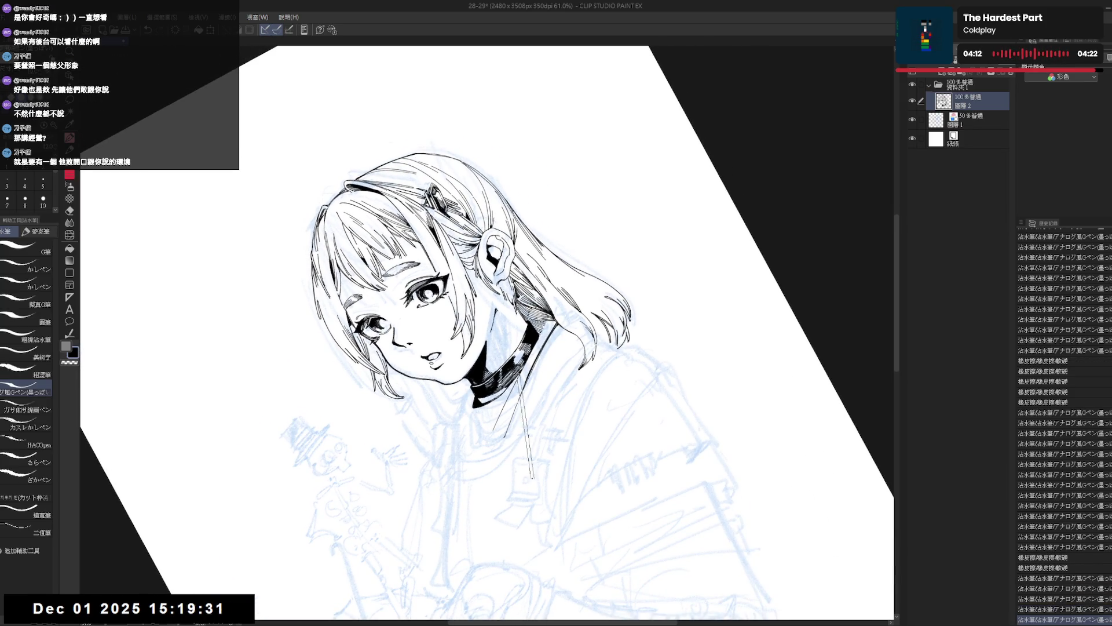
{"action": "key", "text": "r"}
{"action": "mouse_move", "coordinate": [520, 380]}
{"action": "left_mouse_down"}
{"action": "mouse_move", "coordinate": [477, 414]}
{"action": "mouse_move", "coordinate": [504, 380]}
{"action": "left_mouse_up"}
{"action": "key", "text": "p"}
{"action": "key", "text": "r"}
{"action": "key", "text": "p"}
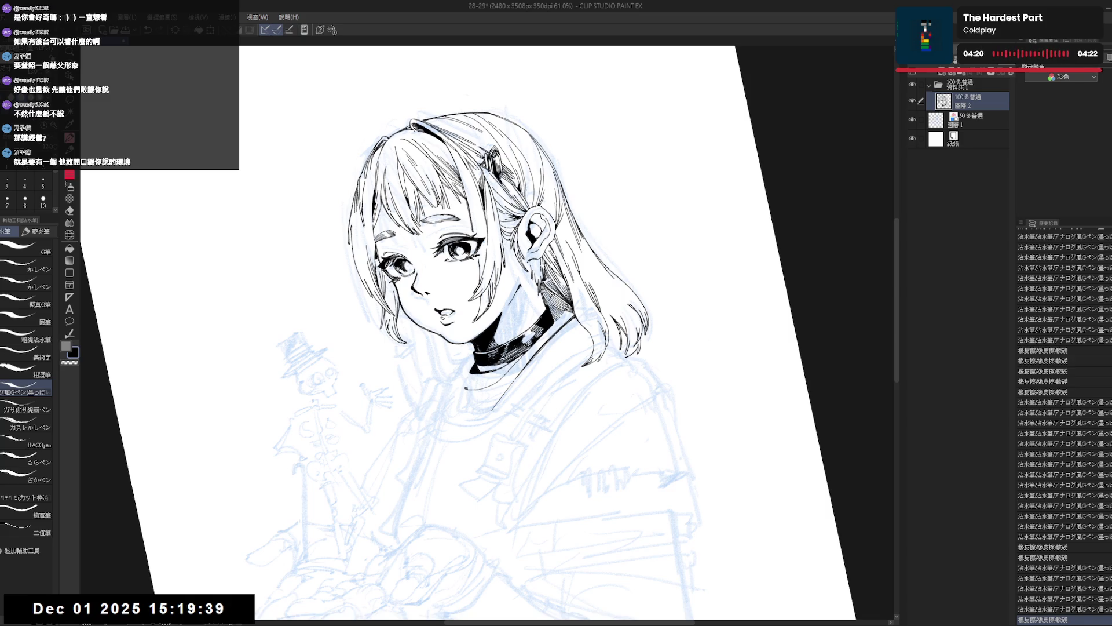
{"action": "key", "text": "minus"}
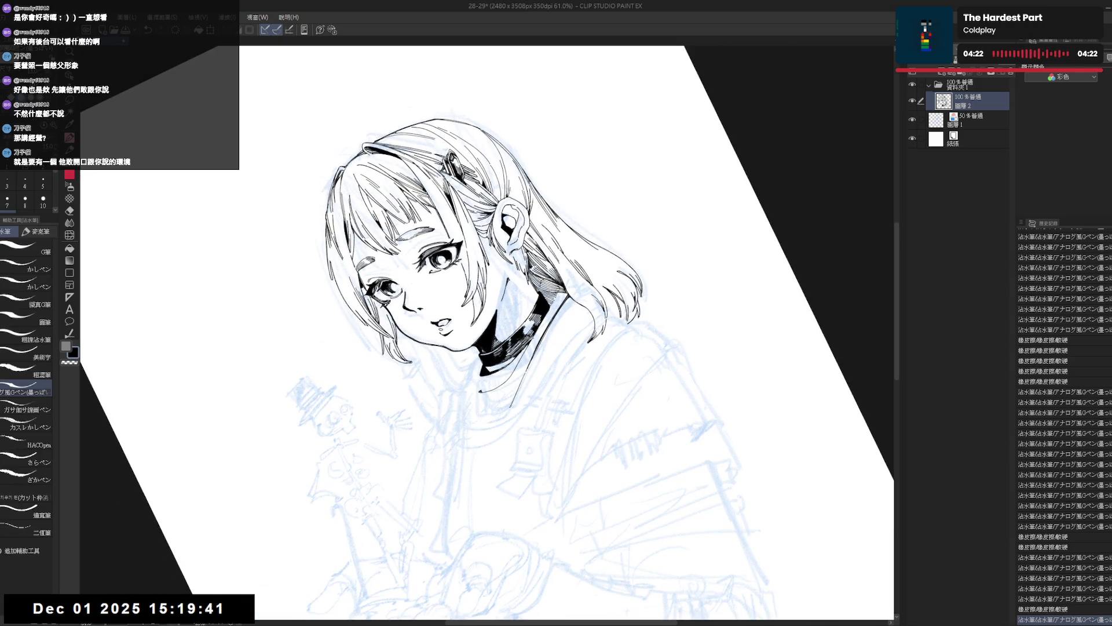
{"action": "left_click_drag", "start_coordinate": [531, 342], "coordinate": [509, 380]}
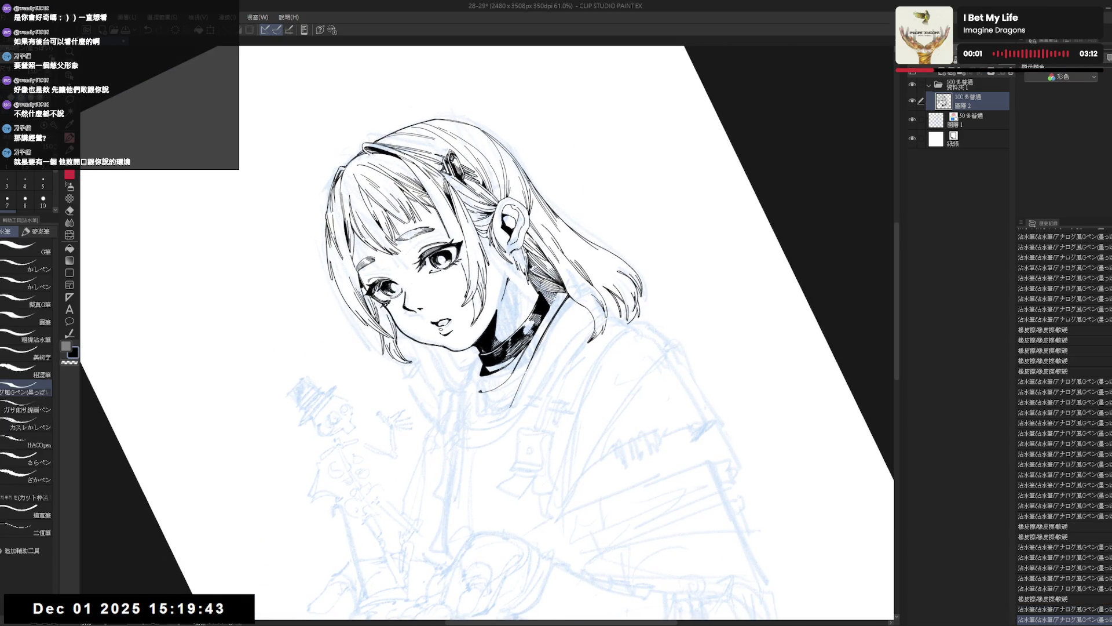
{"action": "key", "text": "ctrl+at"}
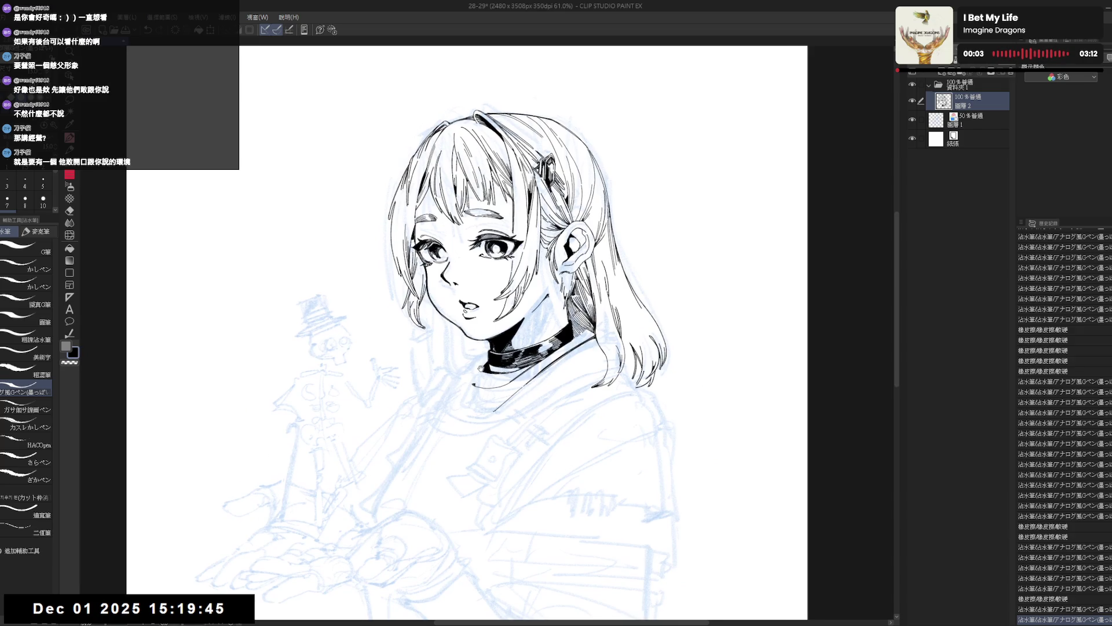
{"action": "left_click_drag", "start_coordinate": [473, 403], "coordinate": [489, 385]}
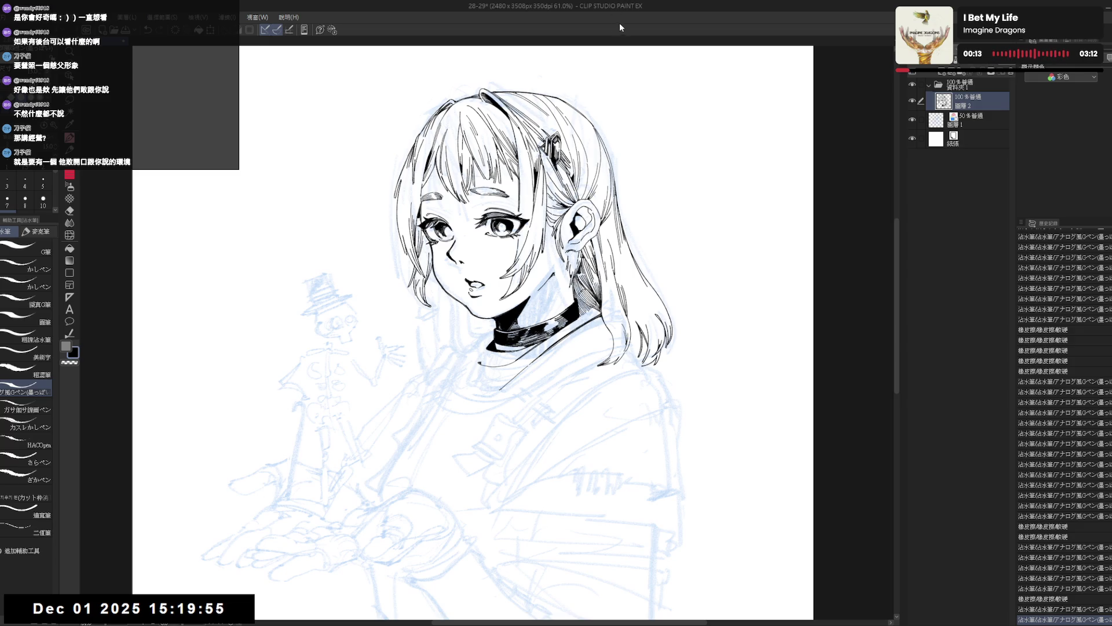
{"action": "mouse_move", "coordinate": [595, 337]}
{"action": "left_mouse_down"}
{"action": "mouse_move", "coordinate": [578, 323]}
{"action": "mouse_move", "coordinate": [559, 388]}
{"action": "mouse_move", "coordinate": [510, 452]}
{"action": "left_mouse_up"}
Step: Ink a short stroke below the neckline, replacing an undone rejected stroke
{"action": "key", "text": "e"}
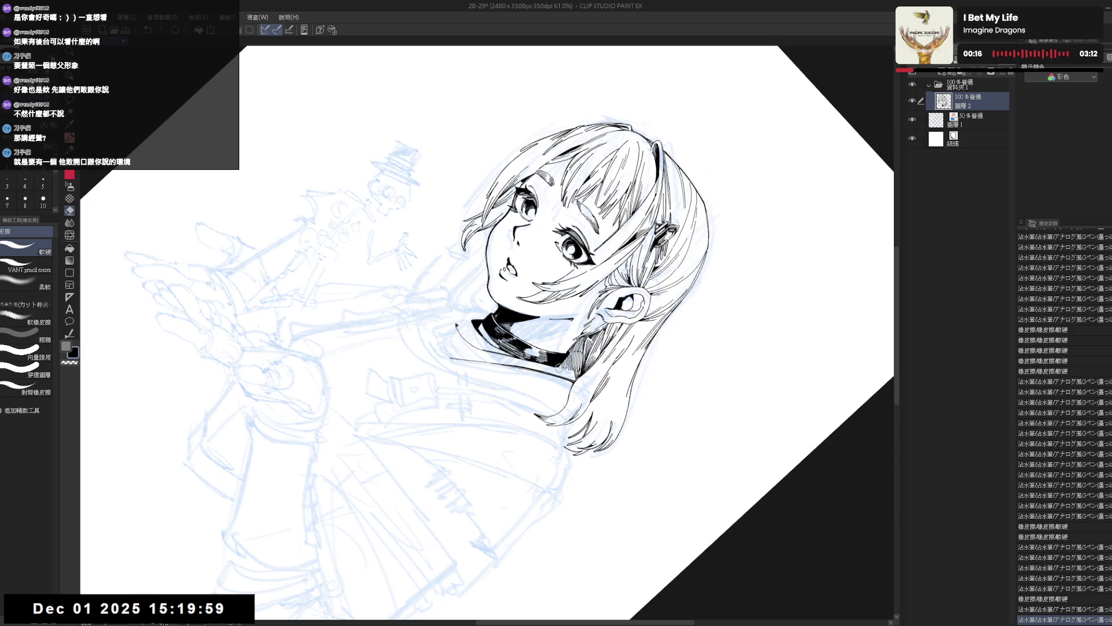
{"action": "key", "text": "p"}
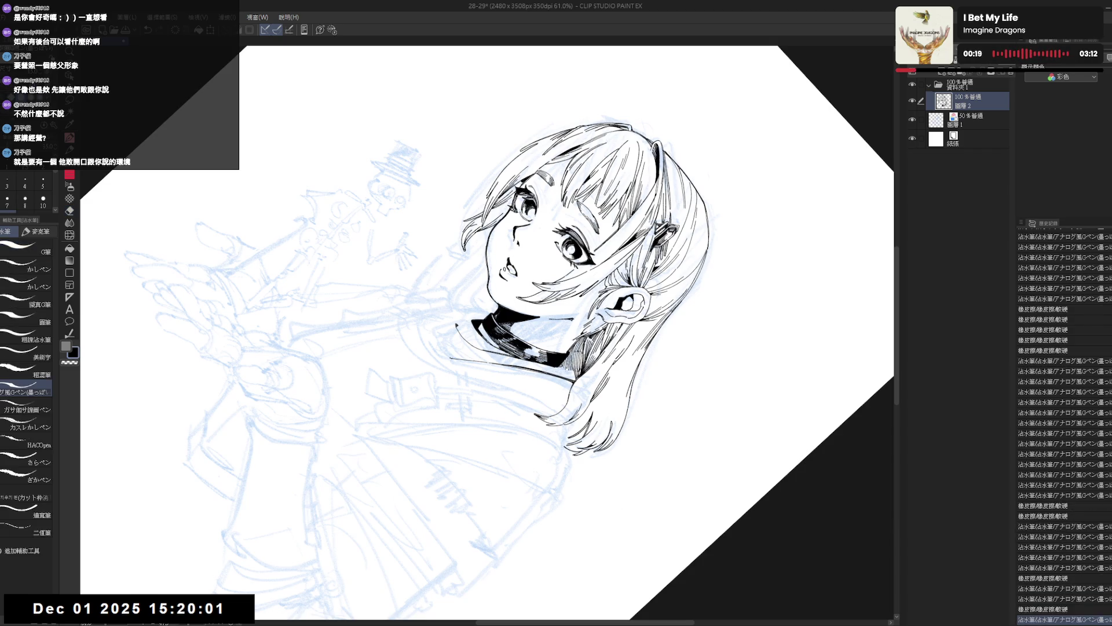
{"action": "key", "text": "e"}
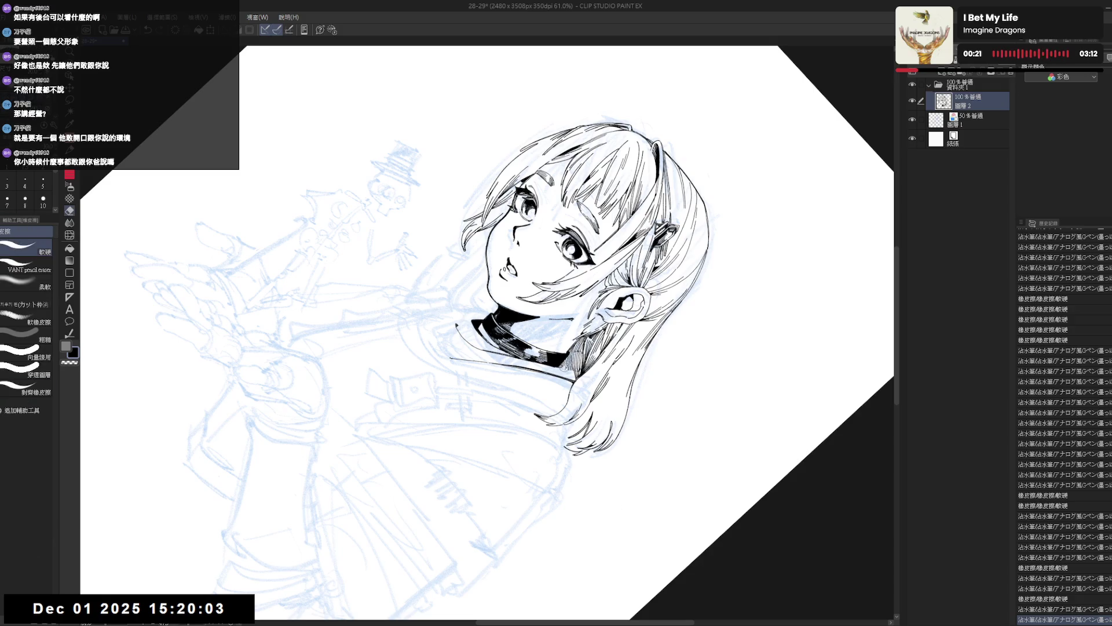
{"action": "key", "text": "p"}
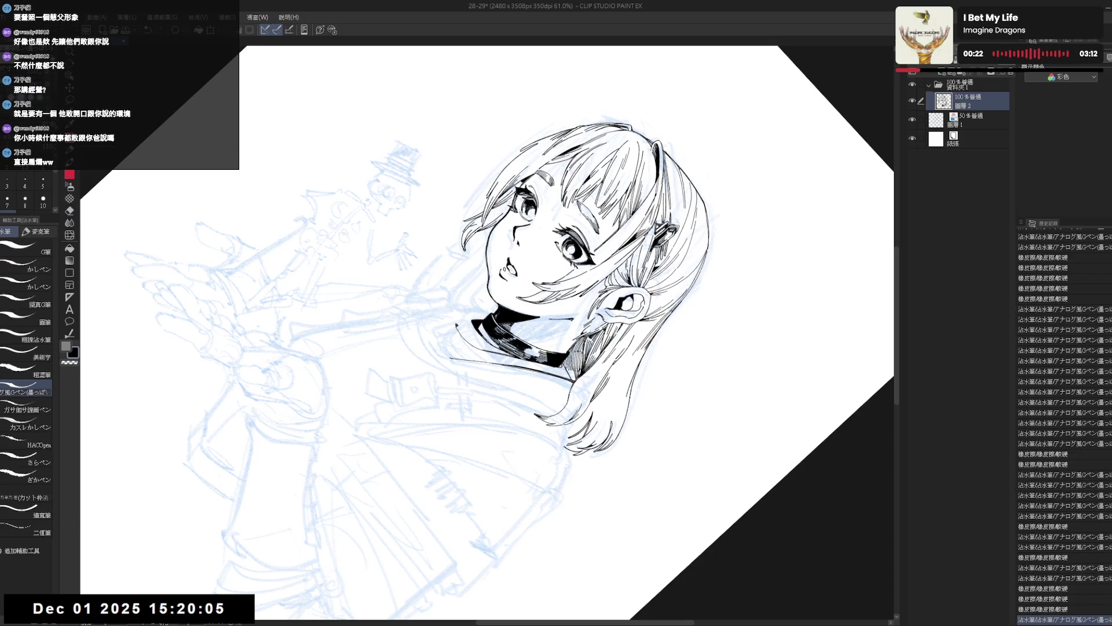
{"action": "left_click_drag", "start_coordinate": [563, 364], "coordinate": [572, 381]}
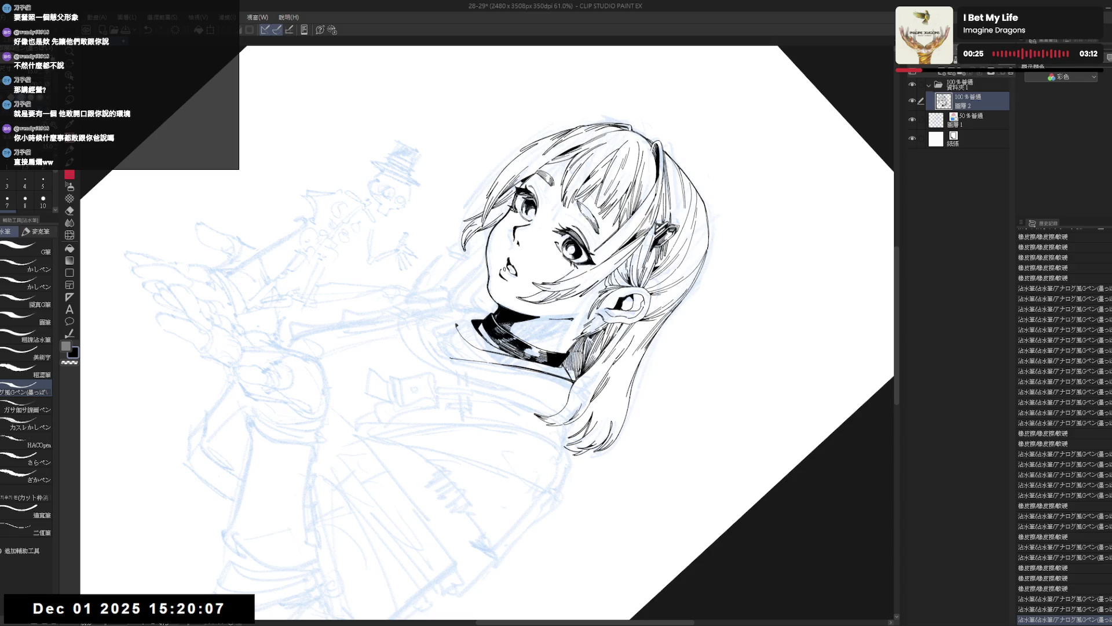
{"action": "key", "text": "ctrl+z"}
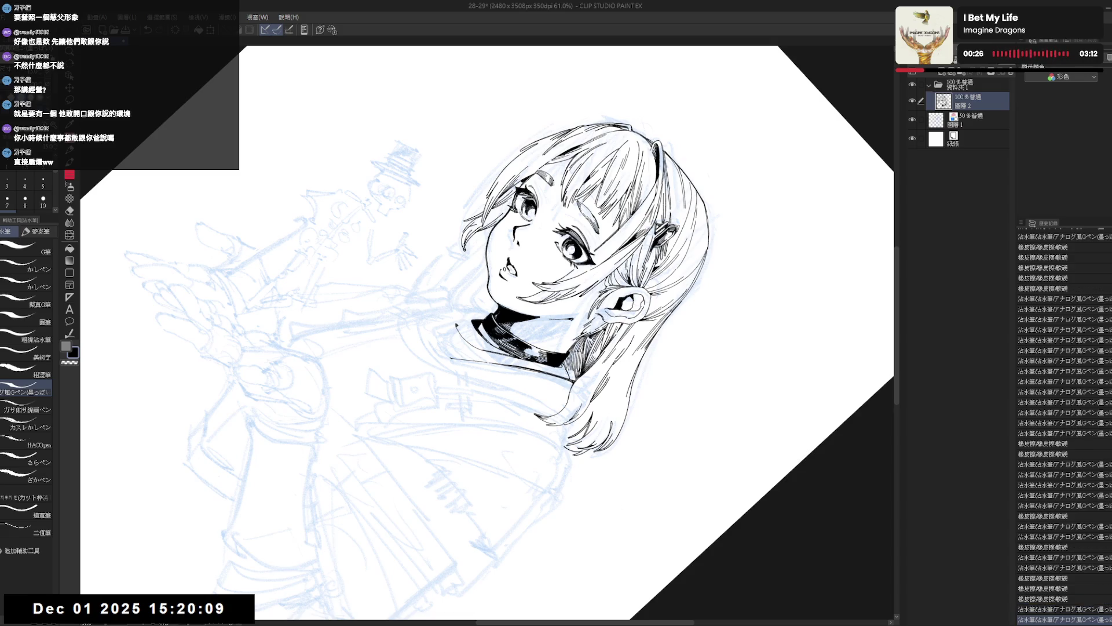
{"action": "key", "text": "e"}
{"action": "key", "text": "p"}
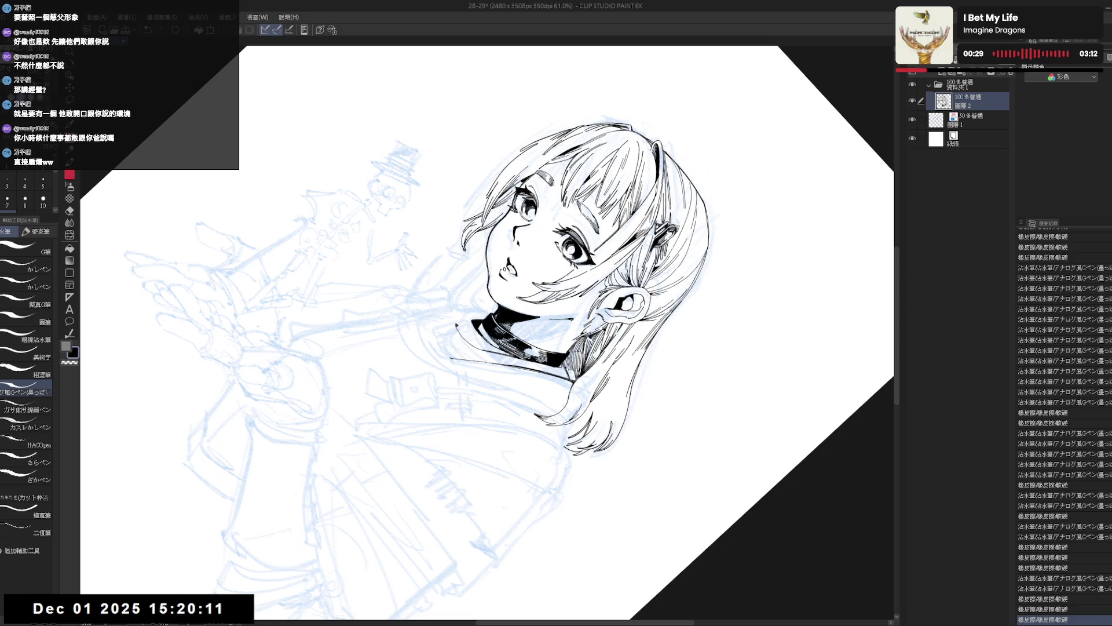
{"action": "left_click_drag", "start_coordinate": [589, 374], "coordinate": [569, 420]}
Step: Touch up the ink line near the neck, checking it in mirrored, rotated views
{"action": "key", "text": "ctrl+0"}
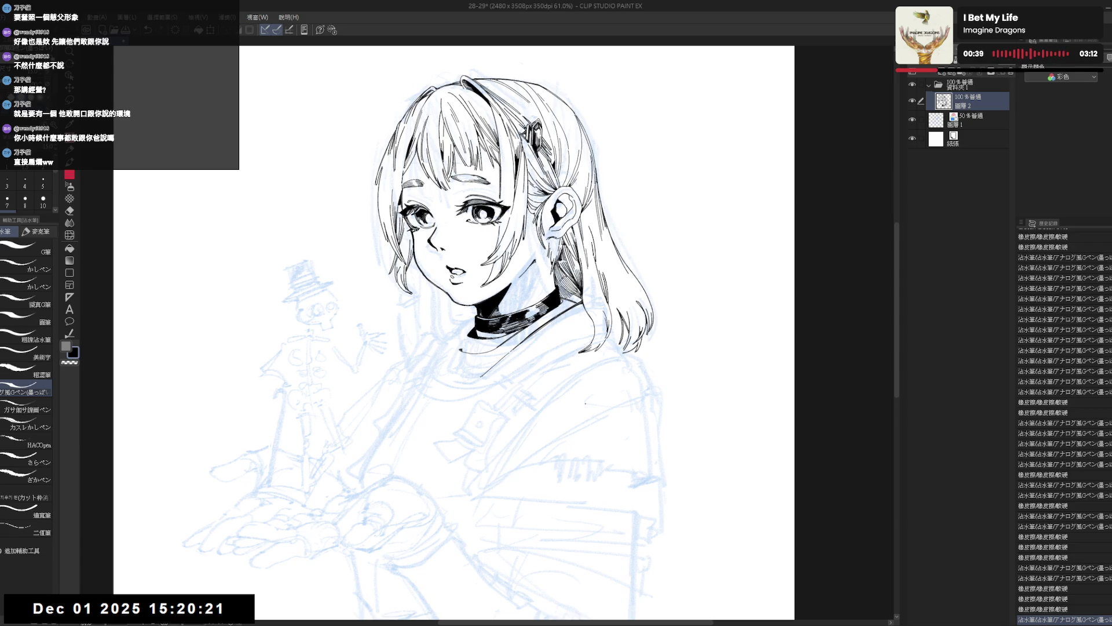
{"action": "key", "text": "h"}
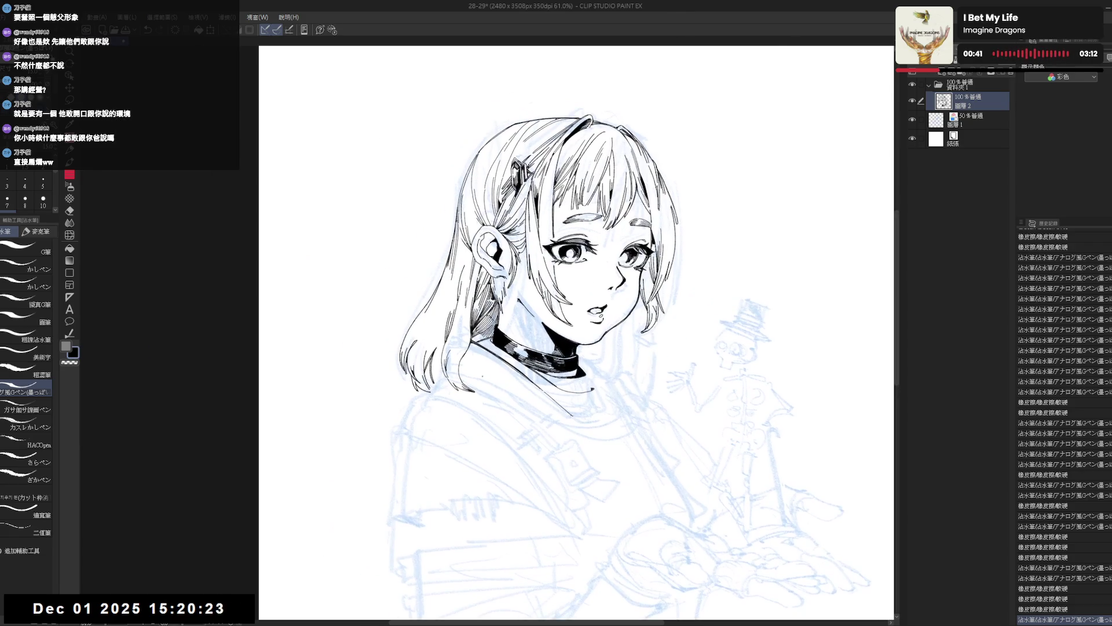
{"action": "key", "text": "r"}
{"action": "left_click_drag", "start_coordinate": [521, 232], "coordinate": [475, 324]}
{"action": "key", "text": "p"}
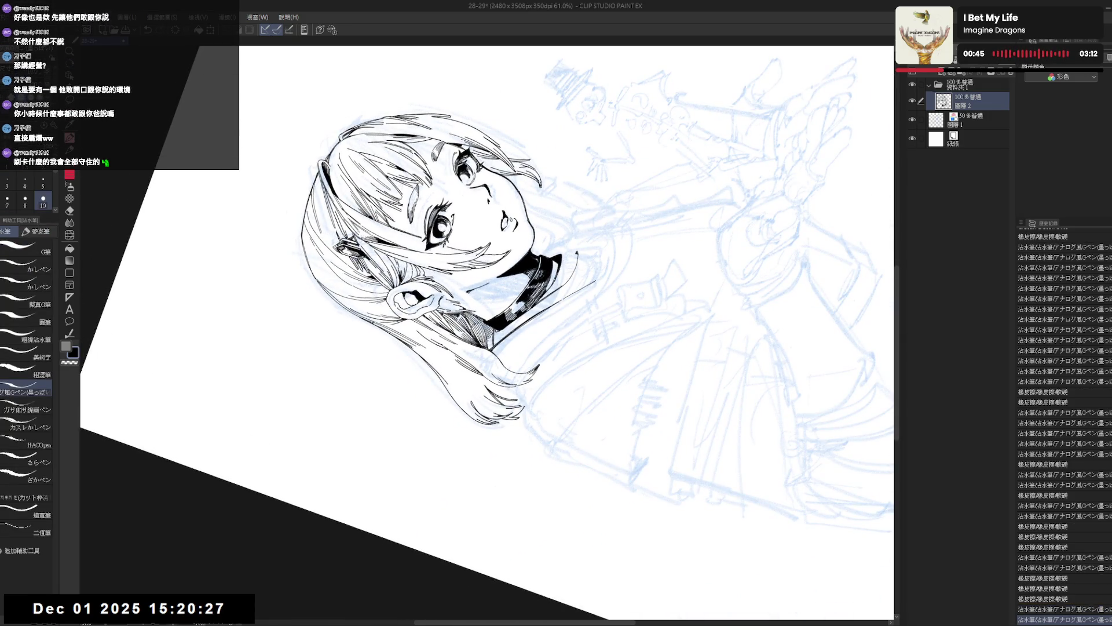
{"action": "left_click_drag", "start_coordinate": [489, 337], "coordinate": [491, 347]}
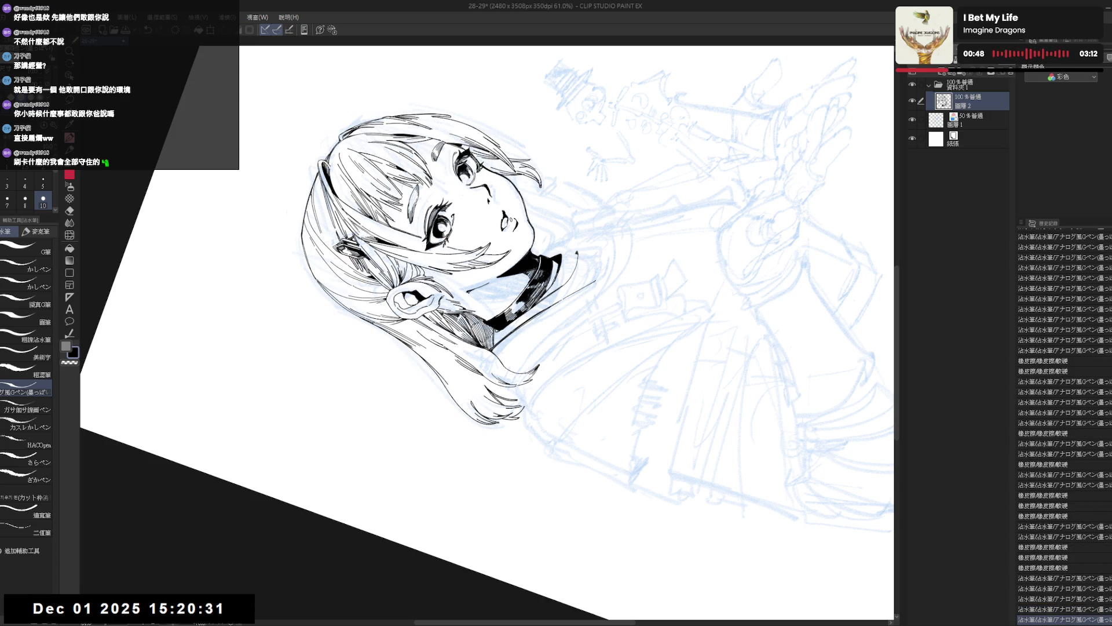
{"action": "key", "text": "r"}
{"action": "mouse_move", "coordinate": [423, 457]}
{"action": "left_mouse_down"}
{"action": "mouse_move", "coordinate": [464, 426]}
{"action": "mouse_move", "coordinate": [499, 343]}
{"action": "left_mouse_up"}
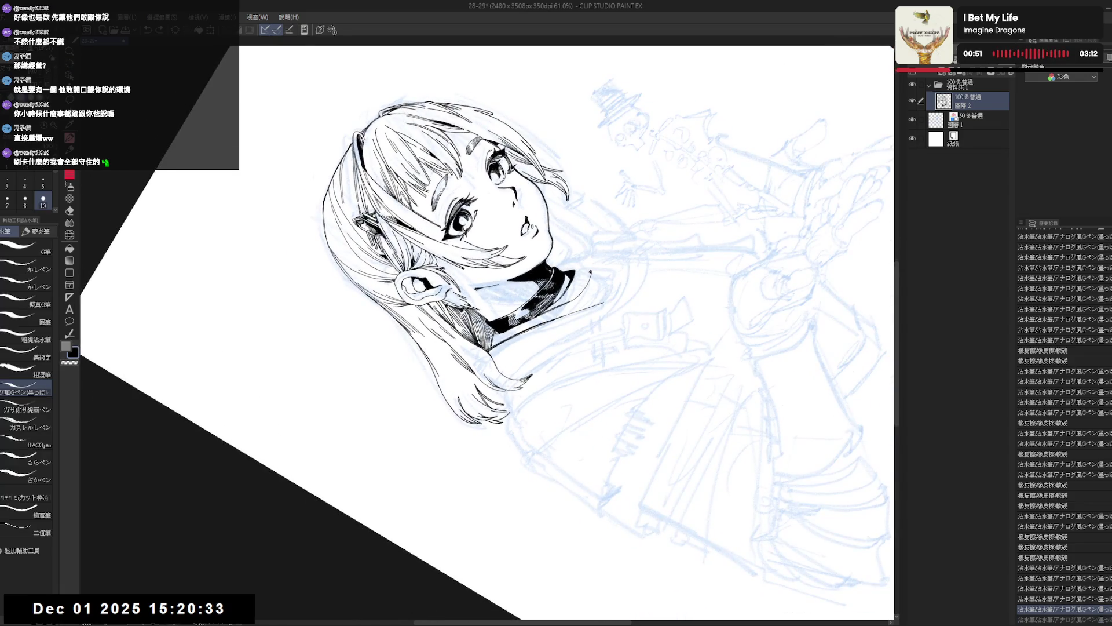
{"action": "key", "text": "ctrl+@"}
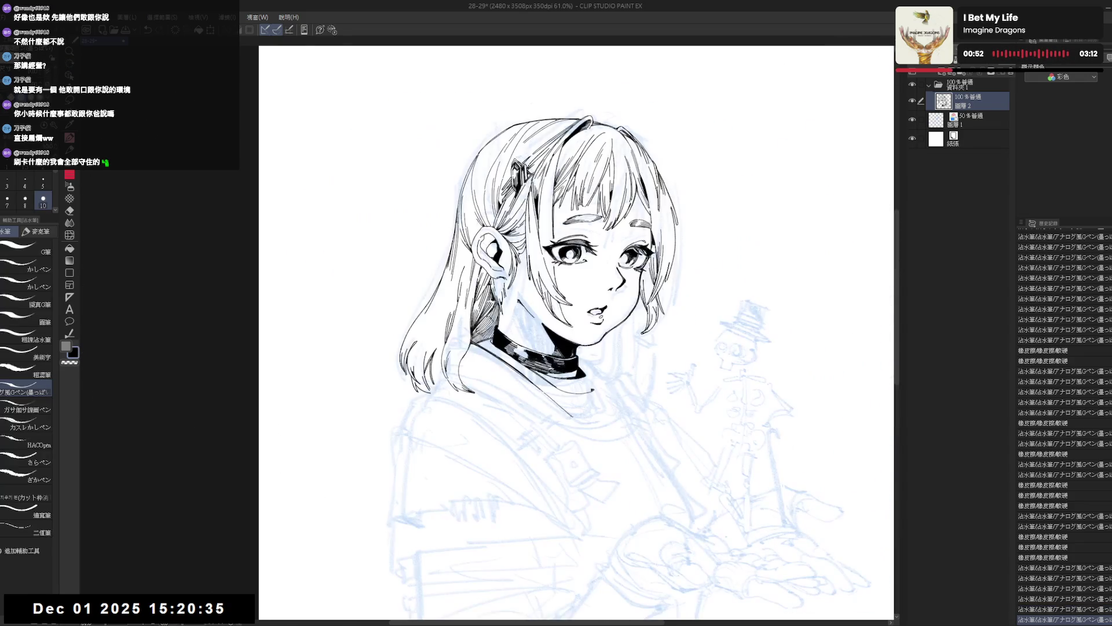
{"action": "key", "text": "h"}
{"action": "key", "text": "r"}
{"action": "left_click_drag", "start_coordinate": [511, 351], "coordinate": [475, 302]}
Step: Erase a bit of the collar line and a stray speck of ink
{"action": "key", "text": "ctrl+@"}
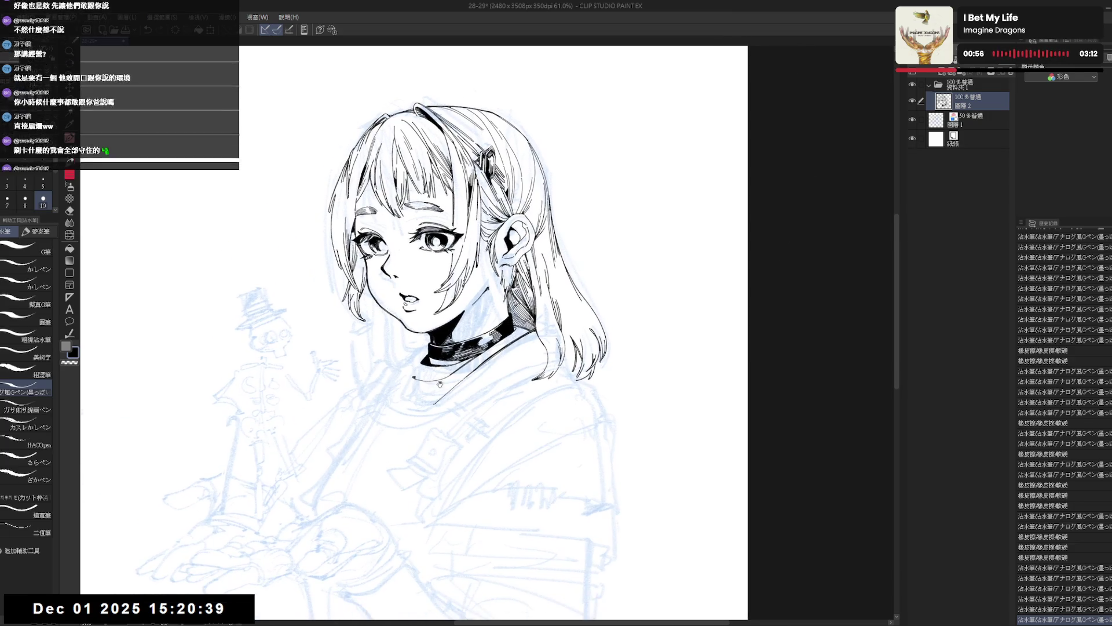
{"action": "left_click_drag", "start_coordinate": [580, 406], "coordinate": [539, 440]}
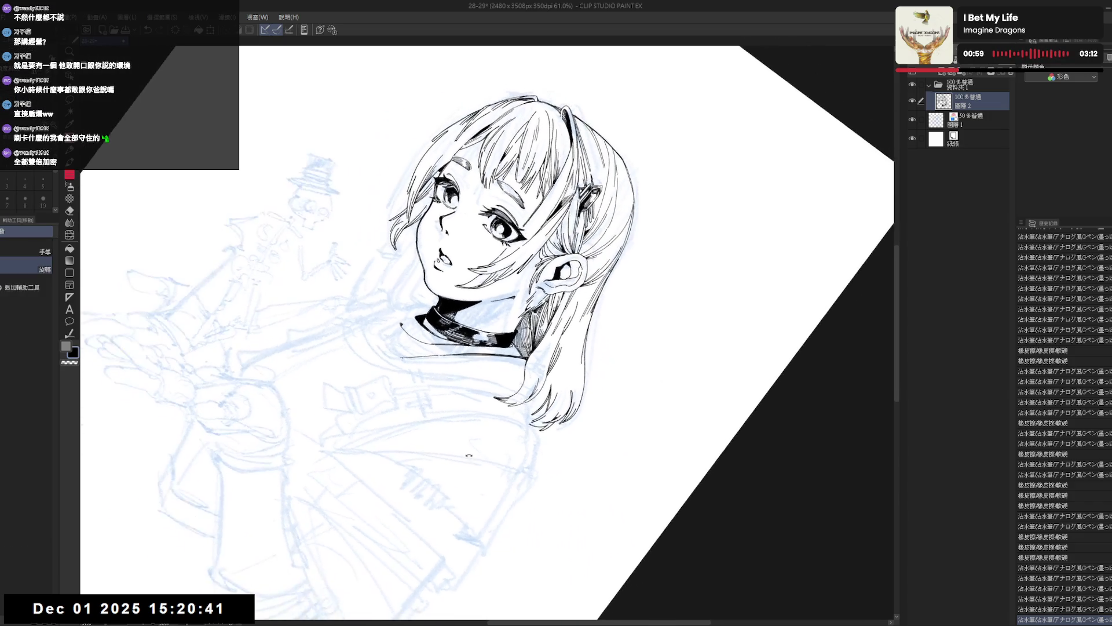
{"action": "key", "text": "e"}
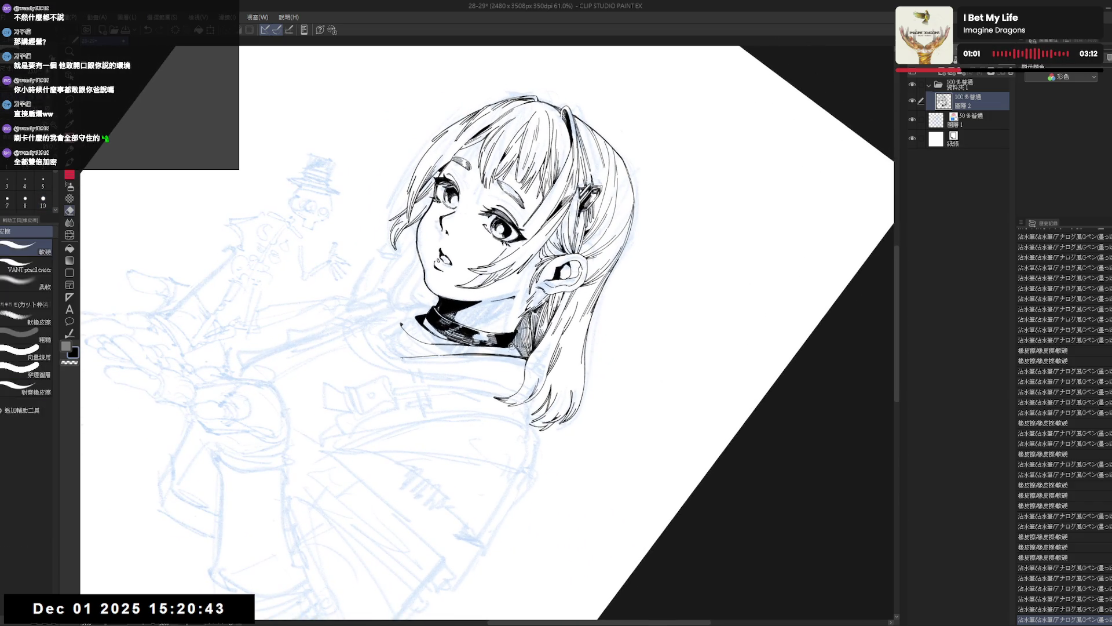
{"action": "left_click_drag", "start_coordinate": [510, 346], "coordinate": [516, 345]}
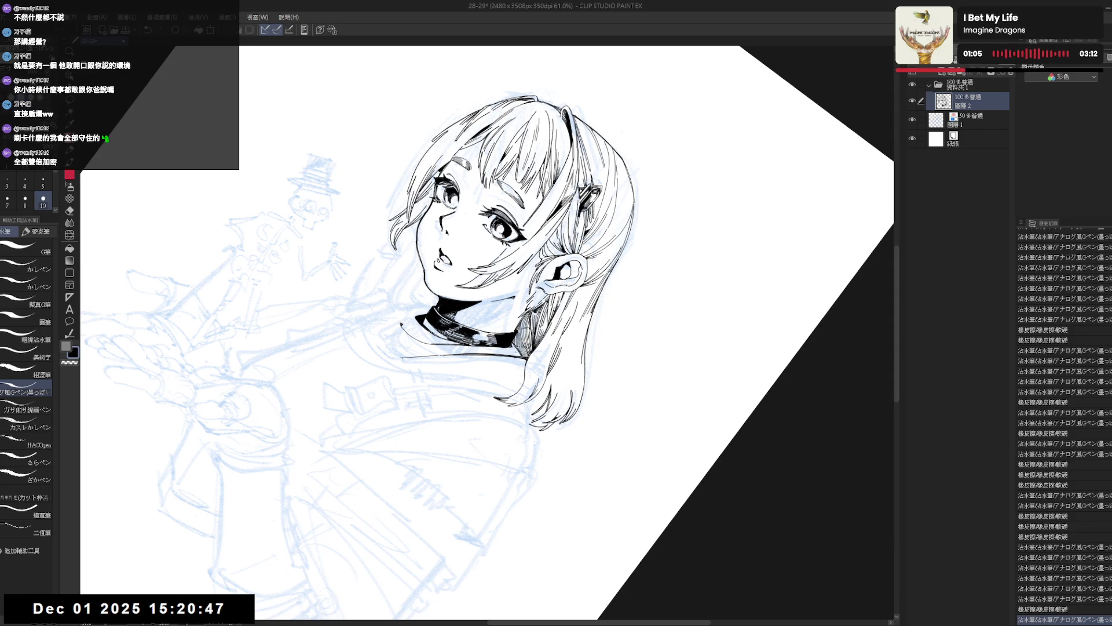
{"action": "key", "text": "ctrl+at"}
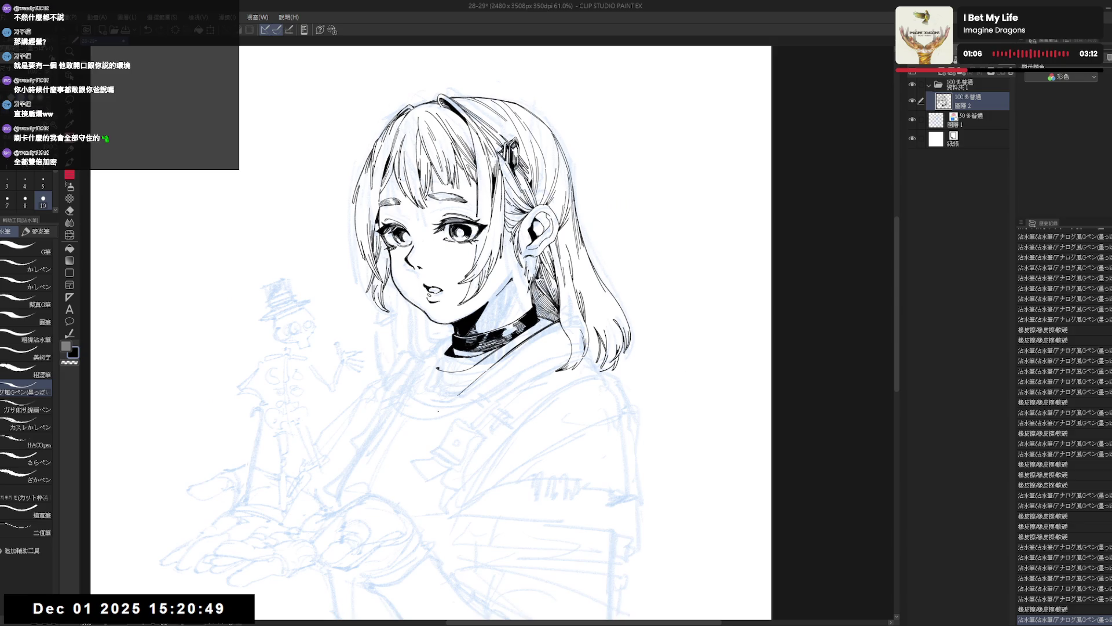
{"action": "key", "text": "minus"}
{"action": "key", "text": "minus"}
{"action": "key", "text": "e"}
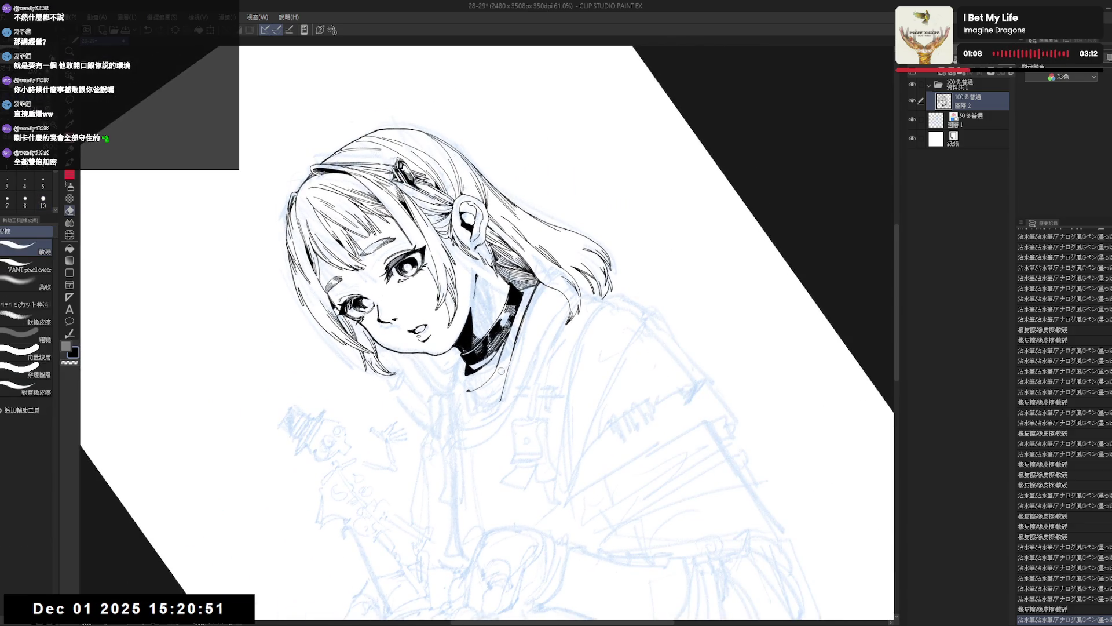
{"action": "left_click_drag", "start_coordinate": [501, 371], "coordinate": [496, 383]}
Step: Redraw the short collar stroke after undoing the earlier attempts
{"action": "key", "text": "p"}
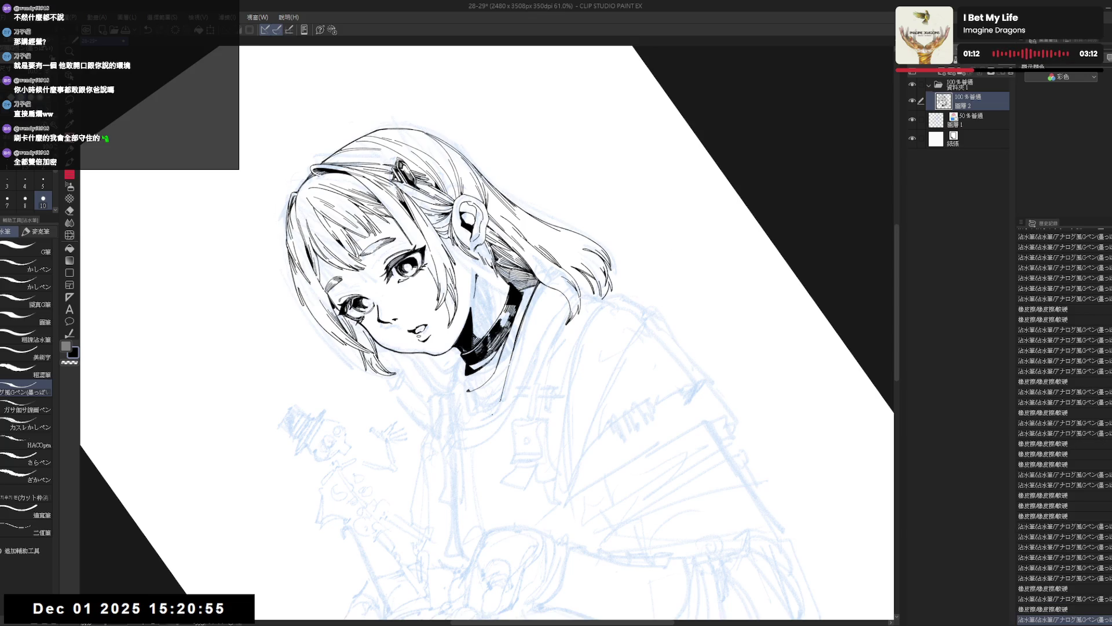
{"action": "left_click_drag", "start_coordinate": [496, 382], "coordinate": [494, 424]}
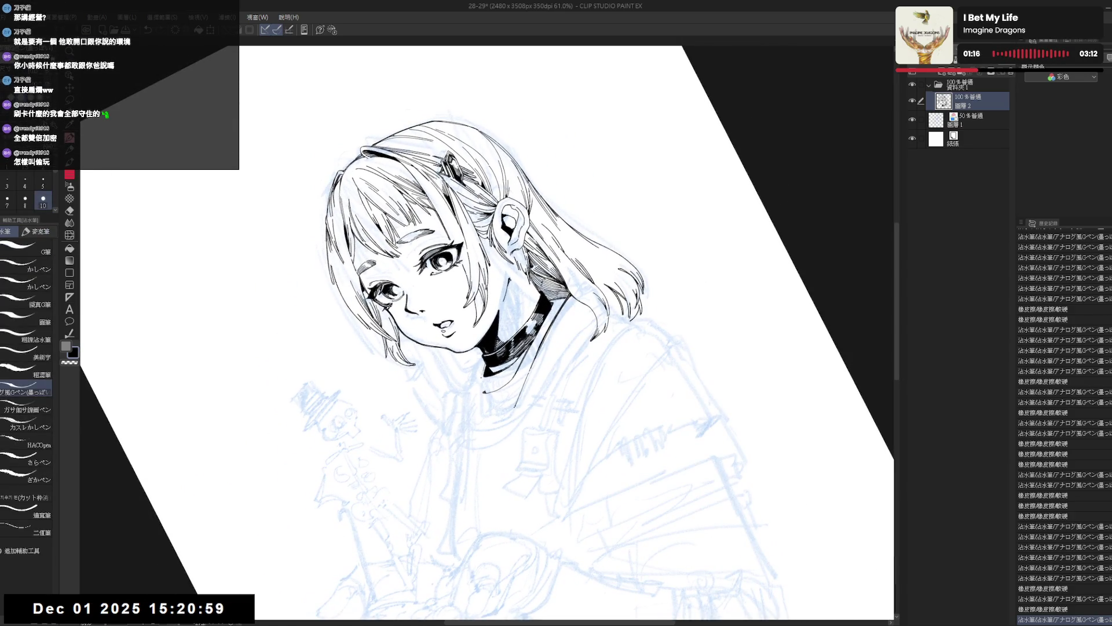
{"action": "left_click_drag", "start_coordinate": [482, 365], "coordinate": [486, 375]}
{"action": "key", "text": "ctrl+z"}
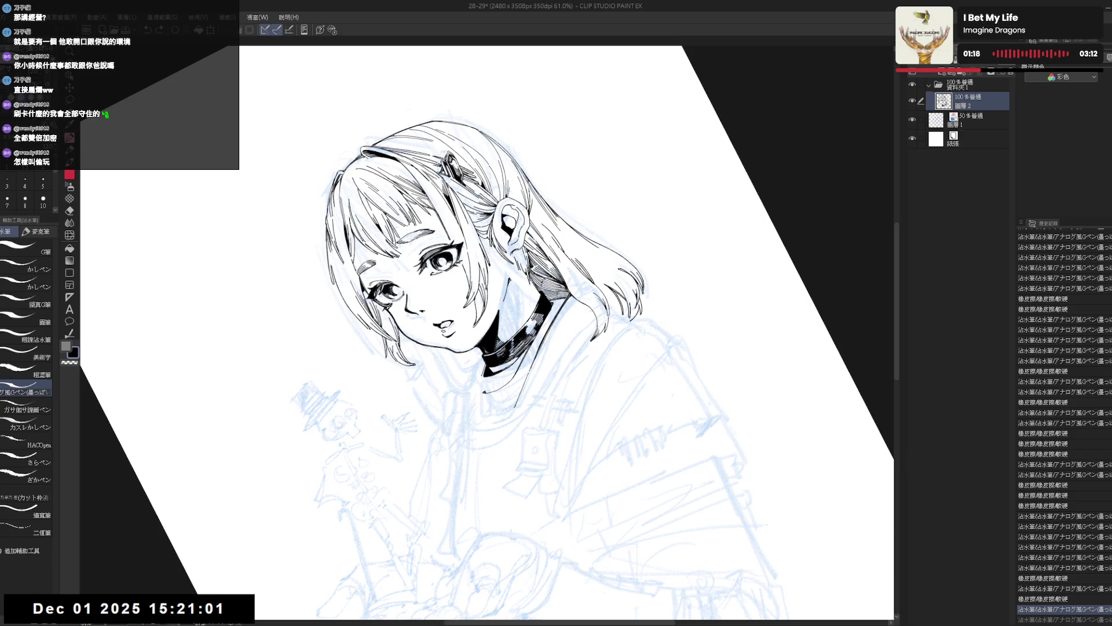
{"action": "key", "text": "asciicircum"}
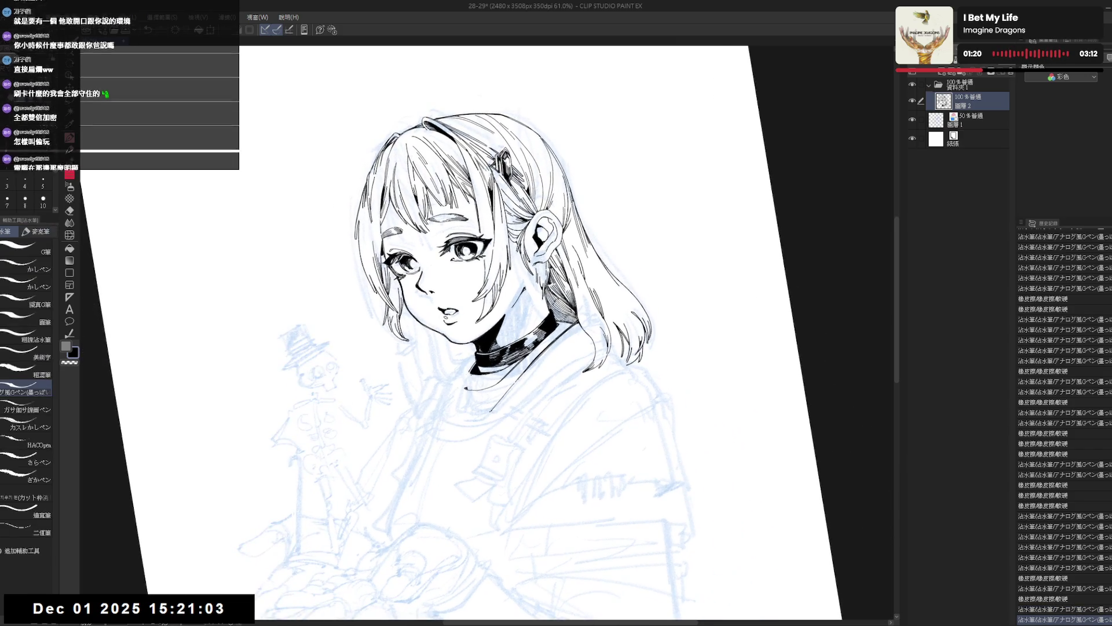
{"action": "key", "text": "ctrl+z"}
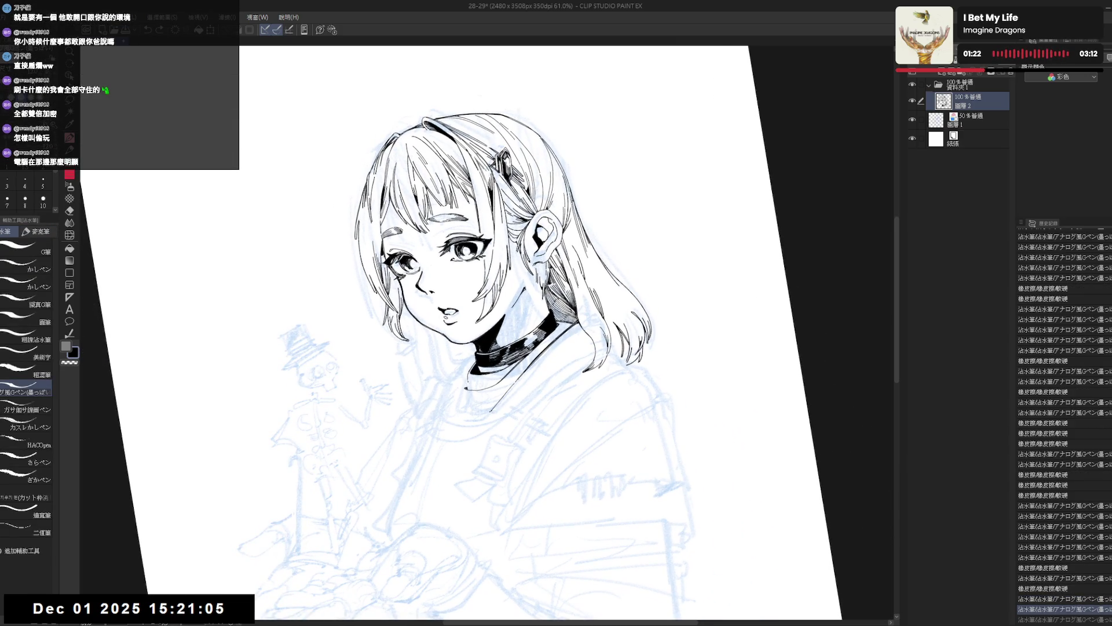
{"action": "left_click_drag", "start_coordinate": [468, 375], "coordinate": [474, 382]}
{"action": "key", "text": "r"}
{"action": "left_click_drag", "start_coordinate": [475, 325], "coordinate": [404, 379]}
{"action": "key", "text": "p"}
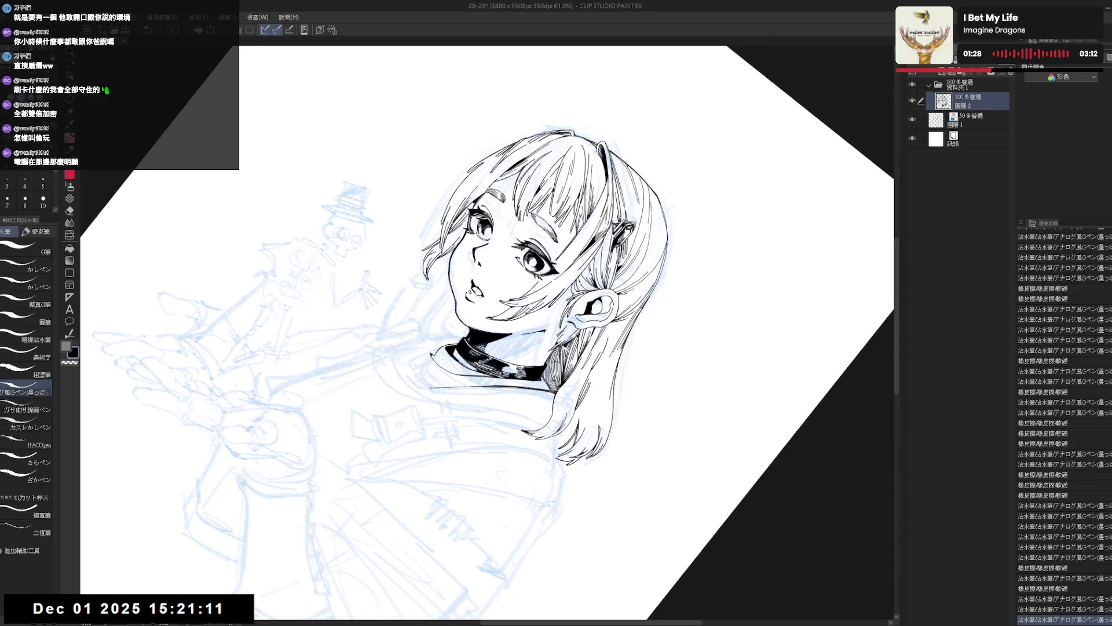
Step: Erase a small ink patch near the collar, checking proportions in the mirrored view
{"action": "key", "text": "ctrl+at"}
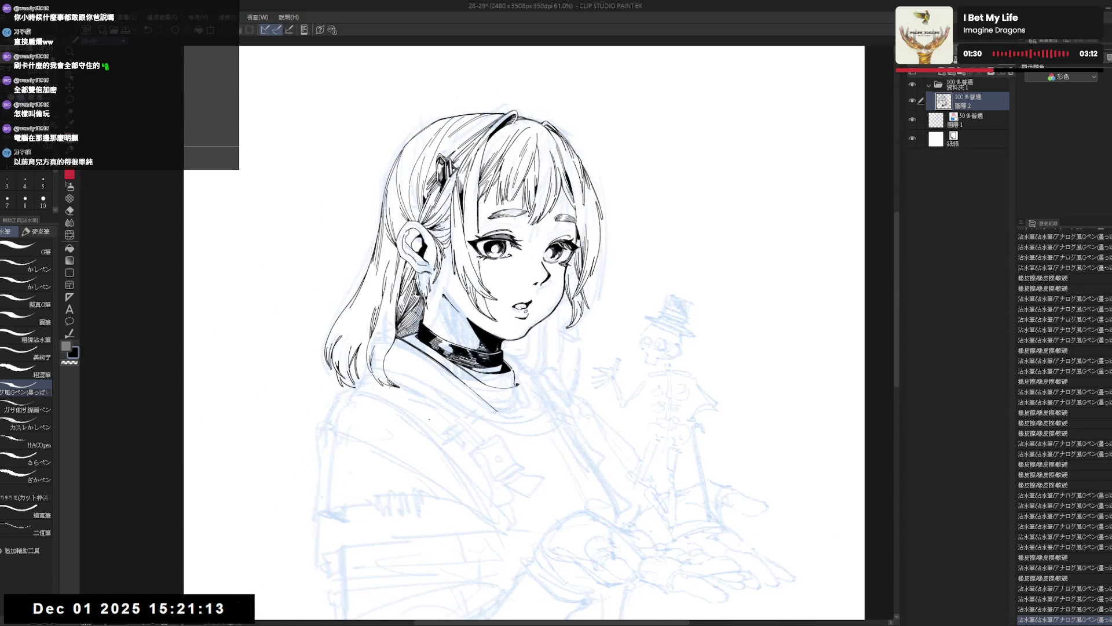
{"action": "key", "text": "h"}
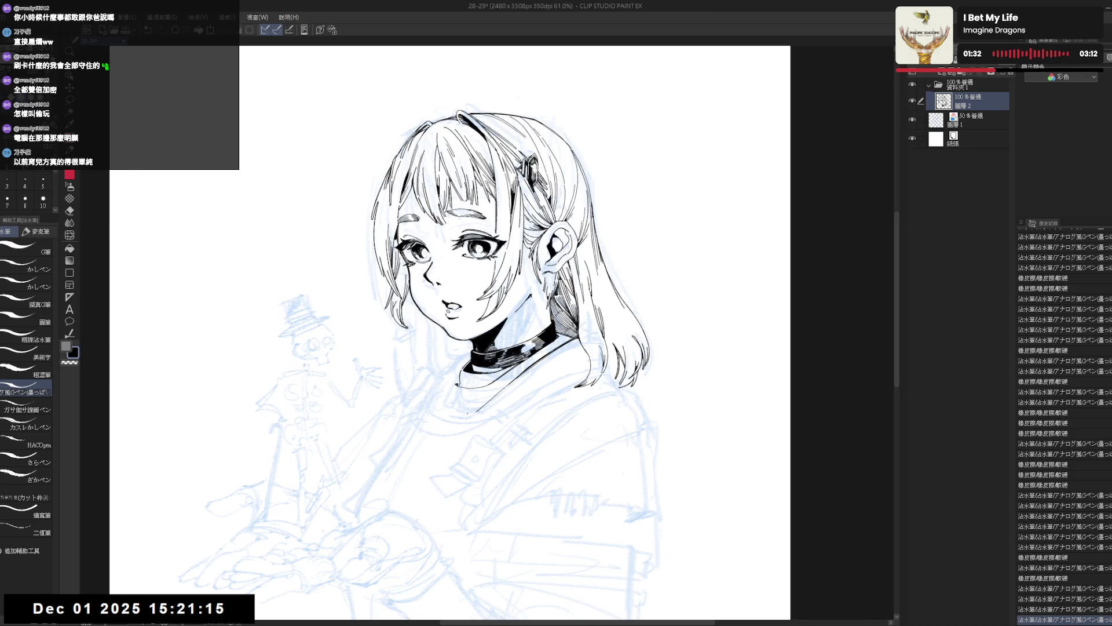
{"action": "key", "text": "r"}
{"action": "mouse_move", "coordinate": [471, 400]}
{"action": "left_mouse_down"}
{"action": "mouse_move", "coordinate": [574, 406]}
{"action": "mouse_move", "coordinate": [503, 432]}
{"action": "mouse_move", "coordinate": [579, 475]}
{"action": "left_mouse_up"}
{"action": "scroll", "coordinate": [515, 404], "scroll_direction": "up", "scroll_amount": 2}
{"action": "key", "text": "e"}
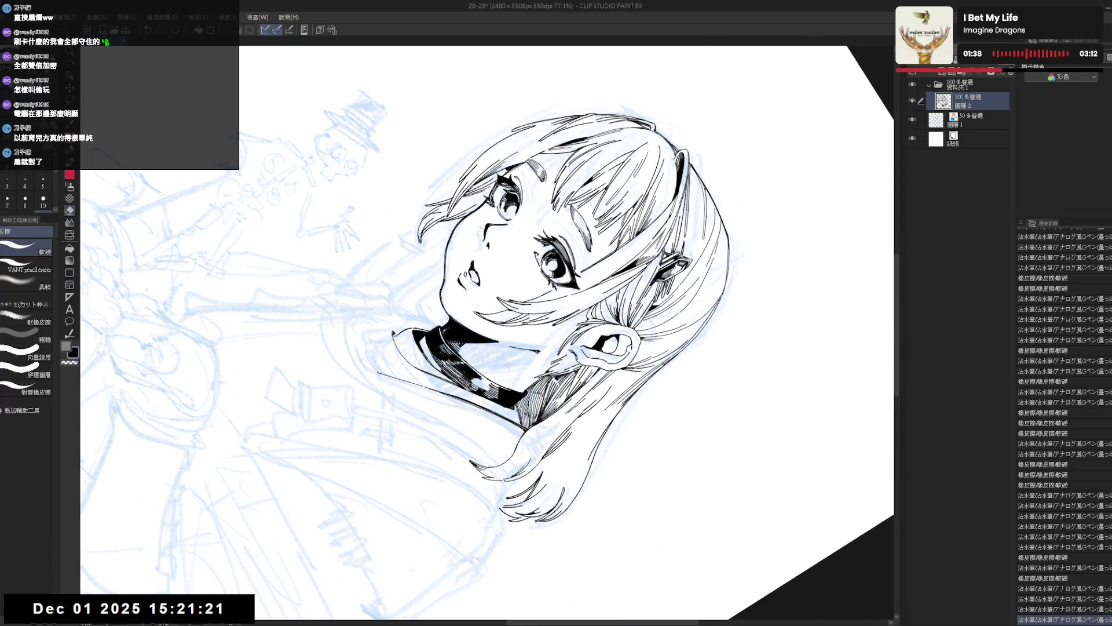
{"action": "left_click_drag", "start_coordinate": [516, 418], "coordinate": [522, 418]}
{"action": "key", "text": "p"}
{"action": "key", "text": "ctrl+z"}
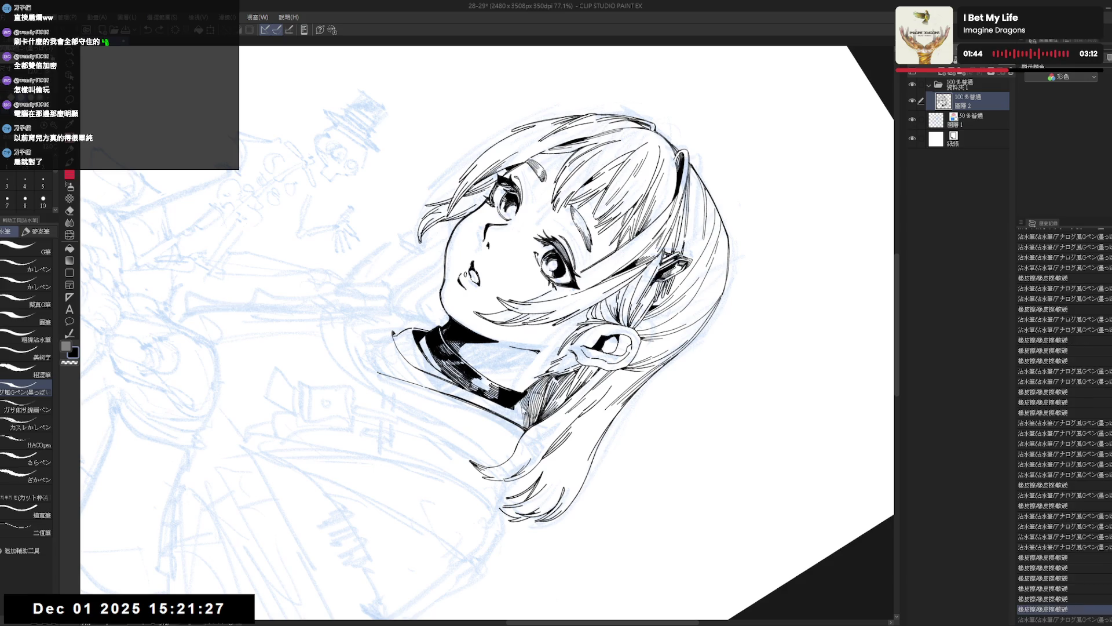
{"action": "key", "text": "ctrl+y"}
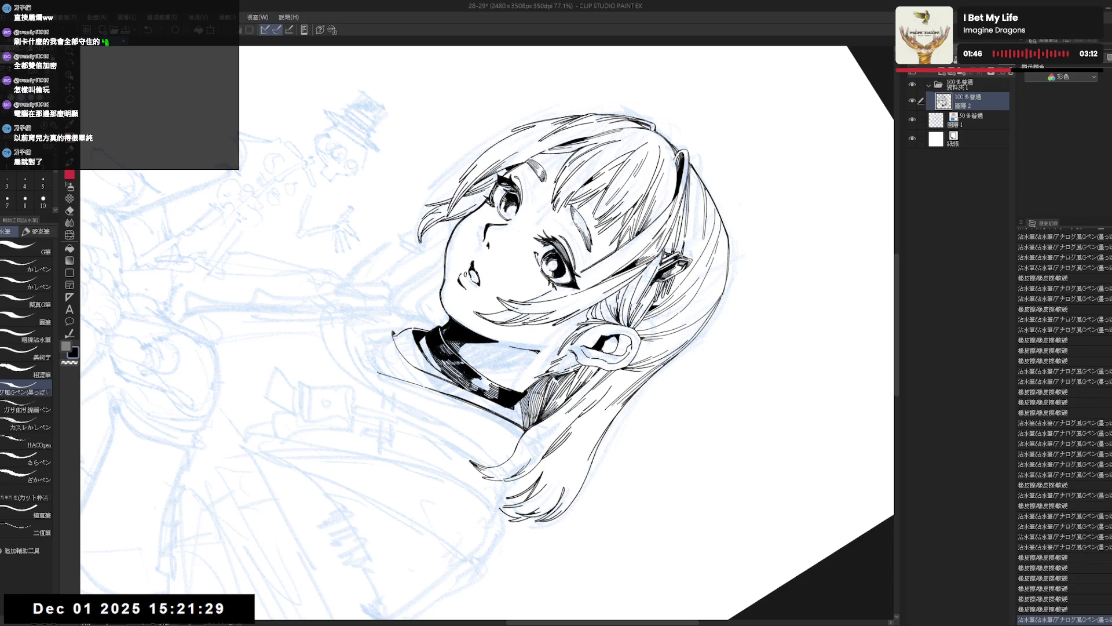
{"action": "key", "text": "ctrl+shift+r"}
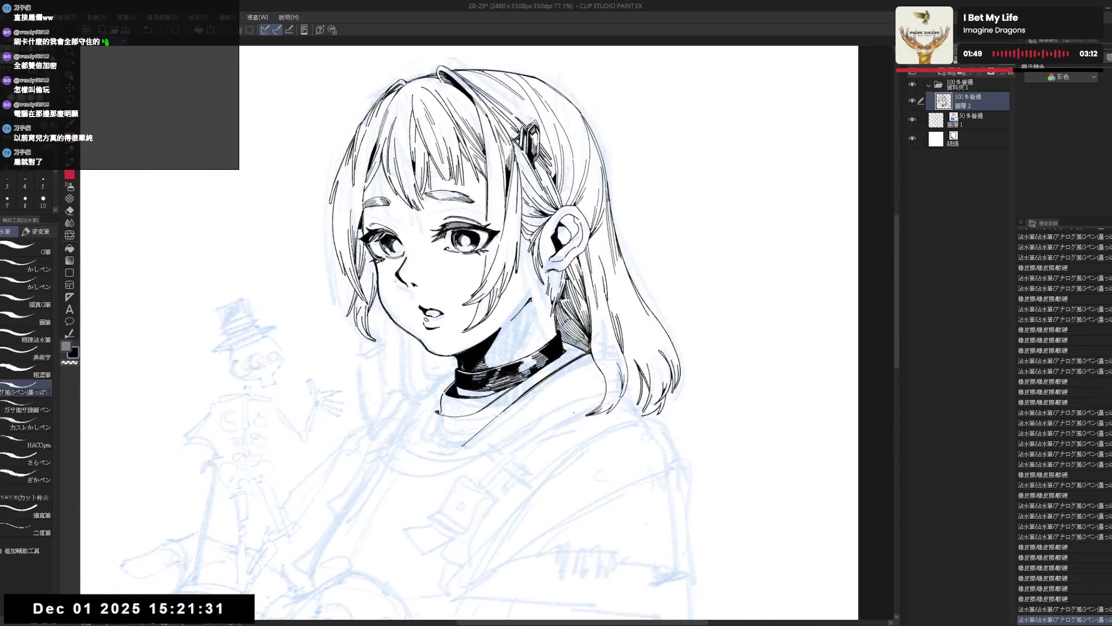
Step: Restore the undone stroke and add a small ink stroke near the collar
{"action": "key", "text": "h"}
{"action": "key", "text": "h"}
{"action": "left_click_drag", "start_coordinate": [521, 174], "coordinate": [637, 231]}
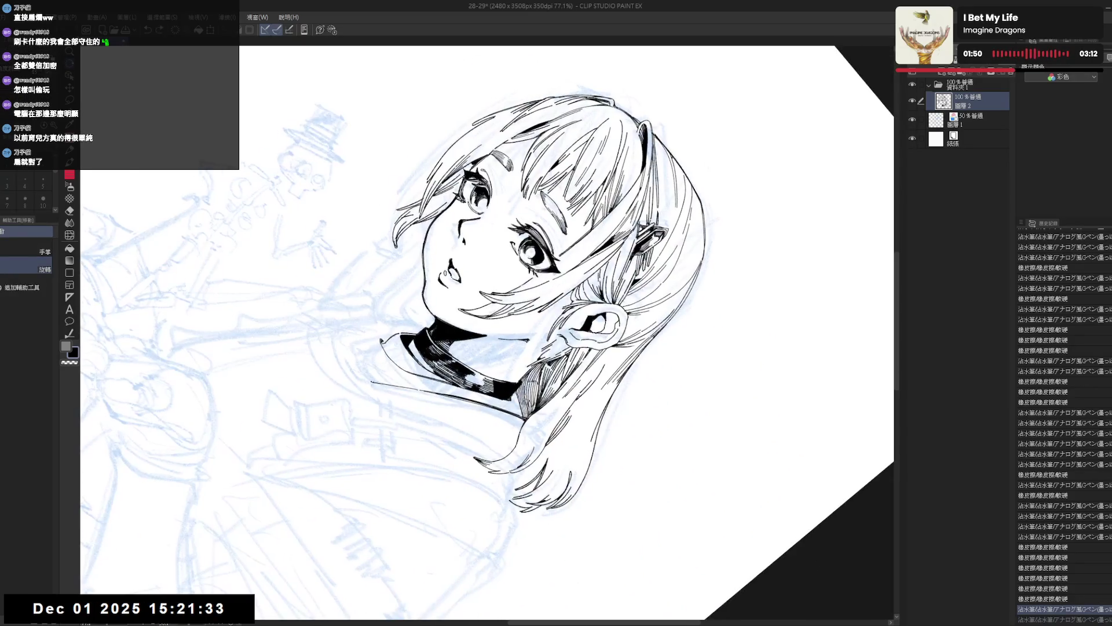
{"action": "key", "text": "p"}
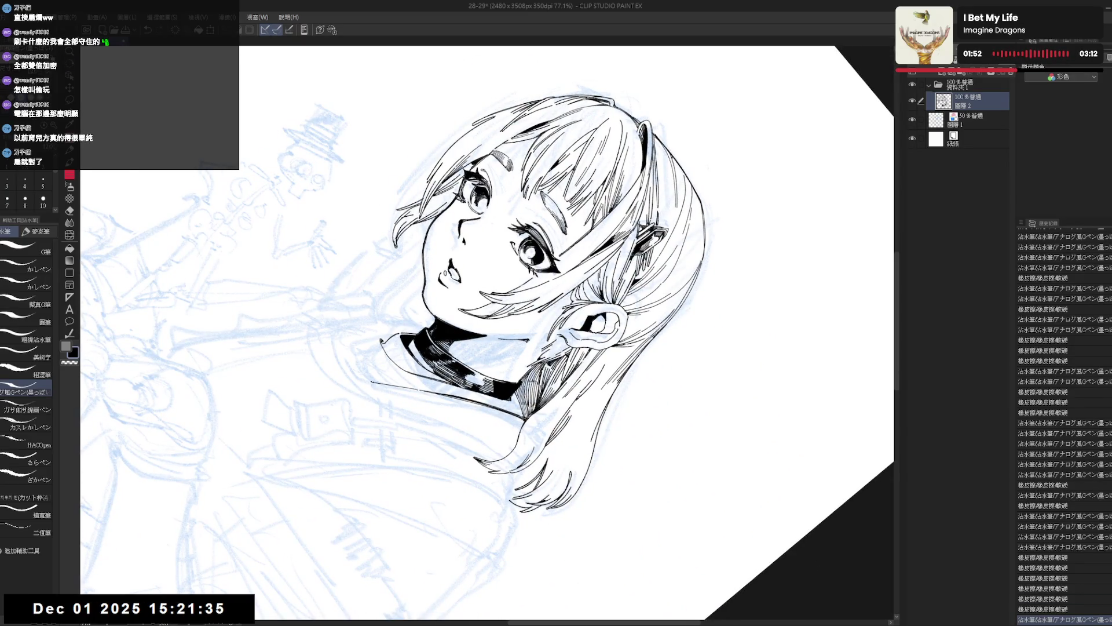
{"action": "key", "text": "r"}
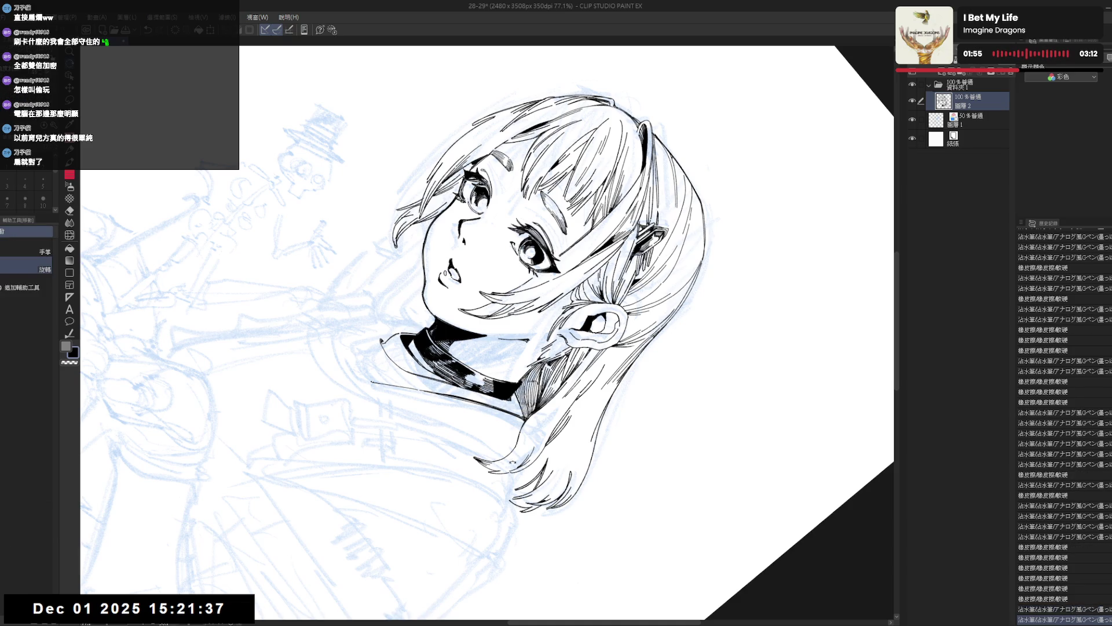
{"action": "mouse_move", "coordinate": [521, 174]}
{"action": "left_mouse_down"}
{"action": "mouse_move", "coordinate": [463, 191]}
{"action": "mouse_move", "coordinate": [521, 243]}
{"action": "left_mouse_up"}
{"action": "key", "text": "p"}
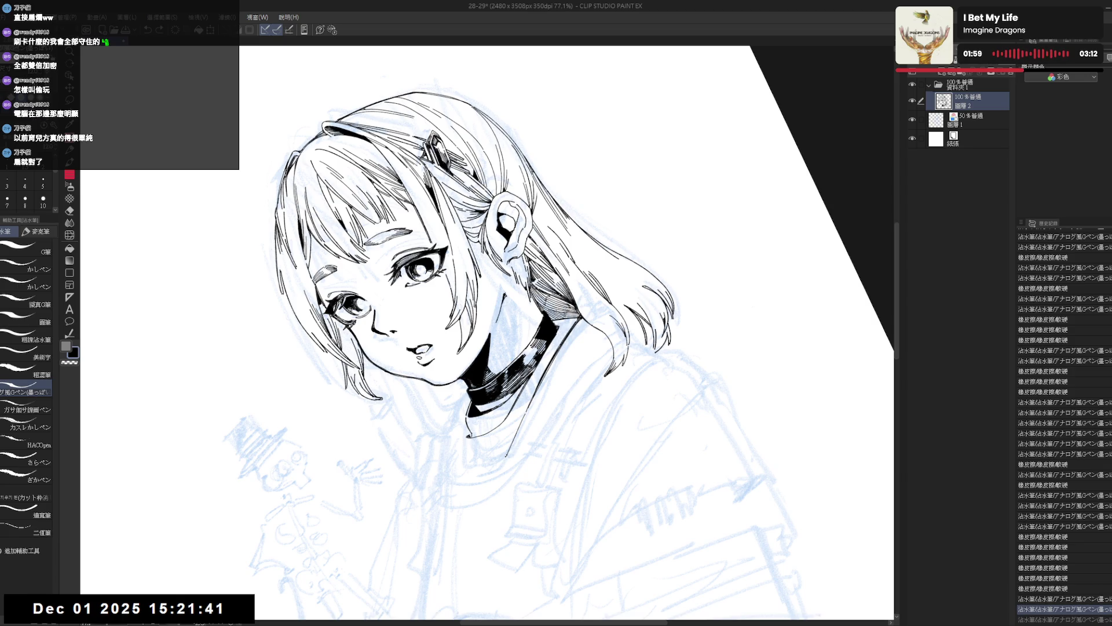
{"action": "key", "text": "ctrl+y"}
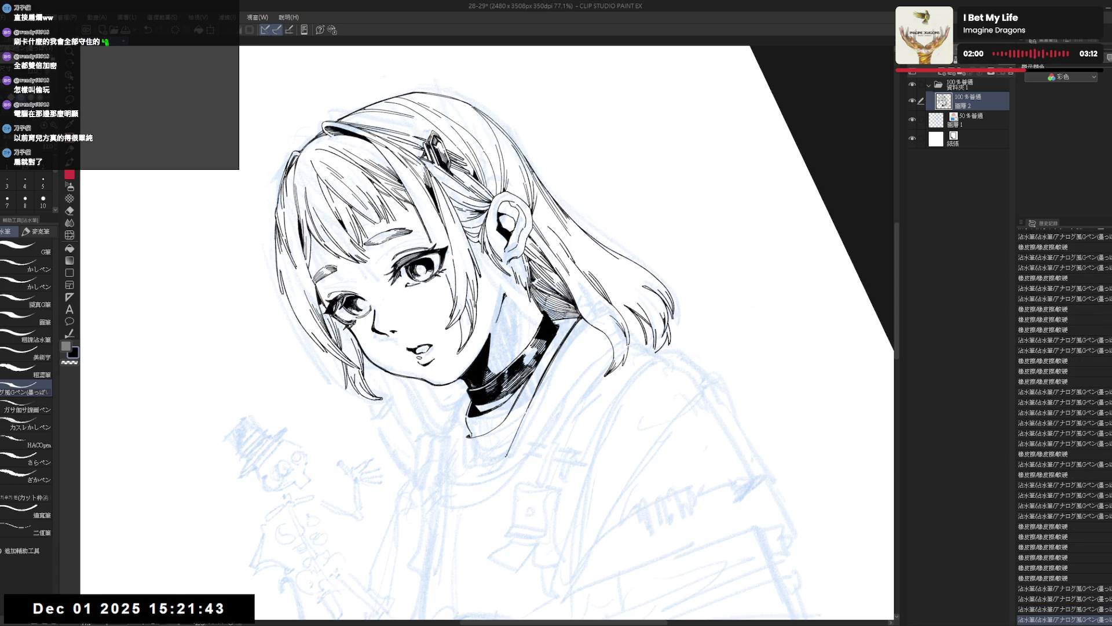
{"action": "key", "text": "asciicircum"}
{"action": "key", "text": "h"}
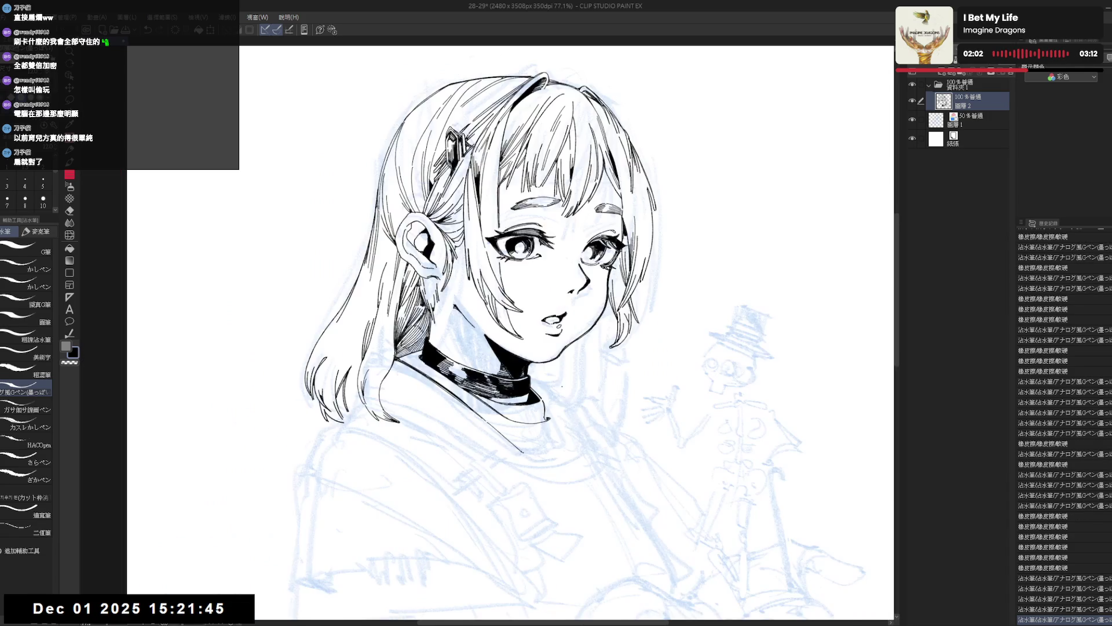
{"action": "key", "text": "minus"}
{"action": "key", "text": "minus"}
{"action": "key", "text": "minus"}
{"action": "key", "text": "p"}
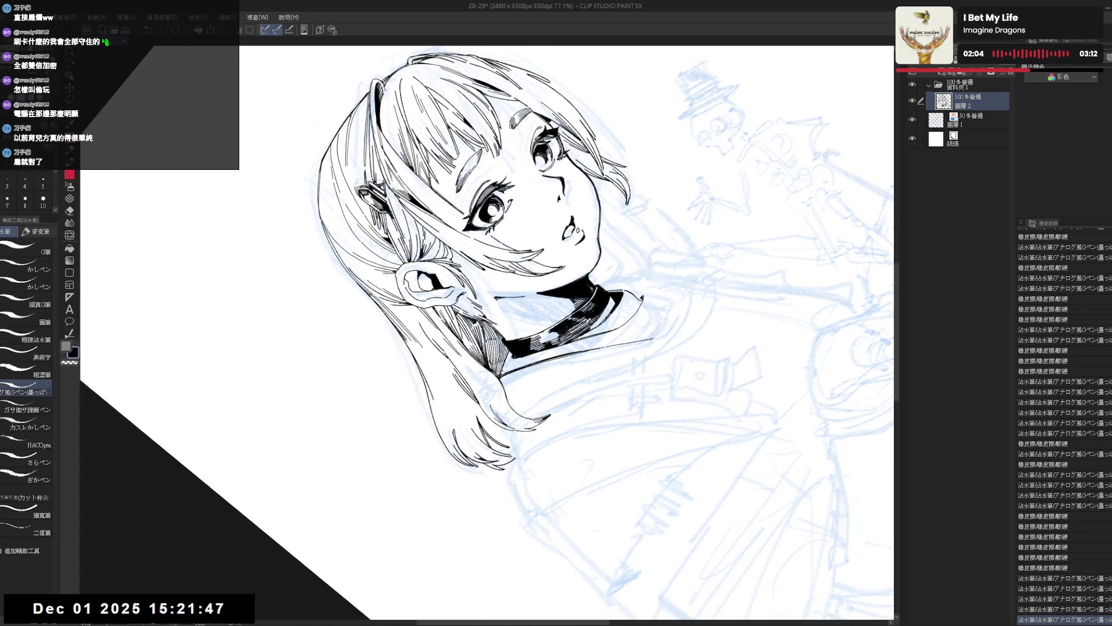
{"action": "left_click_drag", "start_coordinate": [504, 352], "coordinate": [508, 375]}
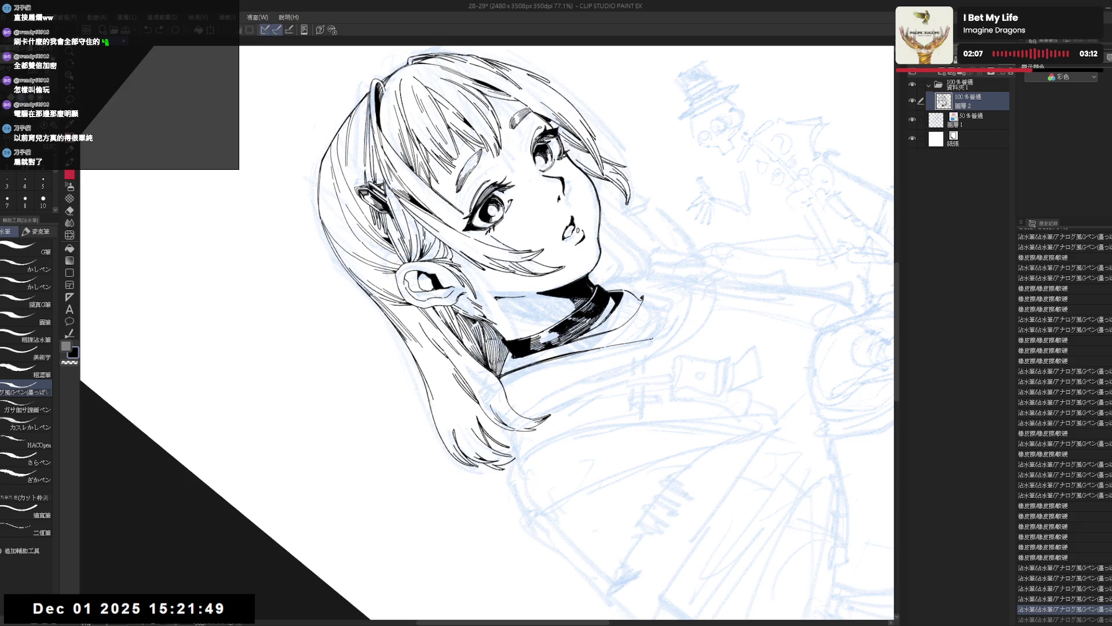
Step: Add two tiny ink dots at and below the collar, then zoom out to 60%
{"action": "key", "text": "asciicircum"}
{"action": "key", "text": "asciicircum"}
{"action": "key", "text": "asciicircum"}
{"action": "key", "text": "h"}
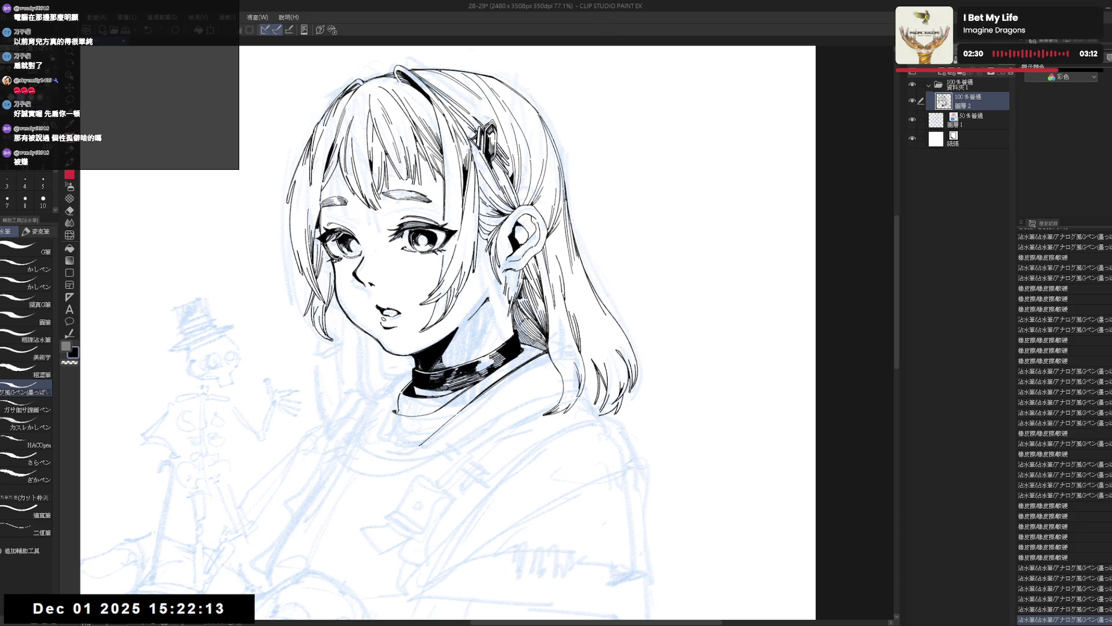
{"action": "mouse_move", "coordinate": [421, 414]}
{"action": "left_mouse_down"}
{"action": "mouse_move", "coordinate": [453, 380]}
{"action": "mouse_move", "coordinate": [432, 378]}
{"action": "left_mouse_up"}
{"action": "key", "text": "e"}
{"action": "key", "text": "p"}
{"action": "left_click", "coordinate": [437, 382]}
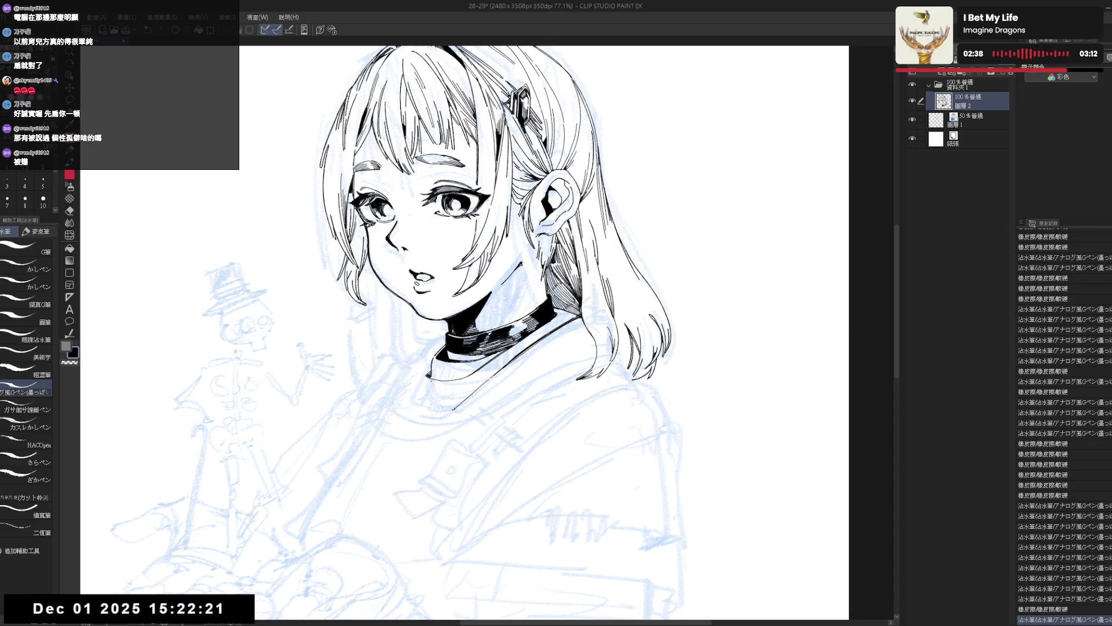
{"action": "left_click", "coordinate": [443, 435]}
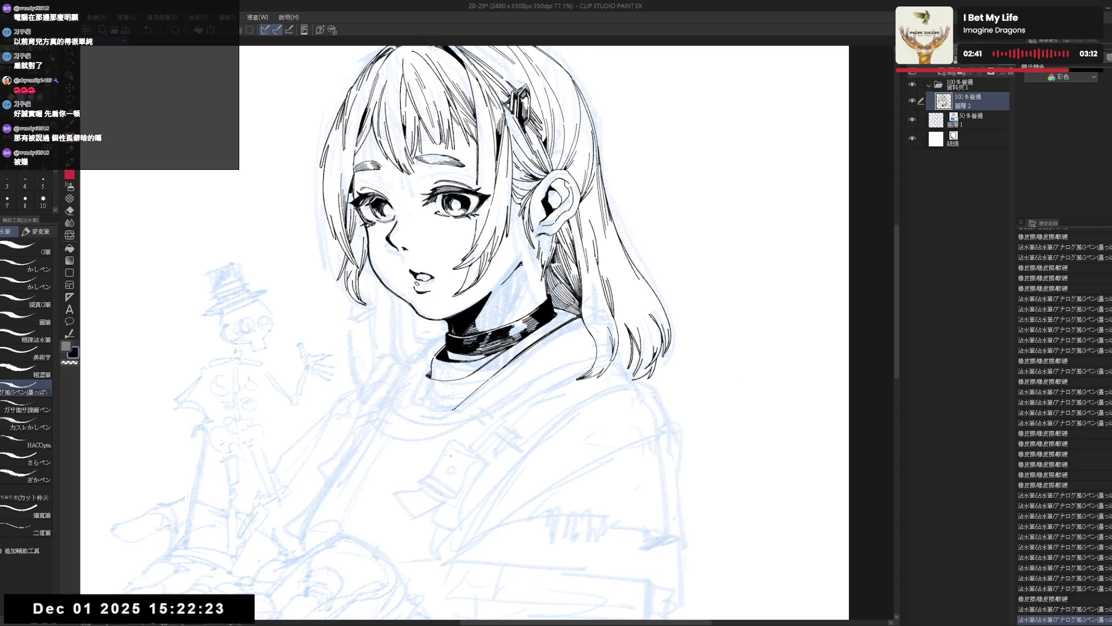
{"action": "scroll", "coordinate": [450, 455], "scroll_direction": "down", "scroll_amount": 2}
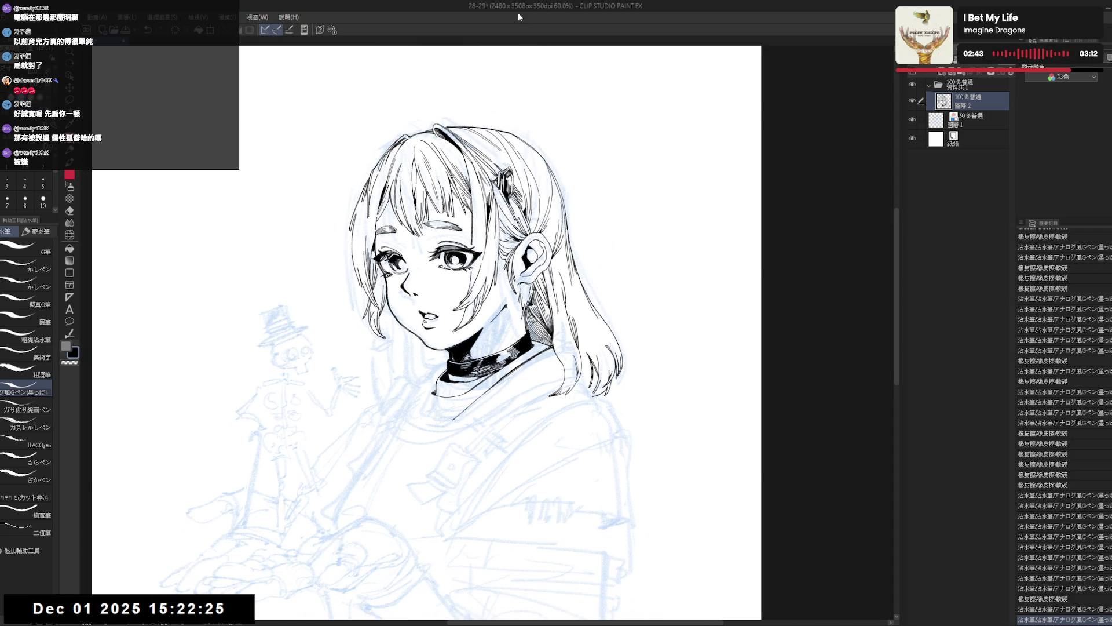
Step: Draw and extend the collar edge line below the choker, then reset the rotation upright
{"action": "key", "text": "h"}
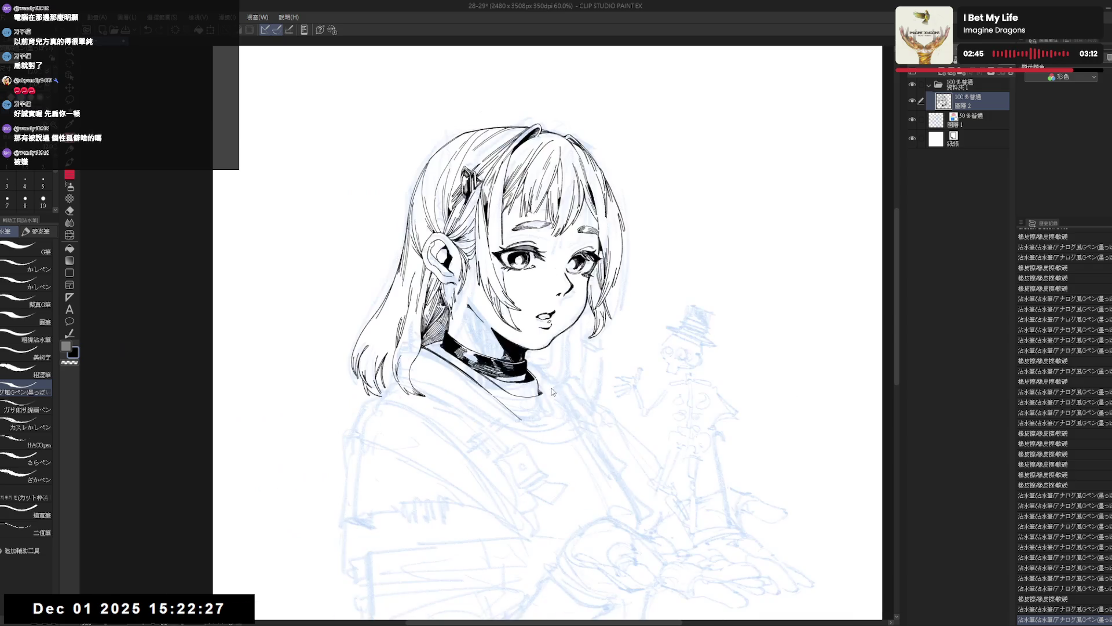
{"action": "key", "text": "h"}
{"action": "mouse_move", "coordinate": [546, 373]}
{"action": "left_mouse_down"}
{"action": "mouse_move", "coordinate": [531, 375]}
{"action": "mouse_move", "coordinate": [510, 440]}
{"action": "mouse_move", "coordinate": [546, 428]}
{"action": "mouse_move", "coordinate": [508, 444]}
{"action": "left_mouse_up"}
{"action": "key", "text": "r"}
{"action": "left_click_drag", "start_coordinate": [470, 365], "coordinate": [452, 404]}
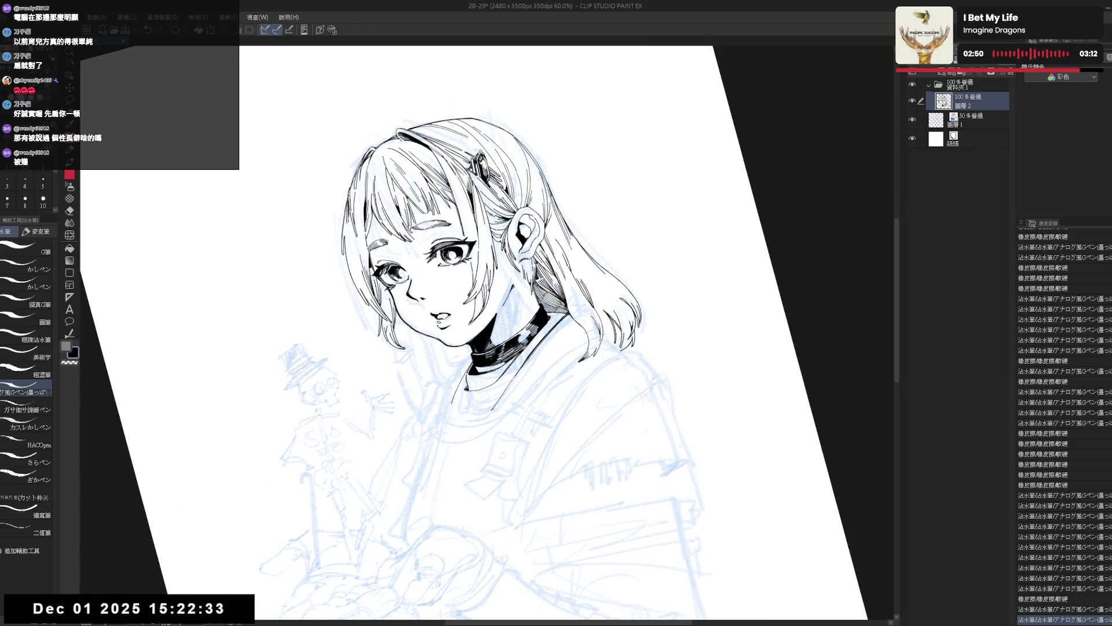
{"action": "left_click_drag", "start_coordinate": [474, 360], "coordinate": [453, 406]}
{"action": "key", "text": "ctrl+z"}
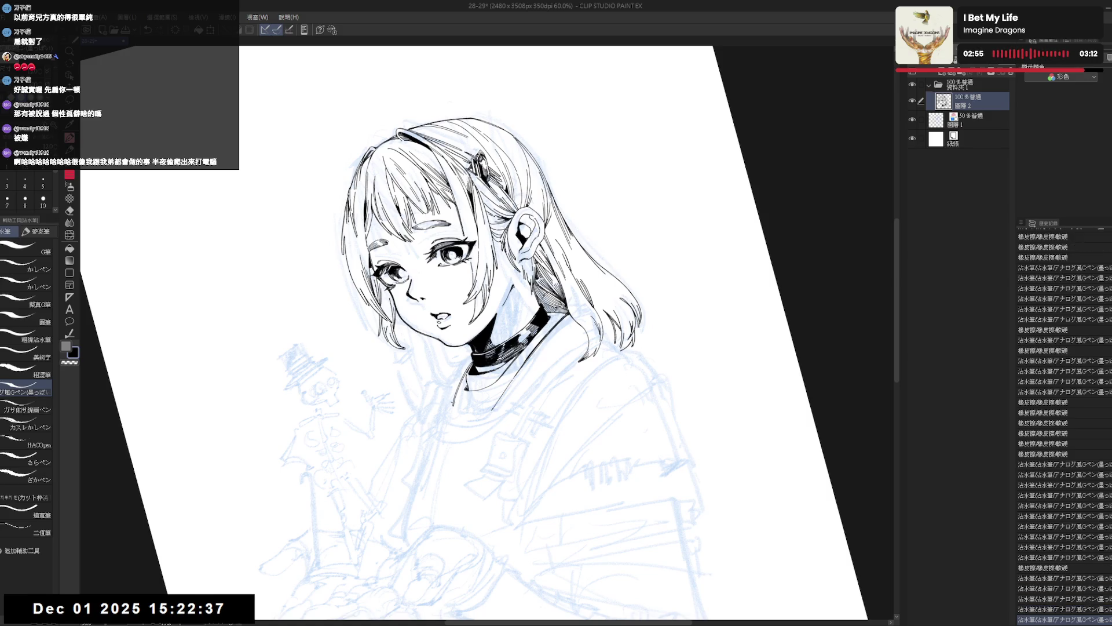
{"action": "key", "text": "ctrl+@"}
{"action": "left_click_drag", "start_coordinate": [504, 376], "coordinate": [497, 382]}
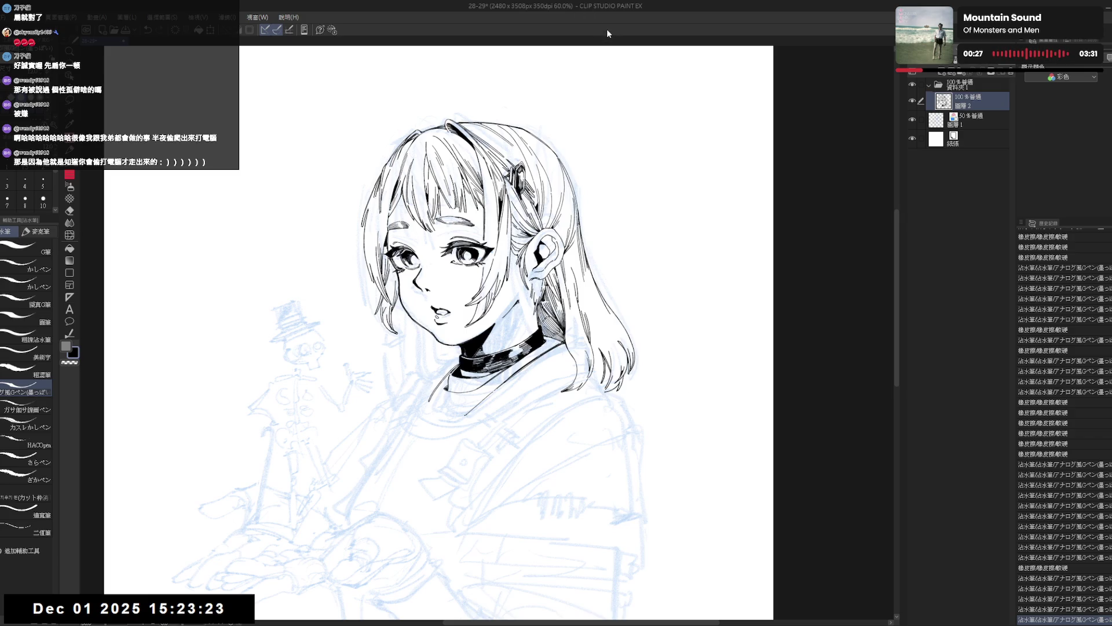
{"action": "mouse_move", "coordinate": [491, 347]}
{"action": "left_mouse_down"}
{"action": "mouse_move", "coordinate": [494, 382]}
{"action": "mouse_move", "coordinate": [508, 363]}
{"action": "left_mouse_up"}
{"action": "key", "text": "e"}
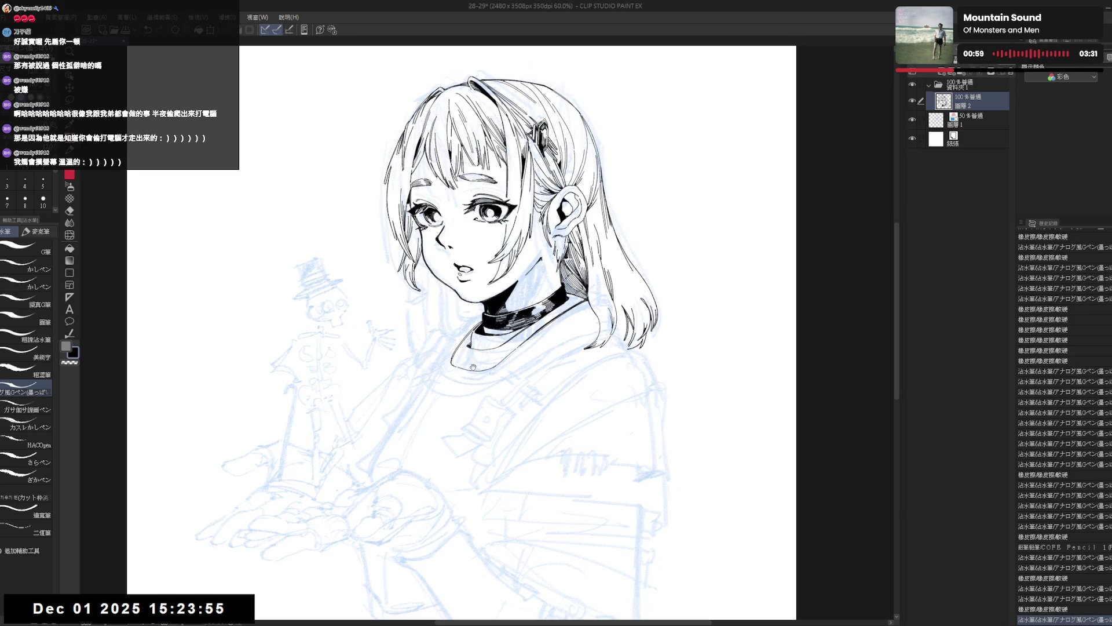
{"action": "mouse_move", "coordinate": [472, 368]}
{"action": "left_mouse_down"}
{"action": "mouse_move", "coordinate": [483, 376]}
{"action": "mouse_move", "coordinate": [484, 365]}
{"action": "left_mouse_up"}
{"action": "key", "text": "g"}
{"action": "left_click", "coordinate": [484, 360]}
{"action": "key", "text": "p"}
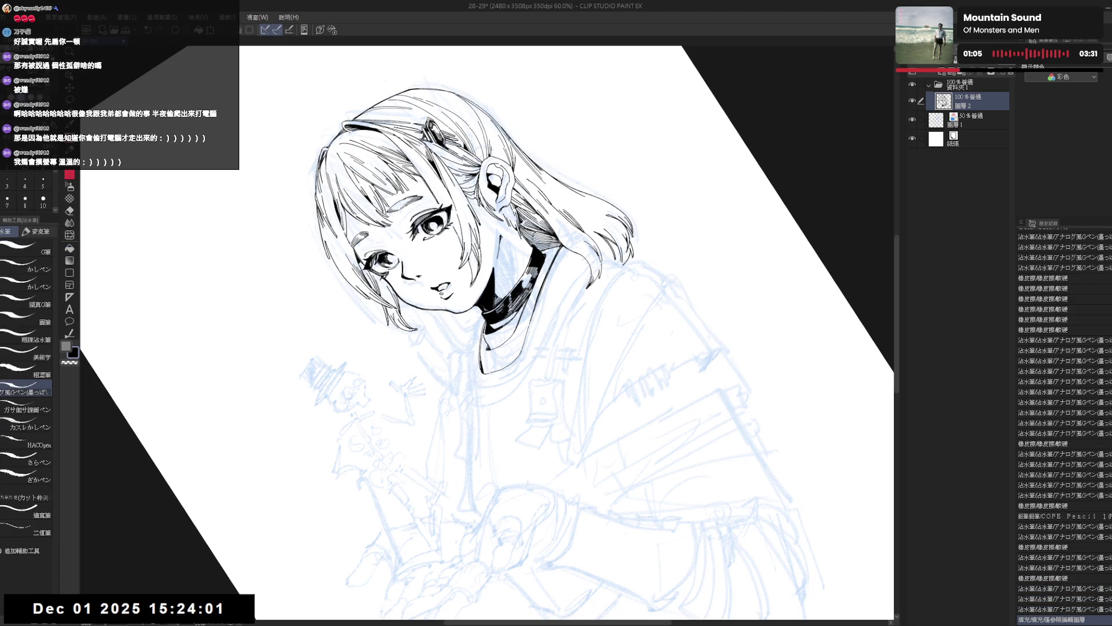
{"action": "key", "text": "ctrl+0"}
{"action": "key", "text": "h"}
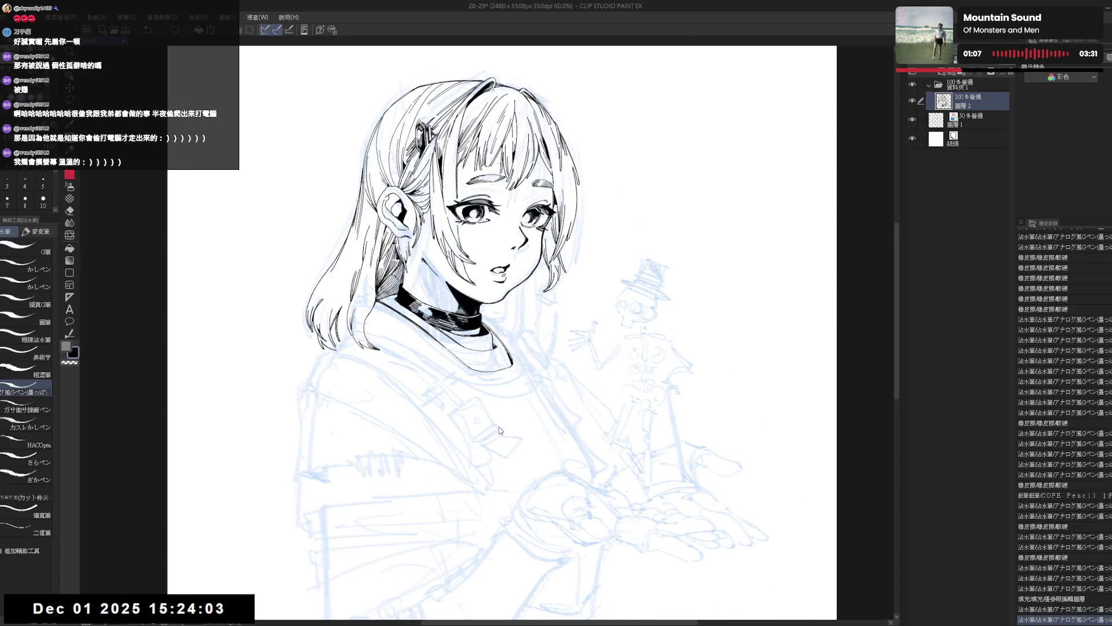
{"action": "key", "text": "h"}
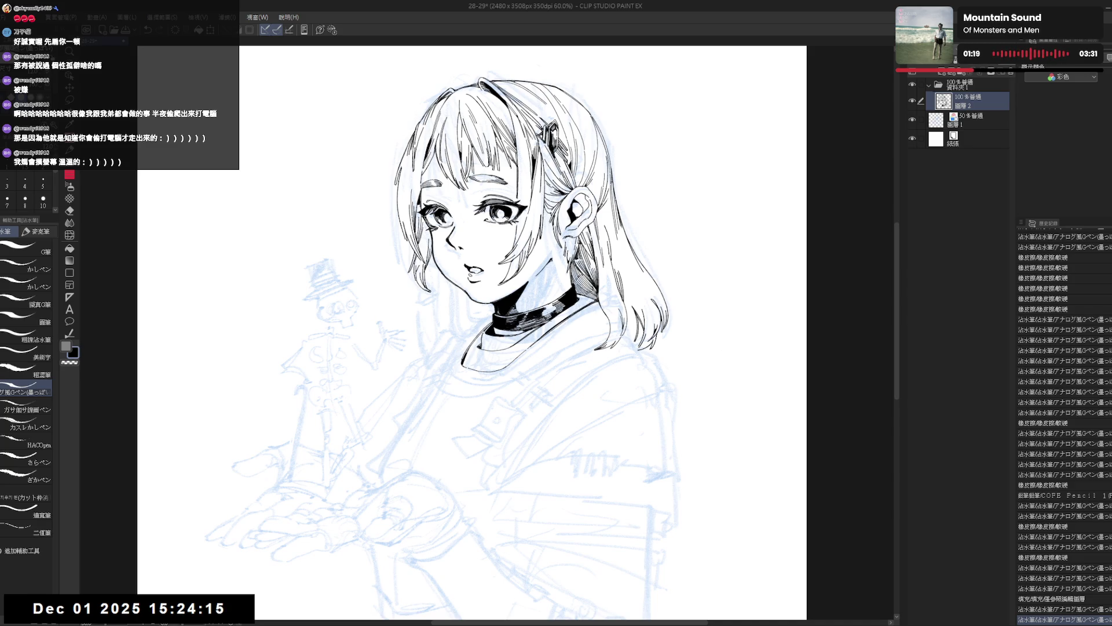
{"action": "scroll", "coordinate": [558, 330], "scroll_direction": "up", "scroll_amount": 2}
{"action": "left_click_drag", "start_coordinate": [550, 333], "coordinate": [538, 433]}
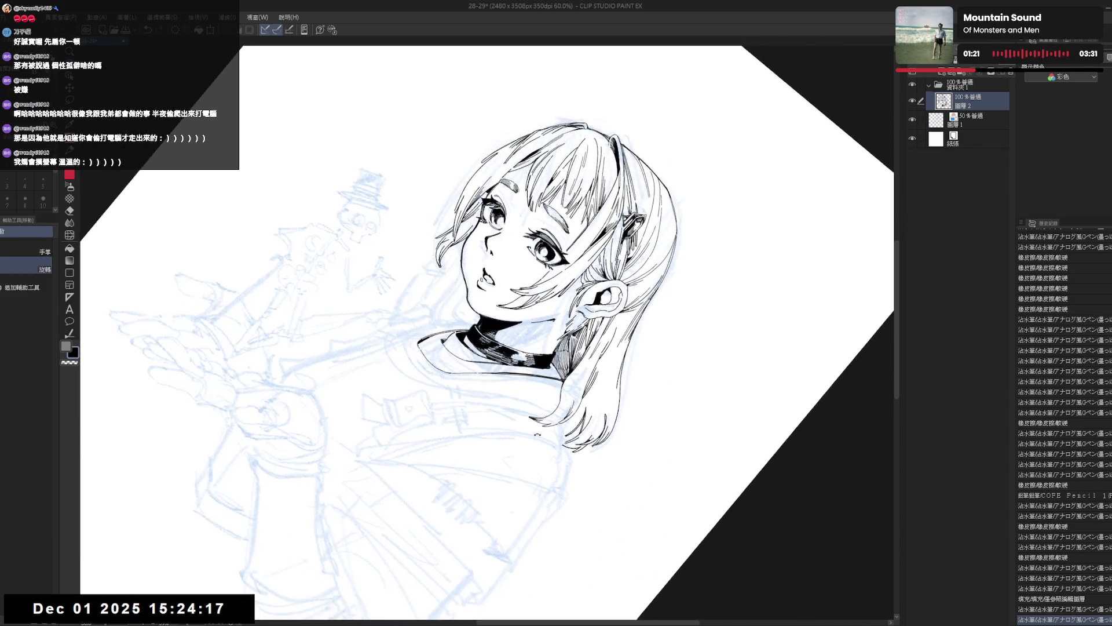
{"action": "key", "text": "ctrl+0"}
{"action": "scroll", "coordinate": [589, 386], "scroll_direction": "up", "scroll_amount": 2}
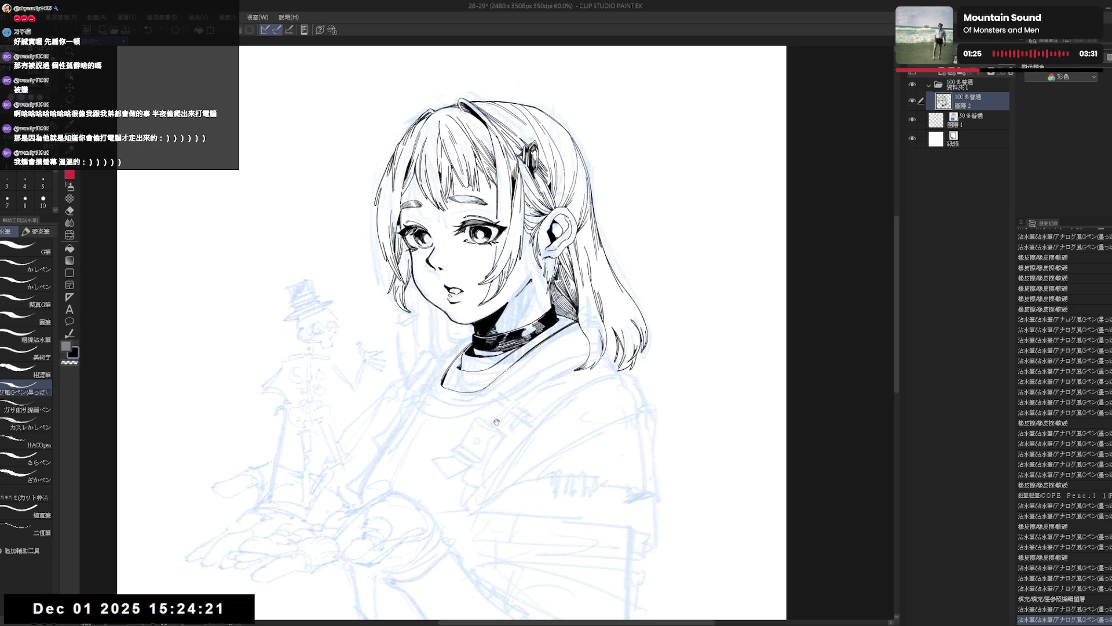
{"action": "left_click_drag", "start_coordinate": [497, 422], "coordinate": [495, 412]}
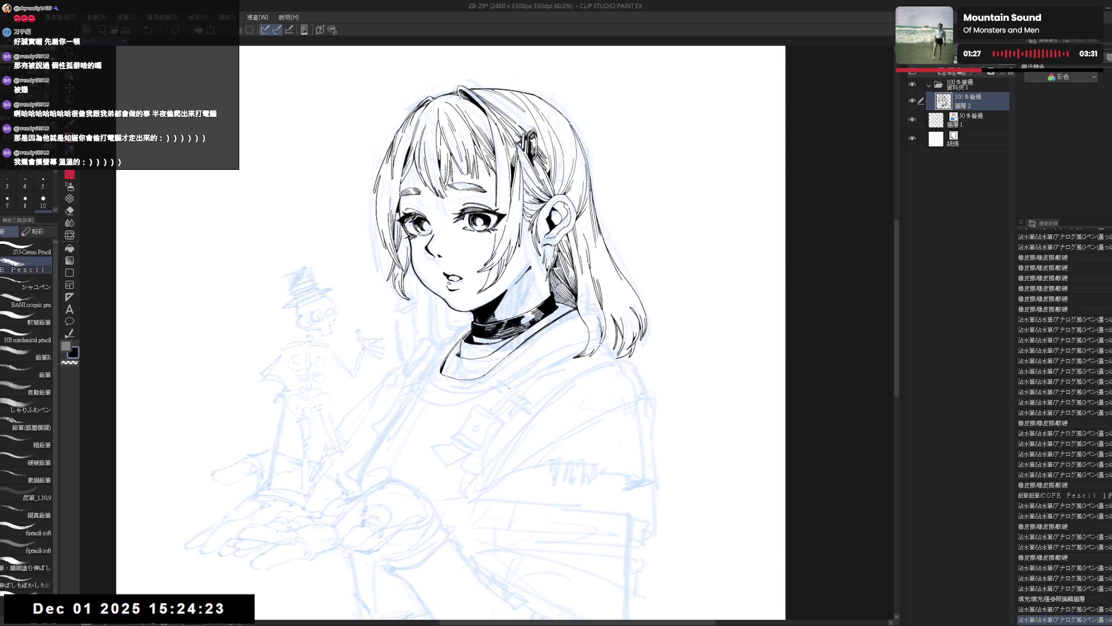
{"action": "key", "text": "p"}
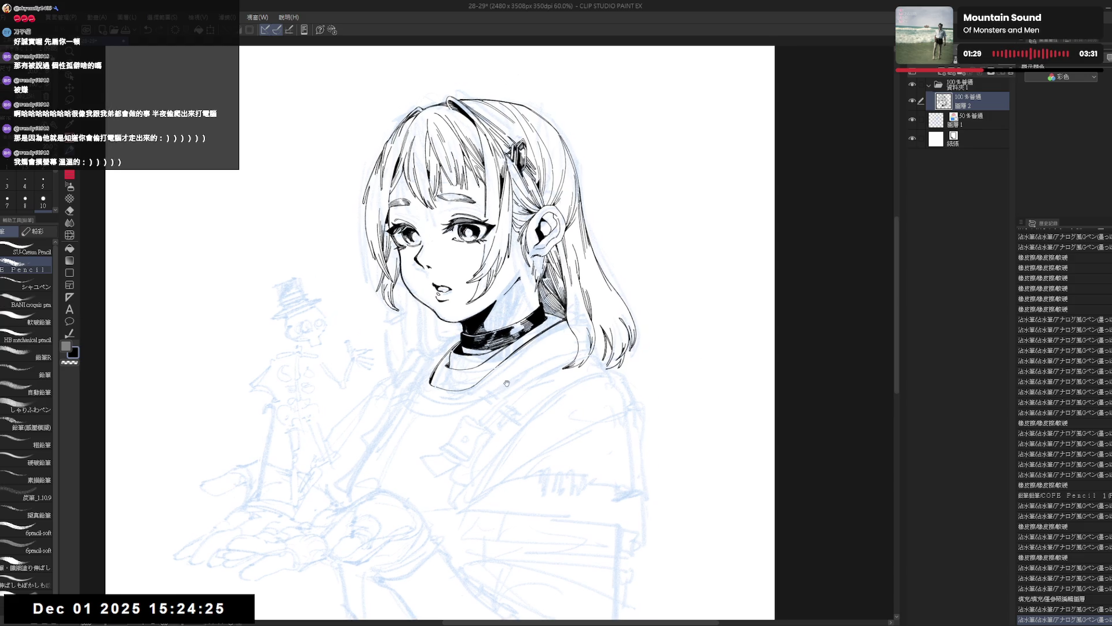
{"action": "key", "text": "r"}
{"action": "mouse_move", "coordinate": [505, 436]}
{"action": "left_mouse_down"}
{"action": "mouse_move", "coordinate": [453, 471]}
{"action": "mouse_move", "coordinate": [504, 405]}
{"action": "mouse_move", "coordinate": [485, 388]}
{"action": "left_mouse_up"}
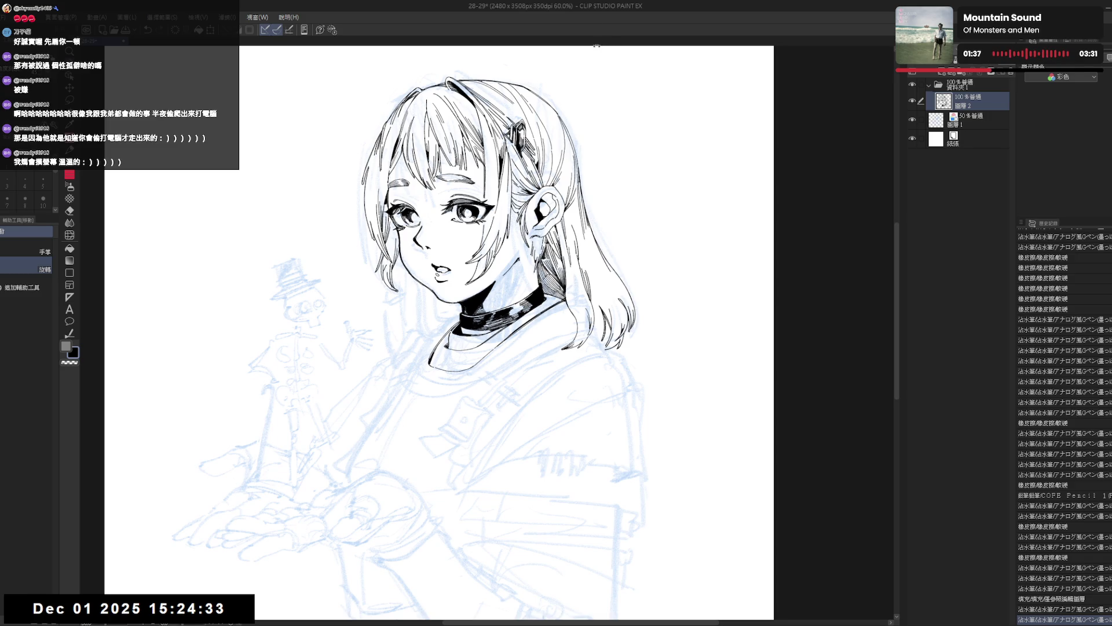
{"action": "left_click_drag", "start_coordinate": [509, 406], "coordinate": [498, 389]}
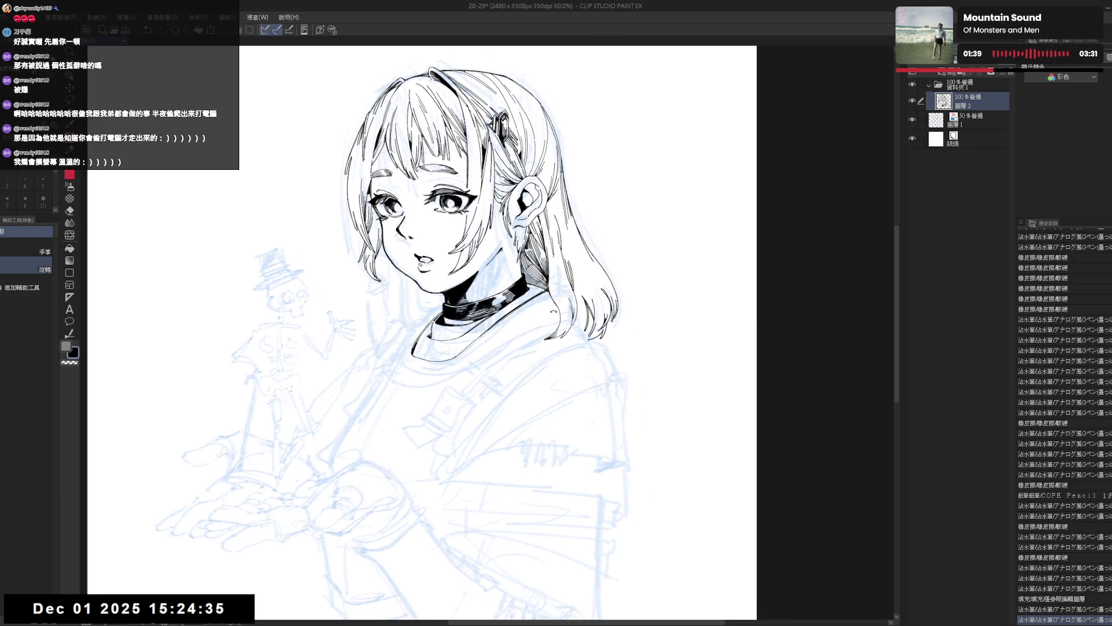
{"action": "scroll", "coordinate": [498, 389], "scroll_direction": "down", "scroll_amount": 1}
{"action": "key", "text": "ctrl+minus"}
{"action": "key", "text": "ctrl+minus"}
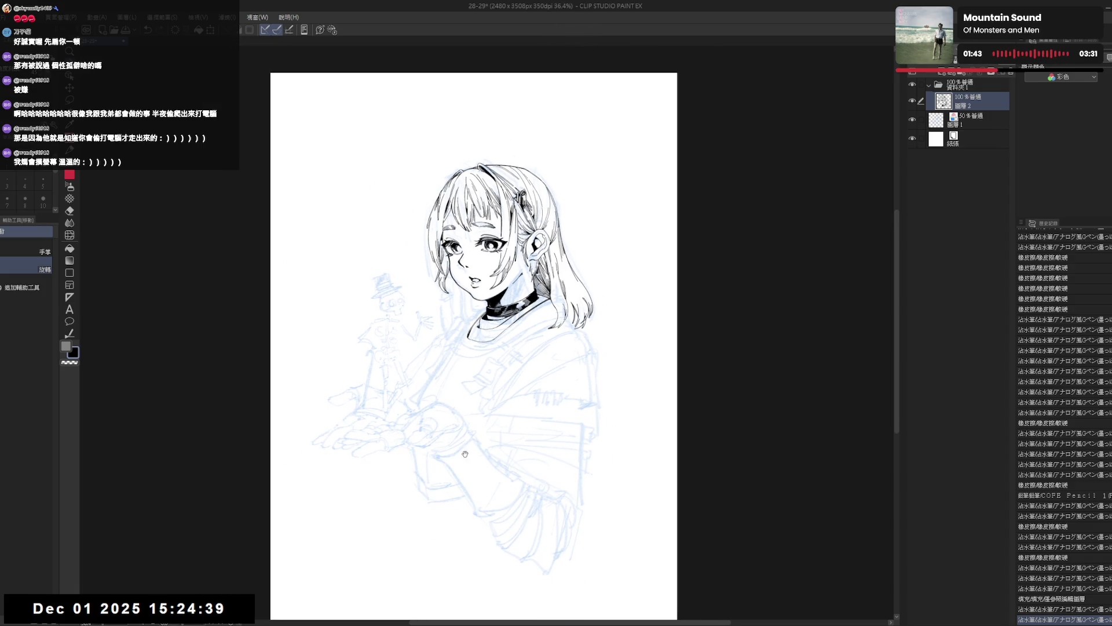
Step: Lasso the lower sleeve on 圖層1 and transform it slightly upward
{"action": "left_click_drag", "start_coordinate": [465, 455], "coordinate": [468, 438]}
{"action": "key", "text": "m"}
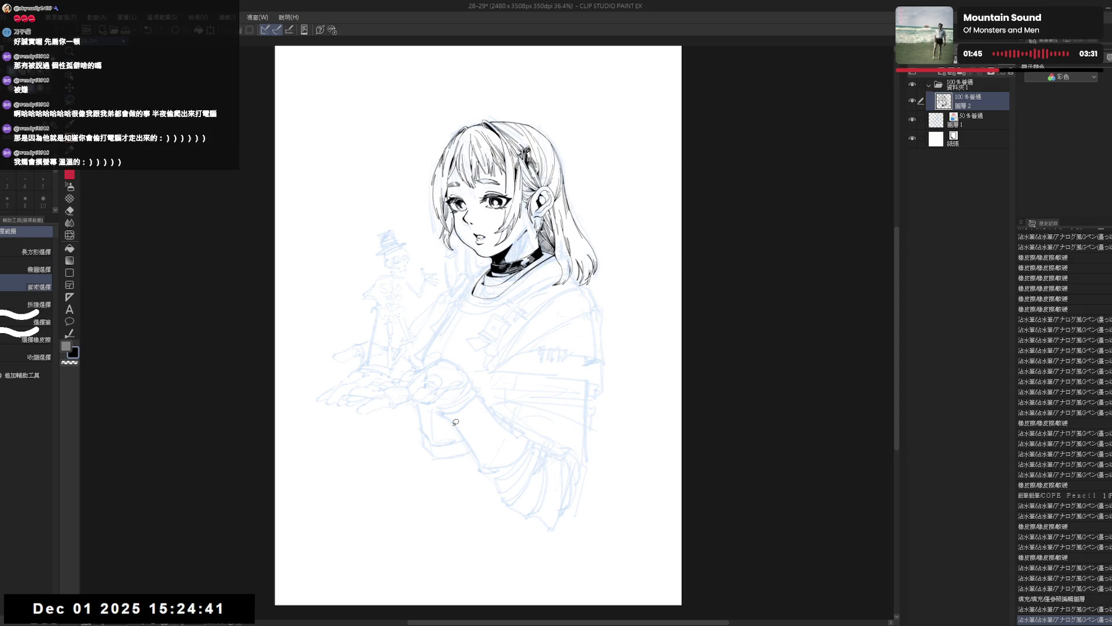
{"action": "key", "text": "alt+bracketleft"}
{"action": "left_click_drag", "start_coordinate": [621, 363], "coordinate": [620, 355]}
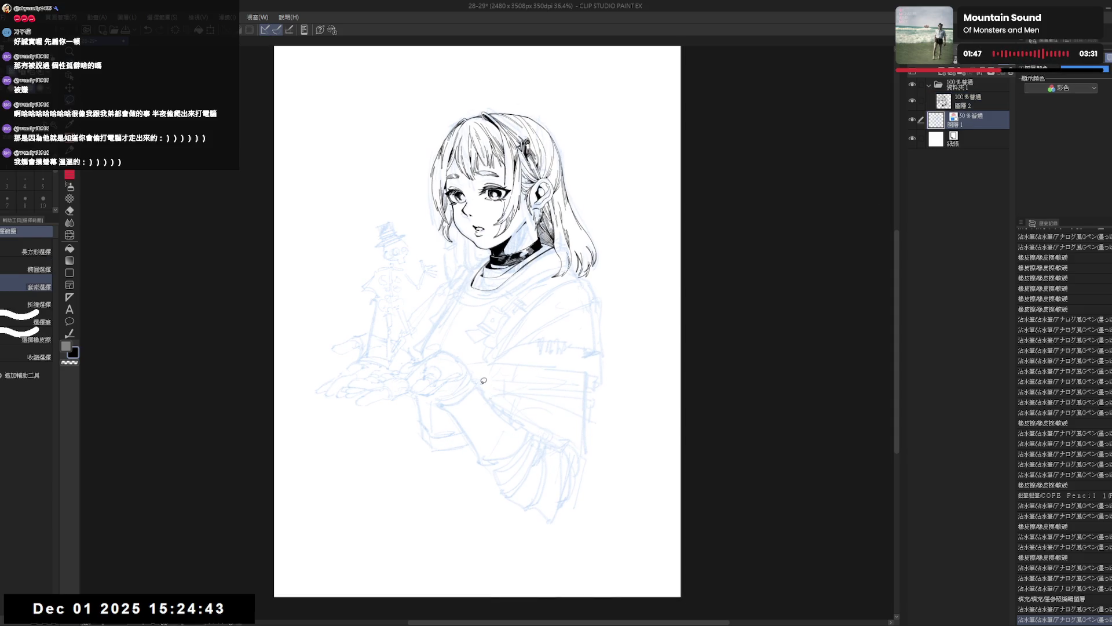
{"action": "mouse_move", "coordinate": [481, 380]}
{"action": "left_mouse_down"}
{"action": "mouse_move", "coordinate": [466, 471]}
{"action": "mouse_move", "coordinate": [553, 525]}
{"action": "mouse_move", "coordinate": [600, 420]}
{"action": "mouse_move", "coordinate": [504, 373]}
{"action": "mouse_move", "coordinate": [483, 379]}
{"action": "left_mouse_up"}
{"action": "key", "text": "ctrl+t"}
{"action": "left_click_drag", "start_coordinate": [561, 400], "coordinate": [575, 374]}
{"action": "left_click", "coordinate": [492, 523]}
Step: Deselect, check the mirrored view, and return to ink layer 圖層 2
{"action": "key", "text": "ctrl+d"}
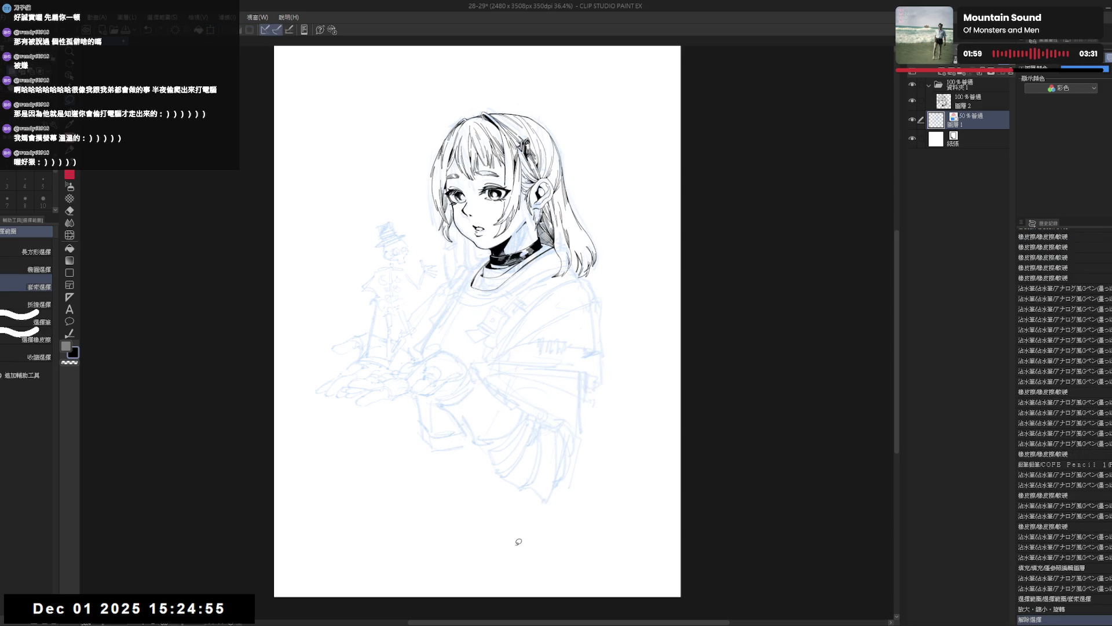
{"action": "key", "text": "ctrl+h"}
{"action": "key", "text": "ctrl+h"}
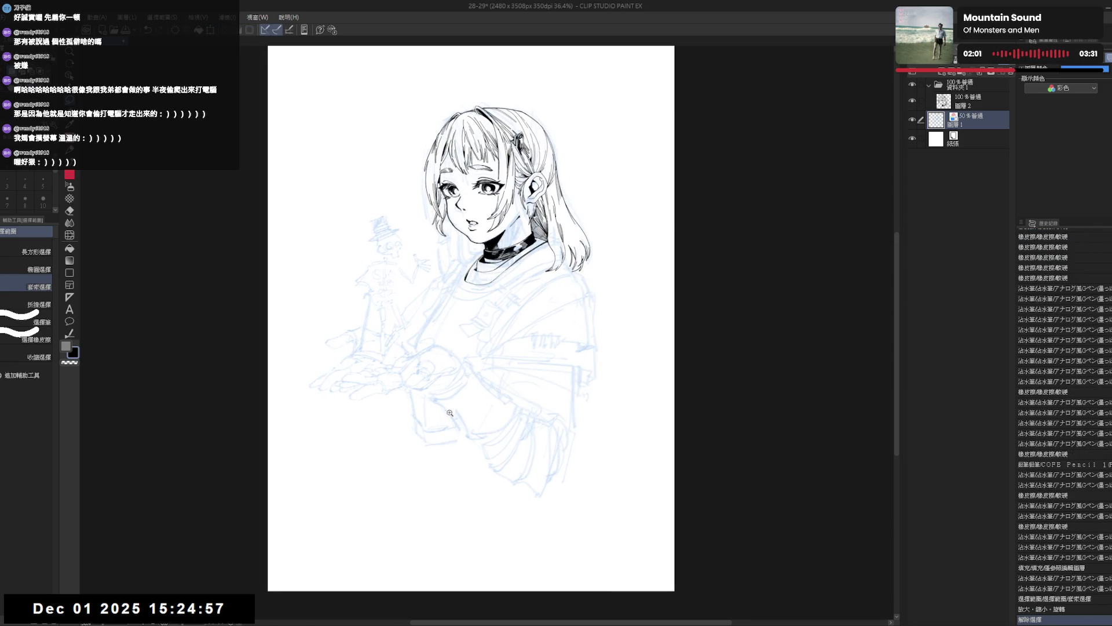
{"action": "scroll", "coordinate": [524, 296], "scroll_direction": "up", "scroll_amount": 2}
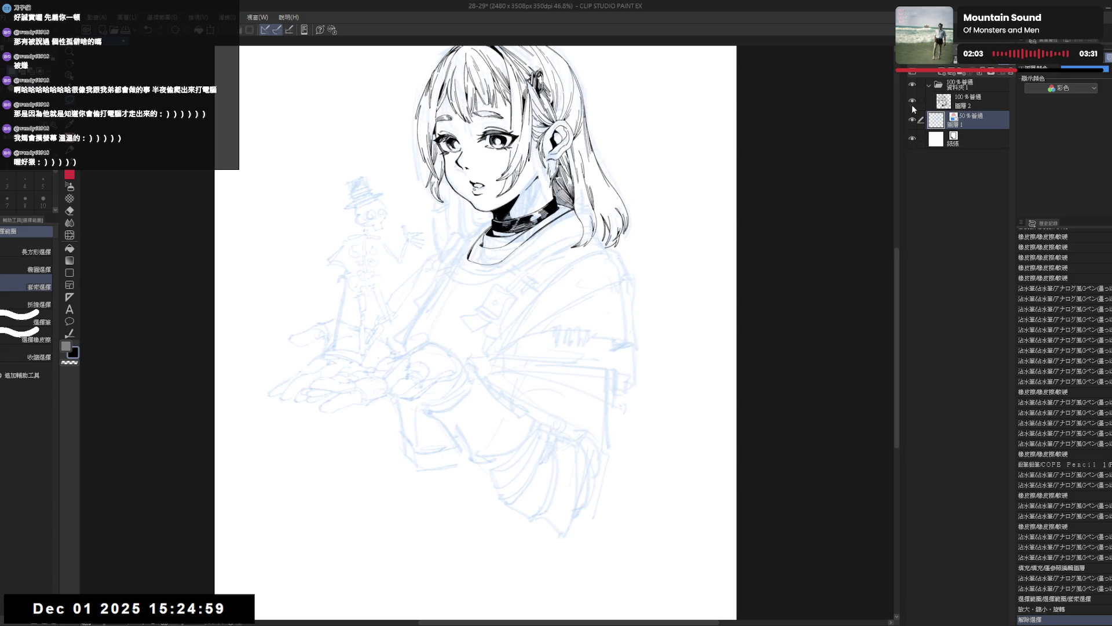
{"action": "scroll", "coordinate": [705, 214], "scroll_direction": "up", "scroll_amount": 2}
{"action": "left_click", "coordinate": [978, 101]}
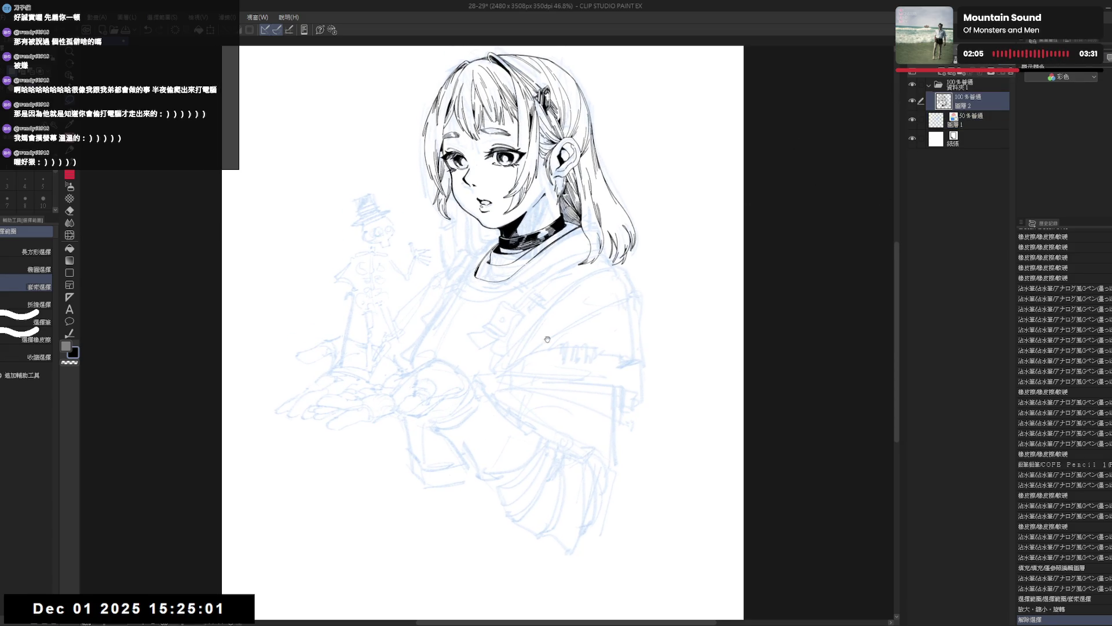
Step: Erase the stray ink mark by the right hair ends and add a short G-pen stroke
{"action": "key", "text": "asciicircum"}
{"action": "key", "text": "e"}
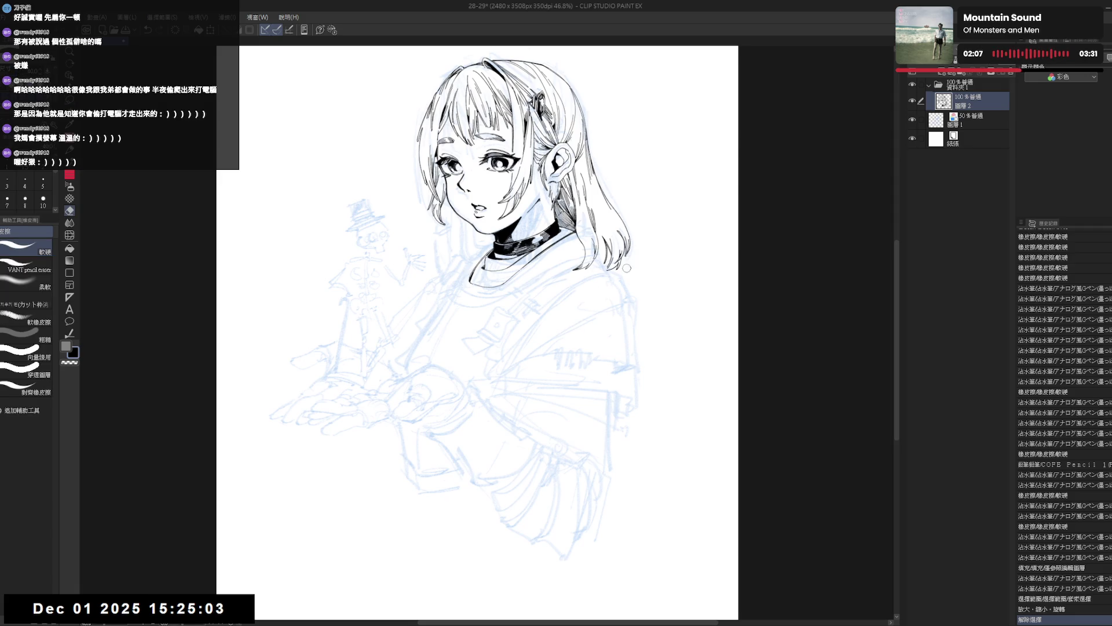
{"action": "left_click", "coordinate": [636, 246]}
{"action": "key", "text": "p"}
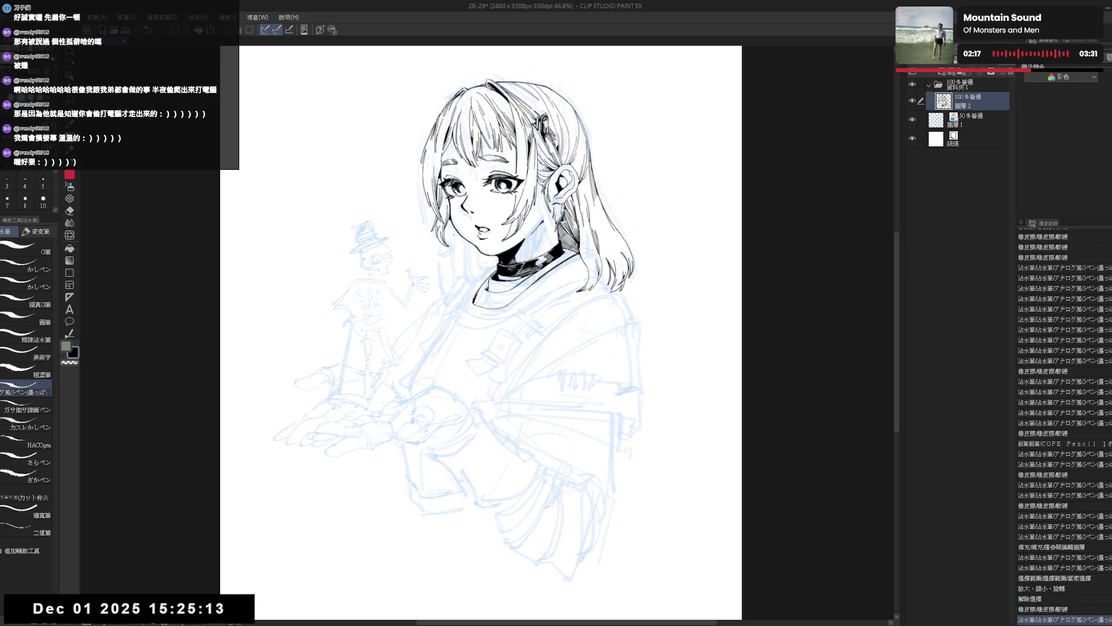
{"action": "left_click_drag", "start_coordinate": [522, 290], "coordinate": [515, 310]}
Step: Mirror the view and flip it back, zooming and panning to review the line art
{"action": "scroll", "coordinate": [513, 244], "scroll_direction": "down", "scroll_amount": 2}
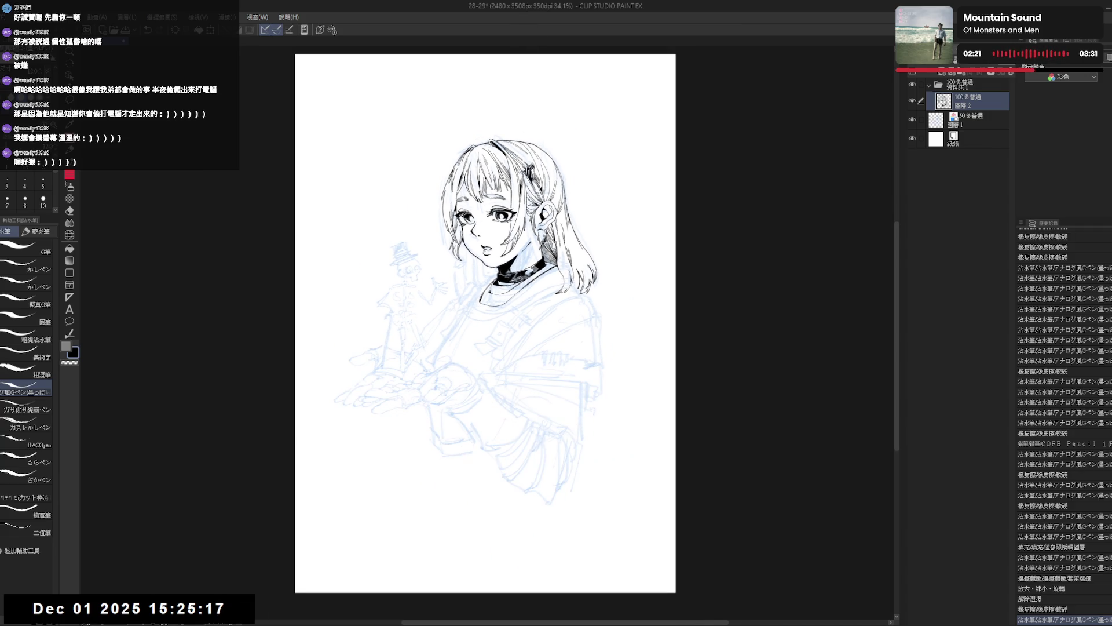
{"action": "left_click_drag", "start_coordinate": [441, 279], "coordinate": [430, 296]}
{"action": "key", "text": "h"}
{"action": "scroll", "coordinate": [457, 302], "scroll_direction": "up", "scroll_amount": 2}
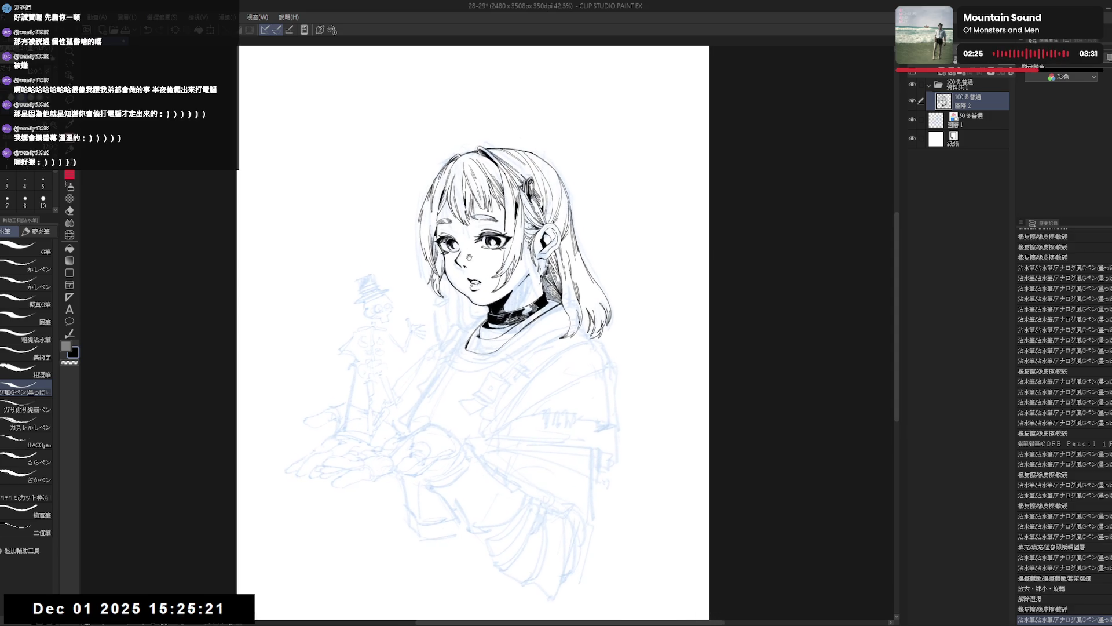
{"action": "key", "text": "h"}
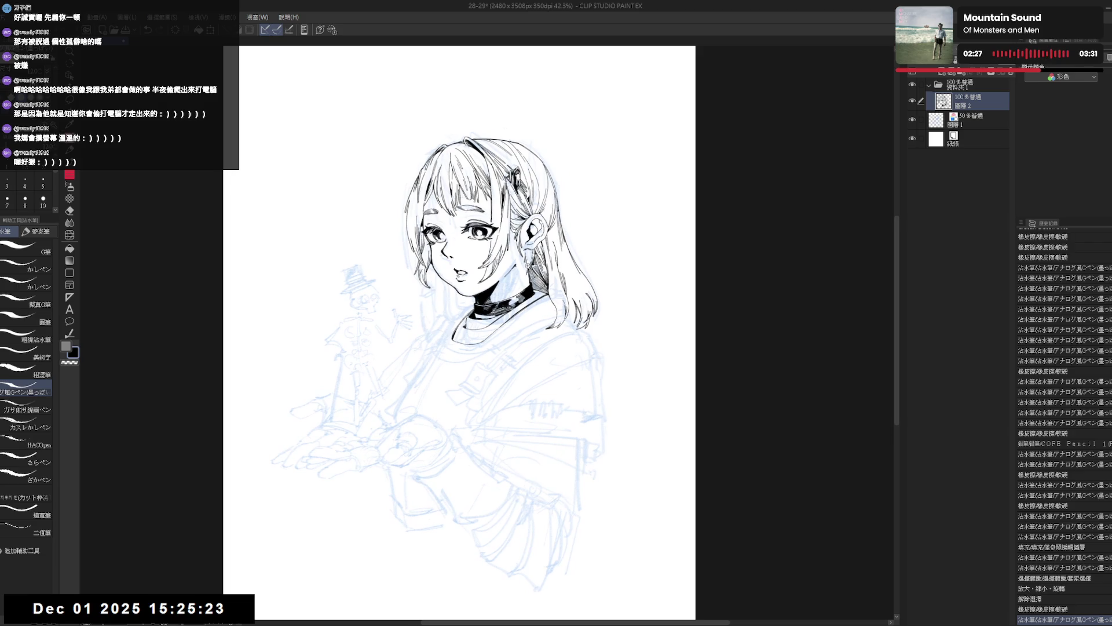
{"action": "scroll", "coordinate": [534, 278], "scroll_direction": "up", "scroll_amount": 2}
{"action": "left_click_drag", "start_coordinate": [378, 327], "coordinate": [372, 312]}
{"action": "left_click_drag", "start_coordinate": [413, 267], "coordinate": [423, 277]}
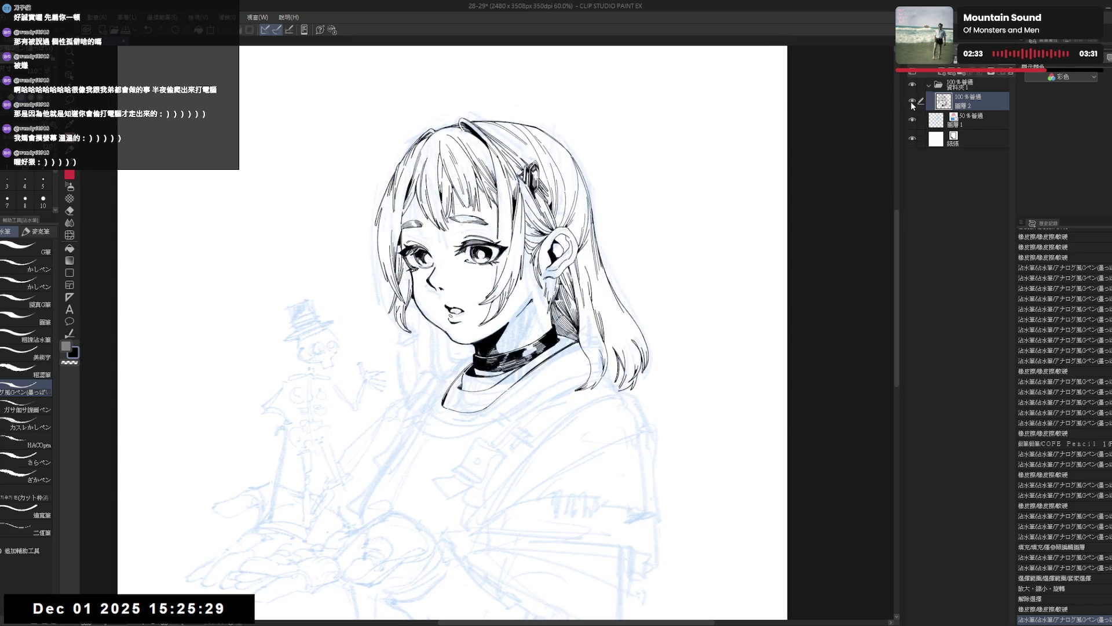
{"action": "left_click_drag", "start_coordinate": [427, 328], "coordinate": [458, 320]}
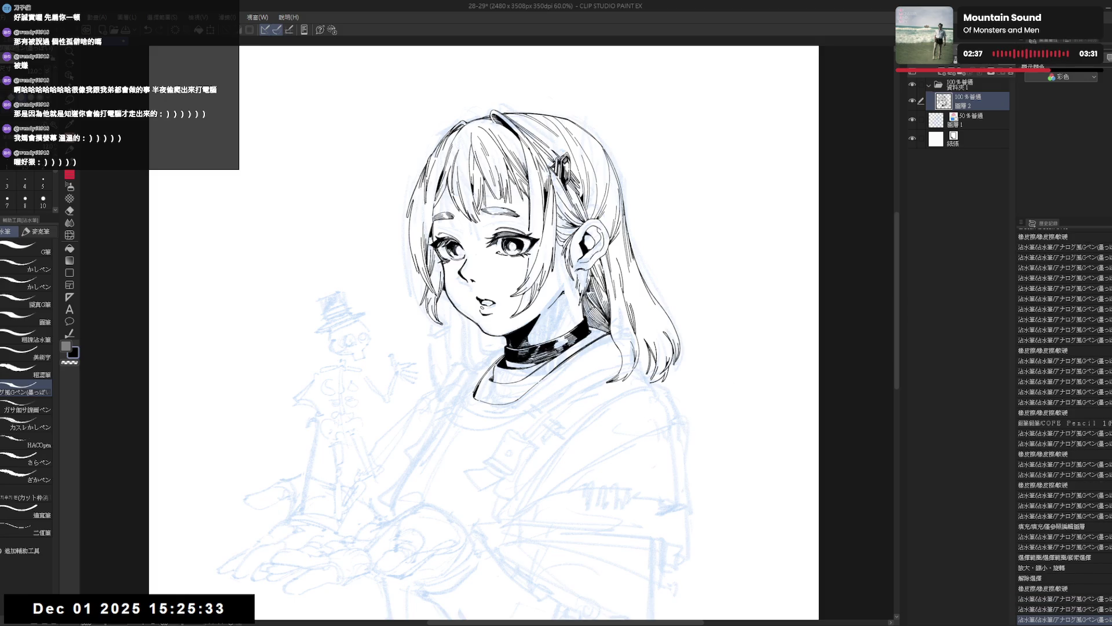
{"action": "left_click_drag", "start_coordinate": [500, 395], "coordinate": [483, 382]}
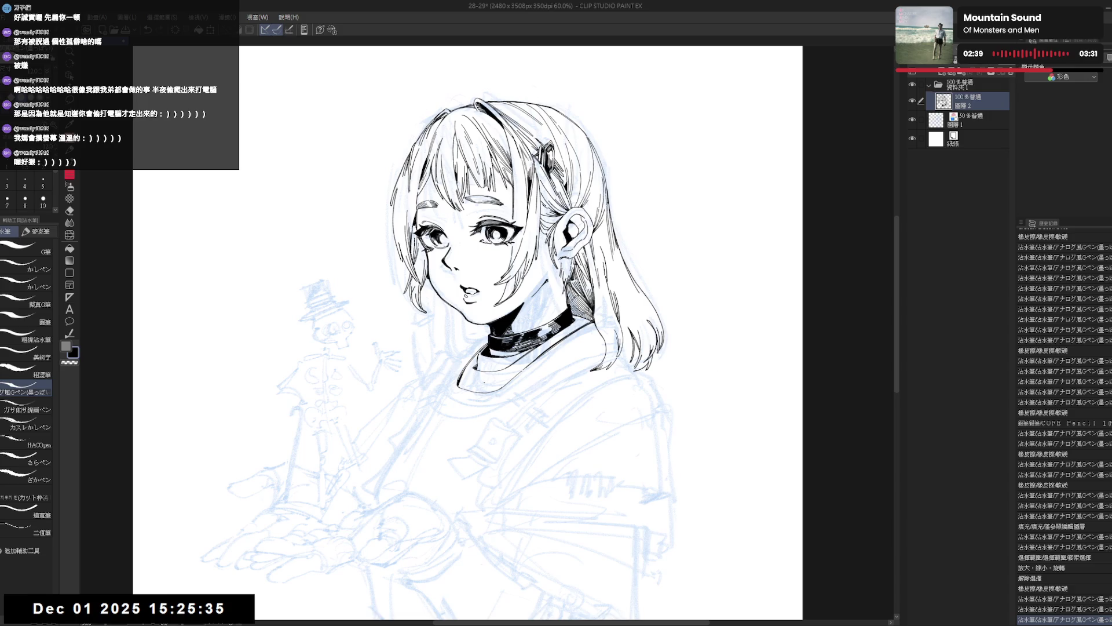
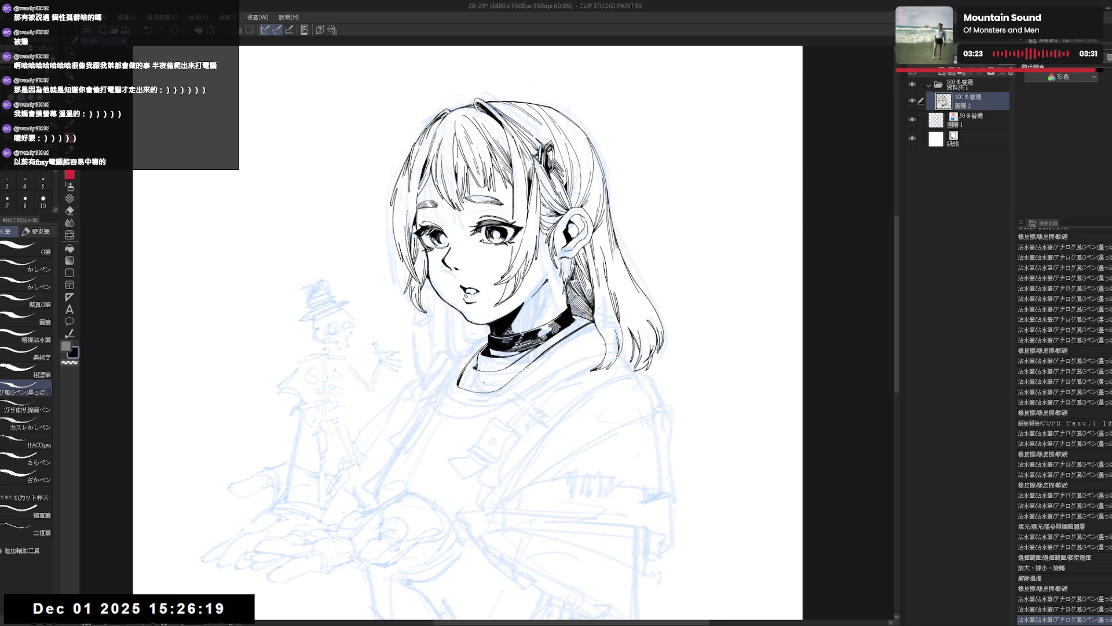
Step: On a mirrored view, ink a short vertical line near the collar and trim its lower tail
{"action": "key", "text": "space"}
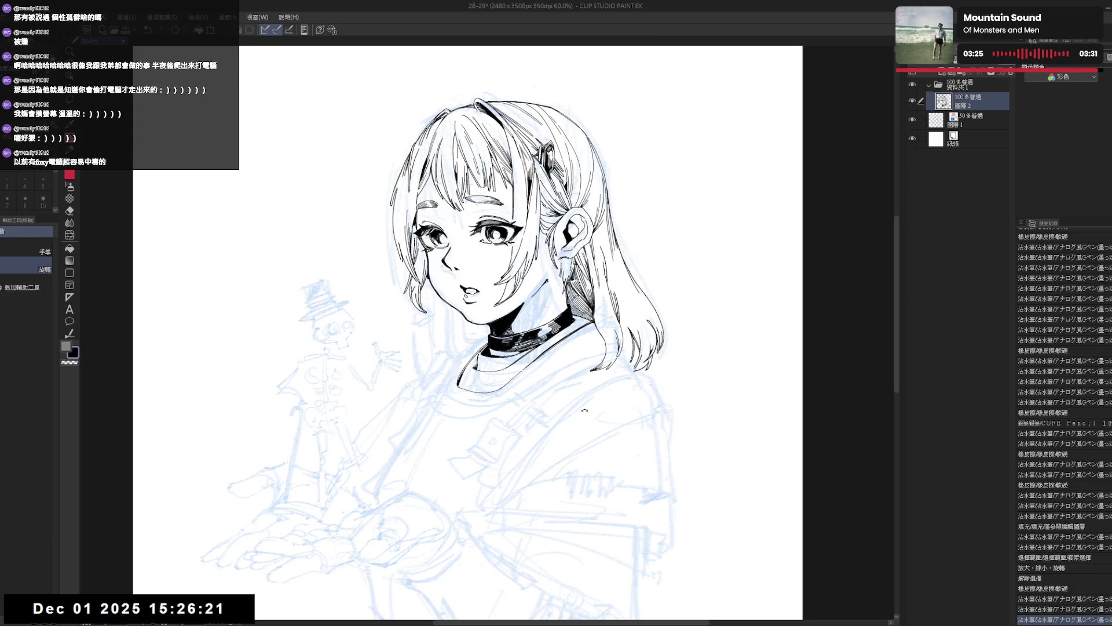
{"action": "left_click_drag", "start_coordinate": [585, 410], "coordinate": [577, 419]}
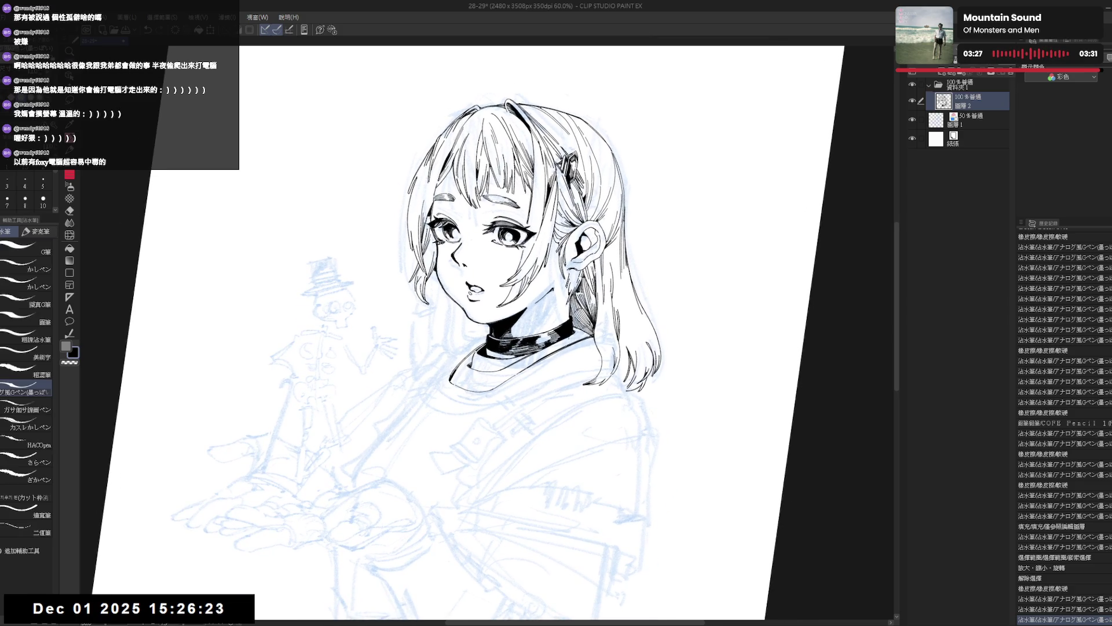
{"action": "key", "text": "ctrl+@"}
{"action": "key", "text": "h"}
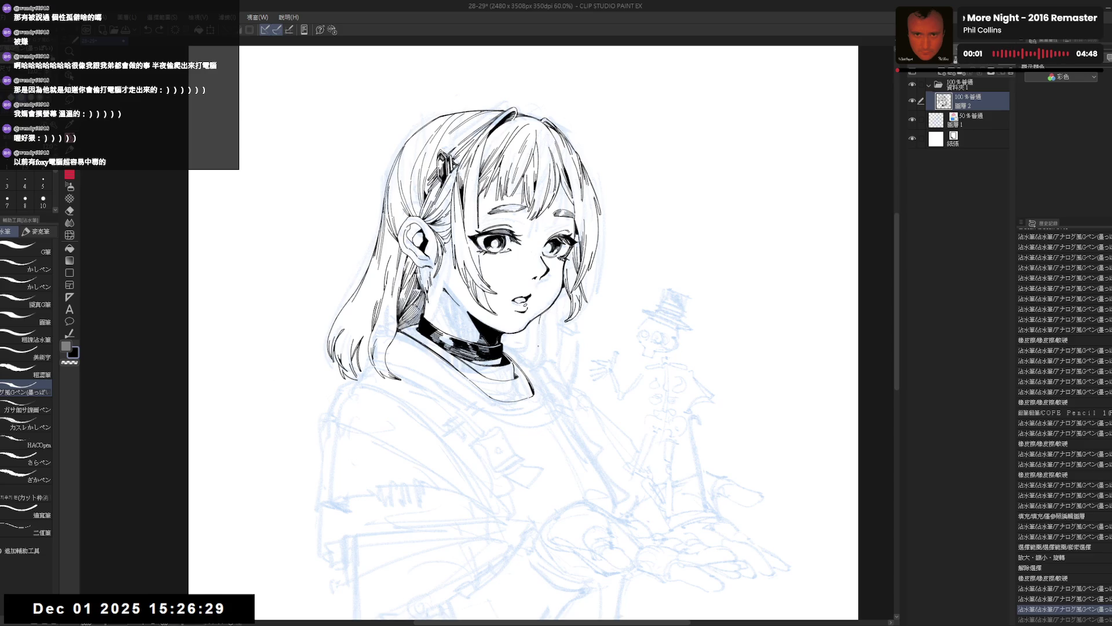
{"action": "left_click_drag", "start_coordinate": [540, 323], "coordinate": [542, 359]}
{"action": "key", "text": "h"}
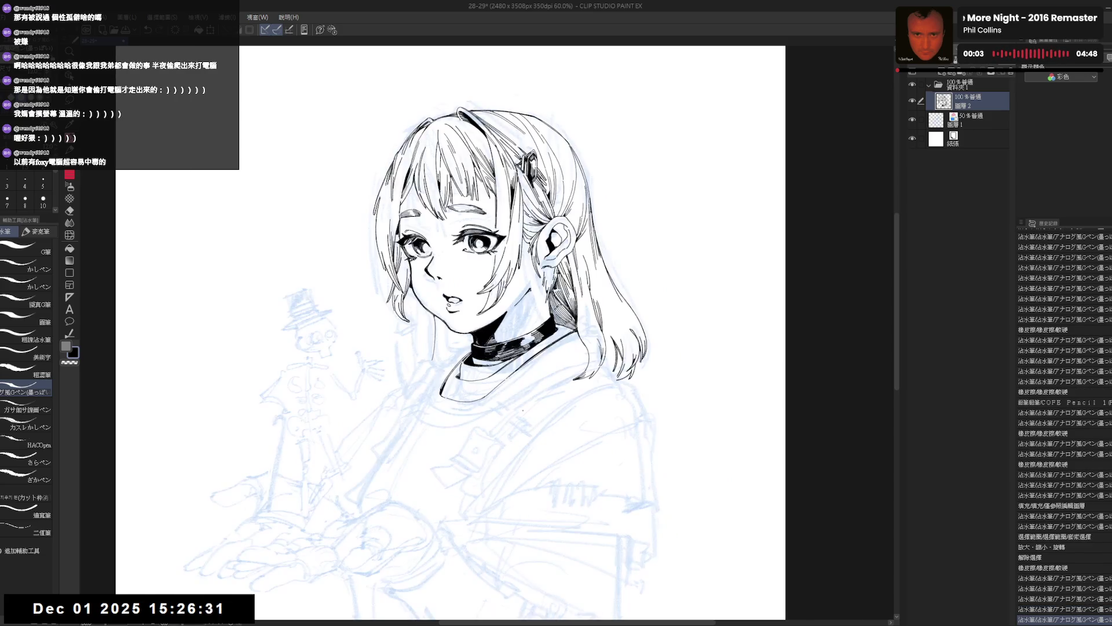
{"action": "key", "text": "r"}
{"action": "key", "text": "e"}
{"action": "mouse_move", "coordinate": [446, 363]}
{"action": "left_mouse_down"}
{"action": "mouse_move", "coordinate": [450, 346]}
{"action": "mouse_move", "coordinate": [447, 357]}
{"action": "left_mouse_up"}
{"action": "key", "text": "p"}
{"action": "key", "text": "ctrl+z"}
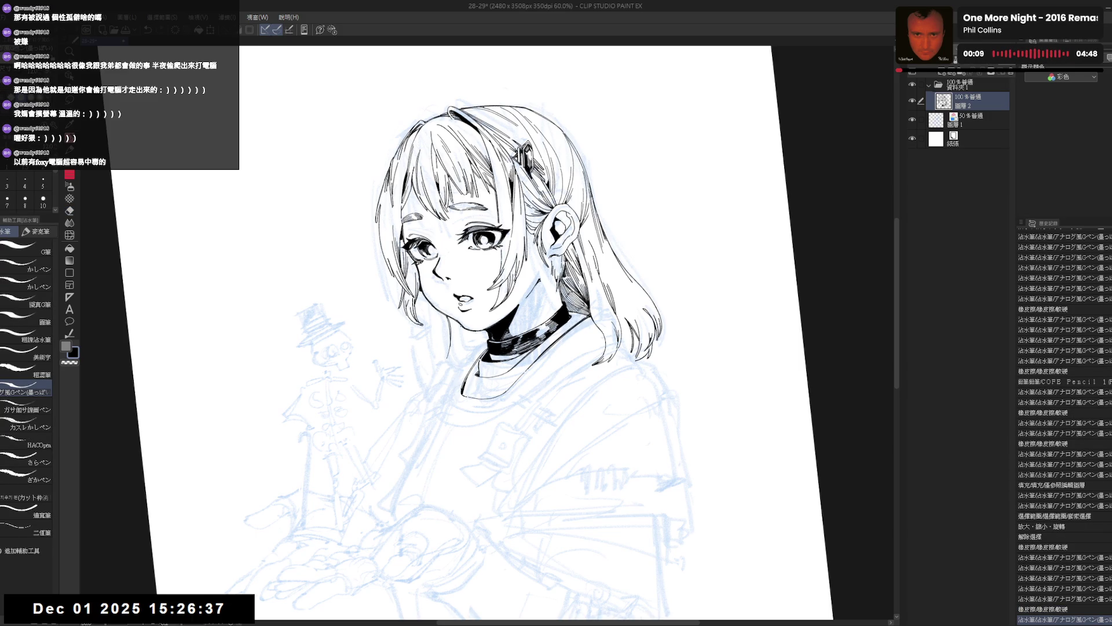
Step: Add short strokes along the jaw and lower hair, then straighten and zoom out the view
{"action": "left_click_drag", "start_coordinate": [440, 316], "coordinate": [452, 354]}
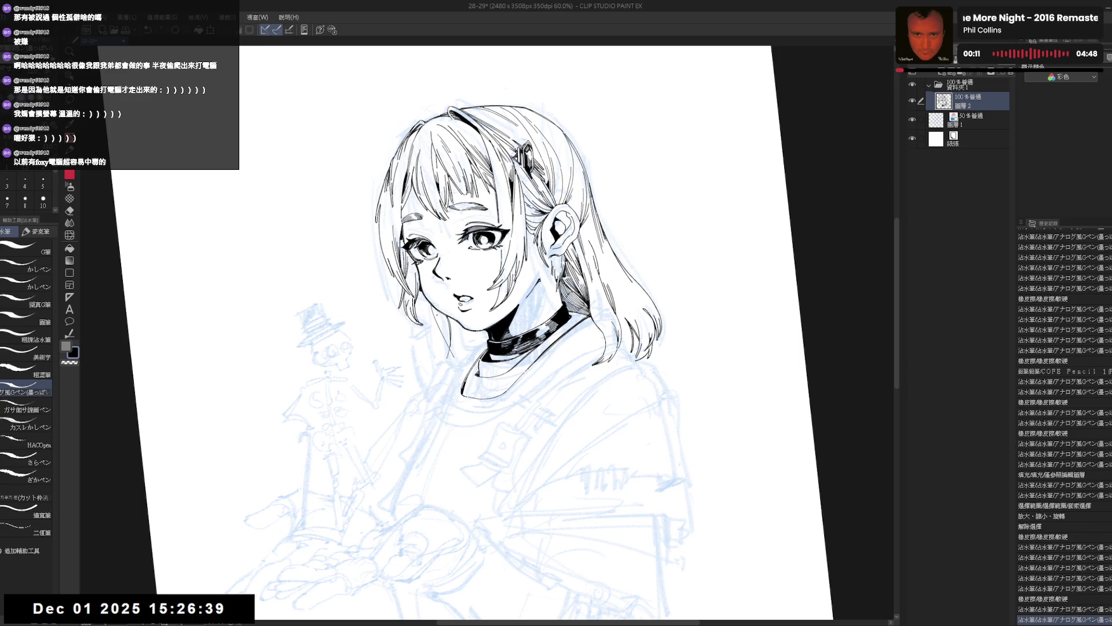
{"action": "mouse_move", "coordinate": [406, 297]}
{"action": "left_mouse_down"}
{"action": "mouse_move", "coordinate": [413, 322]}
{"action": "mouse_move", "coordinate": [435, 324]}
{"action": "left_mouse_up"}
{"action": "key", "text": "ctrl+at"}
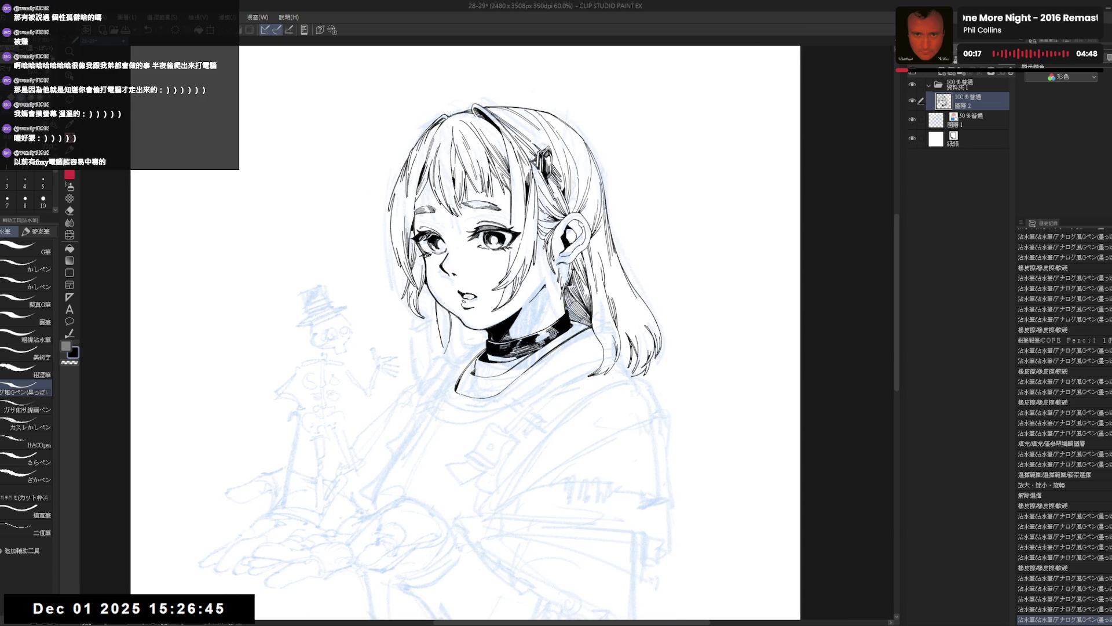
{"action": "key", "text": "ctrl+minus"}
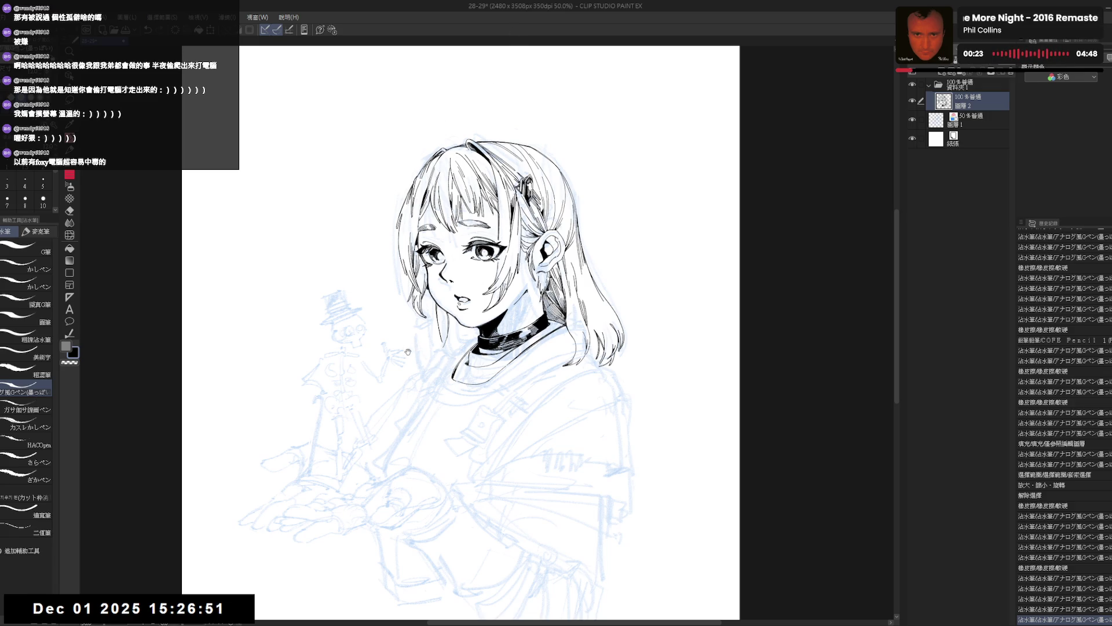
{"action": "mouse_move", "coordinate": [408, 351]}
{"action": "left_mouse_down"}
{"action": "mouse_move", "coordinate": [456, 346]}
{"action": "mouse_move", "coordinate": [463, 357]}
{"action": "mouse_move", "coordinate": [458, 346]}
{"action": "left_mouse_up"}
Step: Undo the latest strokes and redraw the short line near the collar
{"action": "key", "text": "e"}
{"action": "key", "text": "p"}
{"action": "key", "text": "ctrl+z"}
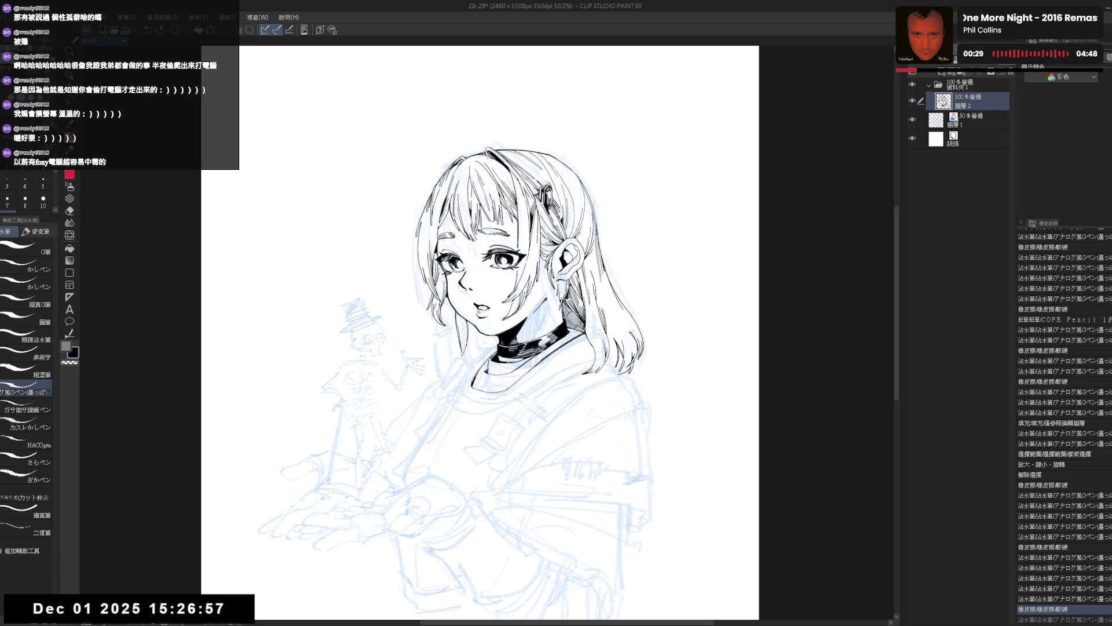
{"action": "key", "text": "ctrl+y"}
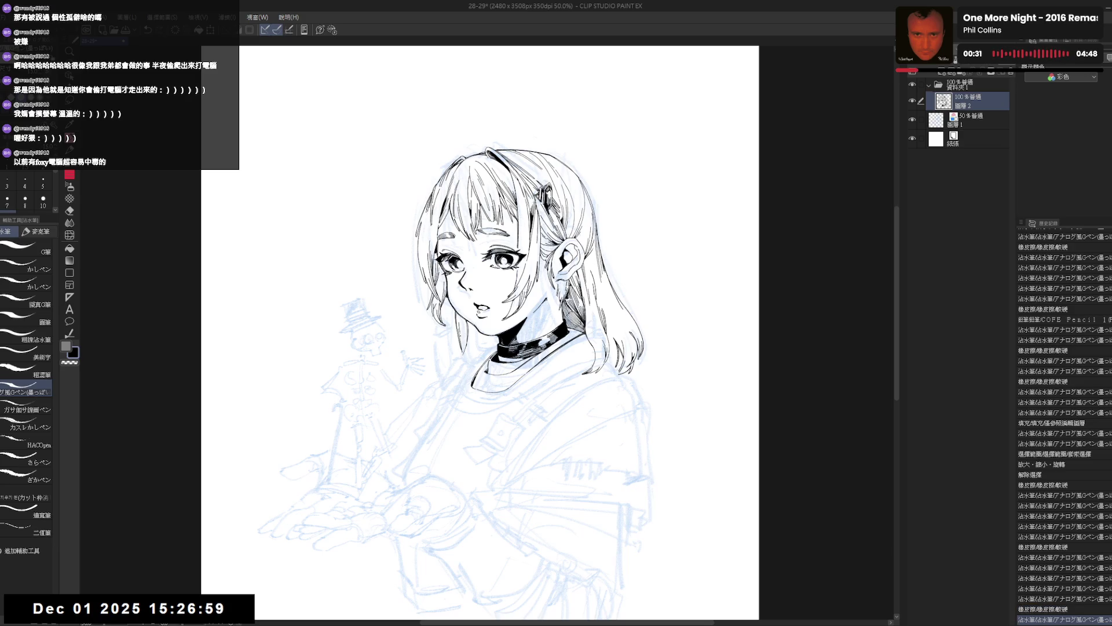
{"action": "key", "text": "ctrl+y"}
{"action": "key", "text": "ctrl+y"}
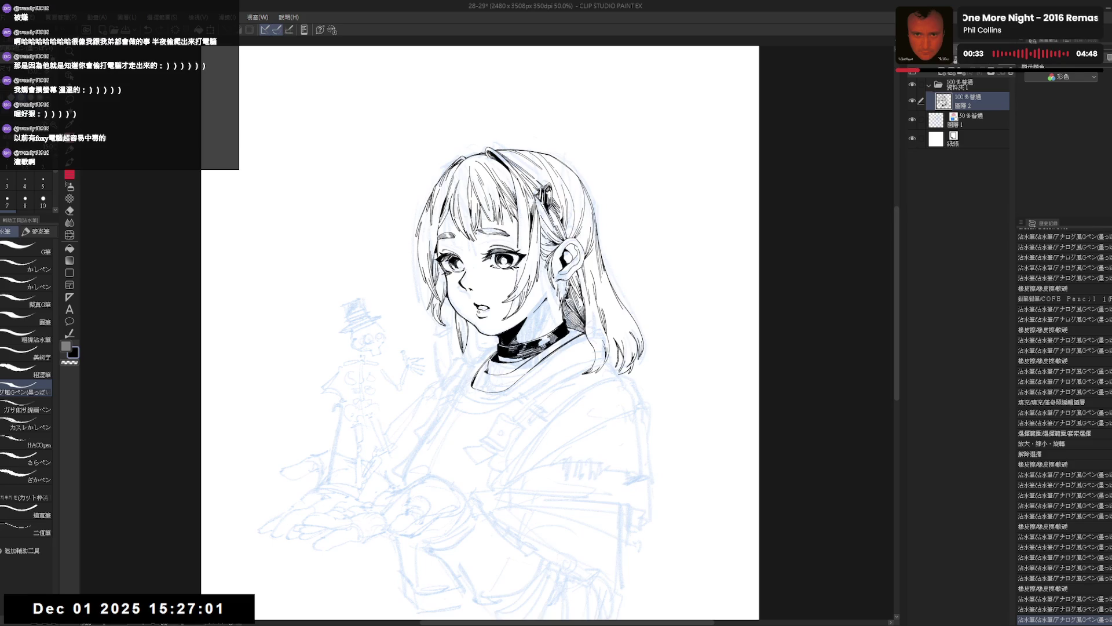
{"action": "key", "text": "h"}
{"action": "key", "text": "h"}
{"action": "key", "text": "ctrl+z"}
{"action": "key", "text": "ctrl+z"}
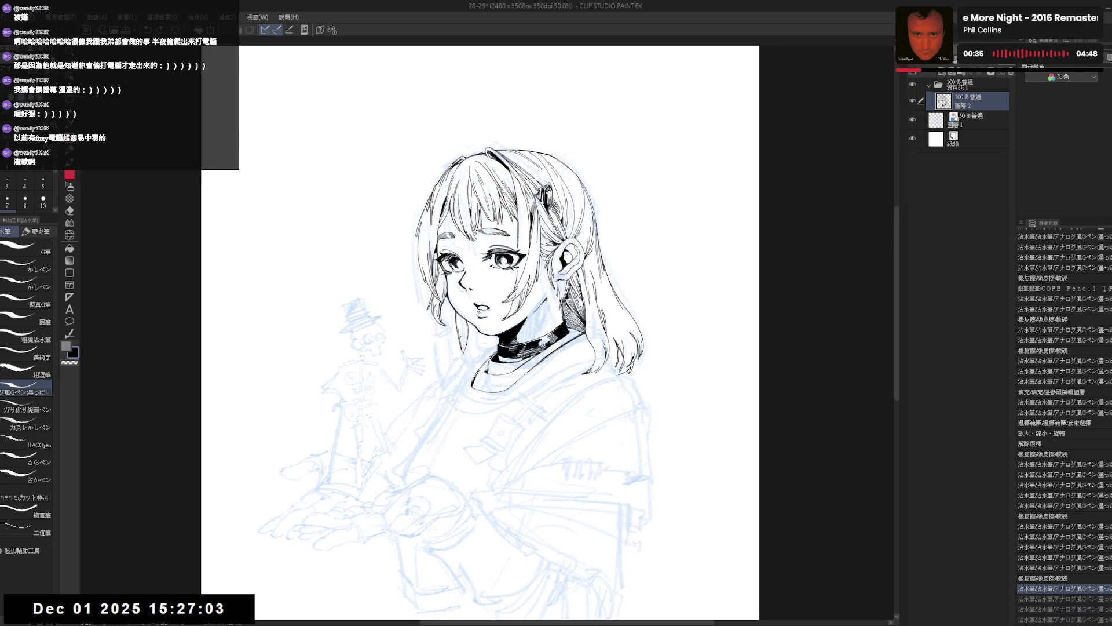
{"action": "left_click_drag", "start_coordinate": [461, 325], "coordinate": [459, 342]}
{"action": "key", "text": "ctrl+z"}
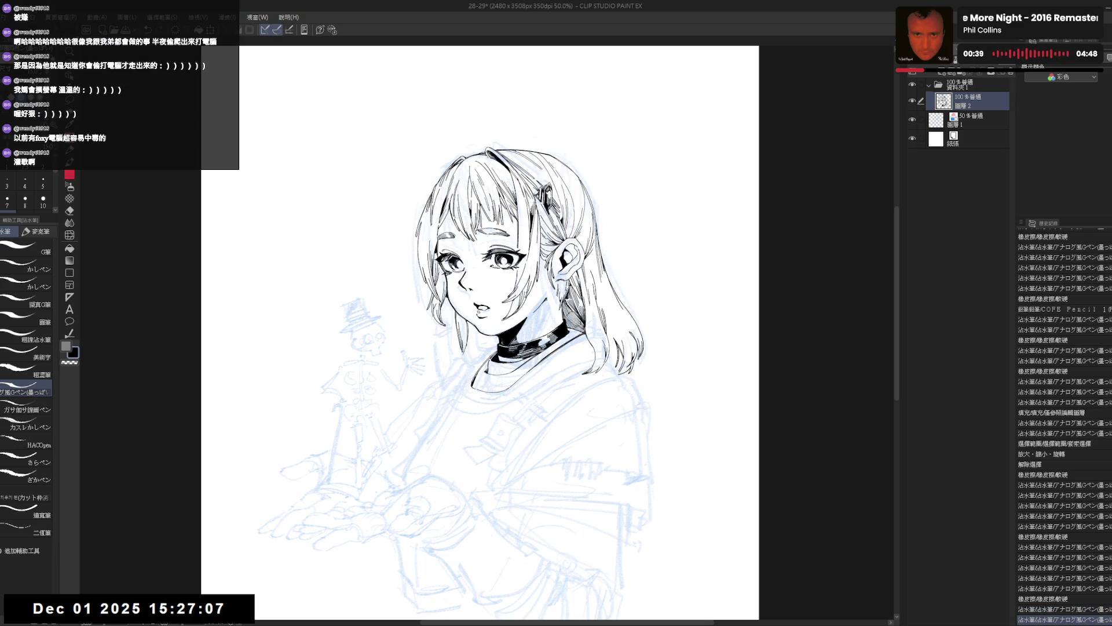
{"action": "left_click_drag", "start_coordinate": [461, 325], "coordinate": [459, 342]}
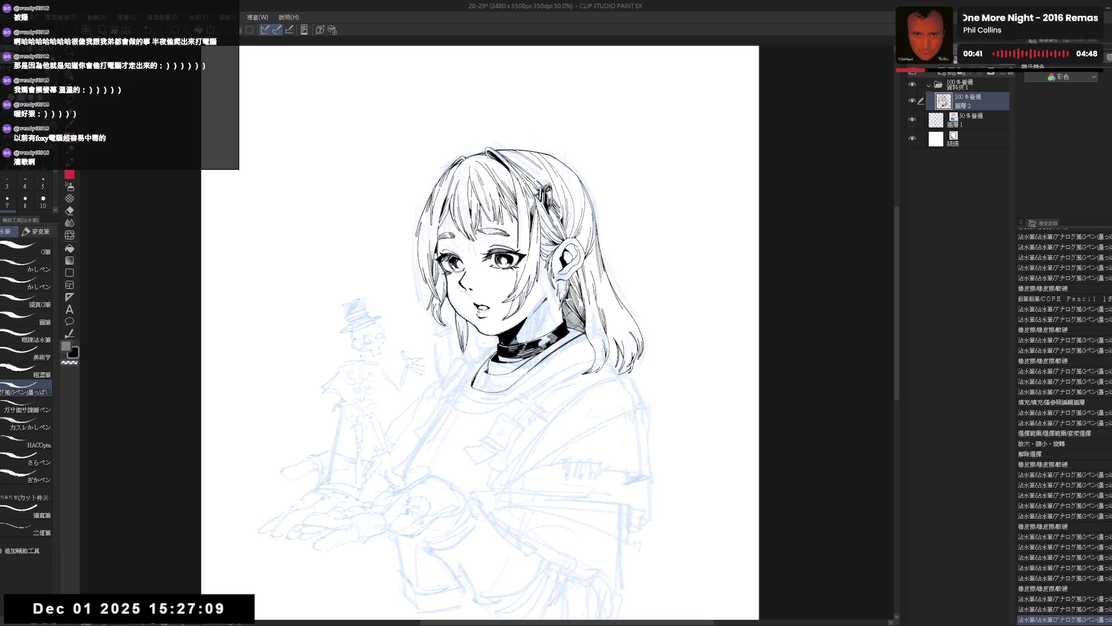
Step: On the mirrored view, erase stray ink and try short strokes below the jaw, undoing them
{"action": "key", "text": "h"}
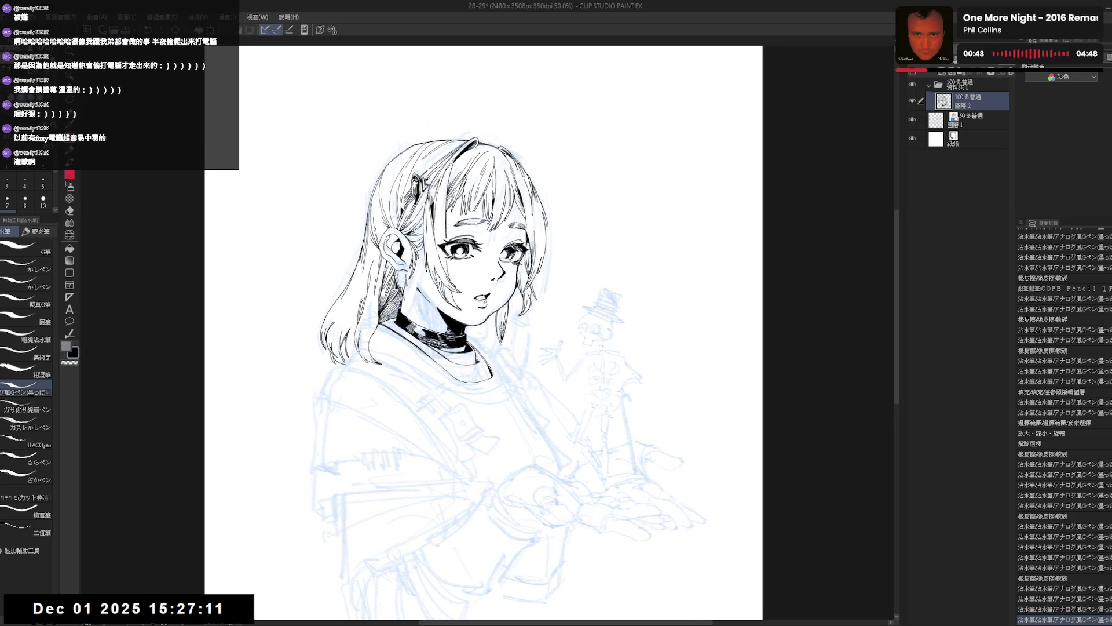
{"action": "scroll", "coordinate": [502, 328], "scroll_direction": "up", "scroll_amount": 1}
{"action": "key", "text": "e"}
{"action": "mouse_move", "coordinate": [497, 336]}
{"action": "left_mouse_down"}
{"action": "mouse_move", "coordinate": [481, 371]}
{"action": "mouse_move", "coordinate": [497, 365]}
{"action": "left_mouse_up"}
{"action": "key", "text": "p"}
{"action": "key", "text": "p"}
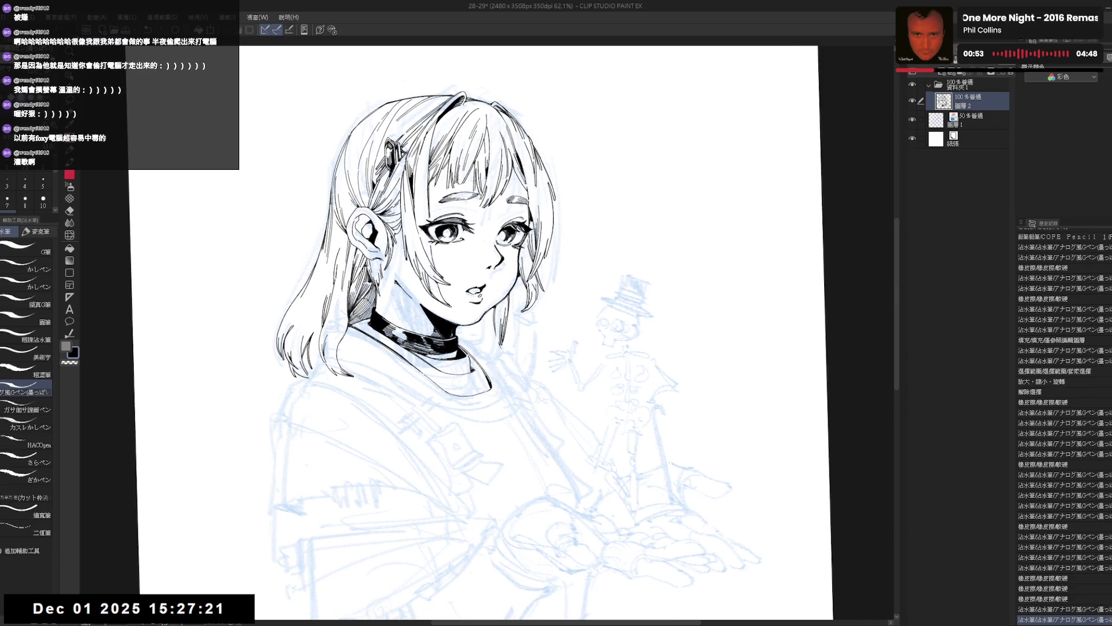
{"action": "left_click", "coordinate": [512, 326]}
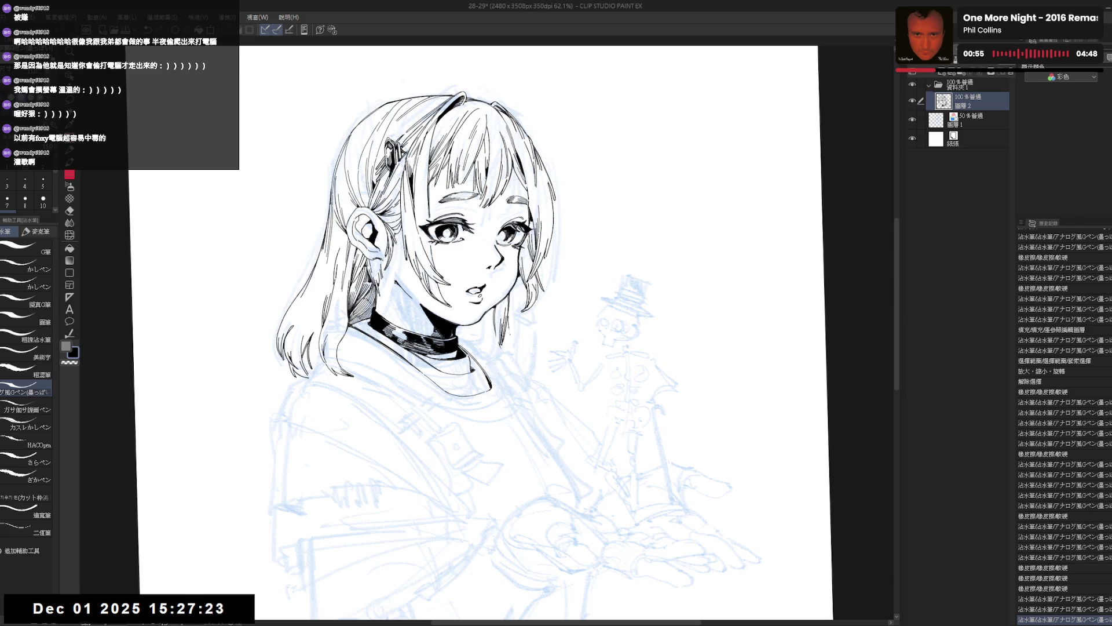
{"action": "key", "text": "ctrl+z"}
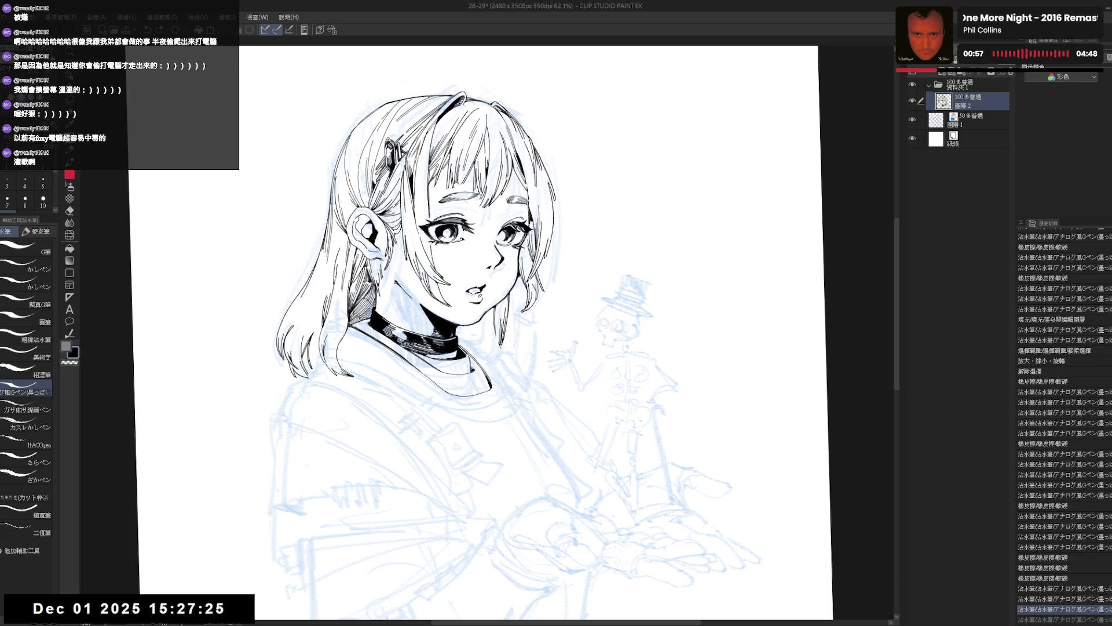
{"action": "left_click_drag", "start_coordinate": [509, 336], "coordinate": [533, 381]}
{"action": "key", "text": "ctrl+z"}
{"action": "mouse_move", "coordinate": [509, 346]}
{"action": "left_mouse_down"}
{"action": "mouse_move", "coordinate": [518, 371]}
{"action": "mouse_move", "coordinate": [514, 361]}
{"action": "left_mouse_up"}
{"action": "key", "text": "ctrl+z"}
{"action": "key", "text": "ctrl+z"}
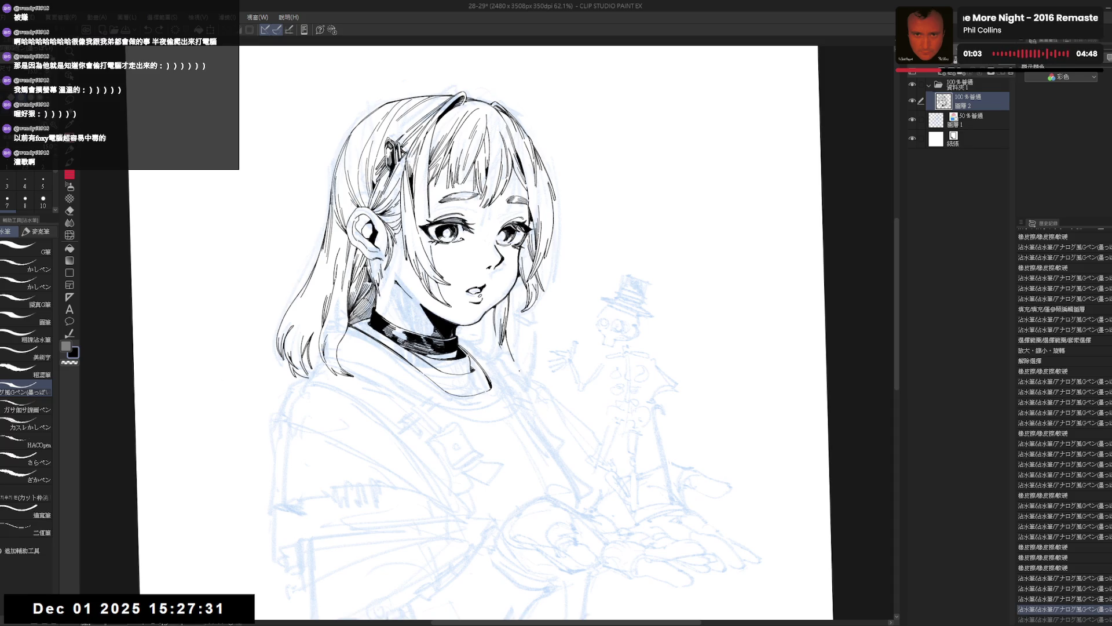
Step: Erase more stray ink on the line art and shorten the lower-left hair strand
{"action": "key", "text": "h"}
{"action": "key", "text": "minus"}
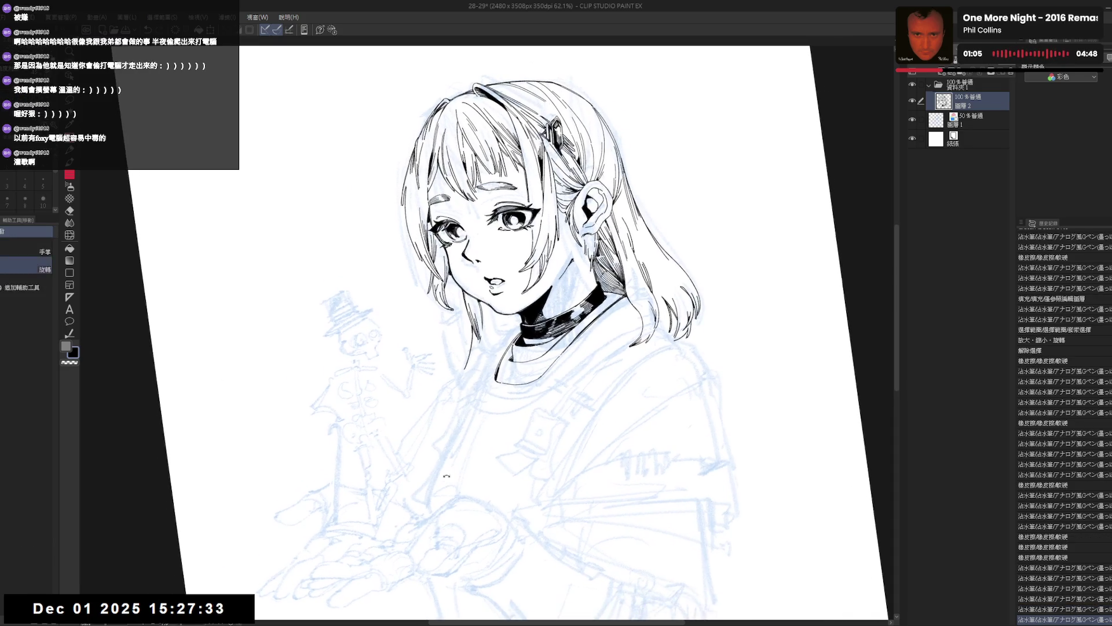
{"action": "key", "text": "e"}
{"action": "left_click_drag", "start_coordinate": [479, 346], "coordinate": [475, 355]}
{"action": "mouse_move", "coordinate": [478, 345]}
{"action": "left_mouse_down"}
{"action": "mouse_move", "coordinate": [474, 354]}
{"action": "mouse_move", "coordinate": [483, 342]}
{"action": "left_mouse_up"}
{"action": "key", "text": "p"}
{"action": "key", "text": "ctrl+z"}
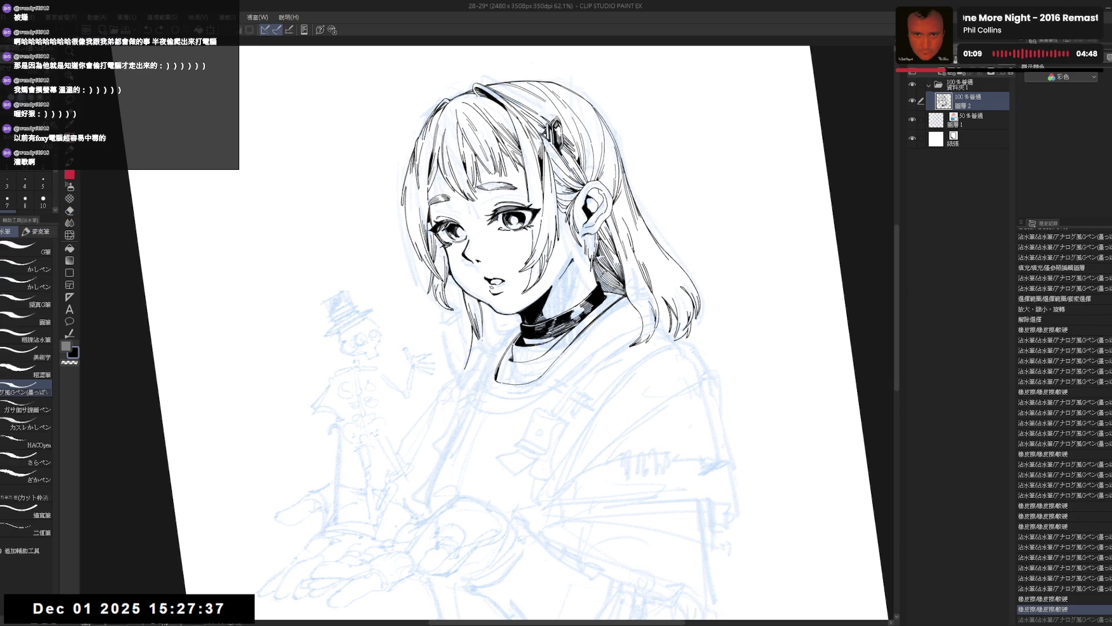
{"action": "key", "text": "ctrl+y"}
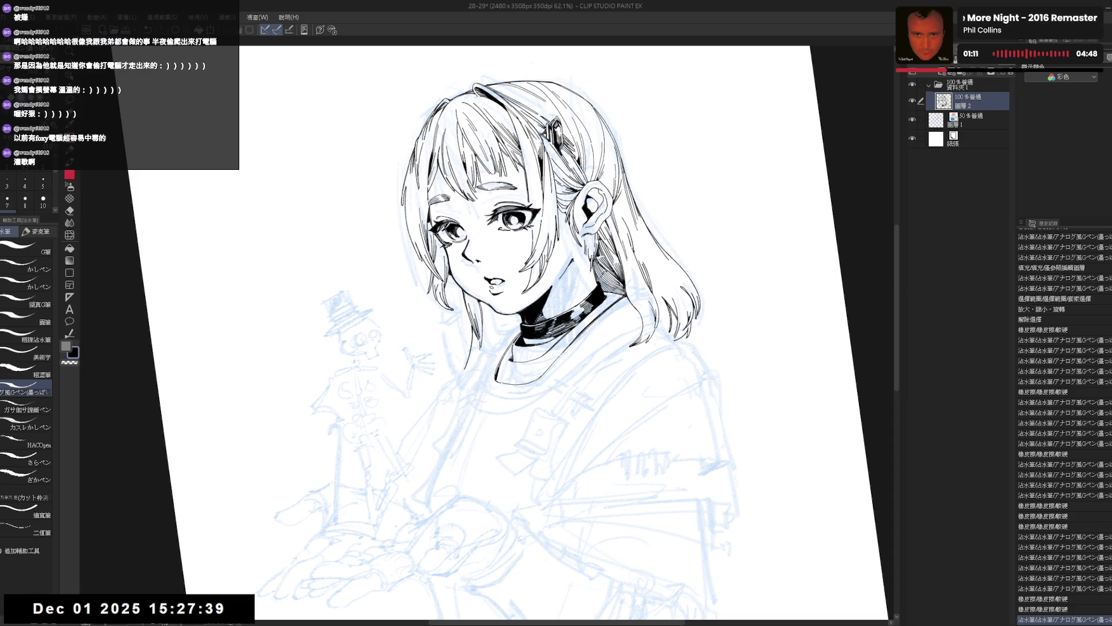
{"action": "key", "text": "ctrl+@"}
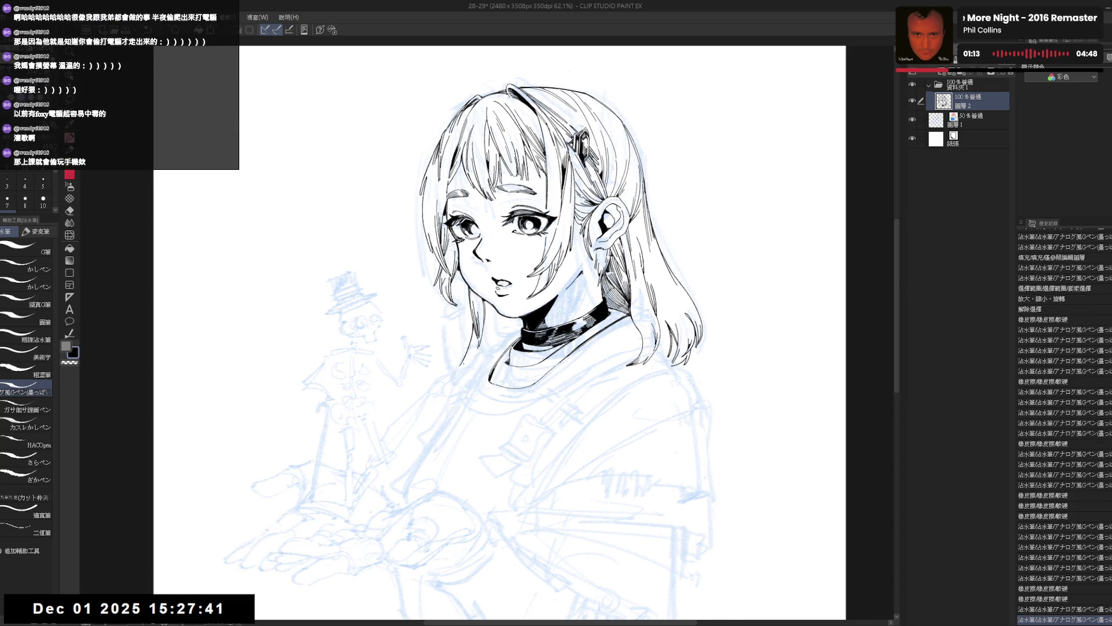
{"action": "mouse_move", "coordinate": [453, 373]}
{"action": "left_mouse_down"}
{"action": "mouse_move", "coordinate": [453, 391]}
{"action": "mouse_move", "coordinate": [467, 355]}
{"action": "mouse_move", "coordinate": [454, 378]}
{"action": "left_mouse_up"}
{"action": "key", "text": "ctrl+z"}
{"action": "key", "text": "e"}
{"action": "key", "text": "p"}
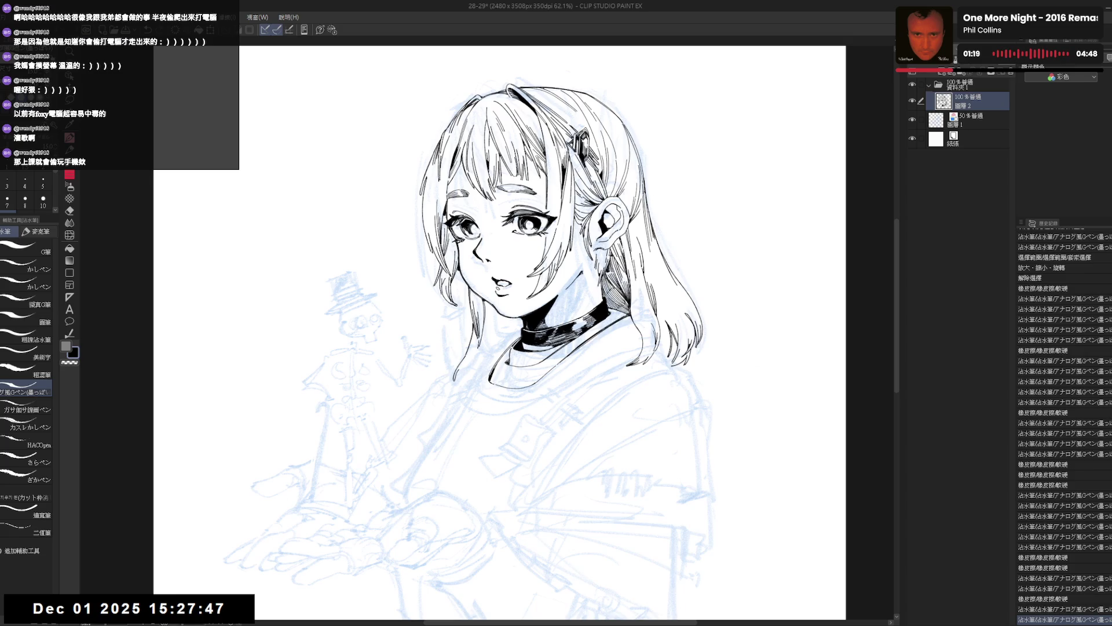
Step: With the view tilted about 8°, ink two short lines near the collar
{"action": "key", "text": "h"}
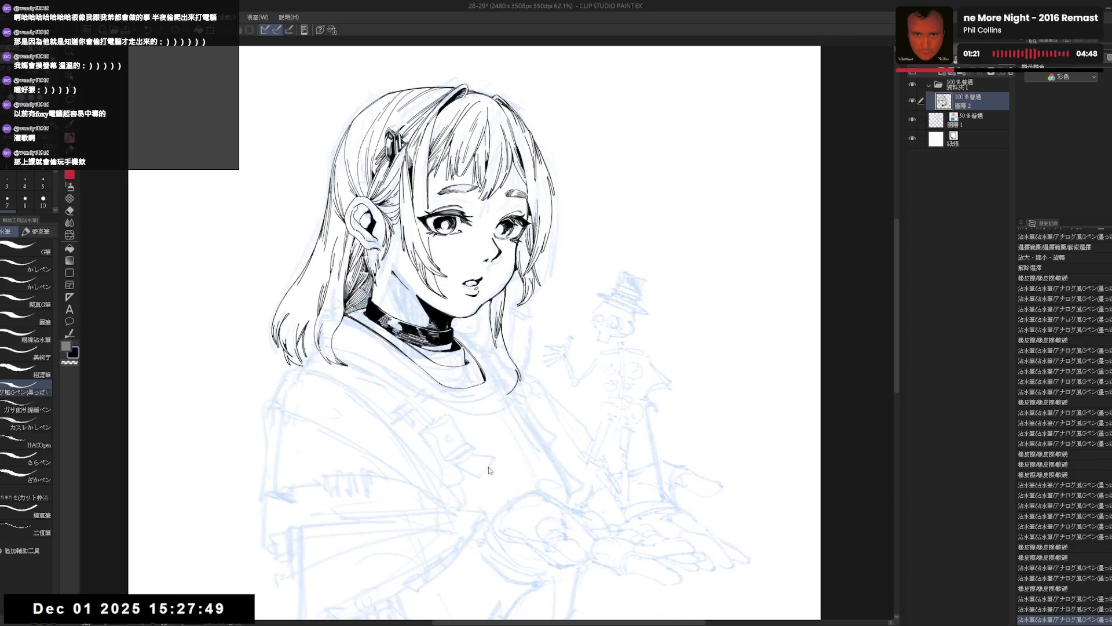
{"action": "key", "text": "h"}
{"action": "left_click_drag", "start_coordinate": [485, 333], "coordinate": [487, 341]}
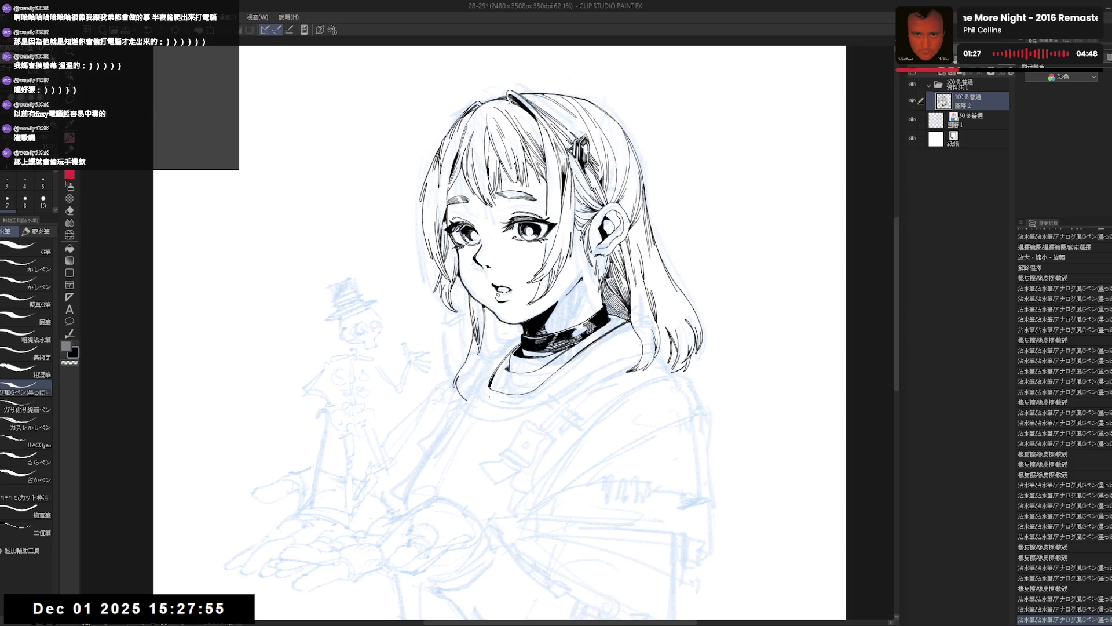
{"action": "left_click_drag", "start_coordinate": [487, 340], "coordinate": [533, 371]}
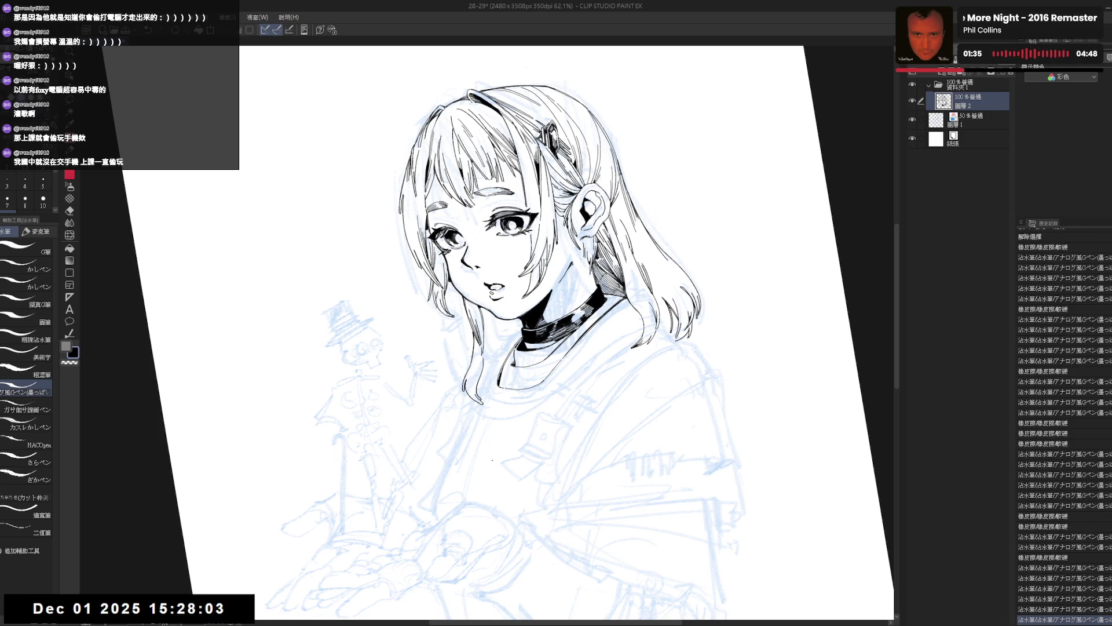
{"action": "key", "text": "ctrl+at"}
{"action": "key", "text": "h"}
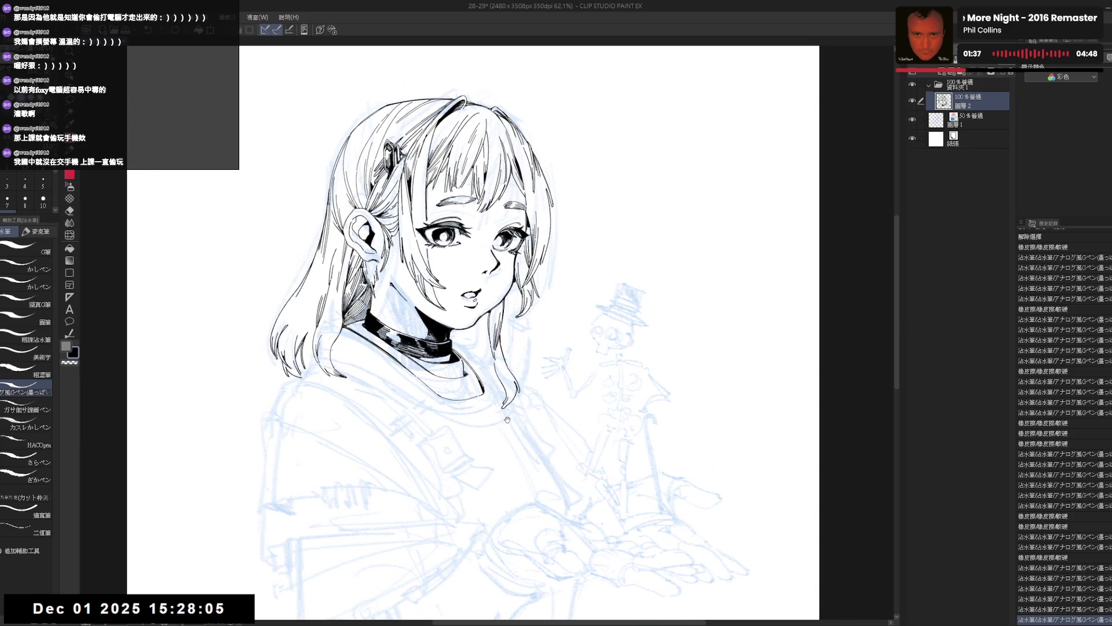
{"action": "key", "text": "h"}
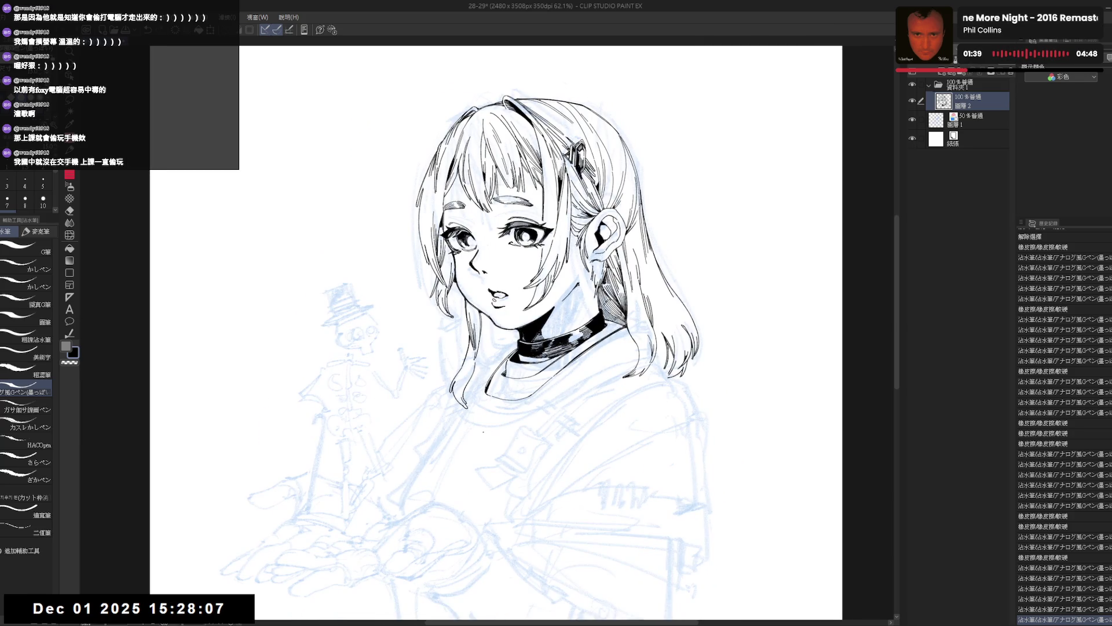
{"action": "left_click_drag", "start_coordinate": [521, 348], "coordinate": [499, 377]}
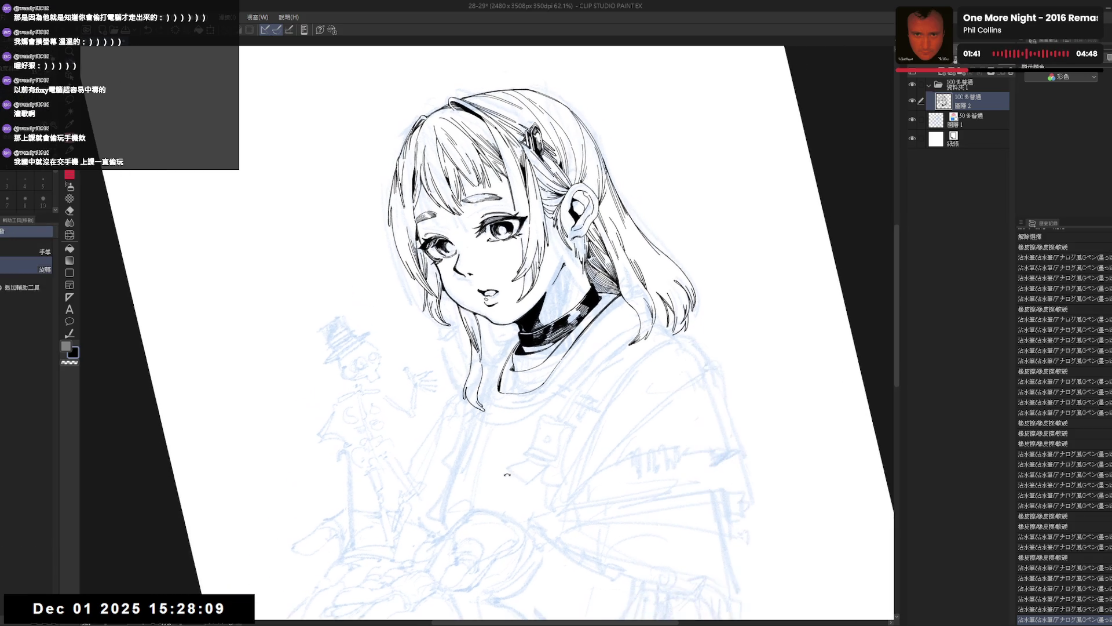
{"action": "key", "text": "p"}
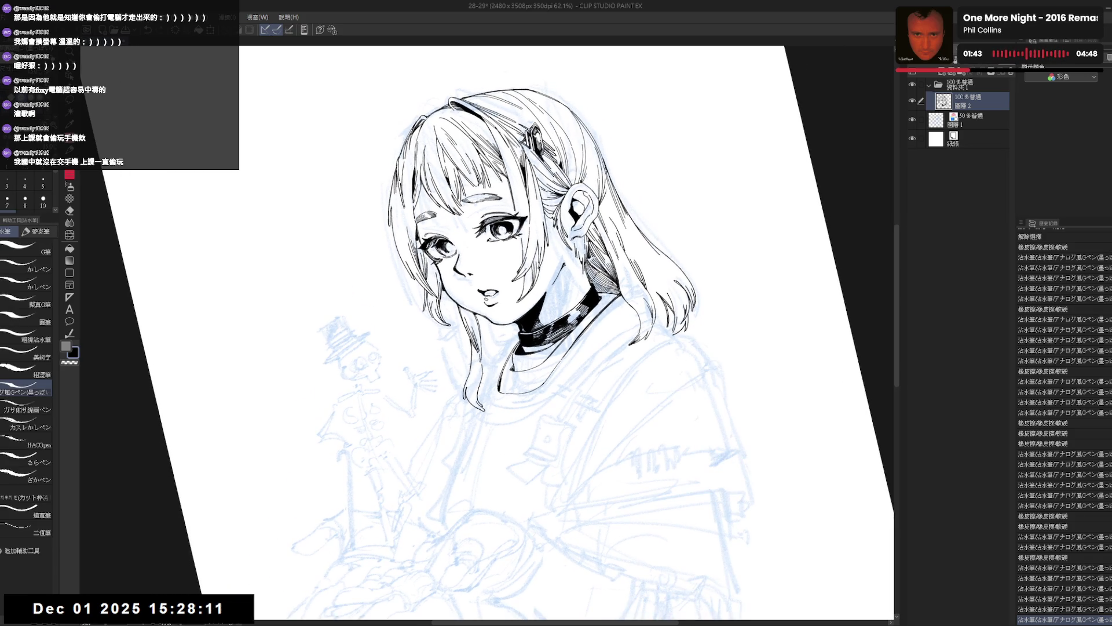
{"action": "left_click_drag", "start_coordinate": [482, 374], "coordinate": [493, 363]}
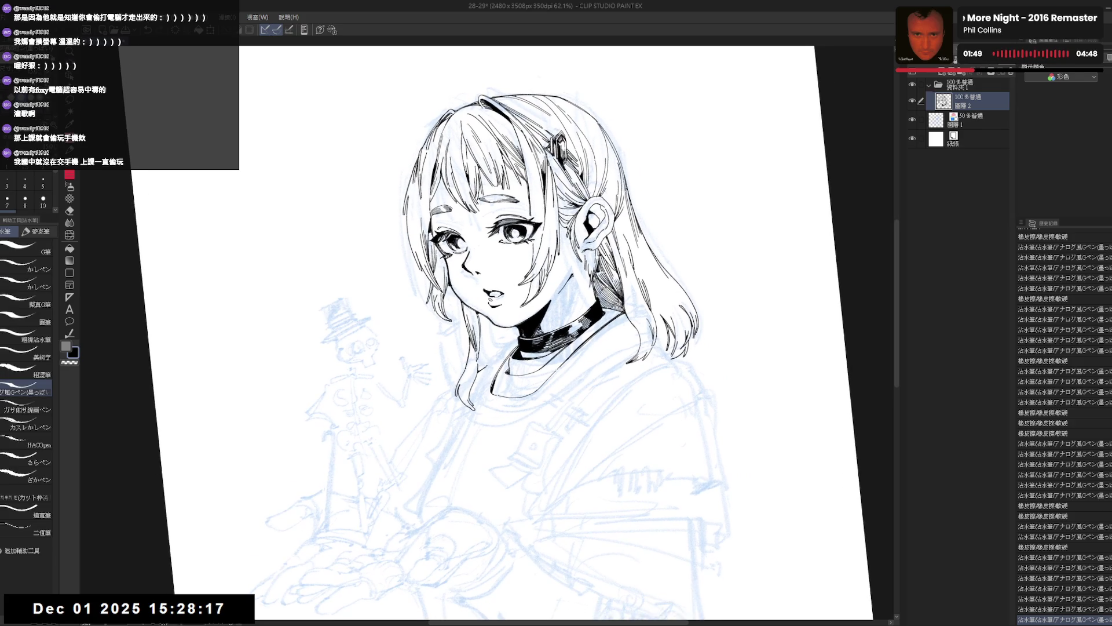
{"action": "left_click_drag", "start_coordinate": [478, 371], "coordinate": [484, 364]}
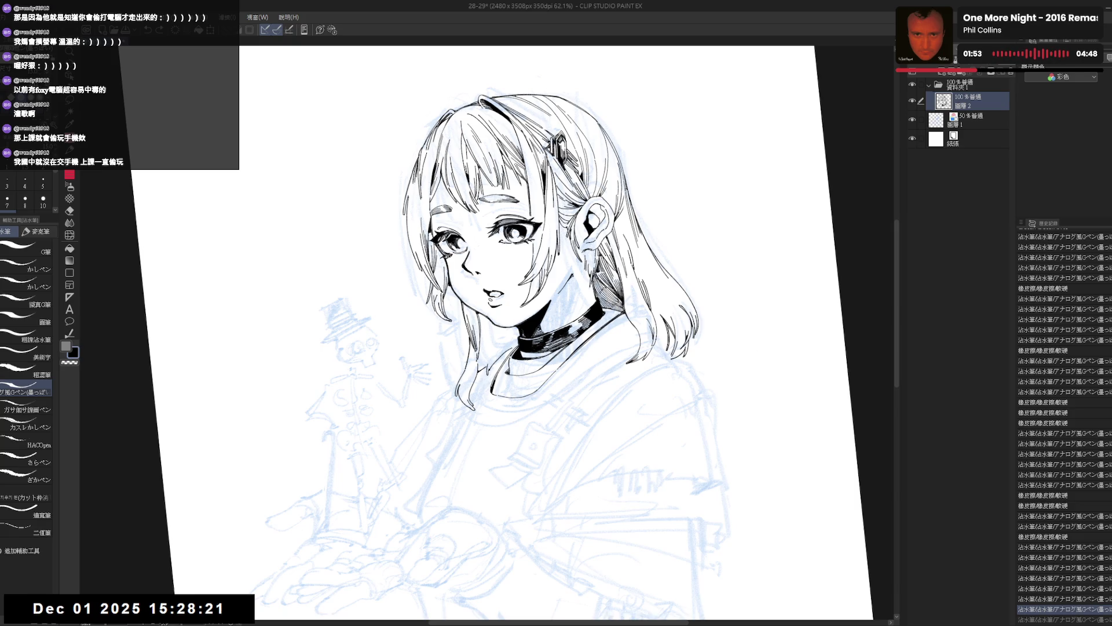
Step: Check the drawing mirrored, then auto-select an area of the drawing
{"action": "key", "text": "at"}
{"action": "key", "text": "h"}
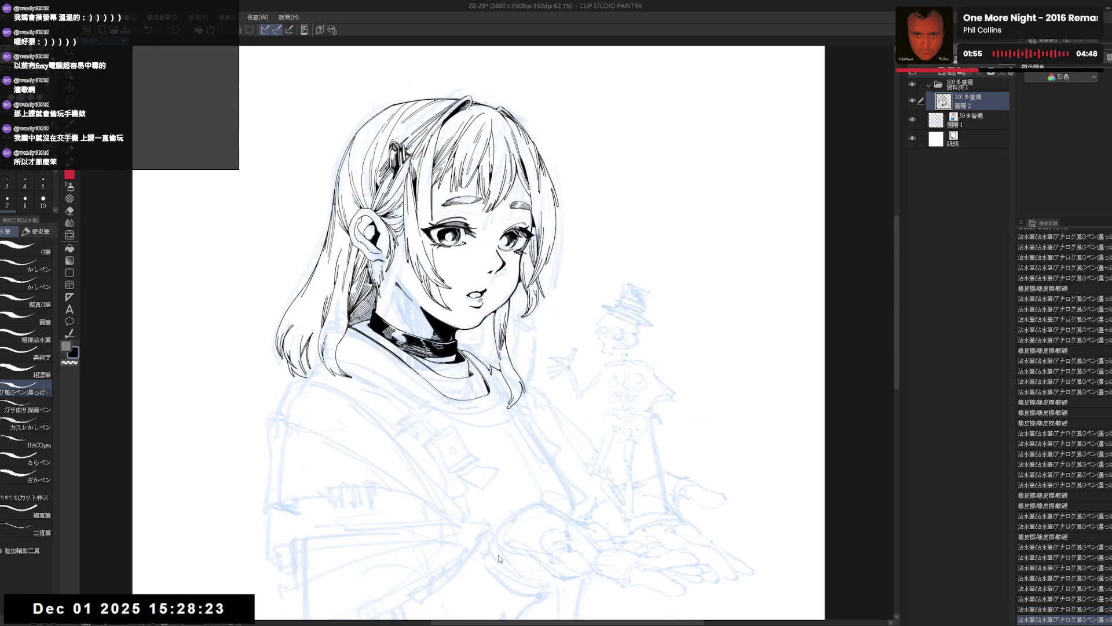
{"action": "key", "text": "h"}
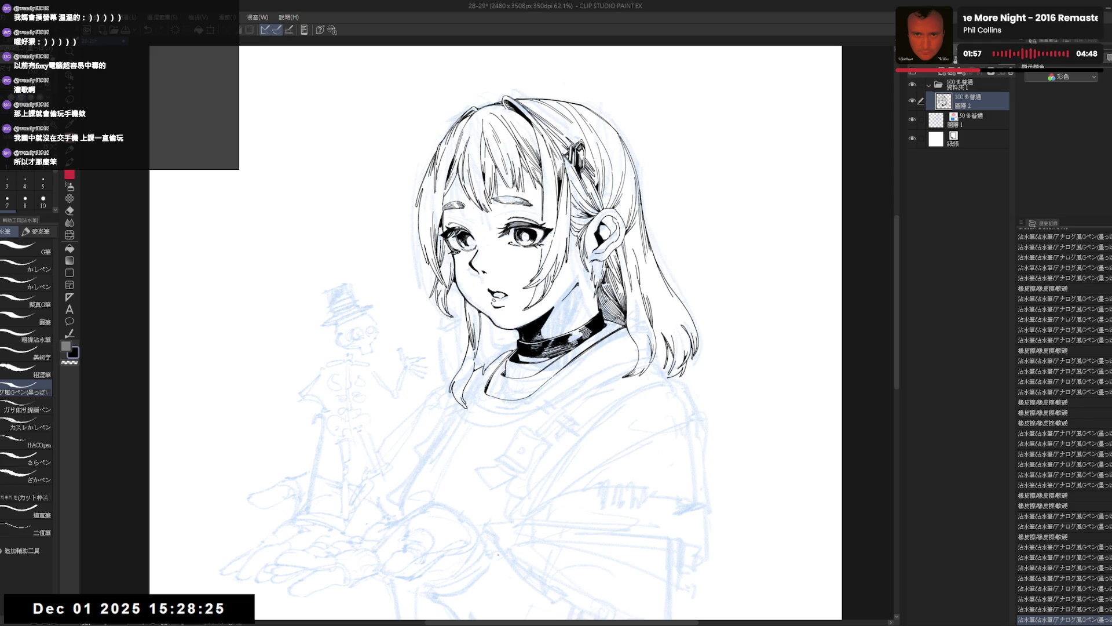
{"action": "scroll", "coordinate": [495, 333], "scroll_direction": "up", "scroll_amount": 1}
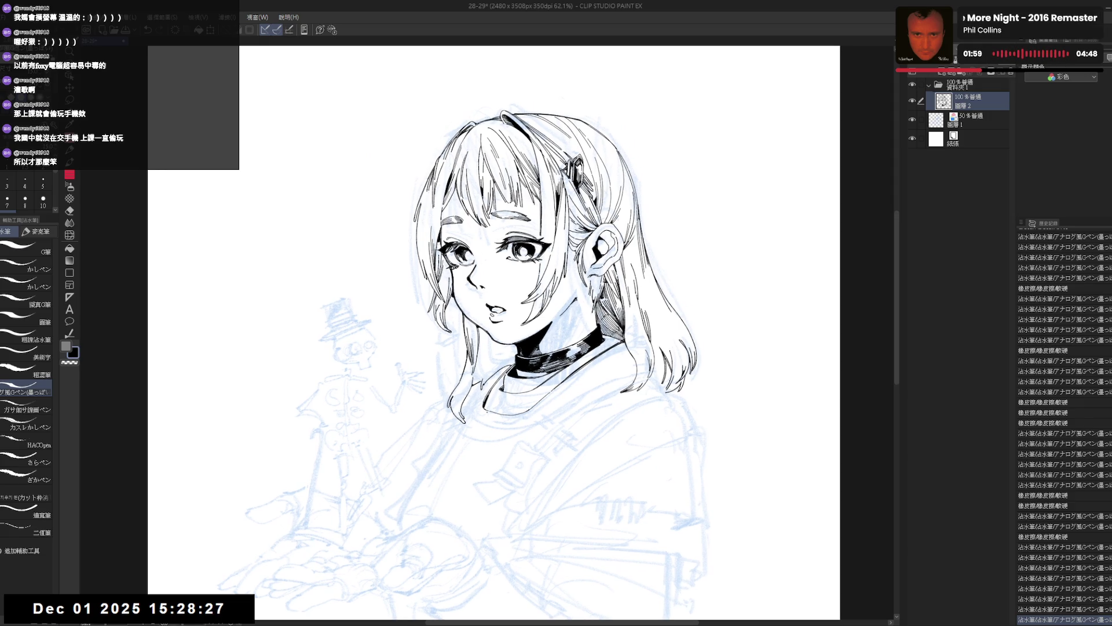
{"action": "key", "text": "w"}
{"action": "left_click", "coordinate": [496, 401]}
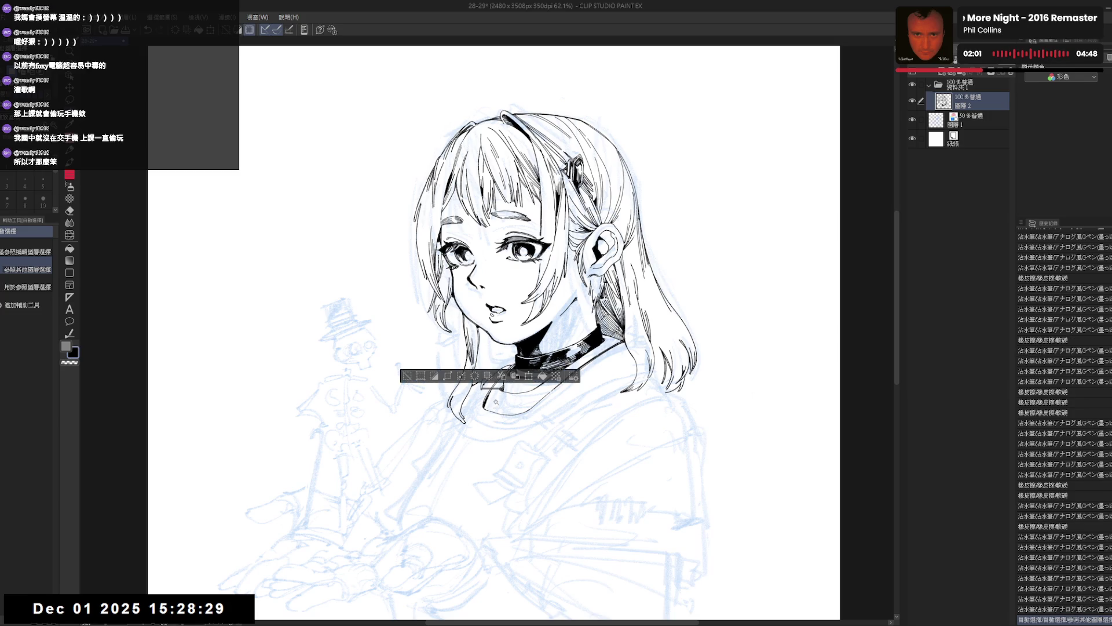
Step: Auto-select the neck area by referencing other layers and start hatching its shadow
{"action": "key", "text": "ctrl+d"}
{"action": "left_click", "coordinate": [26, 252]}
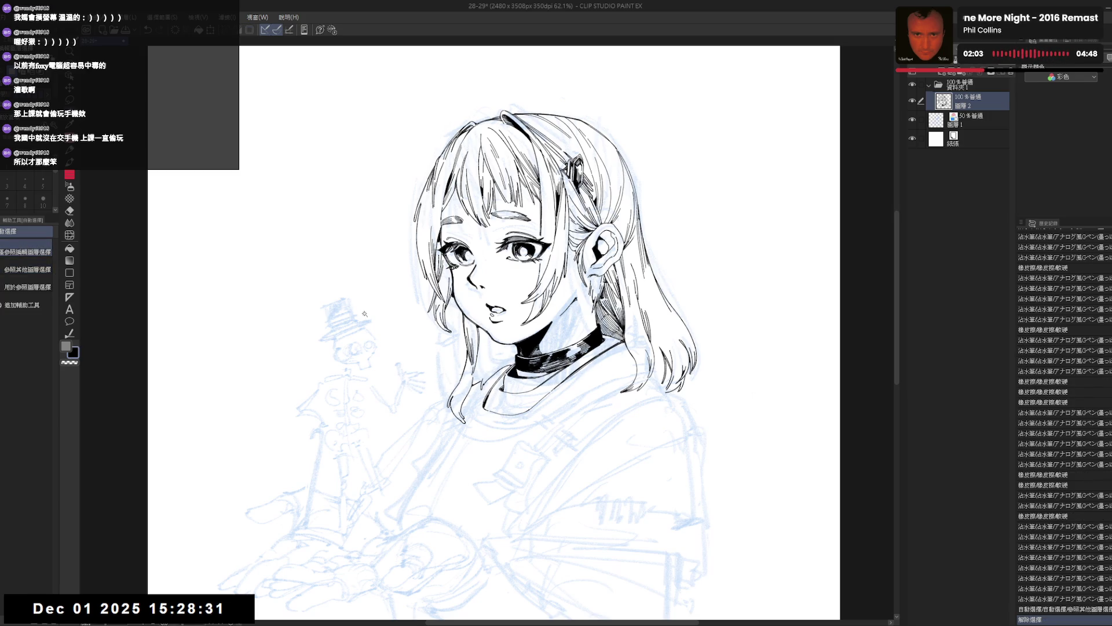
{"action": "left_click", "coordinate": [484, 371]}
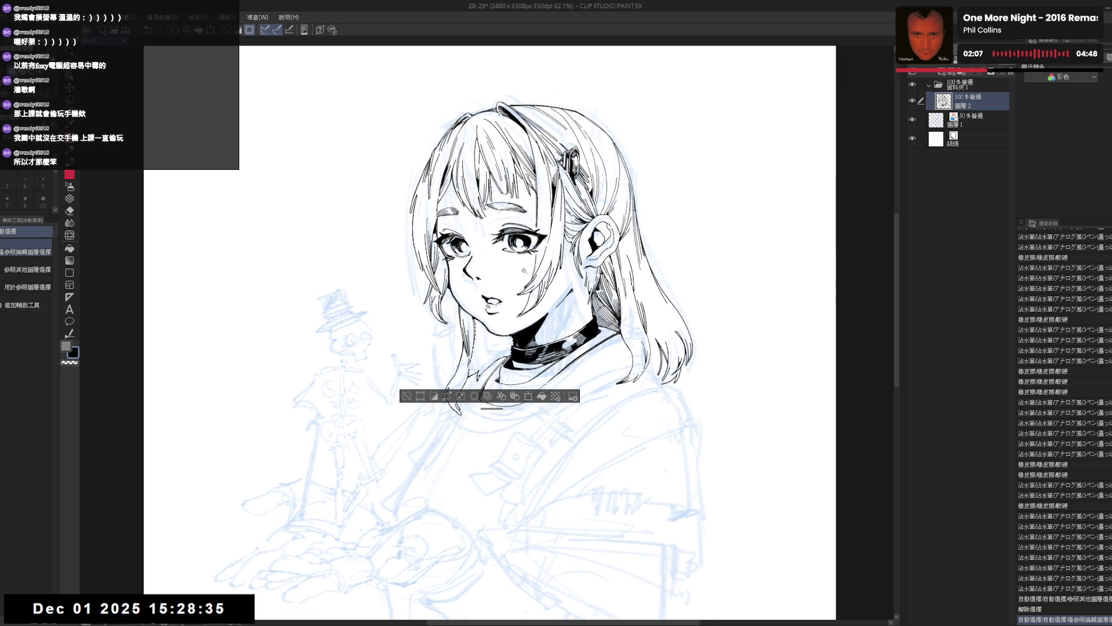
{"action": "scroll", "coordinate": [525, 271], "scroll_direction": "down", "scroll_amount": 1}
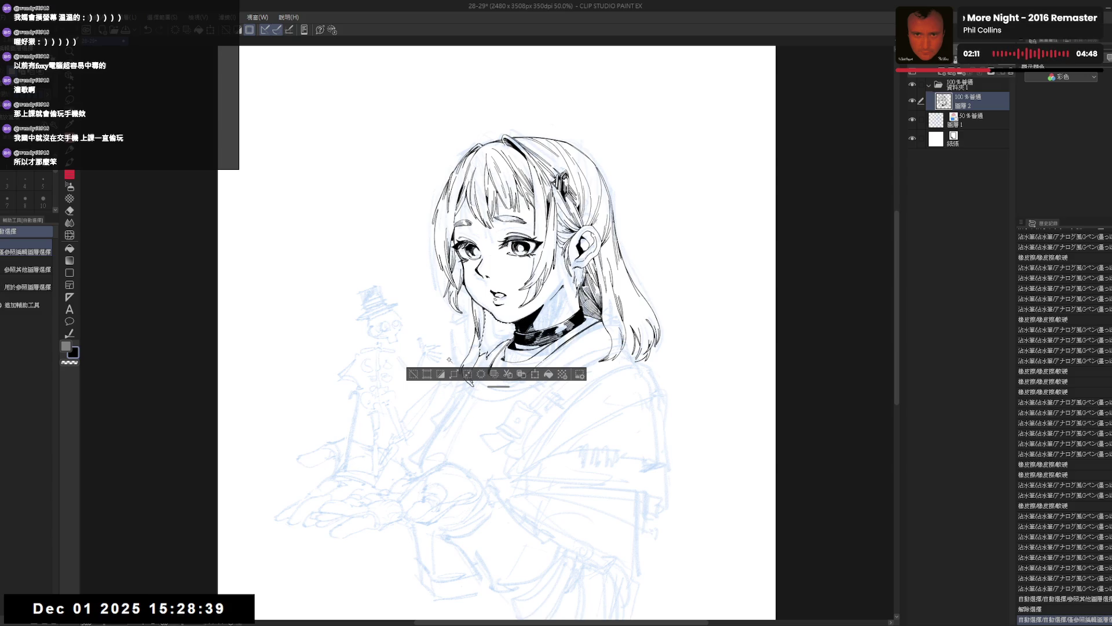
{"action": "key", "text": "p"}
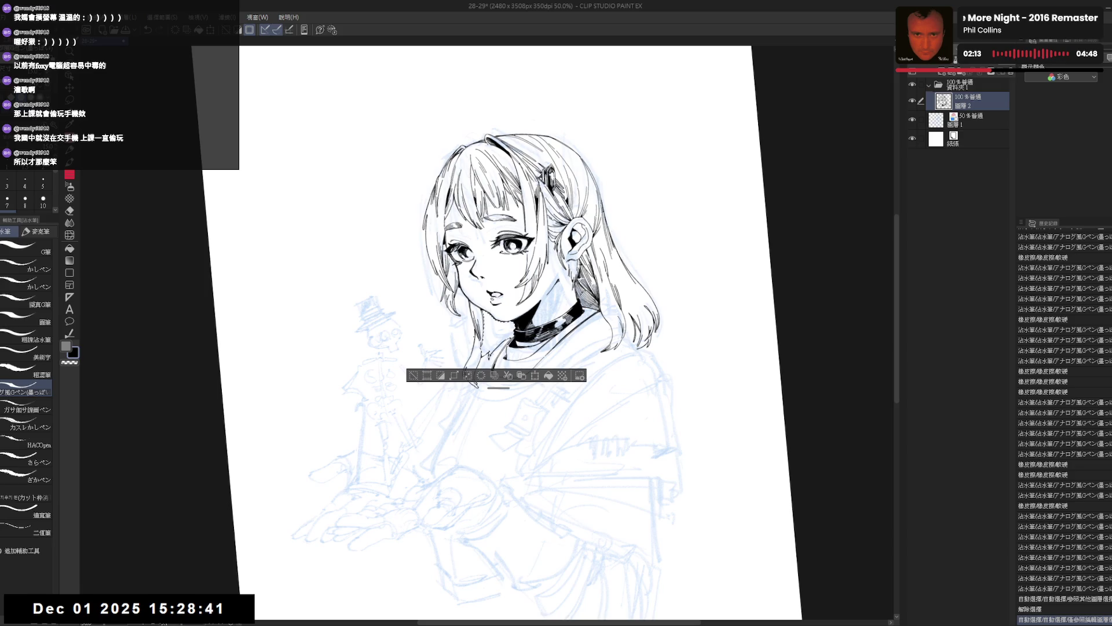
{"action": "left_click_drag", "start_coordinate": [480, 324], "coordinate": [490, 351]}
Step: Undo the last two hatch strokes, re-hatch the neck shadow, and clear the selection
{"action": "key", "text": "e"}
{"action": "key", "text": "p"}
{"action": "key", "text": "ctrl+@"}
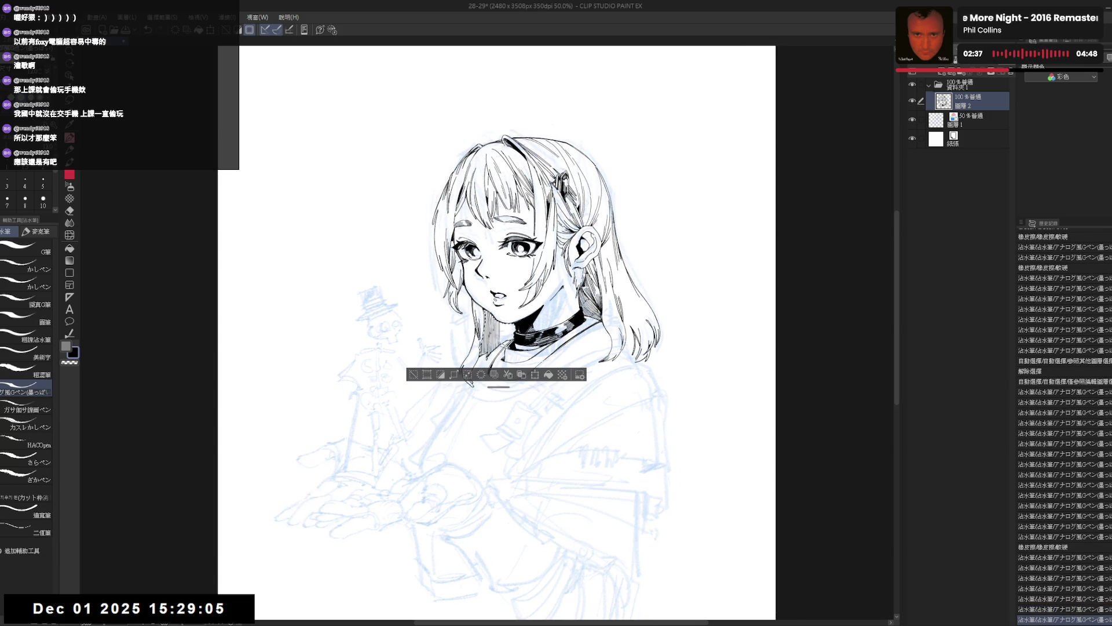
{"action": "scroll", "coordinate": [506, 345], "scroll_direction": "up", "scroll_amount": 2}
{"action": "key", "text": "ctrl+z"}
{"action": "key", "text": "ctrl+z"}
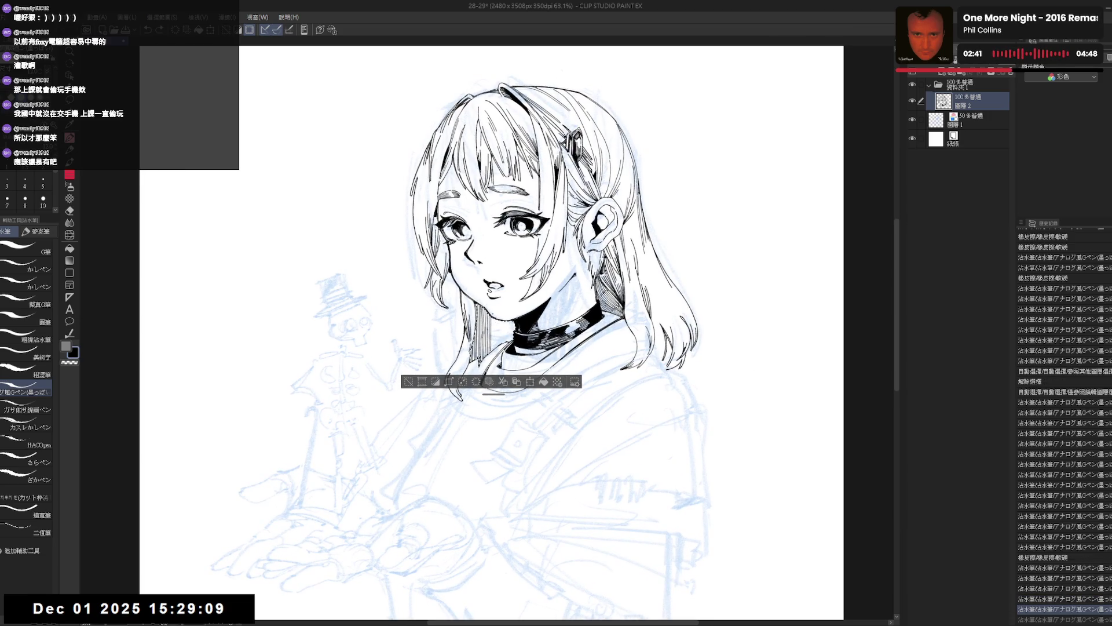
{"action": "mouse_move", "coordinate": [485, 334]}
{"action": "left_mouse_down"}
{"action": "mouse_move", "coordinate": [490, 351]}
{"action": "mouse_move", "coordinate": [514, 343]}
{"action": "mouse_move", "coordinate": [499, 333]}
{"action": "mouse_move", "coordinate": [496, 345]}
{"action": "left_mouse_up"}
{"action": "mouse_move", "coordinate": [498, 319]}
{"action": "left_mouse_down"}
{"action": "mouse_move", "coordinate": [492, 346]}
{"action": "mouse_move", "coordinate": [507, 343]}
{"action": "left_mouse_up"}
{"action": "key", "text": "ctrl+d"}
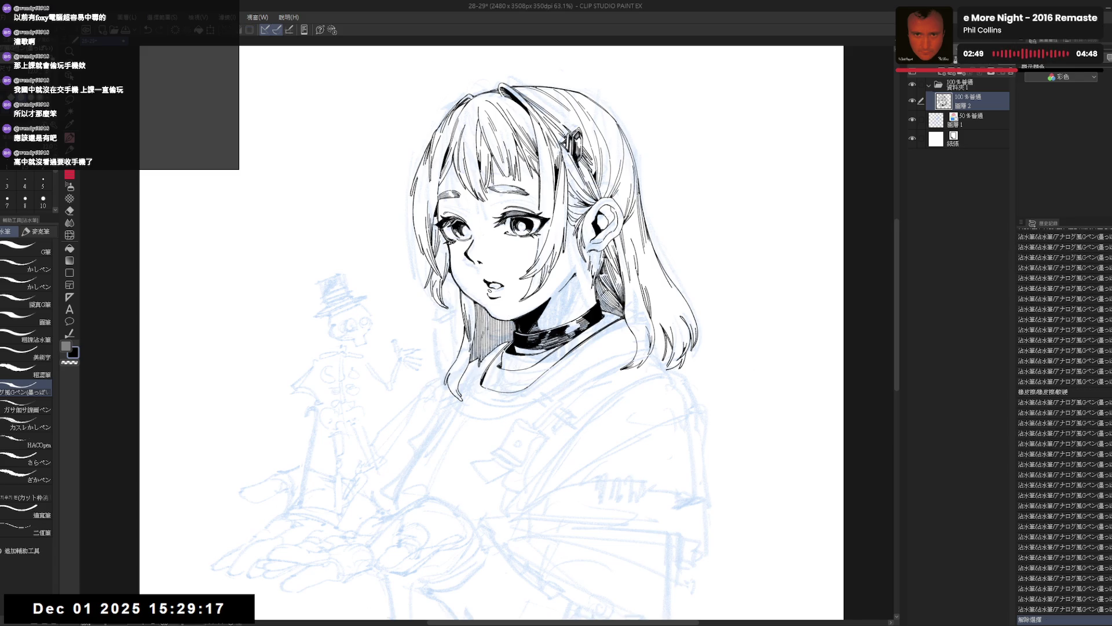
{"action": "scroll", "coordinate": [516, 327], "scroll_direction": "down", "scroll_amount": 2}
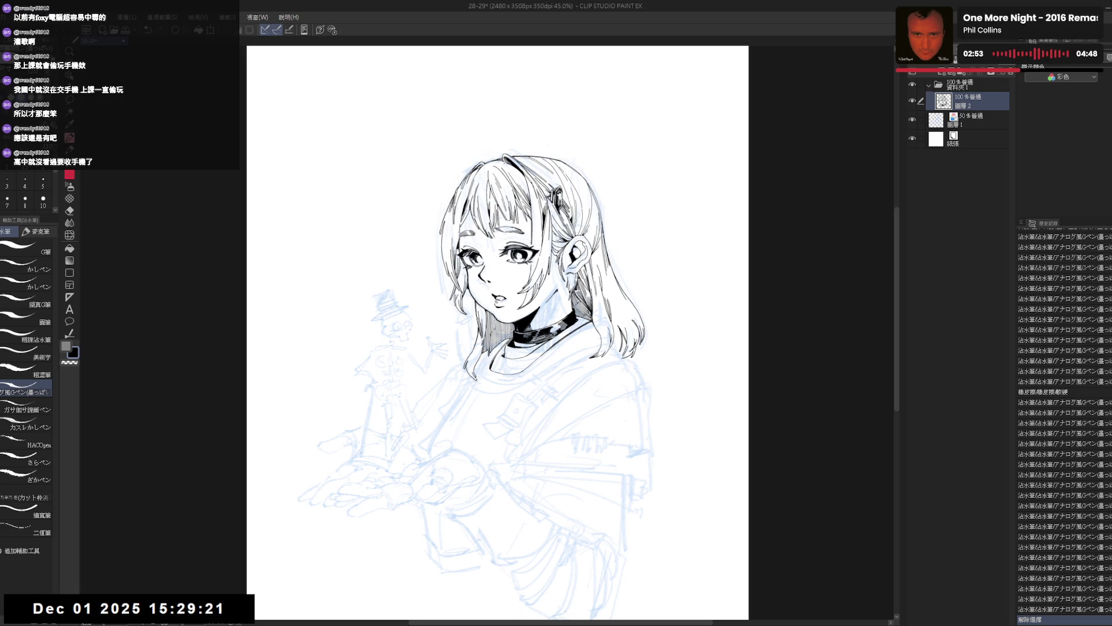
{"action": "key", "text": "h"}
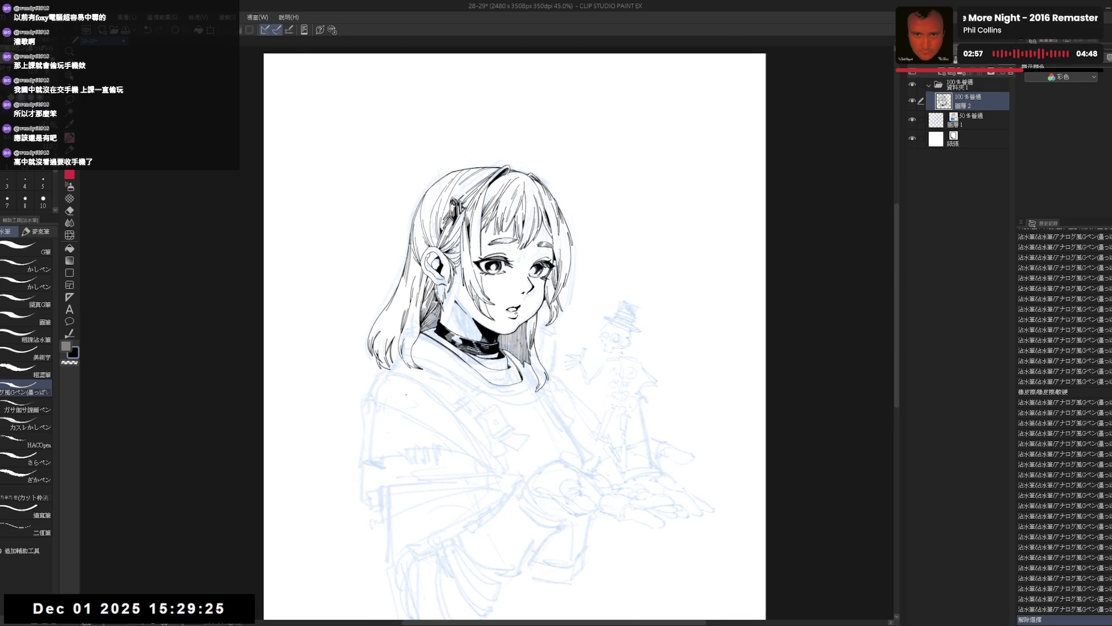
{"action": "key", "text": "h"}
{"action": "mouse_move", "coordinate": [582, 381]}
{"action": "left_mouse_down"}
{"action": "mouse_move", "coordinate": [558, 411]}
{"action": "mouse_move", "coordinate": [532, 371]}
{"action": "left_mouse_up"}
{"action": "key", "text": "p"}
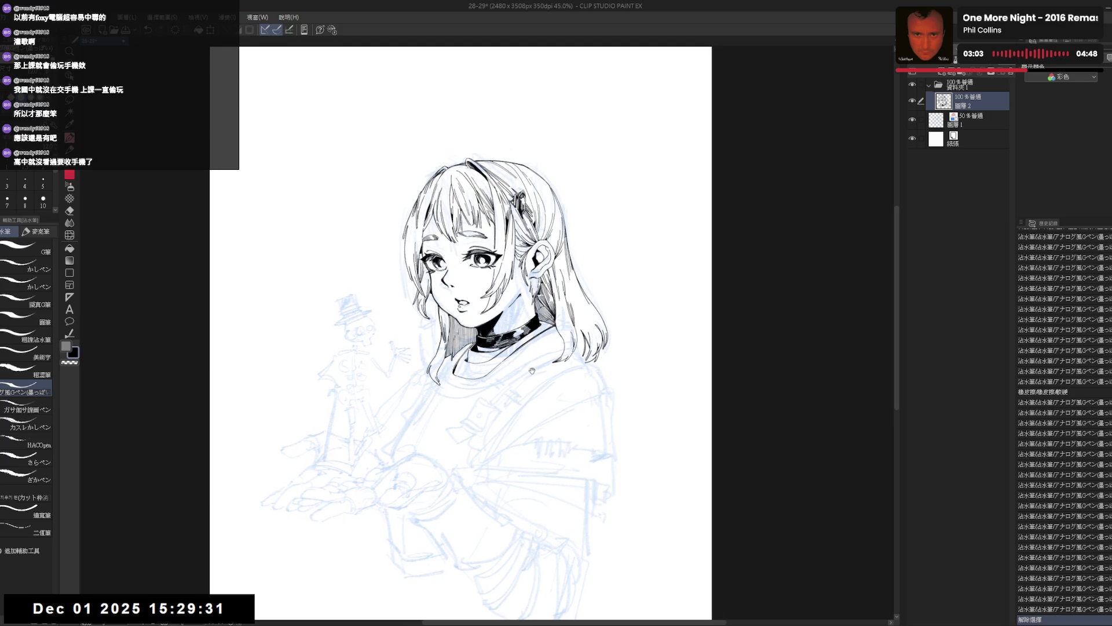
{"action": "scroll", "coordinate": [510, 372], "scroll_direction": "up", "scroll_amount": 2}
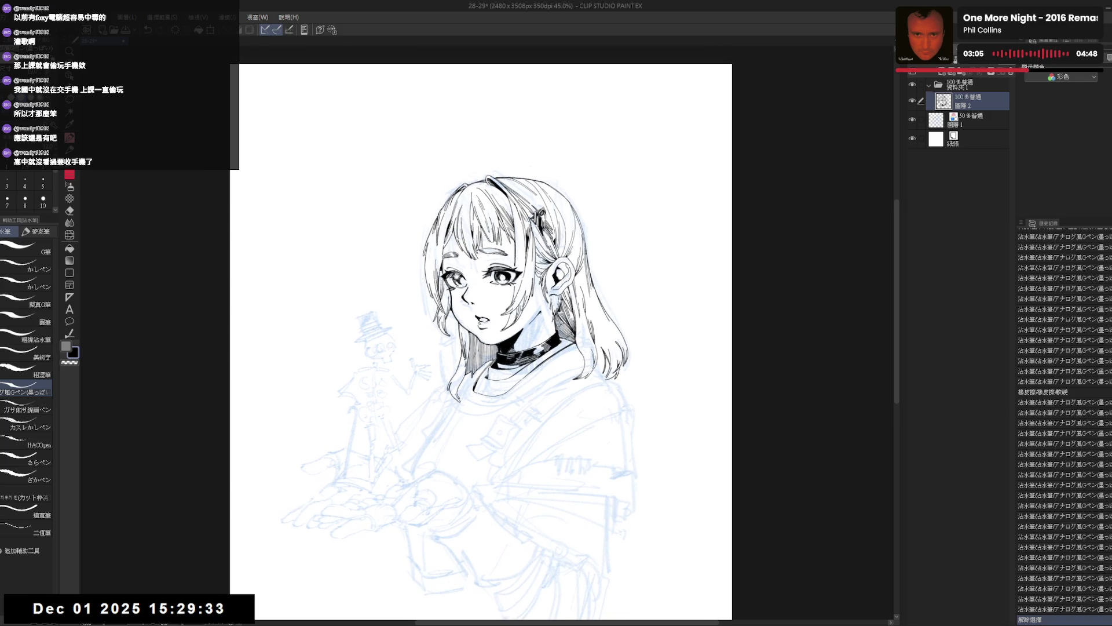
{"action": "scroll", "coordinate": [457, 284], "scroll_direction": "up", "scroll_amount": 2}
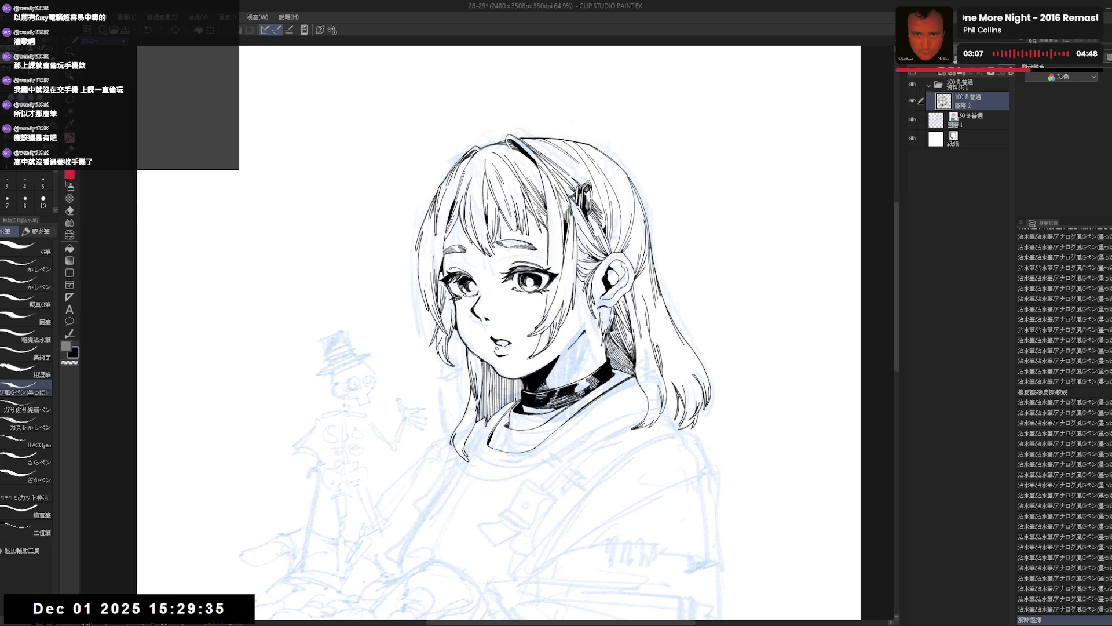
{"action": "key", "text": "m"}
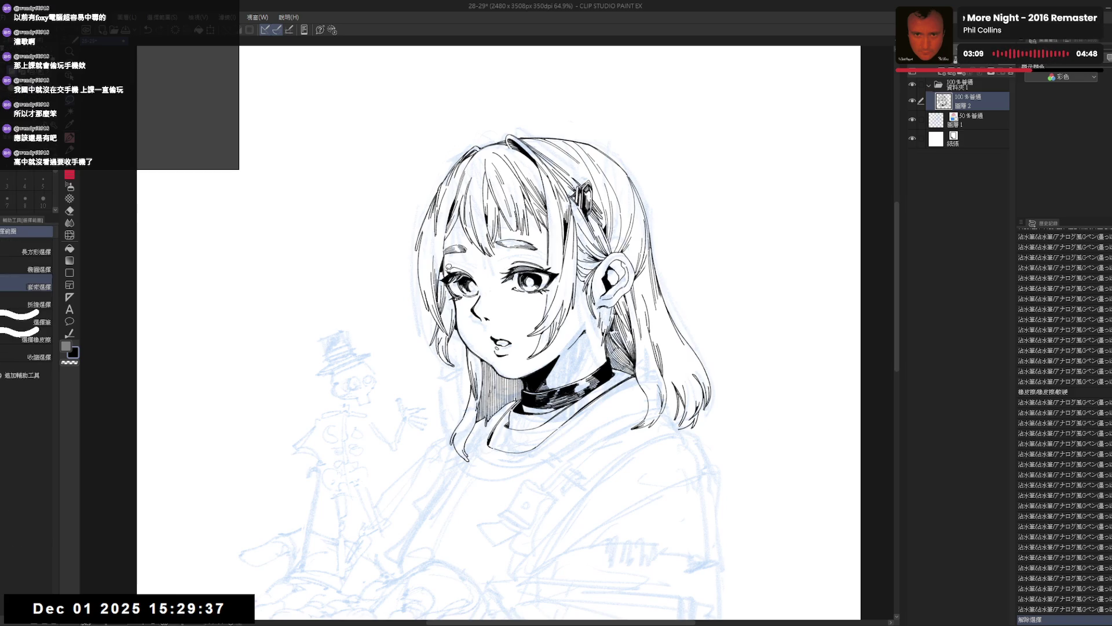
Step: Lasso the viewer's-left eye, nudge it slightly right, commit the transform and deselect
{"action": "left_click_drag", "start_coordinate": [447, 265], "coordinate": [449, 267]}
{"action": "left_click", "coordinate": [448, 266]}
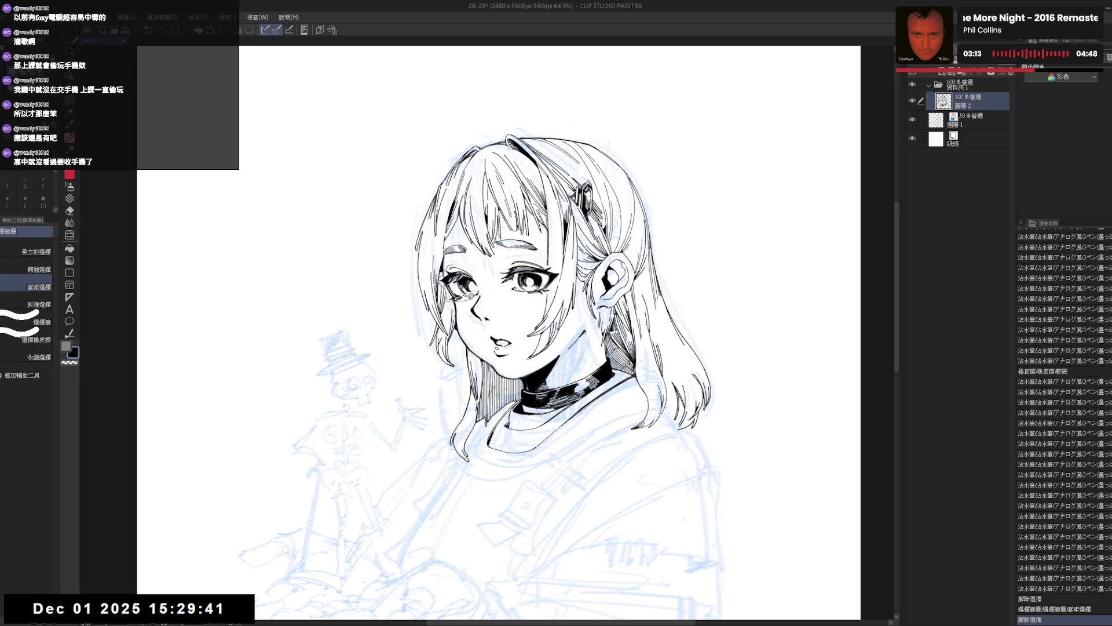
{"action": "left_click_drag", "start_coordinate": [474, 296], "coordinate": [444, 290]}
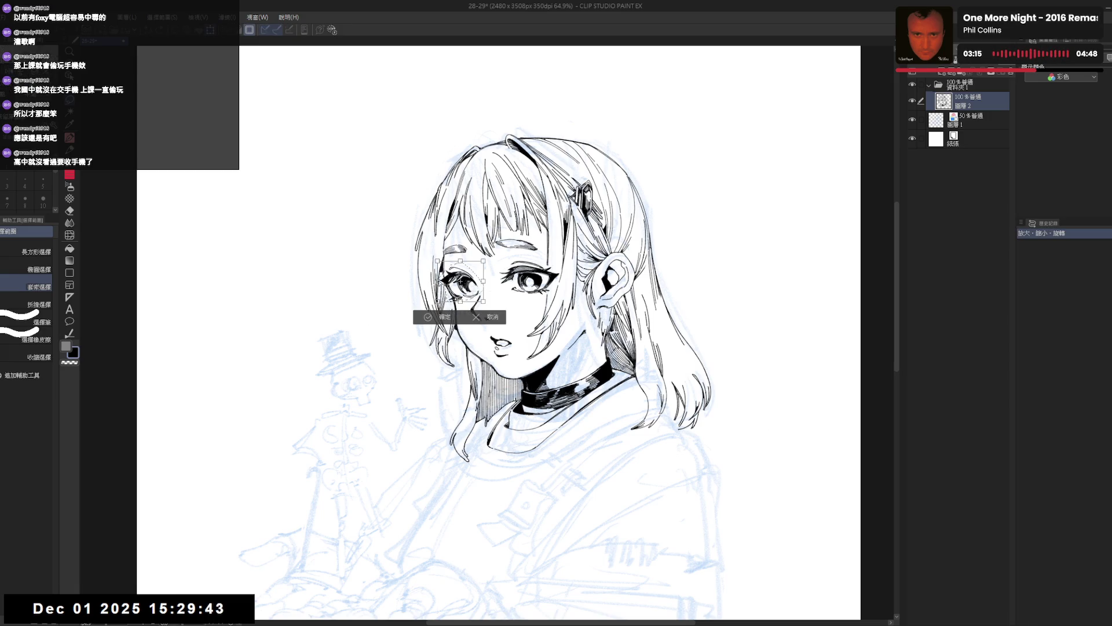
{"action": "left_click_drag", "start_coordinate": [460, 281], "coordinate": [462, 282]}
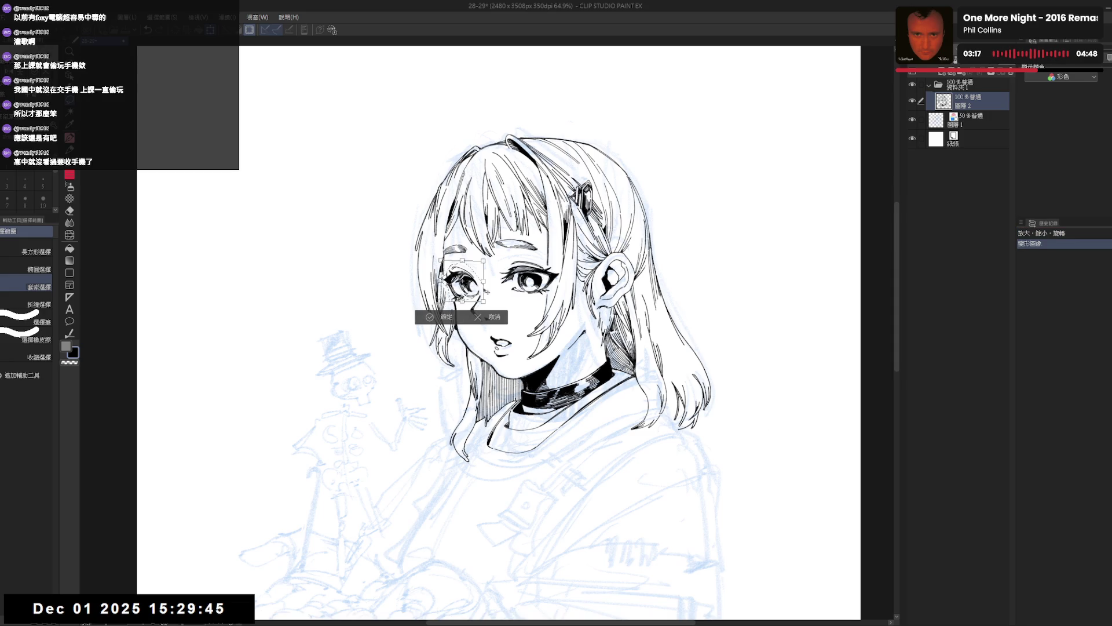
{"action": "left_click", "coordinate": [430, 317]}
{"action": "key", "text": "ctrl+d"}
Step: Erase a small mark near the left eye and add small ink touches beside it
{"action": "key", "text": "e"}
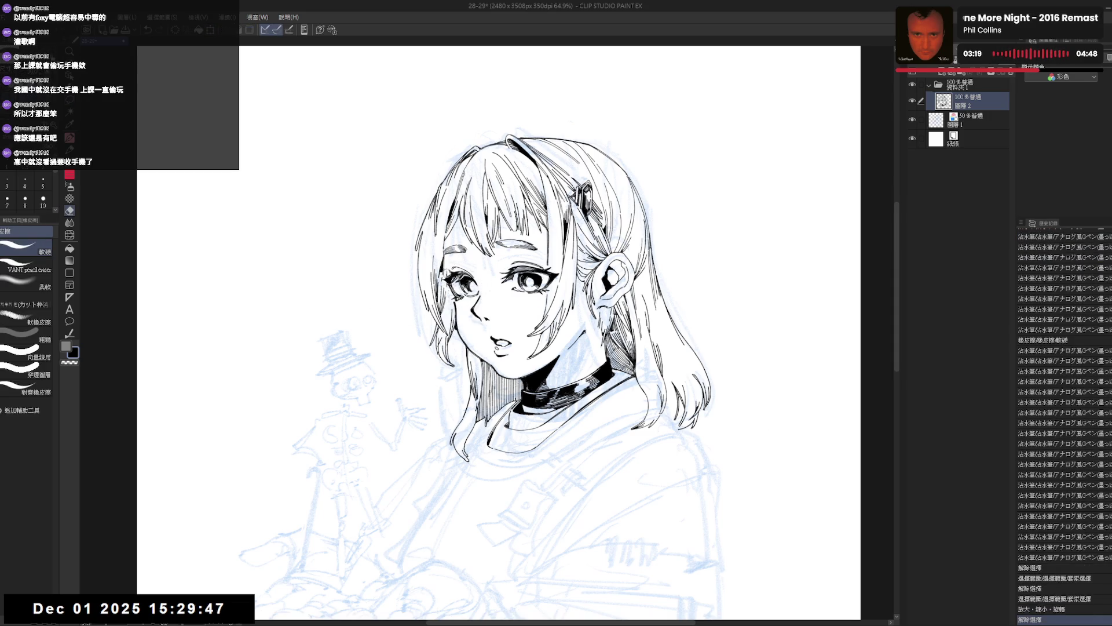
{"action": "left_click_drag", "start_coordinate": [444, 275], "coordinate": [448, 286]}
{"action": "key", "text": "p"}
{"action": "left_click", "coordinate": [449, 289]}
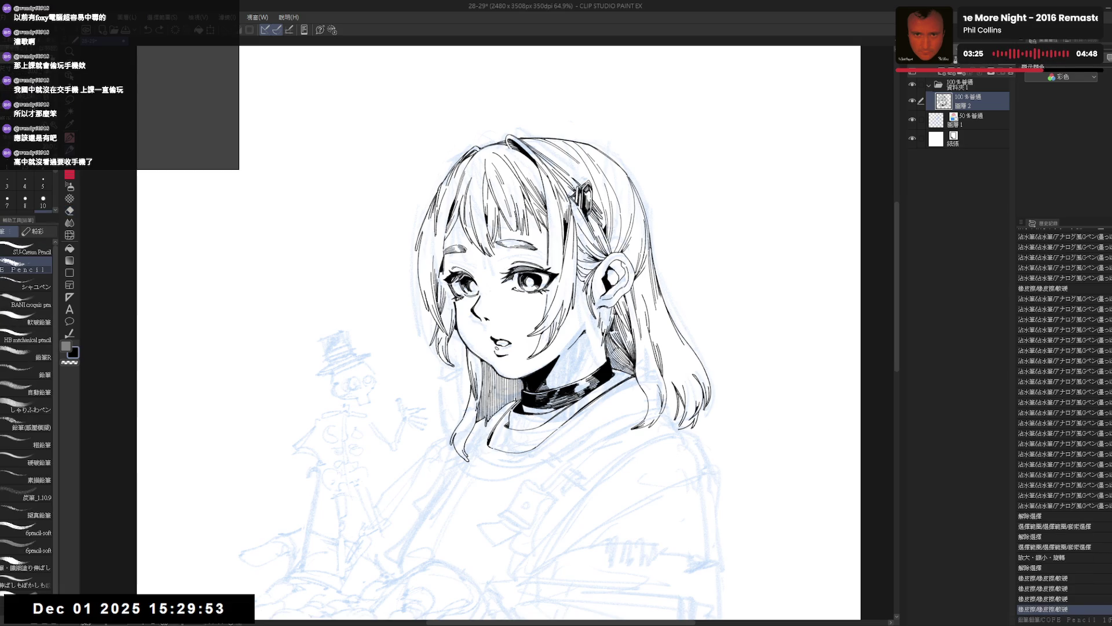
{"action": "key", "text": "r"}
{"action": "left_click_drag", "start_coordinate": [429, 371], "coordinate": [450, 433]}
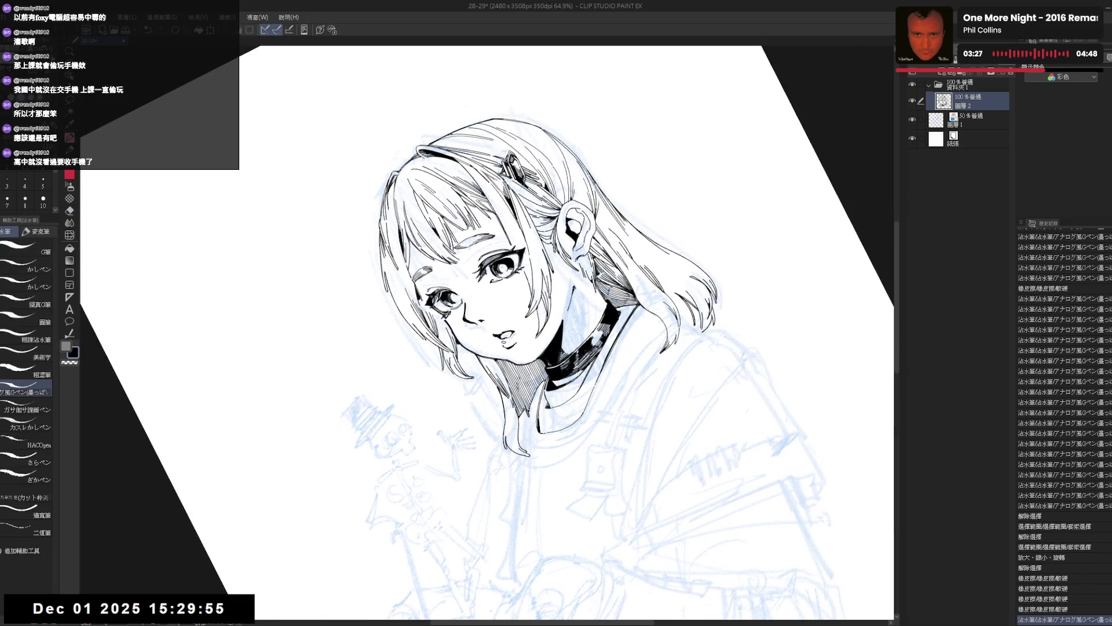
{"action": "left_click_drag", "start_coordinate": [427, 297], "coordinate": [430, 302]}
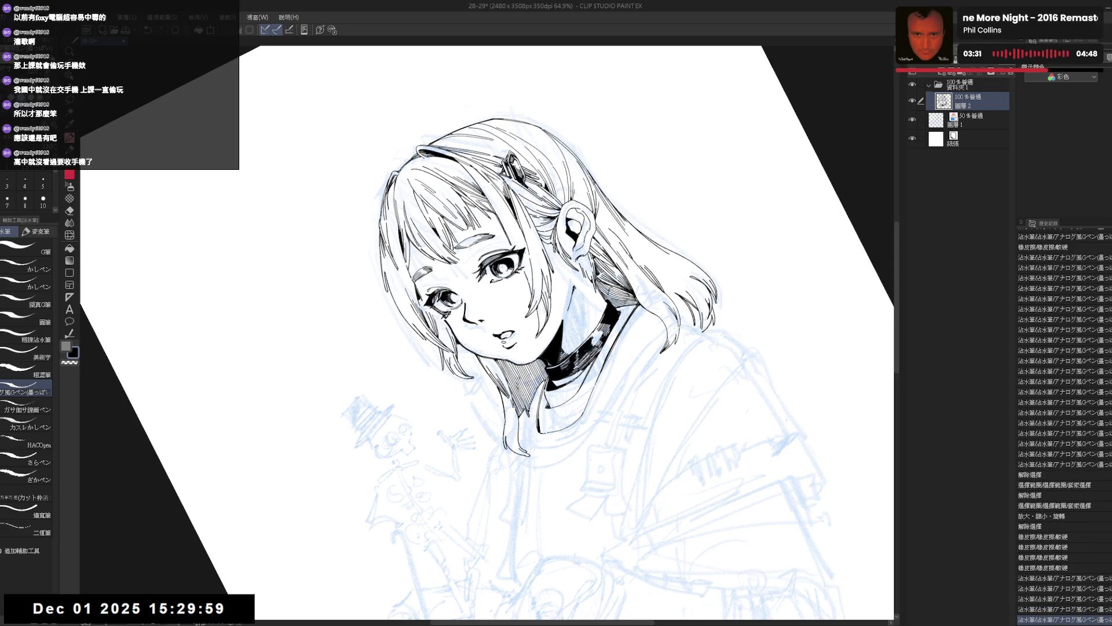
{"action": "key", "text": "ctrl+at"}
{"action": "left_click_drag", "start_coordinate": [568, 318], "coordinate": [549, 326]}
Step: Erase stray marks near the right eyebrow, then undo the last change
{"action": "key", "text": "e"}
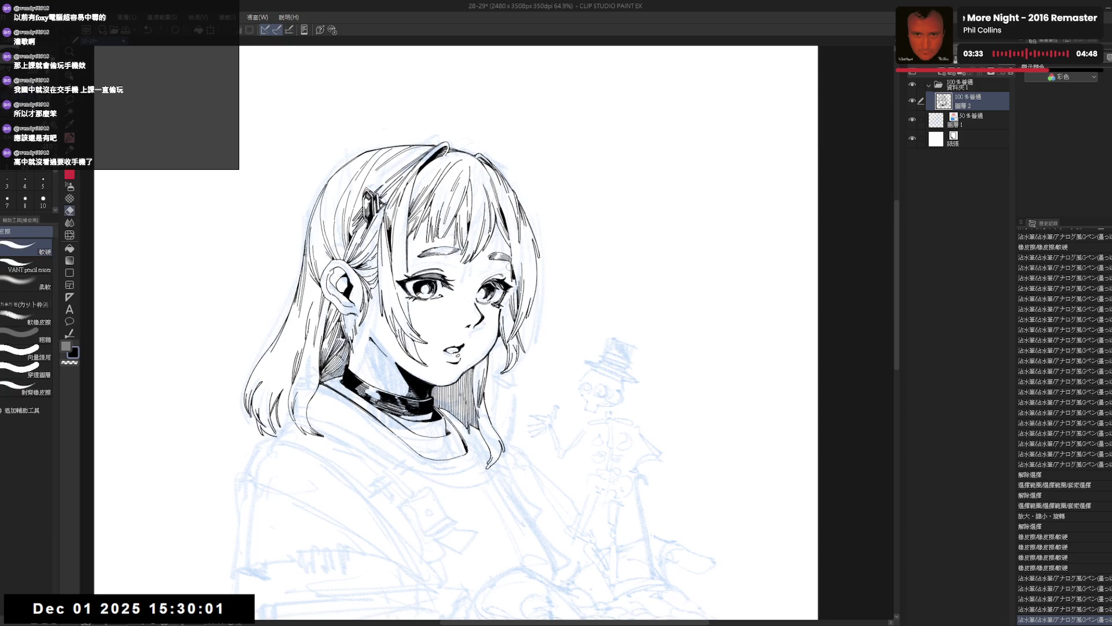
{"action": "mouse_move", "coordinate": [510, 266]}
{"action": "left_mouse_down"}
{"action": "mouse_move", "coordinate": [510, 282]}
{"action": "mouse_move", "coordinate": [511, 266]}
{"action": "left_mouse_up"}
{"action": "left_click_drag", "start_coordinate": [511, 260], "coordinate": [510, 275]}
{"action": "key", "text": "p"}
{"action": "key", "text": "ctrl+z"}
{"action": "key", "text": "e"}
{"action": "key", "text": "p"}
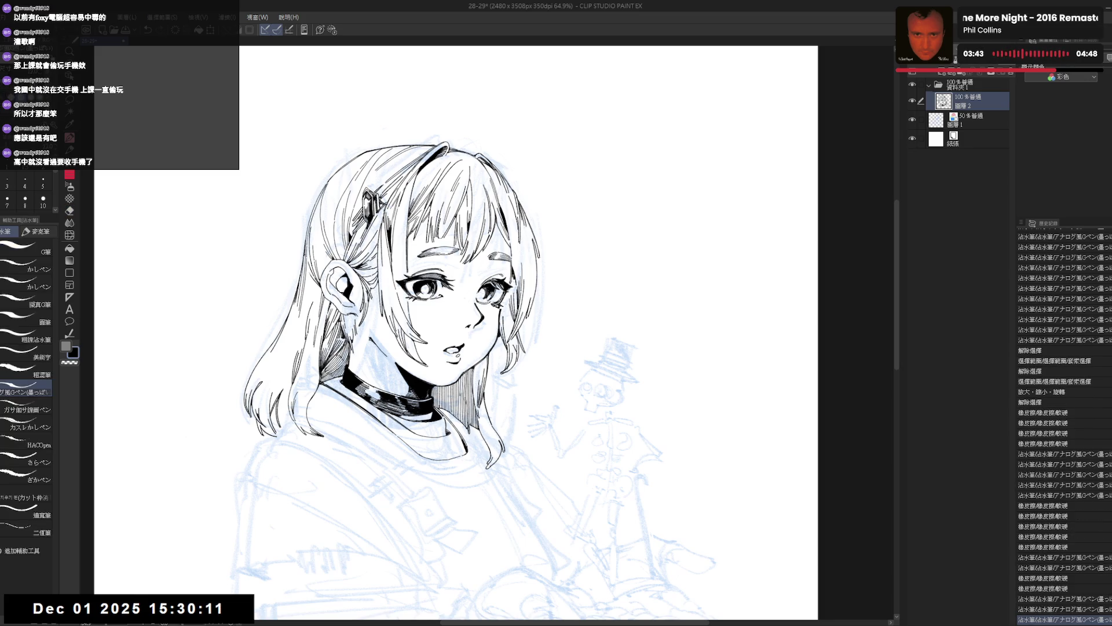
Step: On a mirrored, tilted view, add a small cheek stroke and erase stray lines near the cheek
{"action": "key", "text": "h"}
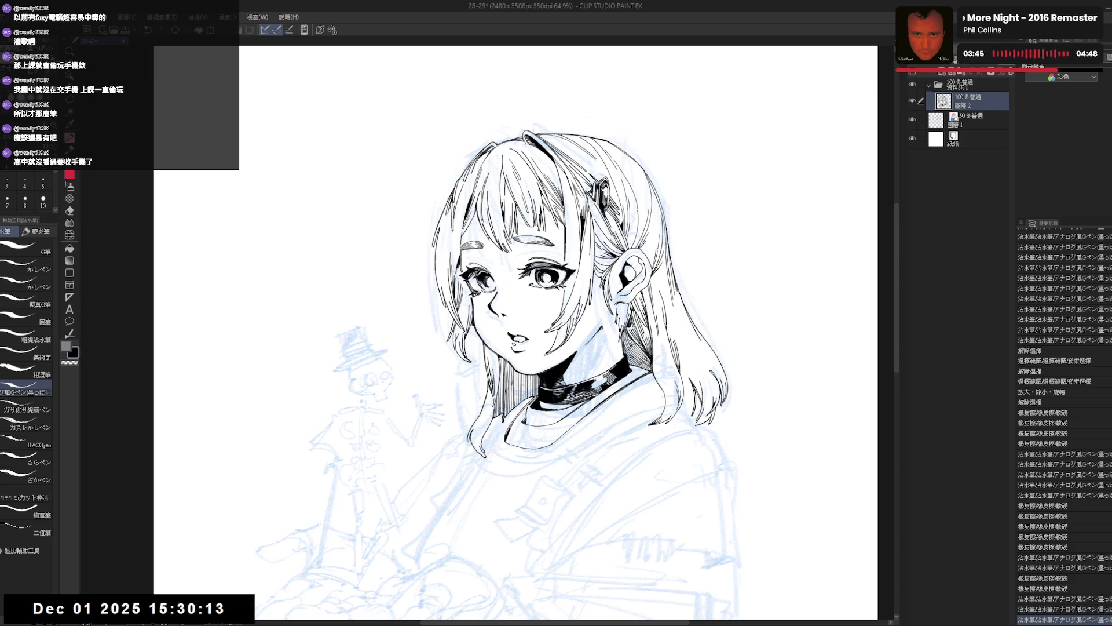
{"action": "key", "text": "r"}
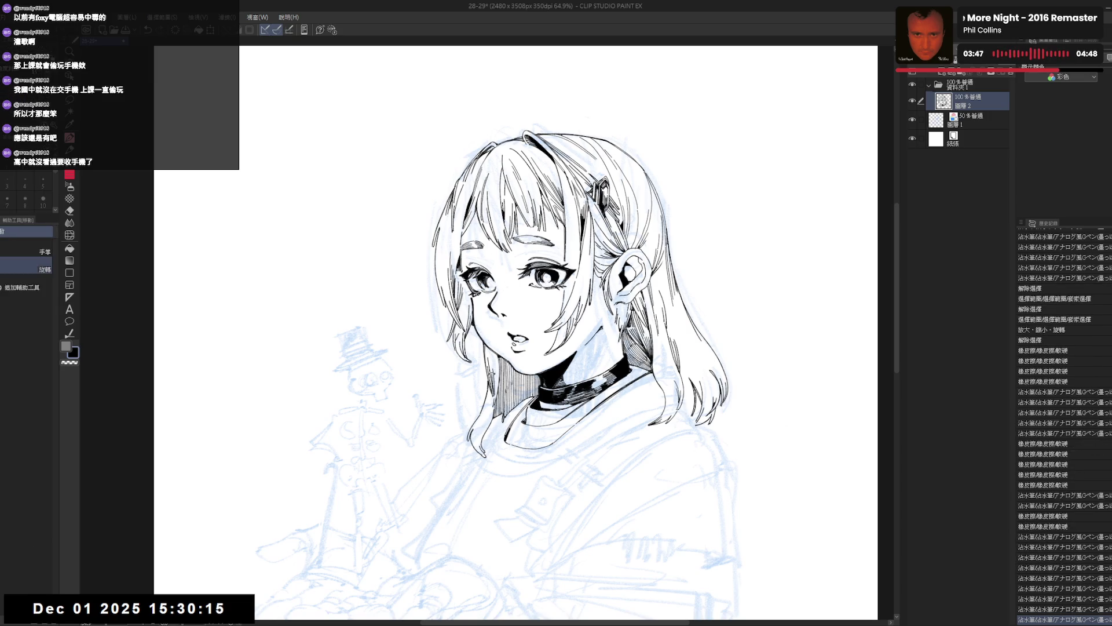
{"action": "left_click_drag", "start_coordinate": [556, 174], "coordinate": [510, 177]}
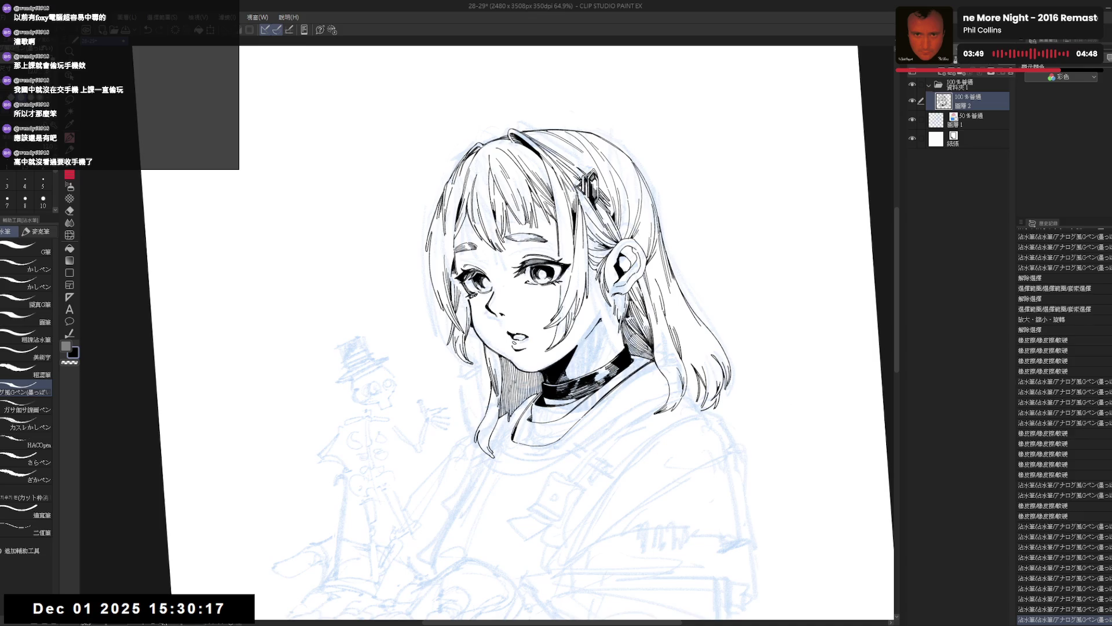
{"action": "left_click_drag", "start_coordinate": [461, 292], "coordinate": [467, 303]}
{"action": "key", "text": "e"}
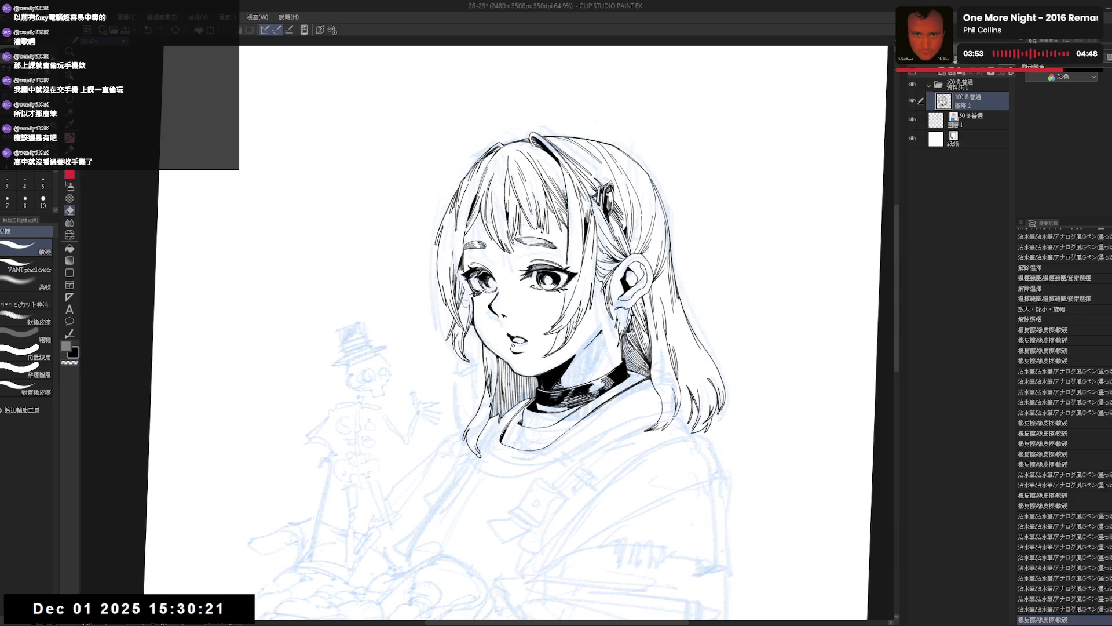
{"action": "key", "text": "p"}
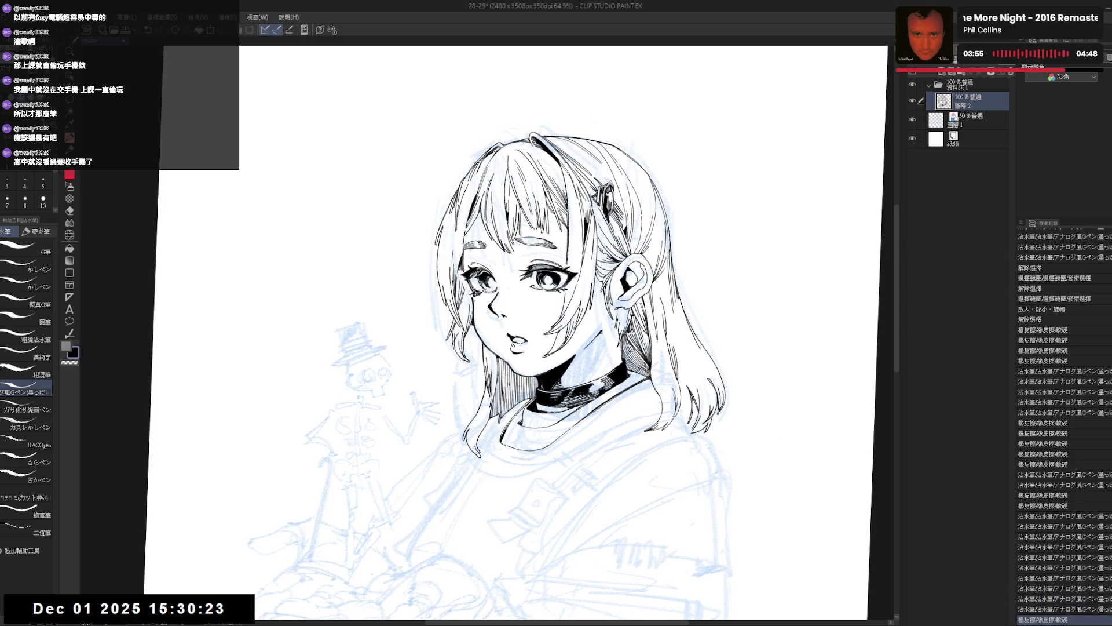
{"action": "key", "text": "e"}
{"action": "left_click_drag", "start_coordinate": [470, 294], "coordinate": [474, 305]}
{"action": "left_click_drag", "start_coordinate": [471, 294], "coordinate": [473, 313]}
{"action": "key", "text": "p"}
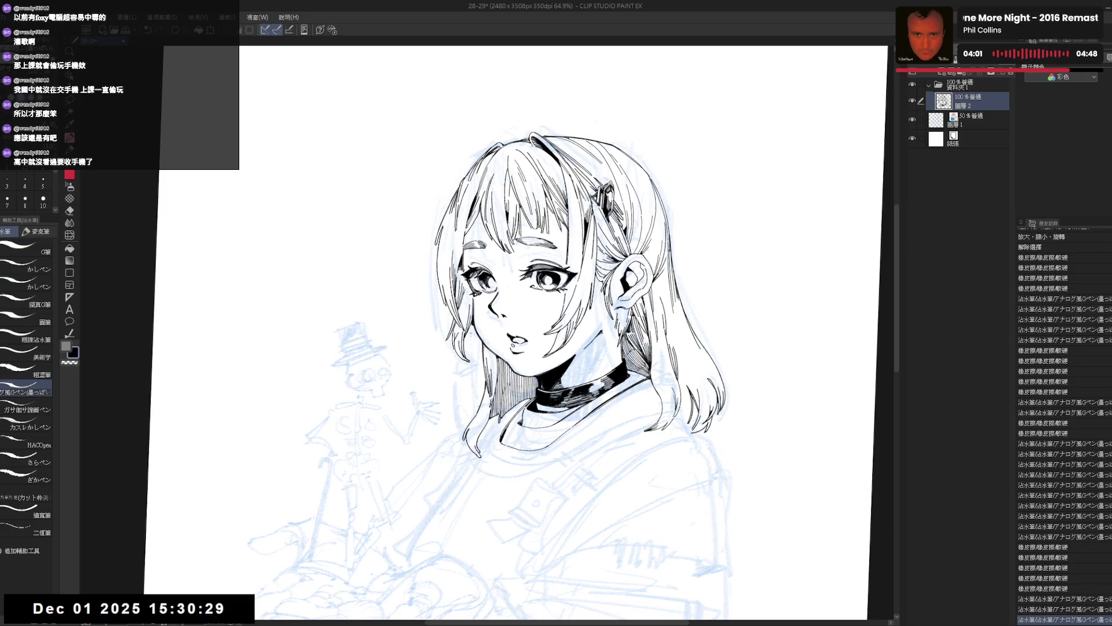
{"action": "key", "text": "minus"}
{"action": "key", "text": "minus"}
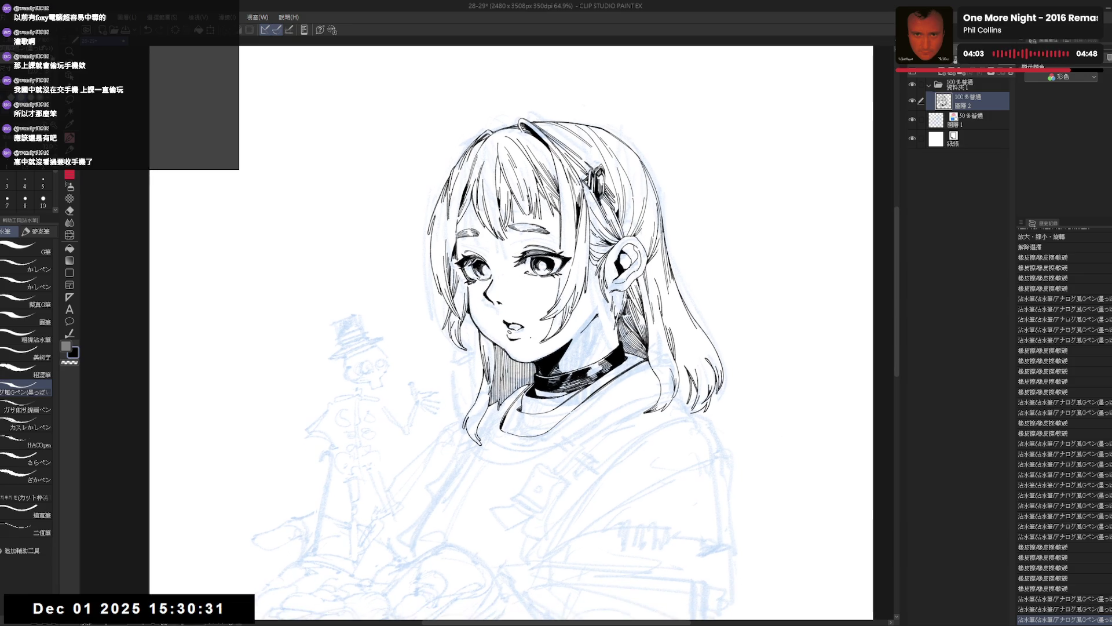
{"action": "key", "text": "h"}
{"action": "key", "text": "minus"}
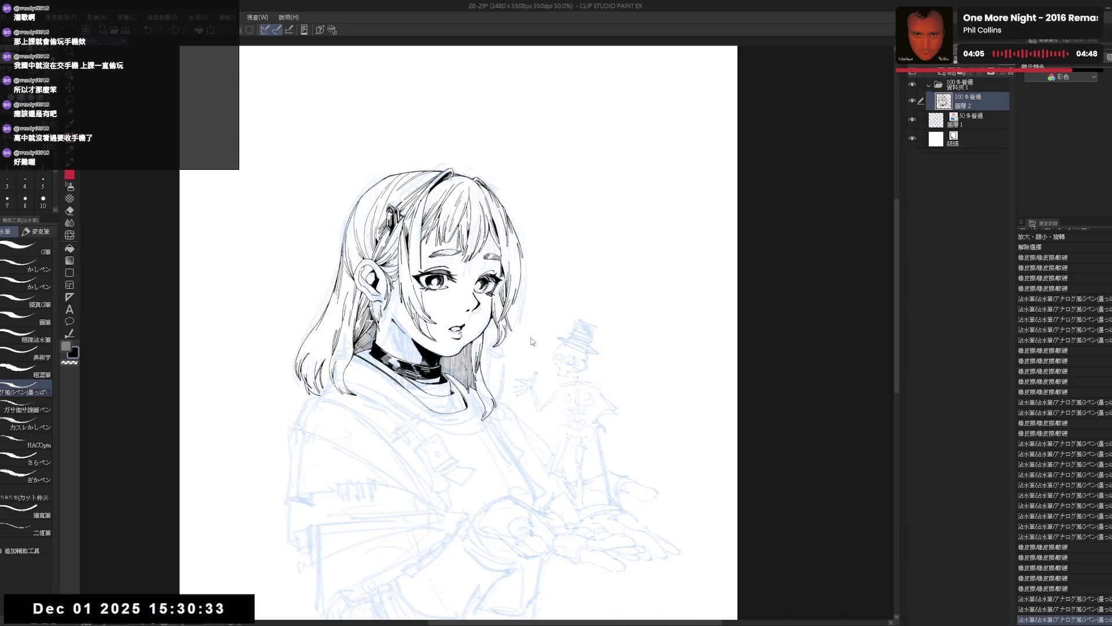
{"action": "key", "text": "h"}
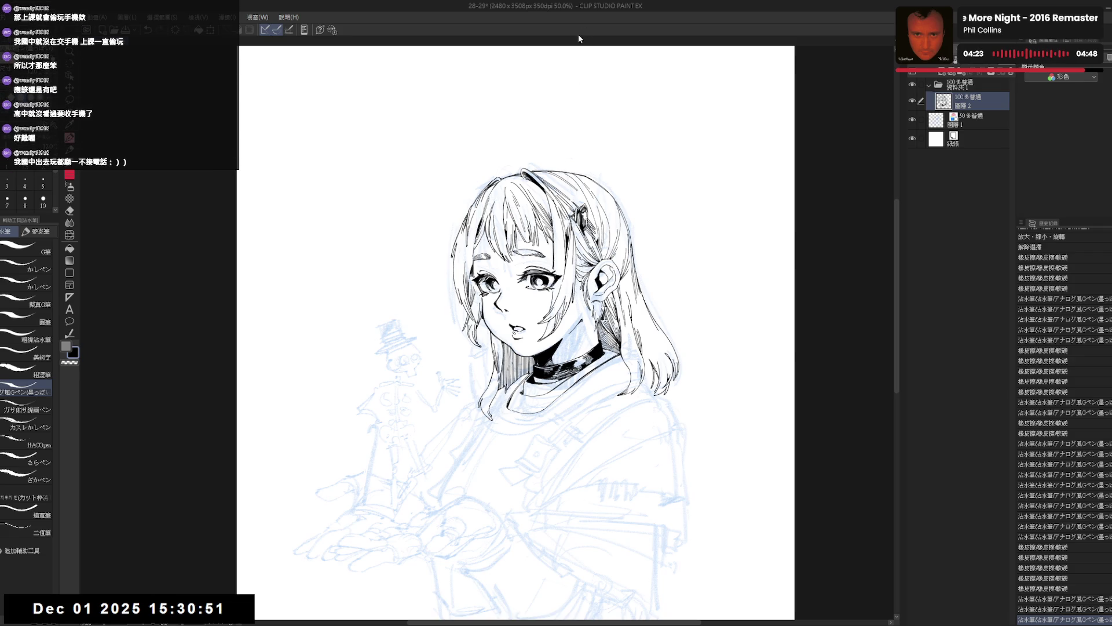
{"action": "left_click_drag", "start_coordinate": [471, 482], "coordinate": [459, 466]}
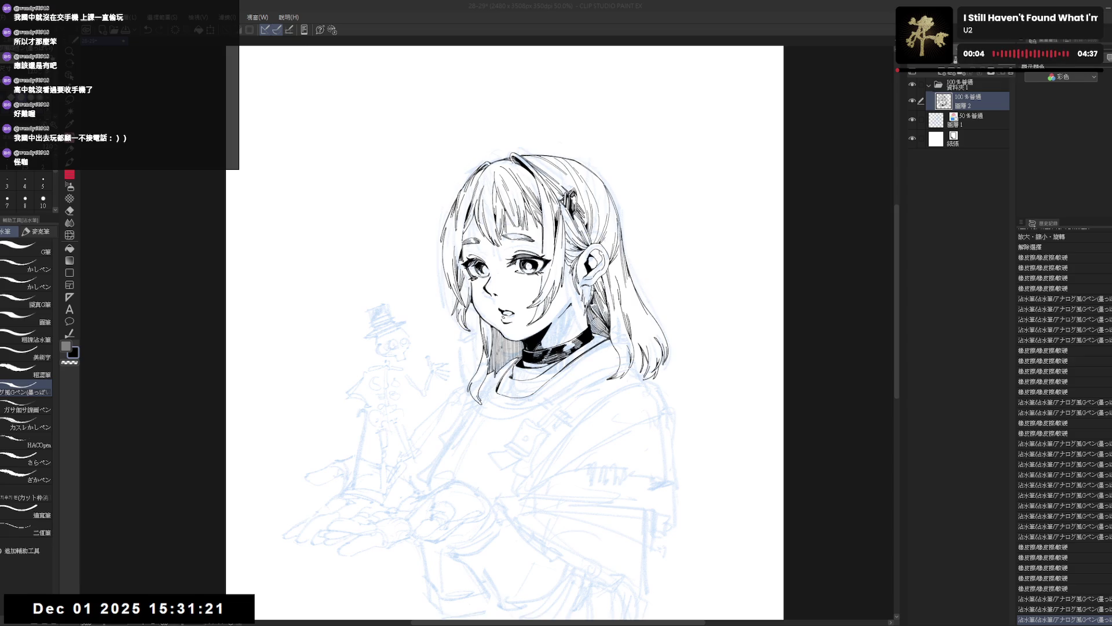
Step: Tilt the canvas about 30° to try a stroke near the hair, then undo it
{"action": "key", "text": "r"}
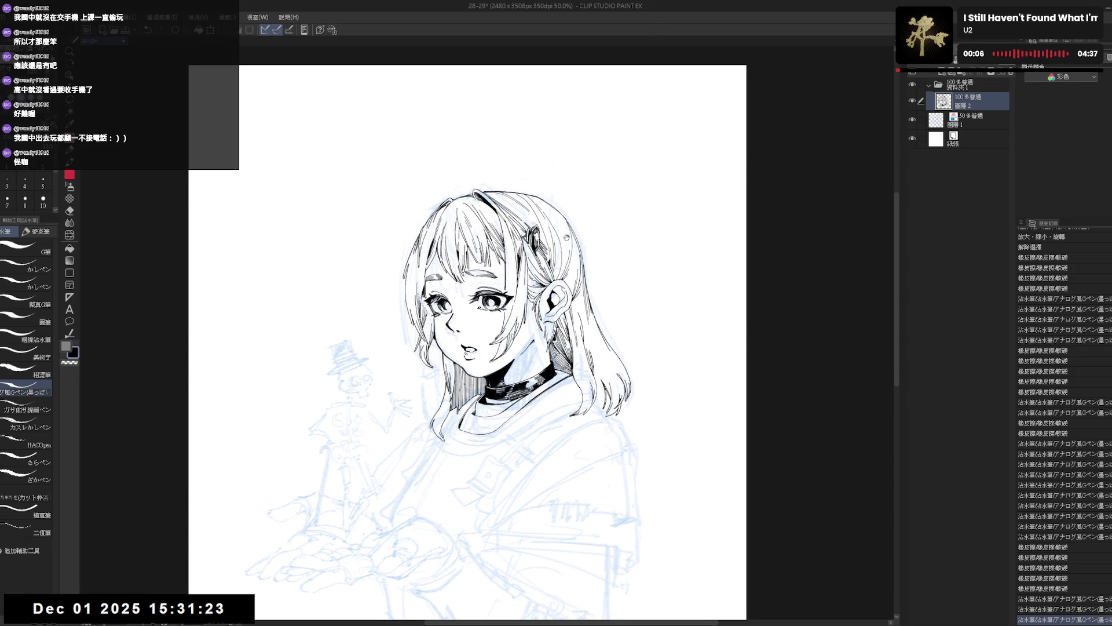
{"action": "left_click_drag", "start_coordinate": [579, 348], "coordinate": [637, 435]}
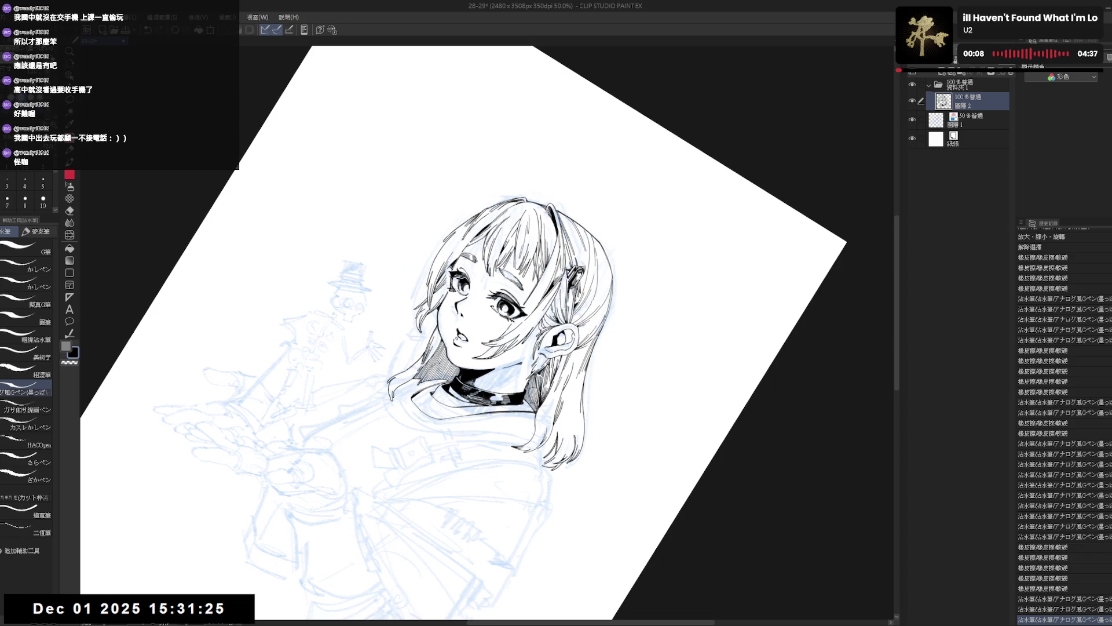
{"action": "key", "text": "ctrl+z"}
{"action": "left_click_drag", "start_coordinate": [607, 249], "coordinate": [609, 271]}
{"action": "key", "text": "ctrl+z"}
{"action": "key", "text": "ctrl+z"}
{"action": "key", "text": "ctrl+at"}
Step: Mirror, zoom and tilt the canvas view, then straighten it back upright
{"action": "key", "text": "h"}
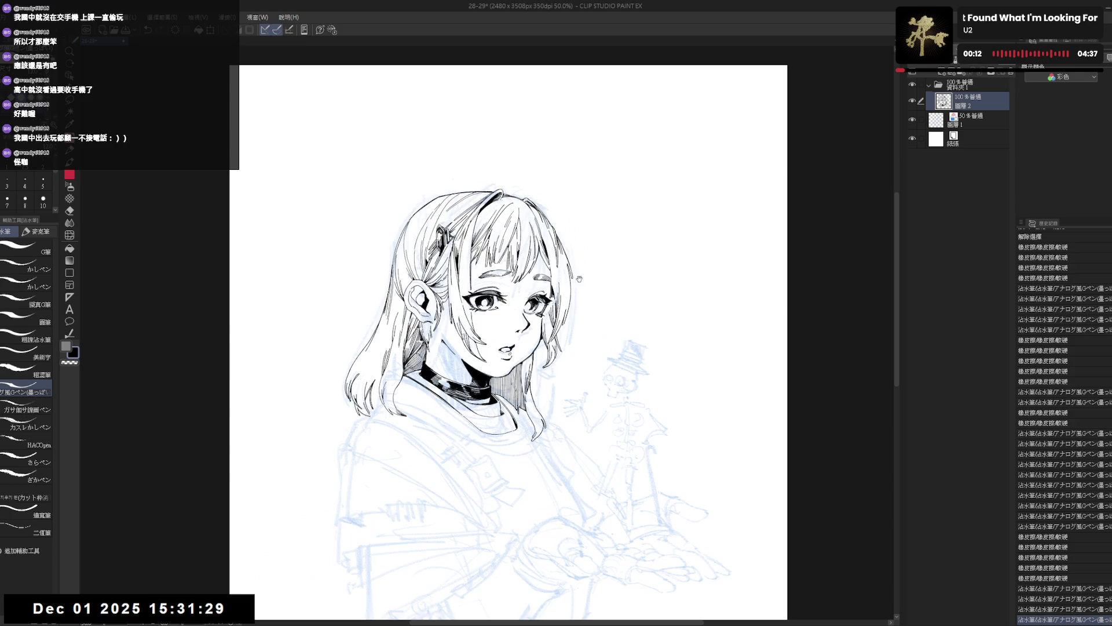
{"action": "scroll", "coordinate": [429, 390], "scroll_direction": "up", "scroll_amount": 2}
{"action": "key", "text": "minus"}
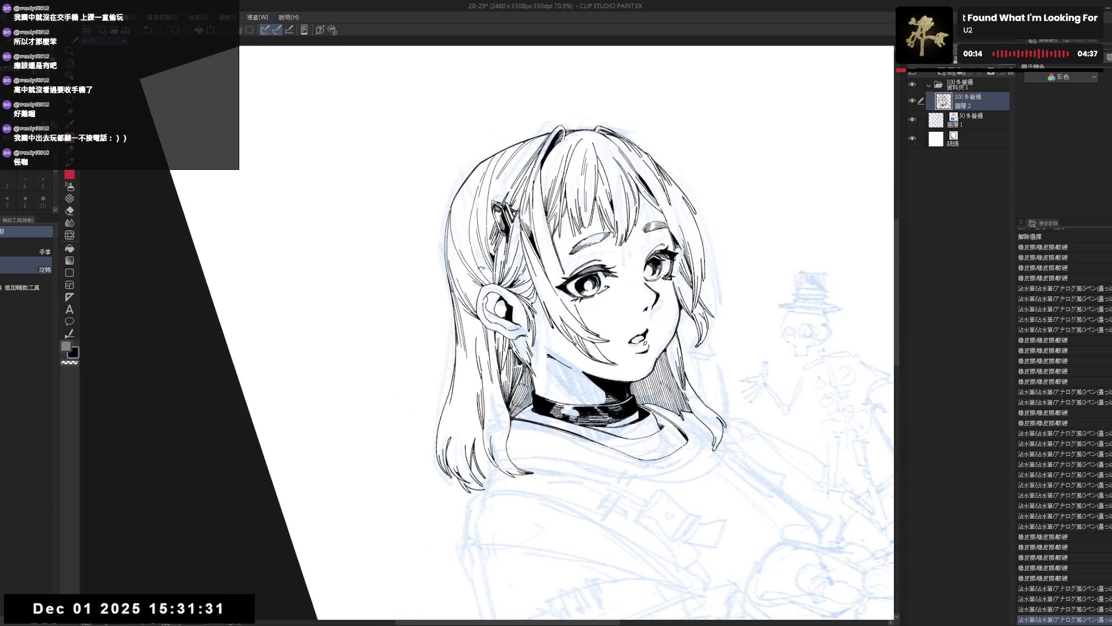
{"action": "key", "text": "ctrl+y"}
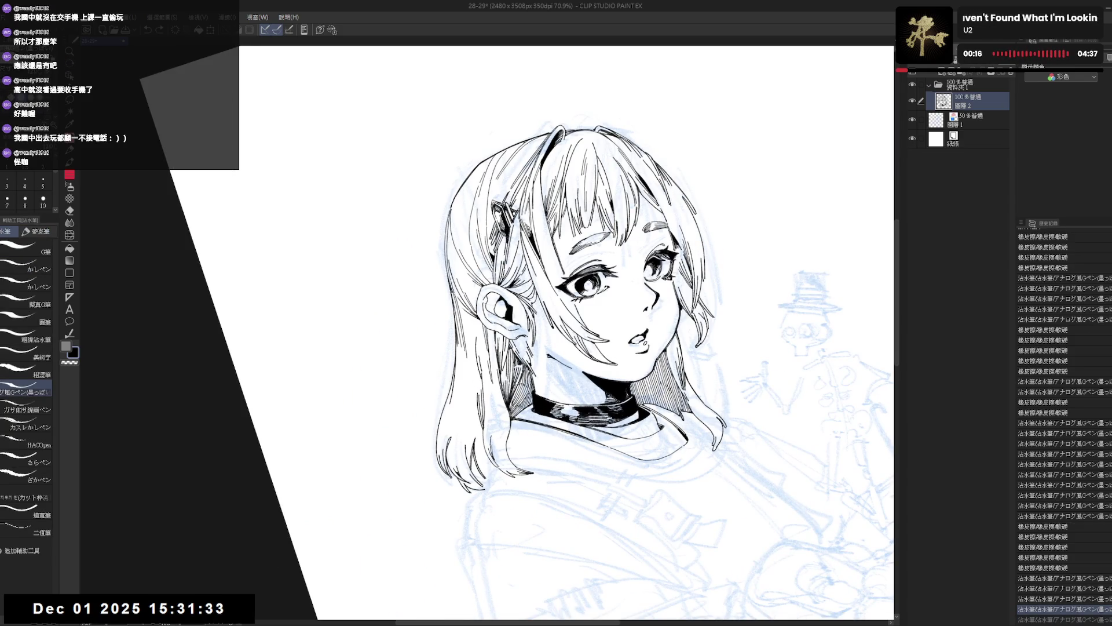
{"action": "key", "text": "asciicircum"}
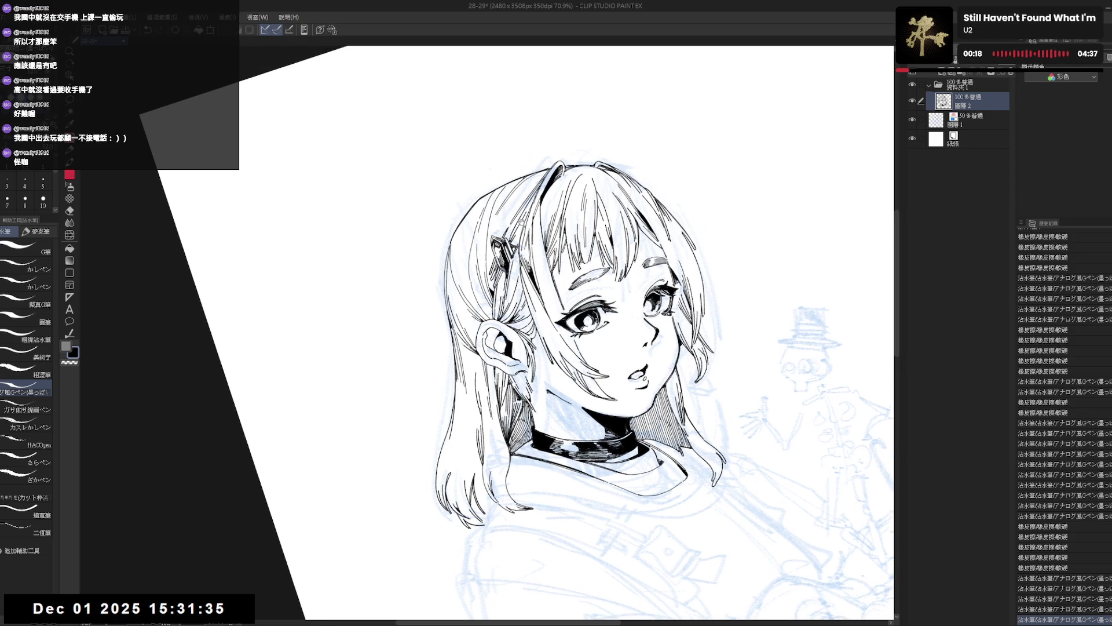
{"action": "key", "text": "asciicircum"}
{"action": "key", "text": "r"}
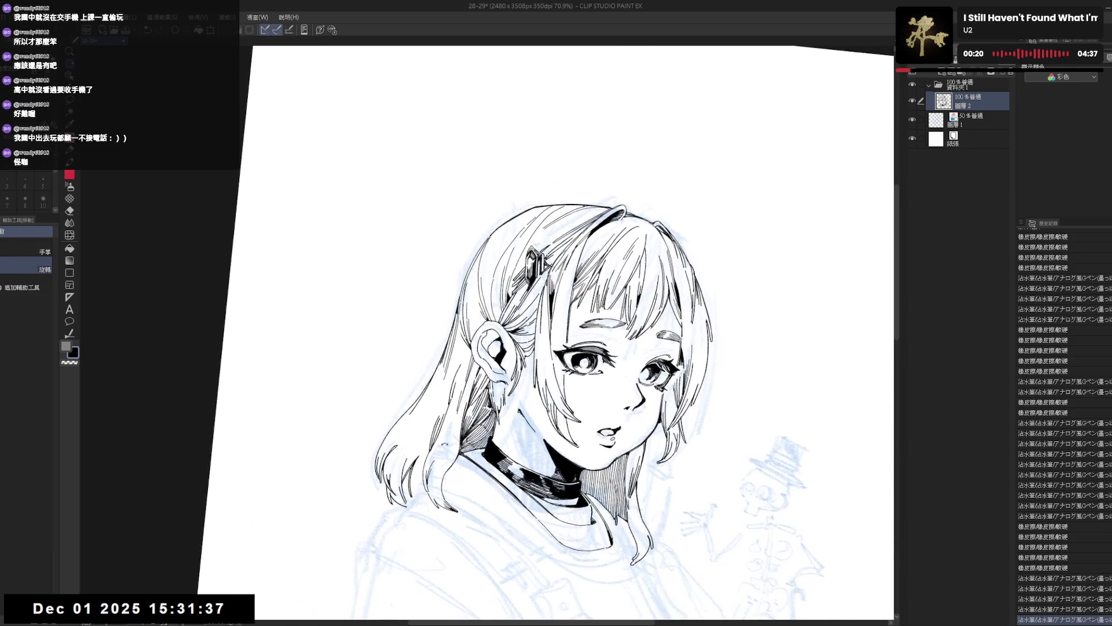
{"action": "key", "text": "asciicircum"}
{"action": "key", "text": "asciicircum"}
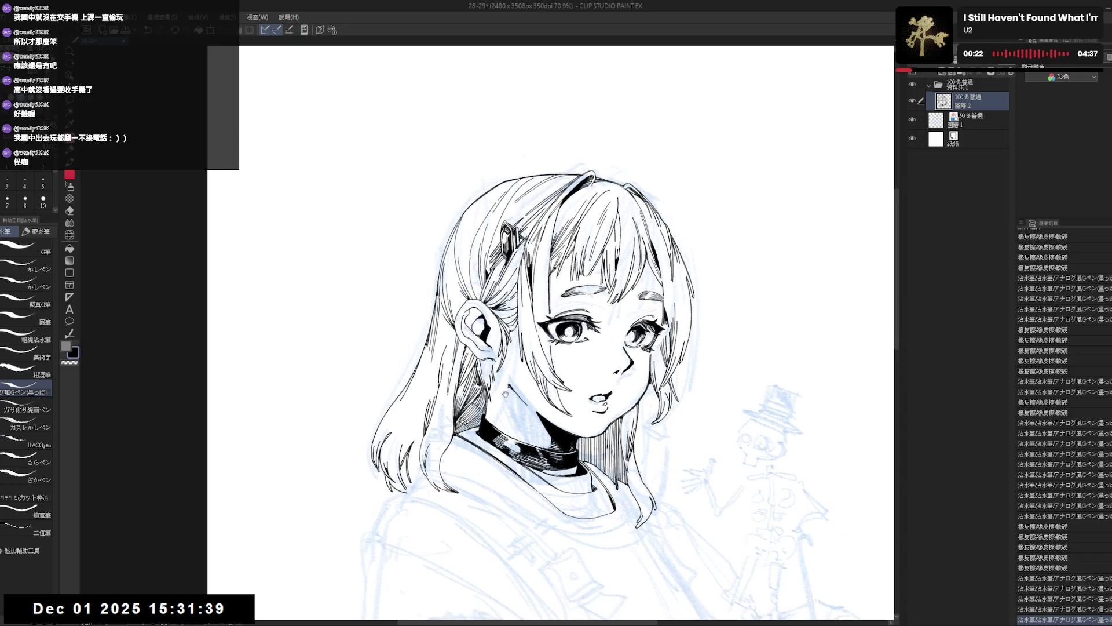
Step: Rotate, mirror and pan the canvas to frame the collar area for inking
{"action": "key", "text": "r"}
{"action": "left_click_drag", "start_coordinate": [507, 383], "coordinate": [492, 362]}
{"action": "key", "text": "p"}
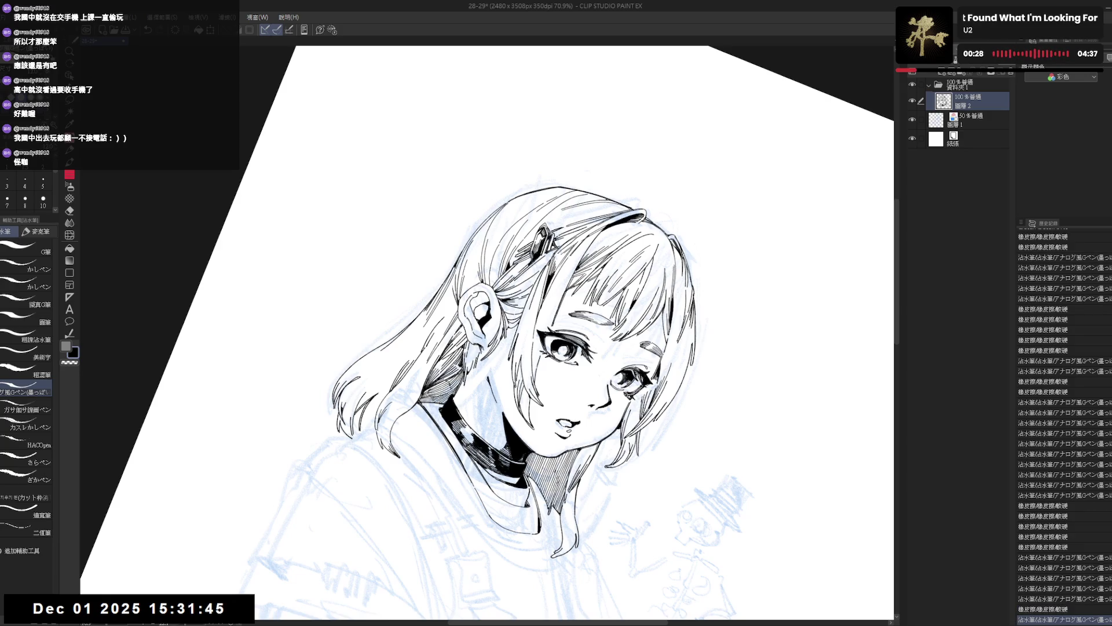
{"action": "key", "text": "h"}
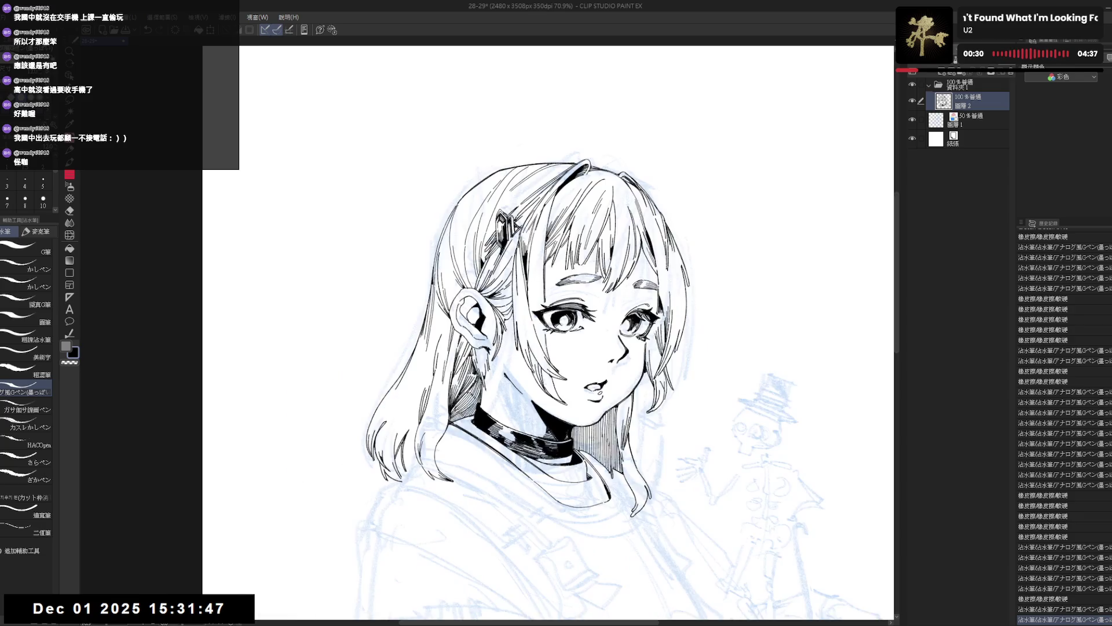
{"action": "mouse_move", "coordinate": [600, 398]}
{"action": "left_mouse_down"}
{"action": "mouse_move", "coordinate": [461, 399]}
{"action": "mouse_move", "coordinate": [481, 407]}
{"action": "left_mouse_up"}
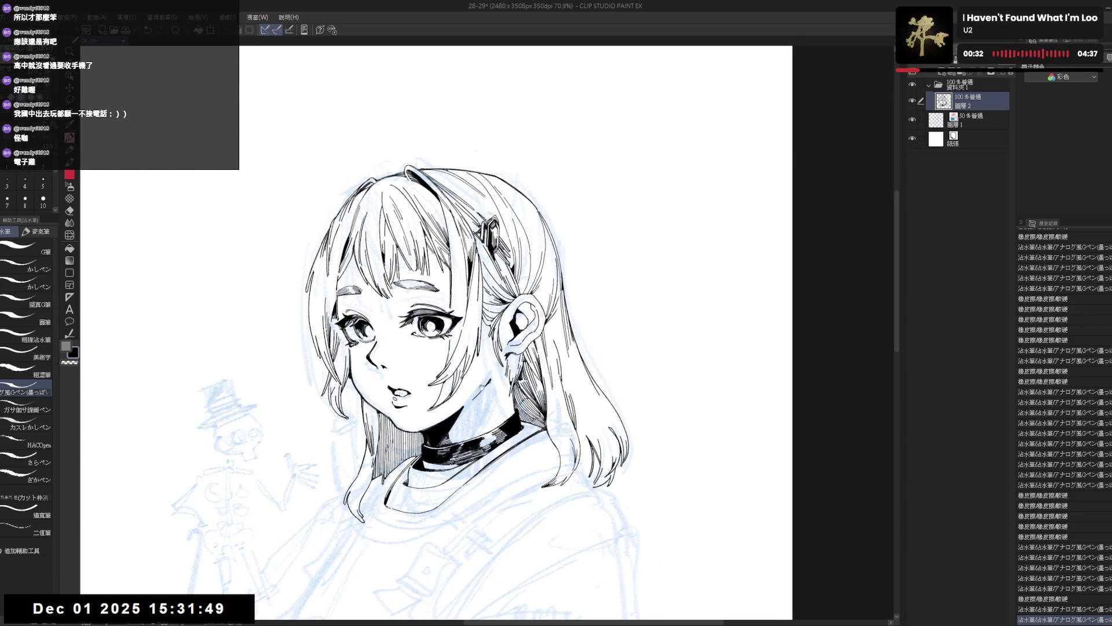
{"action": "key", "text": "e"}
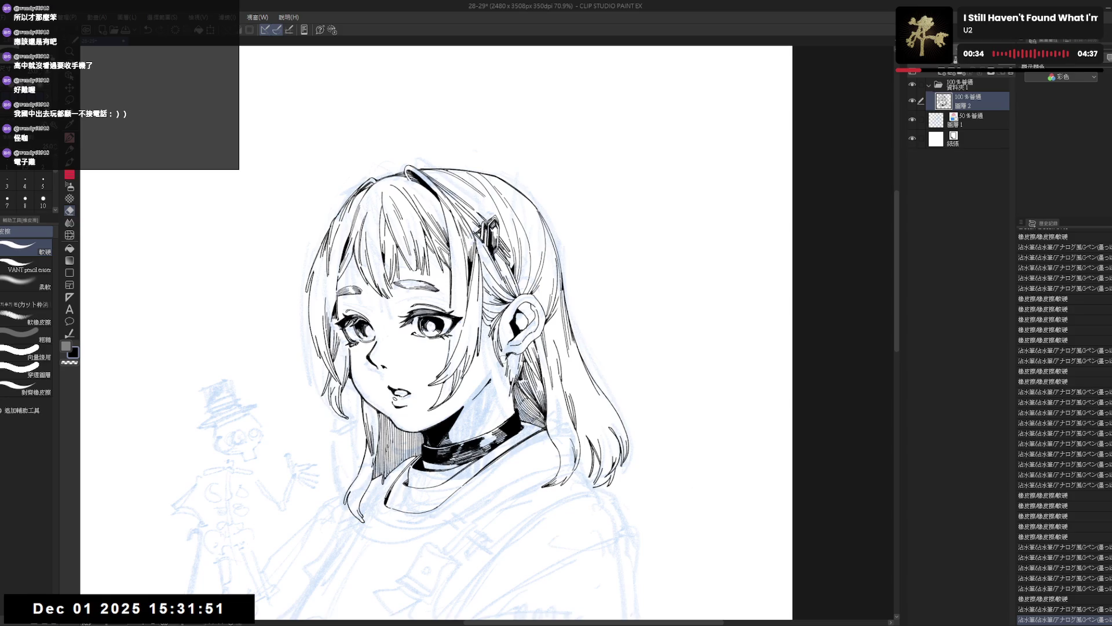
{"action": "key", "text": "p"}
{"action": "scroll", "coordinate": [511, 416], "scroll_direction": "down", "scroll_amount": 1}
{"action": "scroll", "coordinate": [510, 334], "scroll_direction": "right", "scroll_amount": 1}
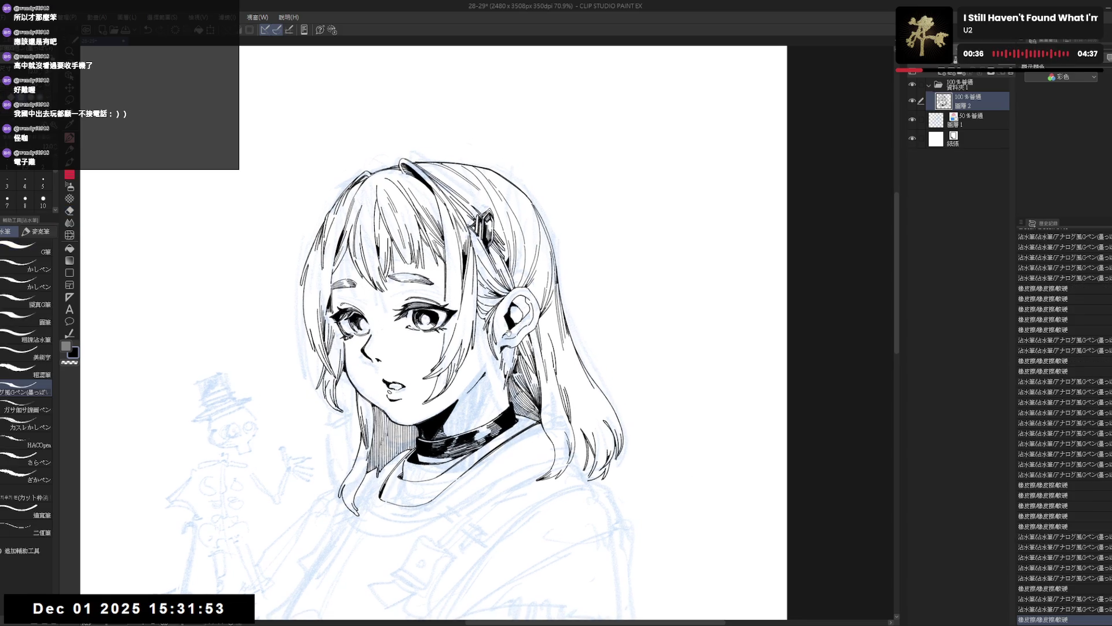
{"action": "scroll", "coordinate": [508, 334], "scroll_direction": "down", "scroll_amount": 3}
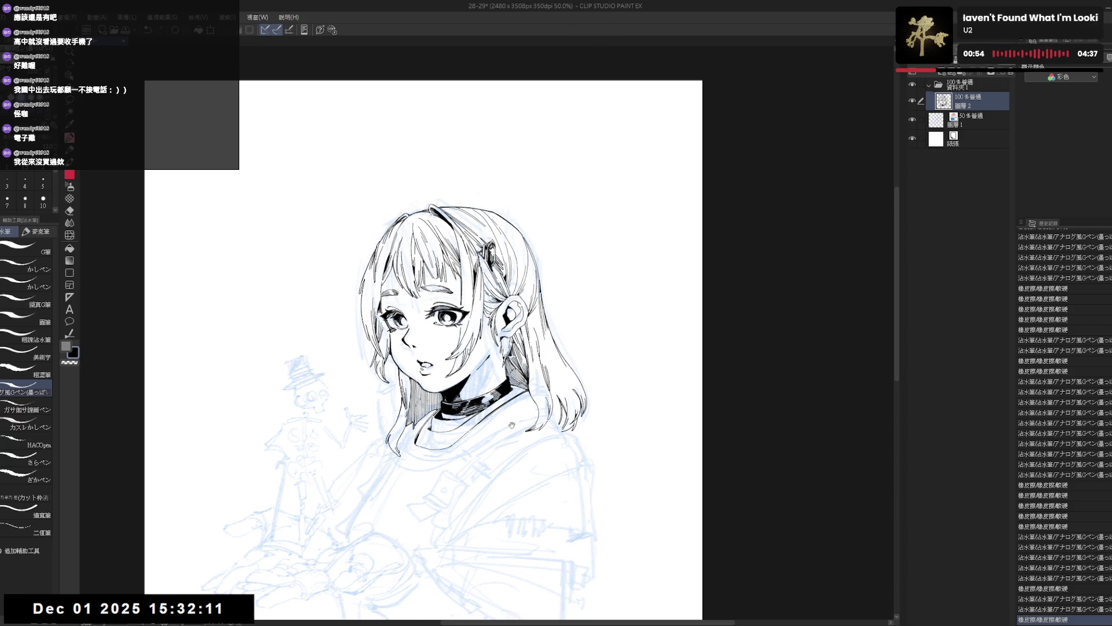
{"action": "left_click_drag", "start_coordinate": [512, 425], "coordinate": [510, 400]}
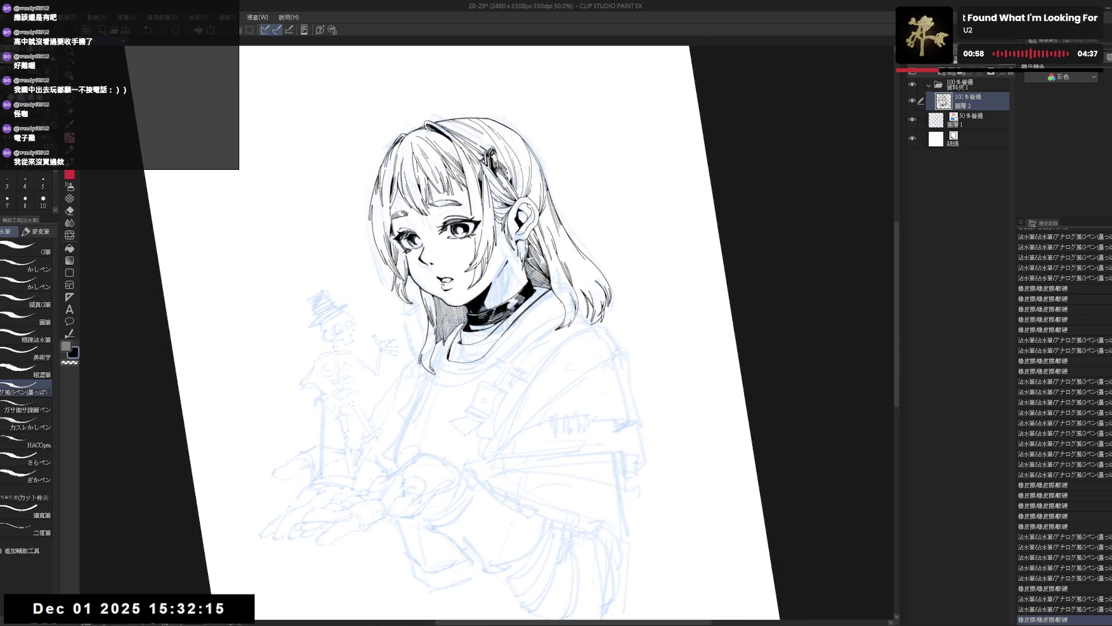
Step: Ink the collar line until it is clean, erasing a stray bit of line art
{"action": "mouse_move", "coordinate": [559, 307]}
{"action": "left_mouse_down"}
{"action": "mouse_move", "coordinate": [510, 371]}
{"action": "mouse_move", "coordinate": [504, 406]}
{"action": "left_mouse_up"}
{"action": "key", "text": "ctrl+z"}
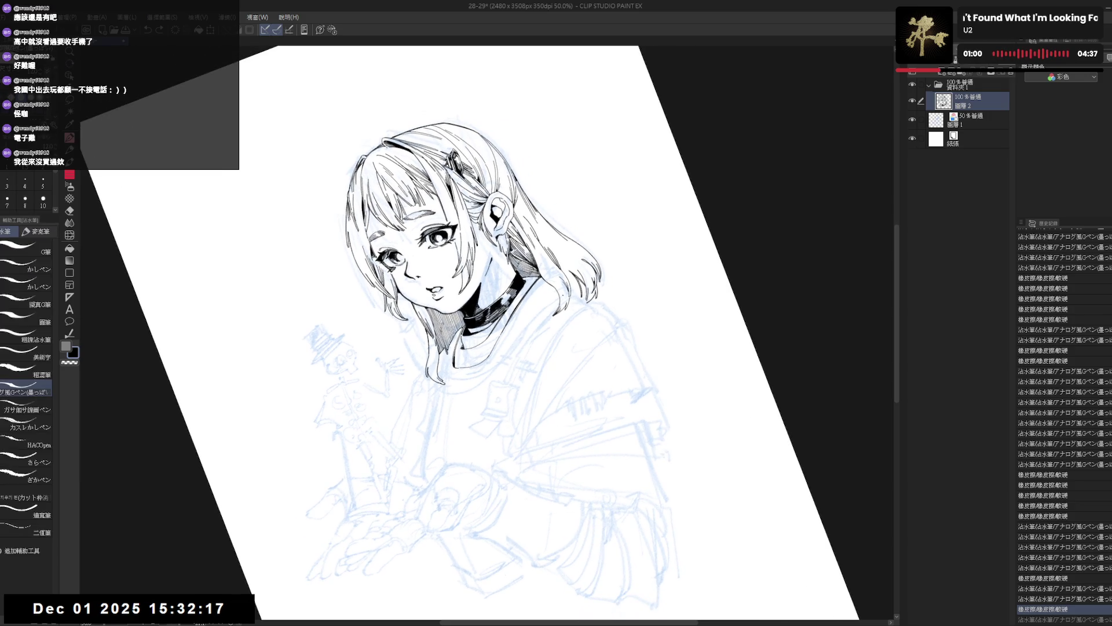
{"action": "left_click_drag", "start_coordinate": [551, 303], "coordinate": [500, 372]}
{"action": "key", "text": "ctrl+z"}
{"action": "left_click_drag", "start_coordinate": [560, 295], "coordinate": [500, 366]}
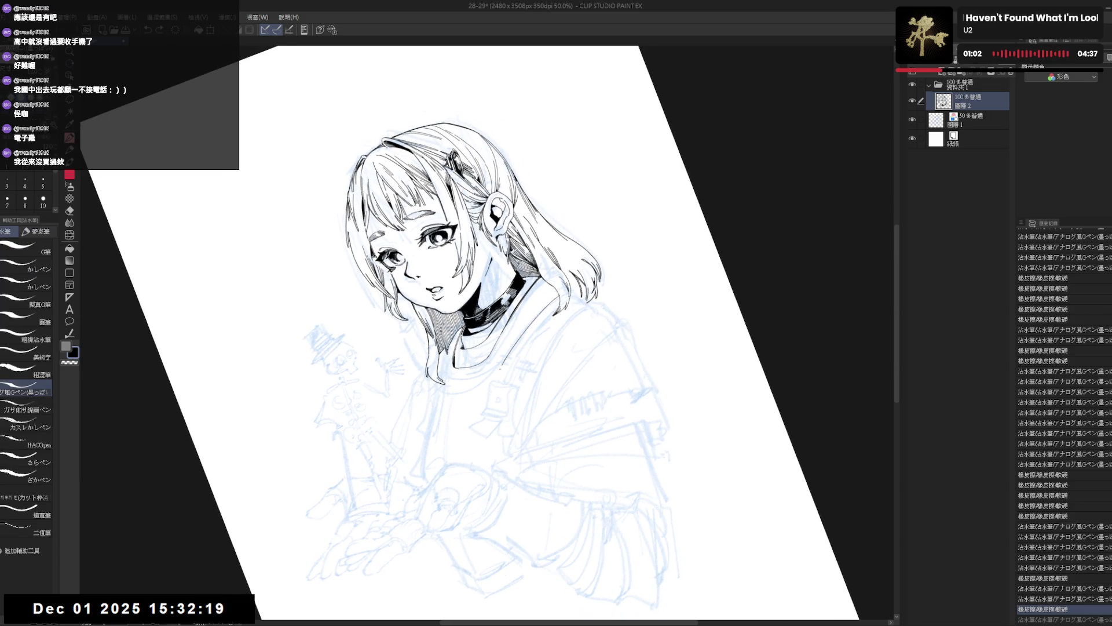
{"action": "key", "text": "ctrl+y"}
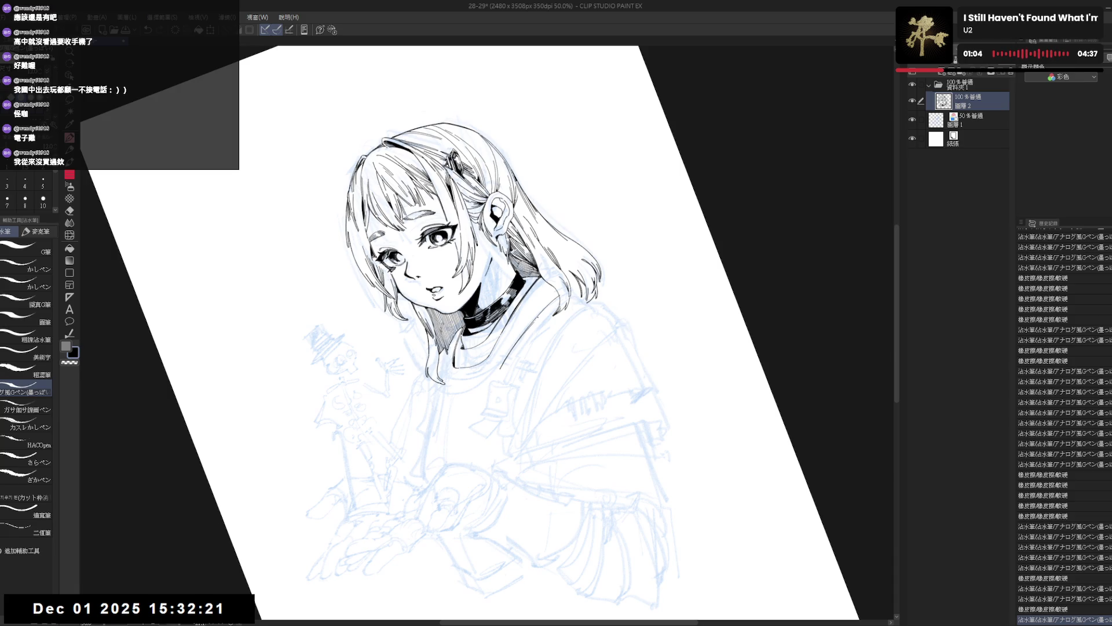
{"action": "key", "text": "e"}
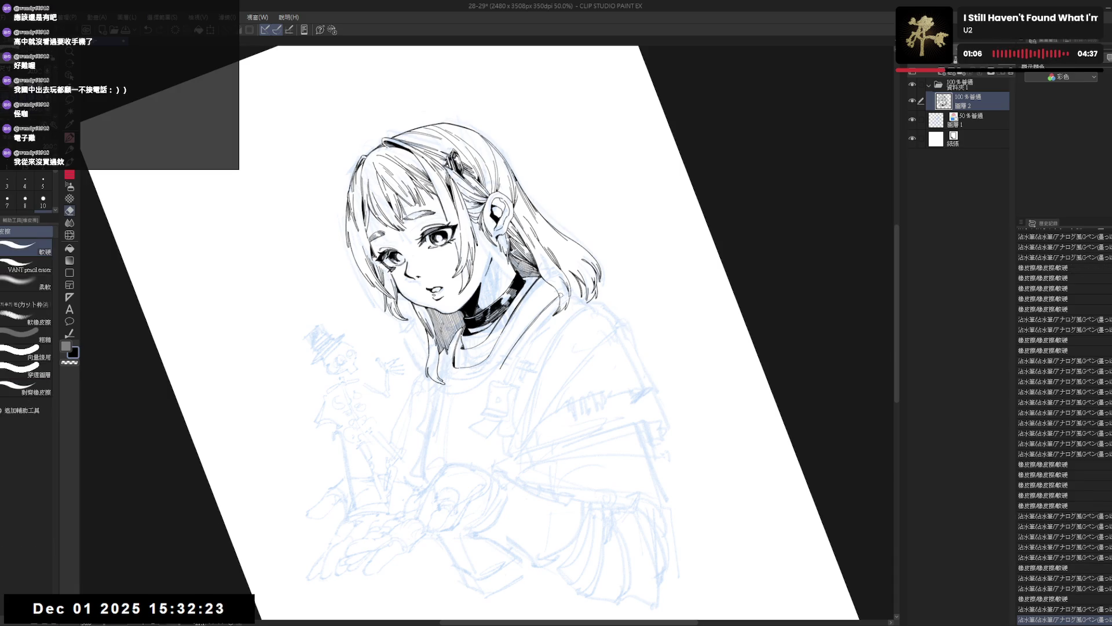
{"action": "mouse_move", "coordinate": [562, 294]}
{"action": "left_mouse_down"}
{"action": "mouse_move", "coordinate": [567, 361]}
{"action": "mouse_move", "coordinate": [566, 352]}
{"action": "left_mouse_up"}
{"action": "key", "text": "p"}
{"action": "key", "text": "h"}
{"action": "key", "text": "h"}
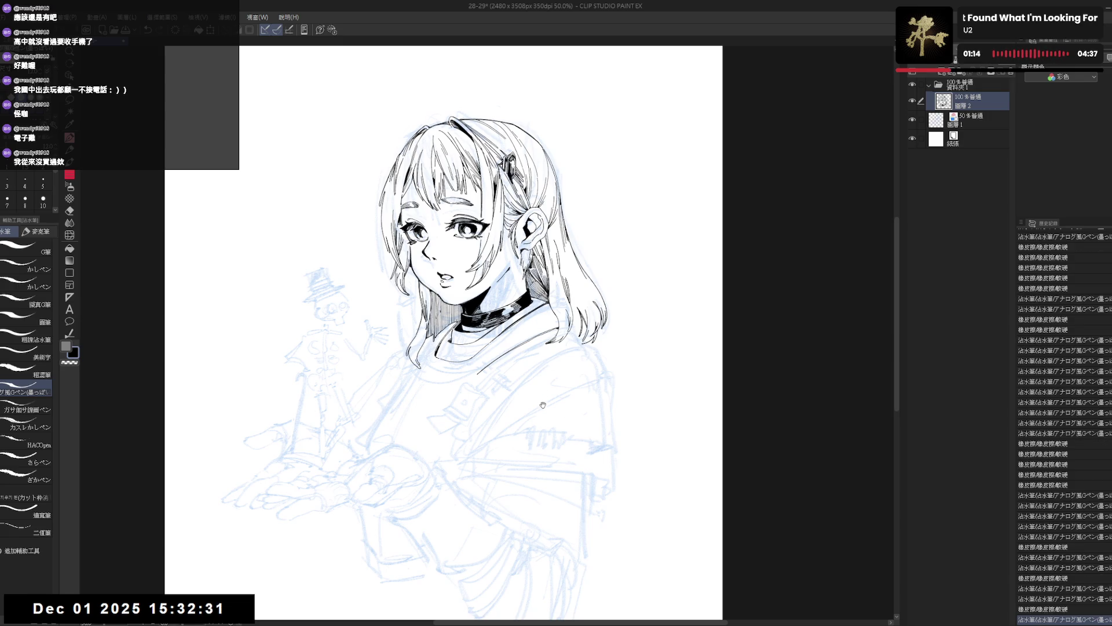
Step: Erase a small spot of line art and refine the ink at the hair ends
{"action": "left_click_drag", "start_coordinate": [480, 416], "coordinate": [493, 416]}
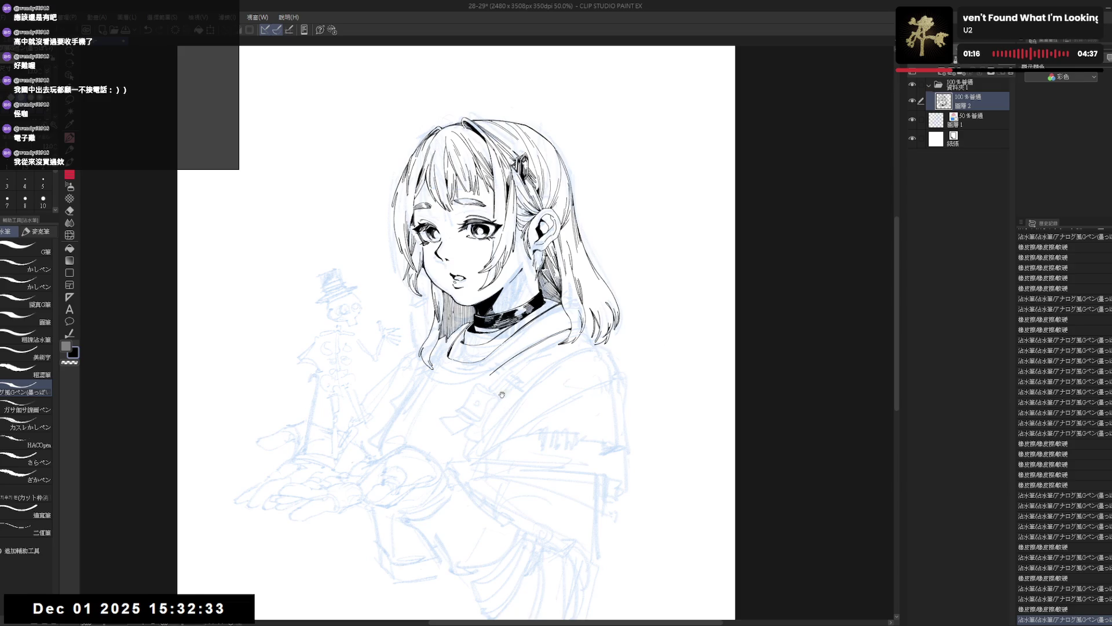
{"action": "key", "text": "e"}
{"action": "left_click", "coordinate": [490, 373]}
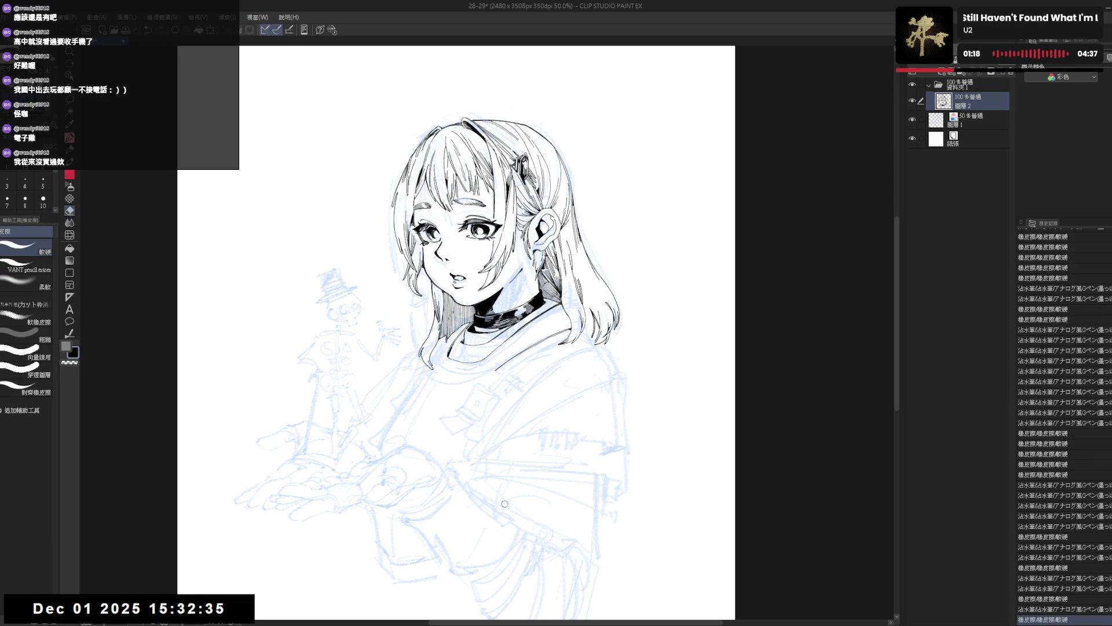
{"action": "key", "text": "p"}
{"action": "mouse_move", "coordinate": [514, 383]}
{"action": "left_mouse_down"}
{"action": "mouse_move", "coordinate": [496, 362]}
{"action": "mouse_move", "coordinate": [487, 386]}
{"action": "left_mouse_up"}
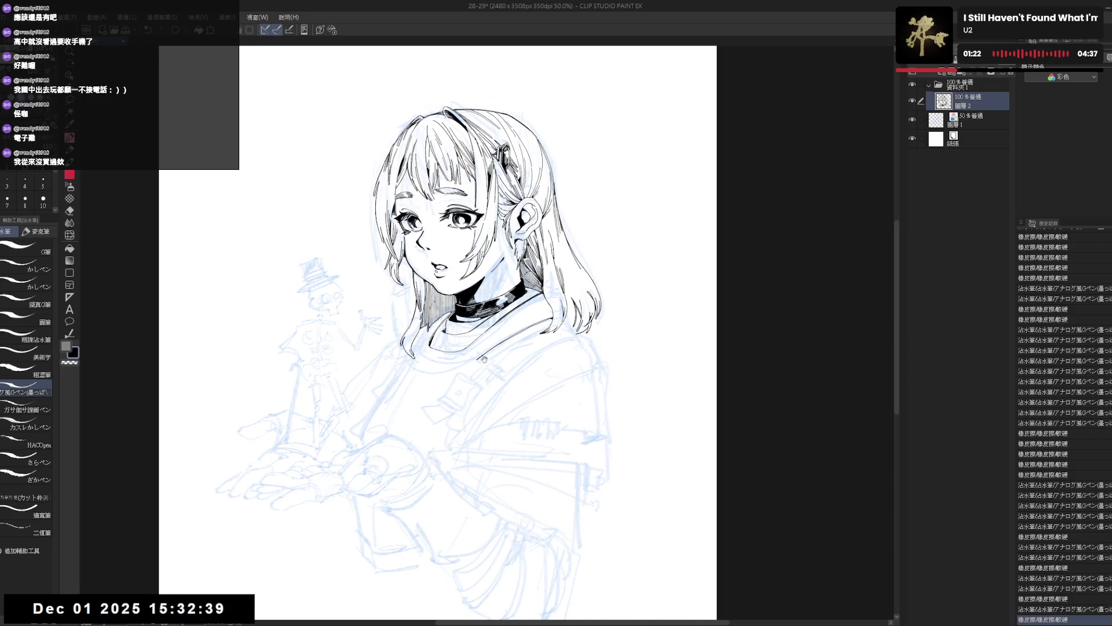
{"action": "mouse_move", "coordinate": [484, 359]}
{"action": "left_mouse_down"}
{"action": "mouse_move", "coordinate": [582, 385]}
{"action": "mouse_move", "coordinate": [568, 351]}
{"action": "left_mouse_up"}
{"action": "key", "text": "e"}
{"action": "key", "text": "p"}
{"action": "key", "text": "ctrl+z"}
{"action": "key", "text": "ctrl+z"}
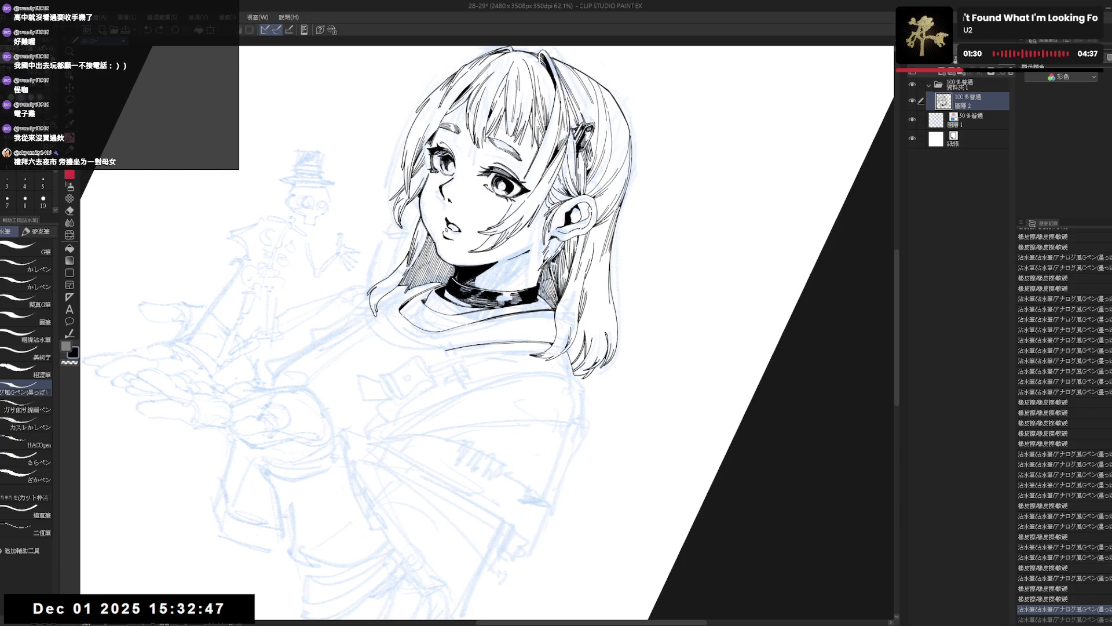
{"action": "key", "text": "ctrl+y"}
Step: Reset the canvas rotation and reposition the view to frame the face
{"action": "key", "text": "ctrl+0"}
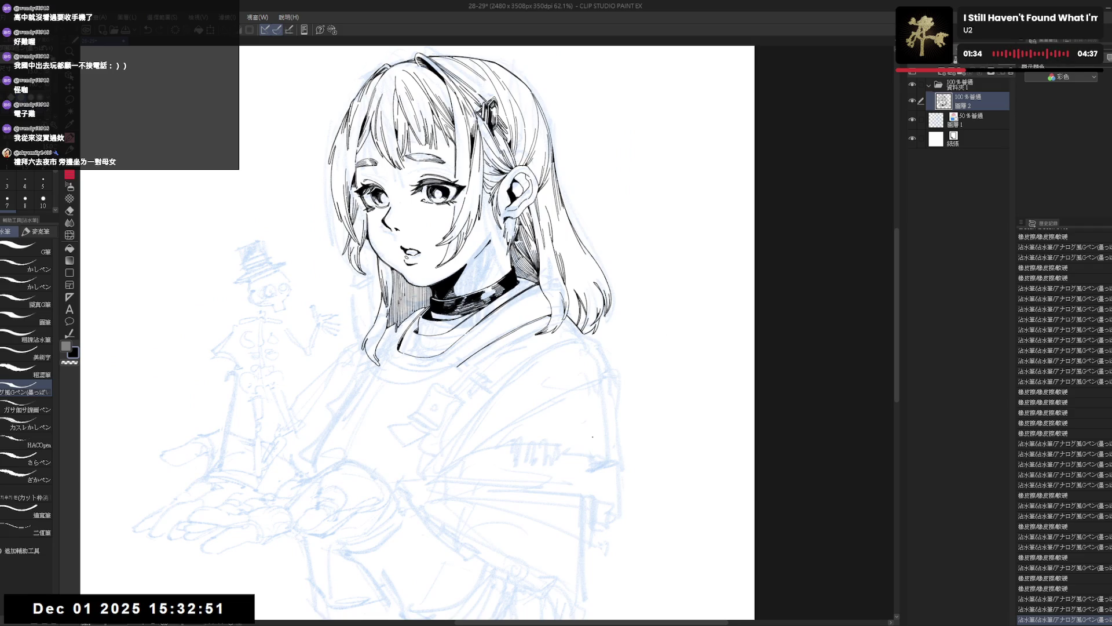
{"action": "mouse_move", "coordinate": [565, 407]}
{"action": "left_mouse_down"}
{"action": "mouse_move", "coordinate": [560, 431]}
{"action": "mouse_move", "coordinate": [477, 412]}
{"action": "mouse_move", "coordinate": [495, 407]}
{"action": "mouse_move", "coordinate": [507, 381]}
{"action": "mouse_move", "coordinate": [512, 394]}
{"action": "mouse_move", "coordinate": [498, 367]}
{"action": "mouse_move", "coordinate": [463, 358]}
{"action": "left_mouse_up"}
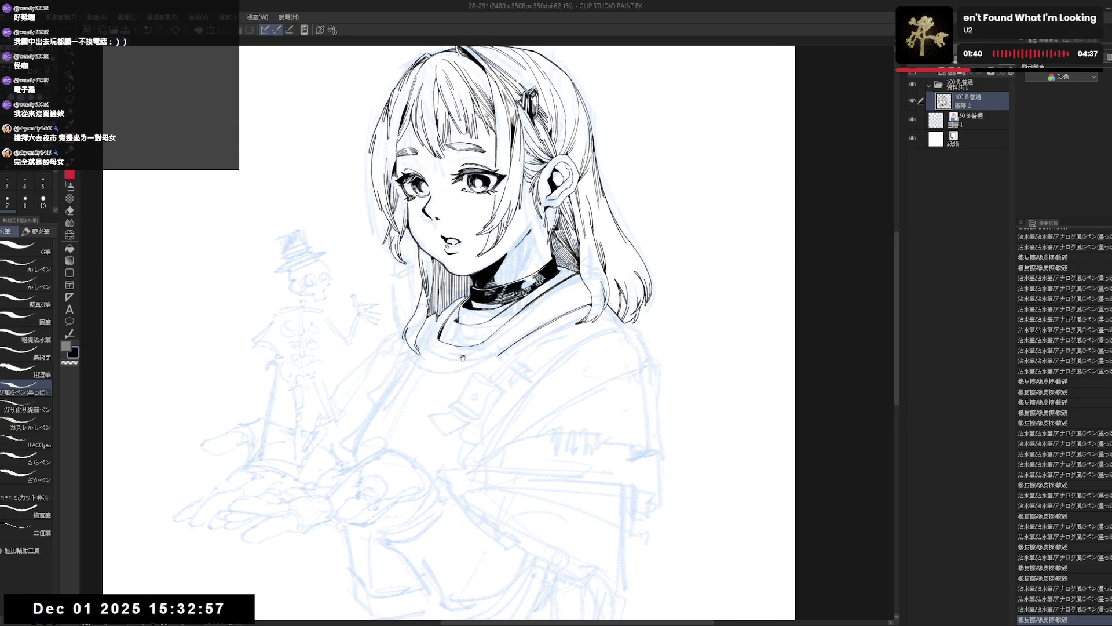
{"action": "scroll", "coordinate": [463, 357], "scroll_direction": "down", "scroll_amount": 2}
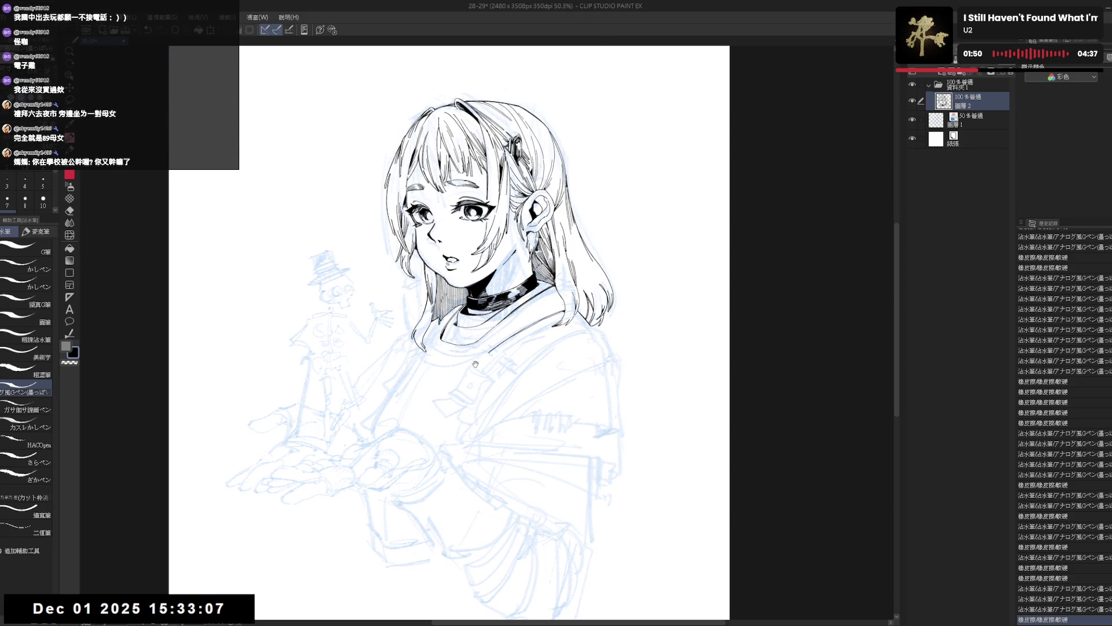
{"action": "left_click_drag", "start_coordinate": [475, 363], "coordinate": [484, 365]}
{"action": "scroll", "coordinate": [476, 337], "scroll_direction": "up", "scroll_amount": 1}
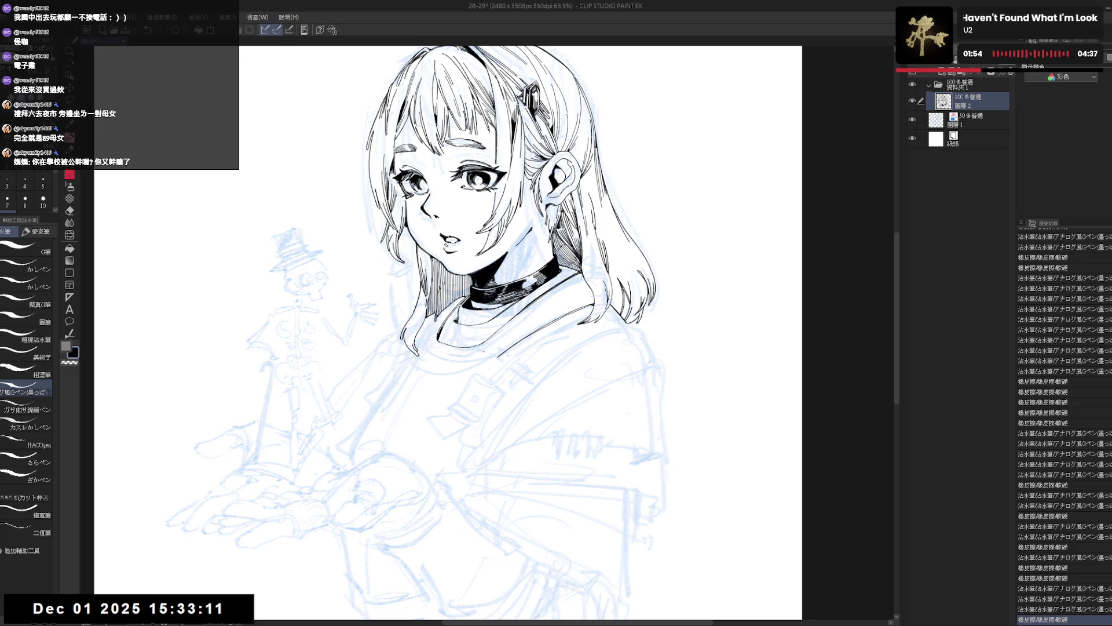
{"action": "left_click_drag", "start_coordinate": [509, 348], "coordinate": [486, 348]}
{"action": "key", "text": "minus"}
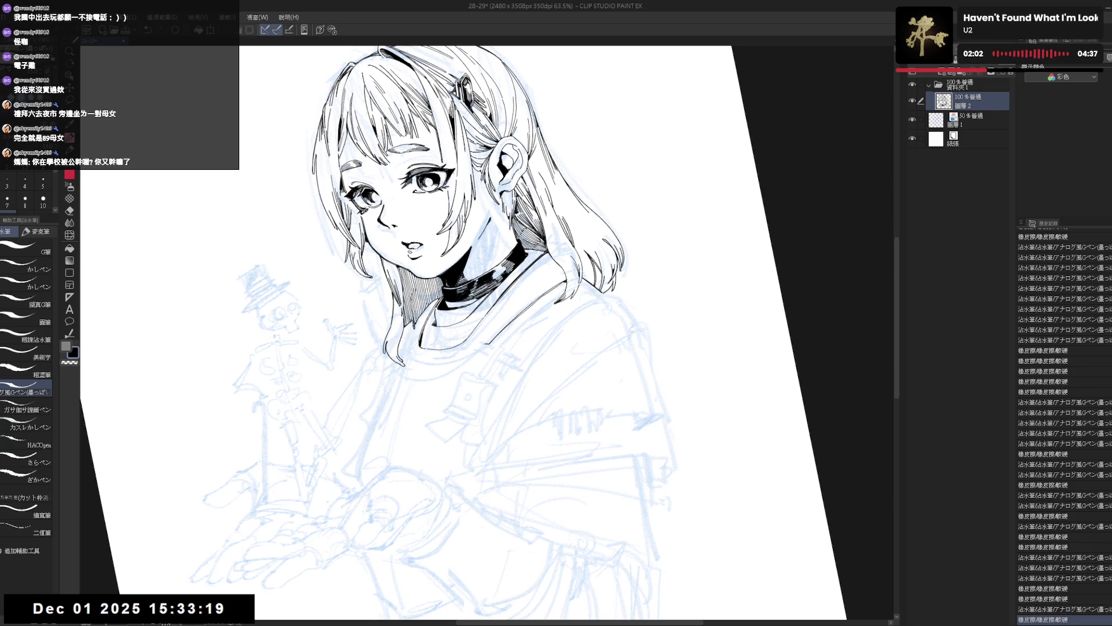
Step: Ink a short downward line and a small dot on the shoulder from a 40° tilted view
{"action": "key", "text": "r"}
{"action": "left_click_drag", "start_coordinate": [452, 376], "coordinate": [431, 344]}
{"action": "key", "text": "p"}
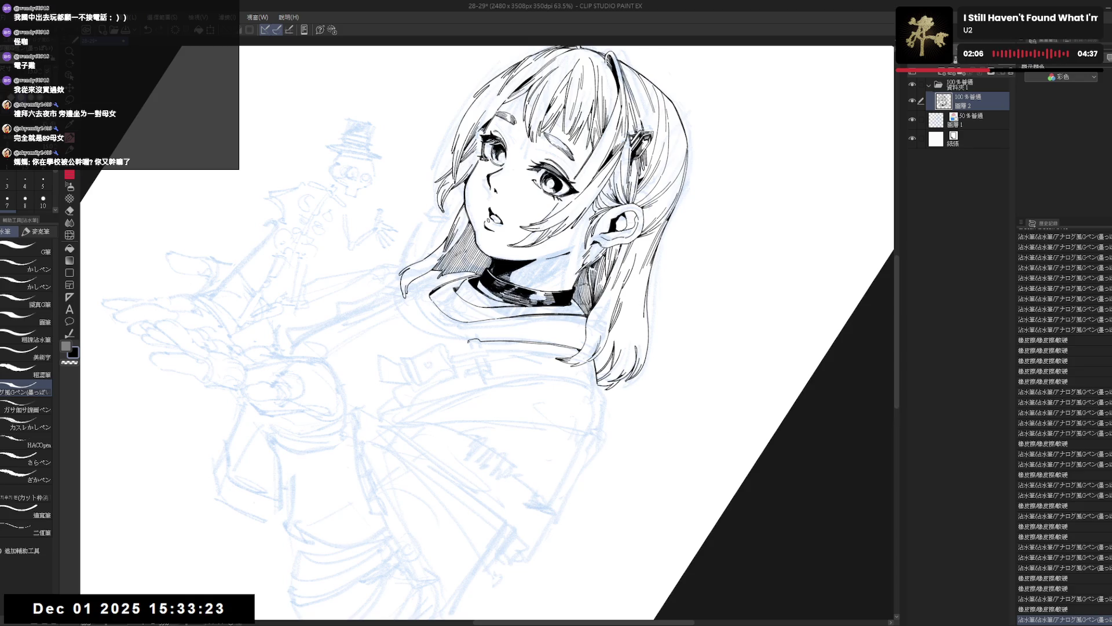
{"action": "left_click_drag", "start_coordinate": [470, 340], "coordinate": [479, 372]}
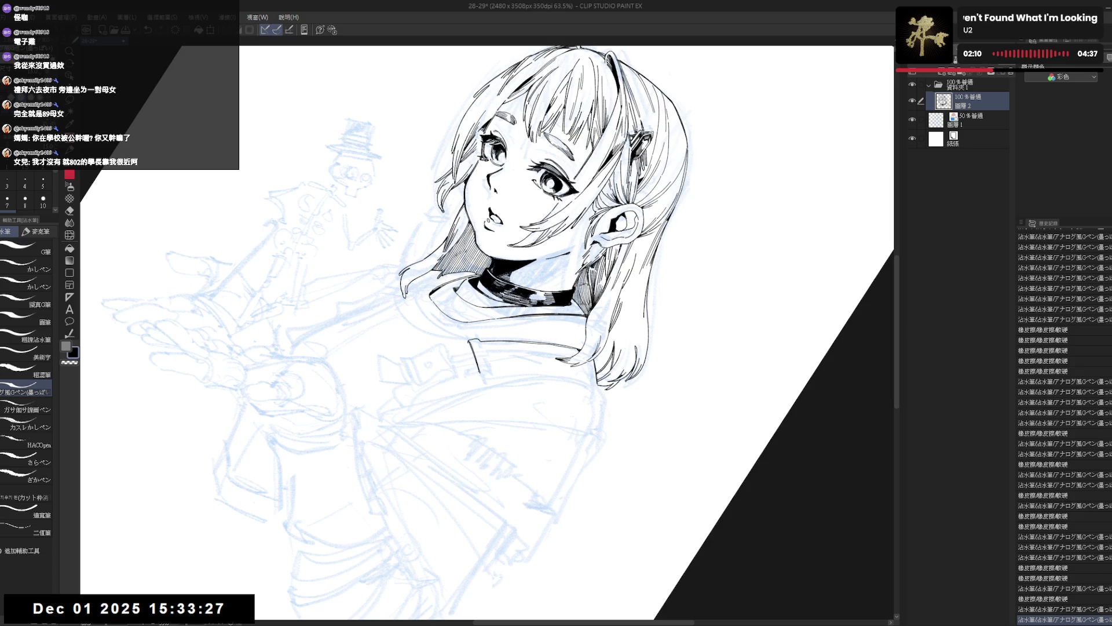
{"action": "left_click", "coordinate": [494, 413]}
{"action": "left_click_drag", "start_coordinate": [492, 451], "coordinate": [476, 449]}
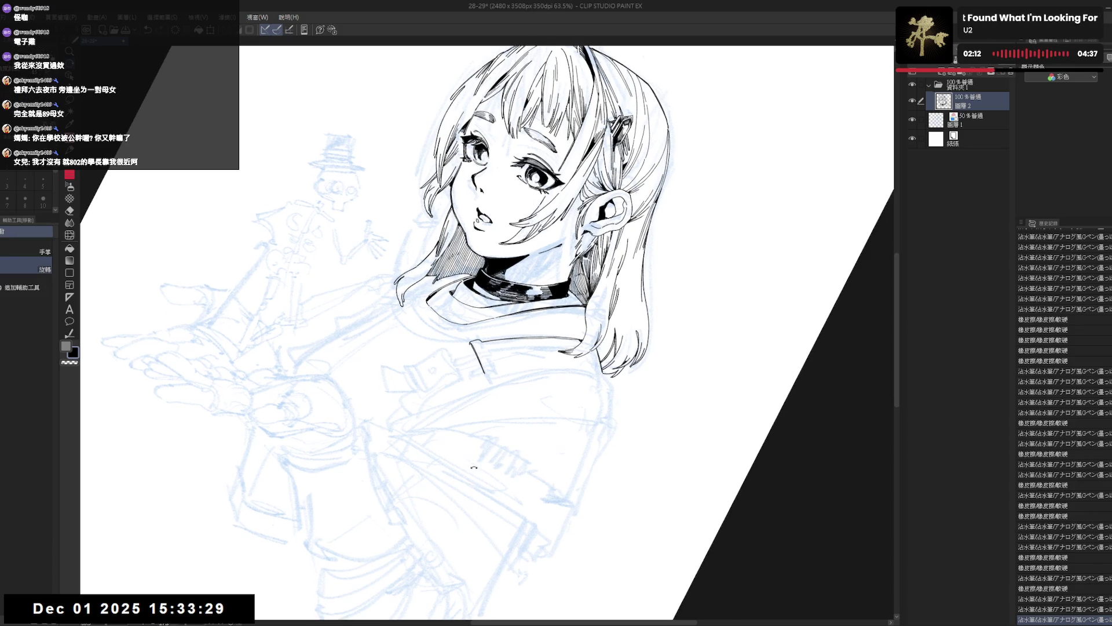
{"action": "key", "text": "ctrl+at"}
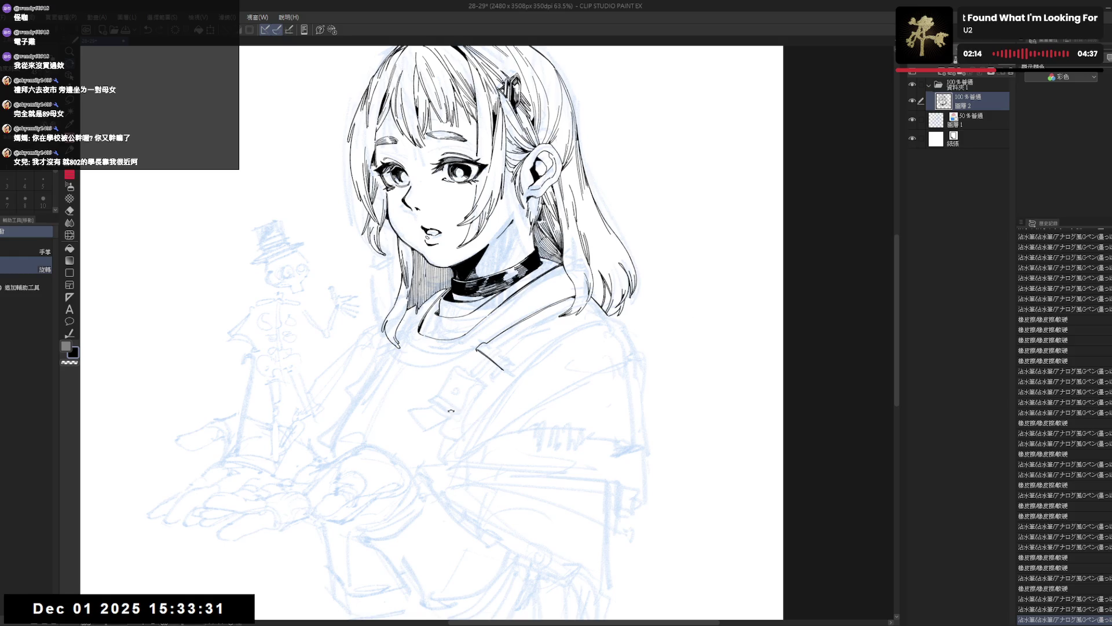
Step: Retry the short shoulder stroke, add a tiny ink dot, and clean up the ink tip near the strap
{"action": "left_click_drag", "start_coordinate": [510, 451], "coordinate": [462, 451]}
{"action": "key", "text": "ctrl+z"}
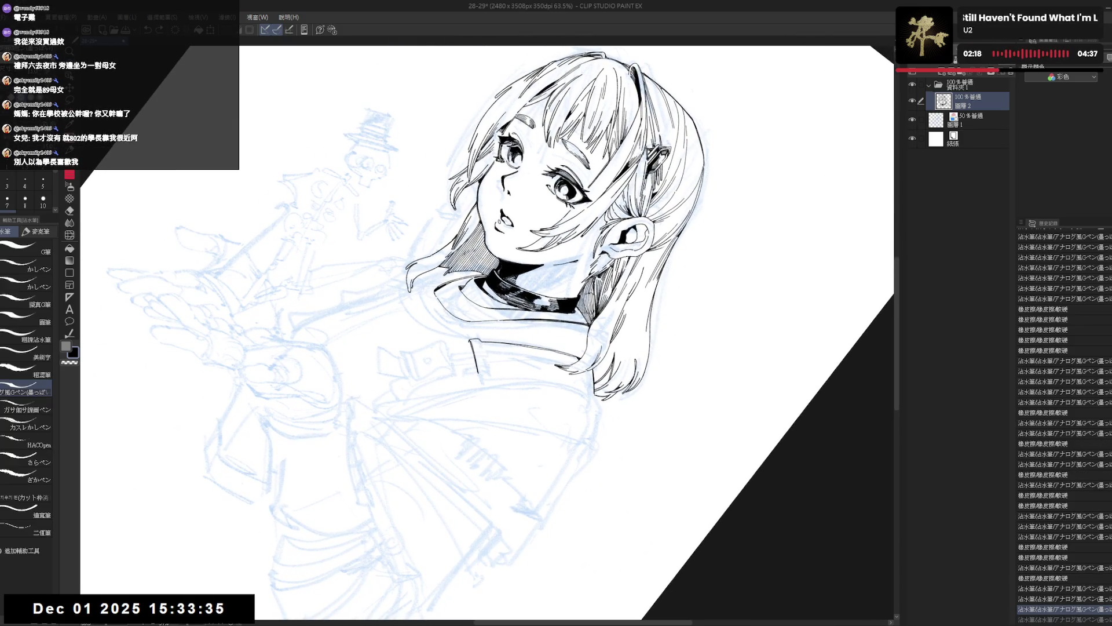
{"action": "left_click_drag", "start_coordinate": [486, 341], "coordinate": [488, 369]}
{"action": "key", "text": "ctrl+z"}
{"action": "key", "text": "ctrl+z"}
{"action": "left_click", "coordinate": [488, 409]}
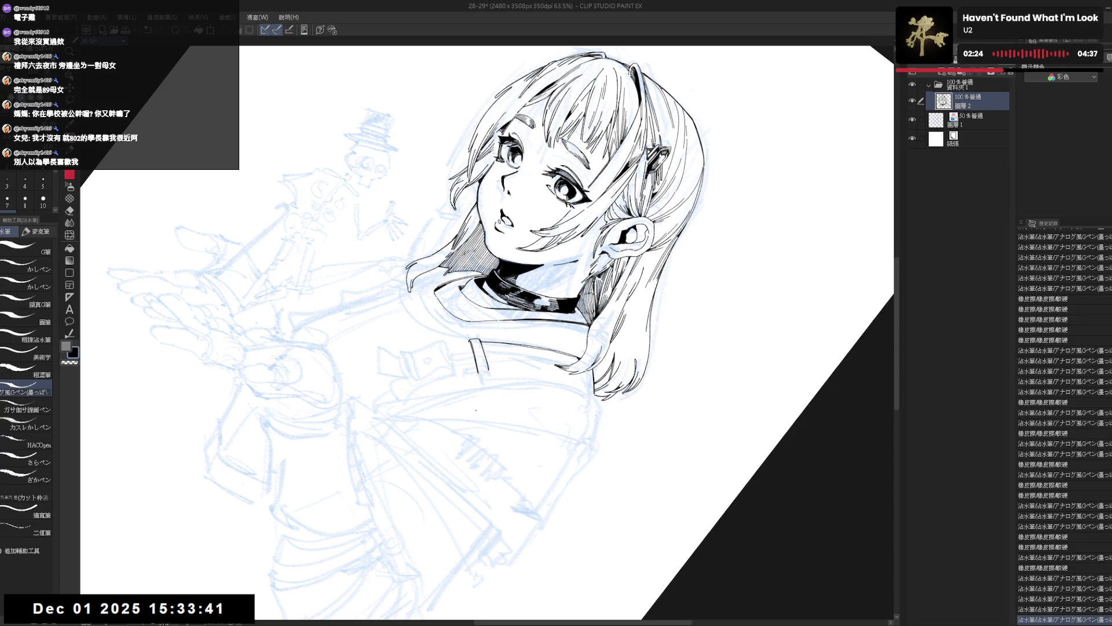
{"action": "key", "text": "r"}
{"action": "left_click_drag", "start_coordinate": [580, 406], "coordinate": [464, 461]}
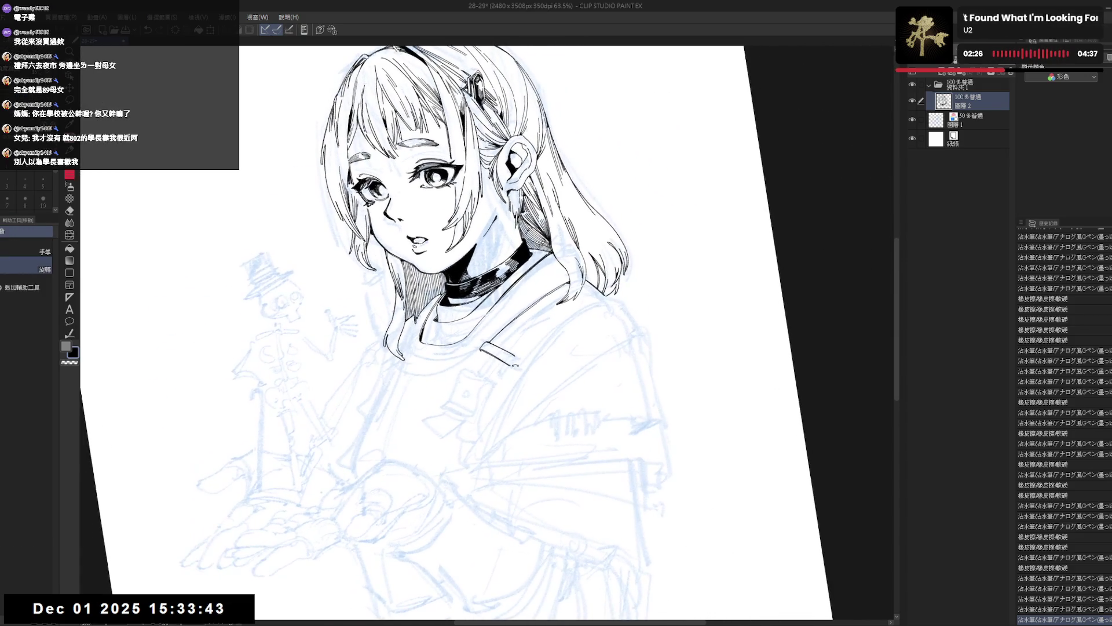
{"action": "key", "text": "p"}
{"action": "left_click_drag", "start_coordinate": [511, 351], "coordinate": [521, 365]}
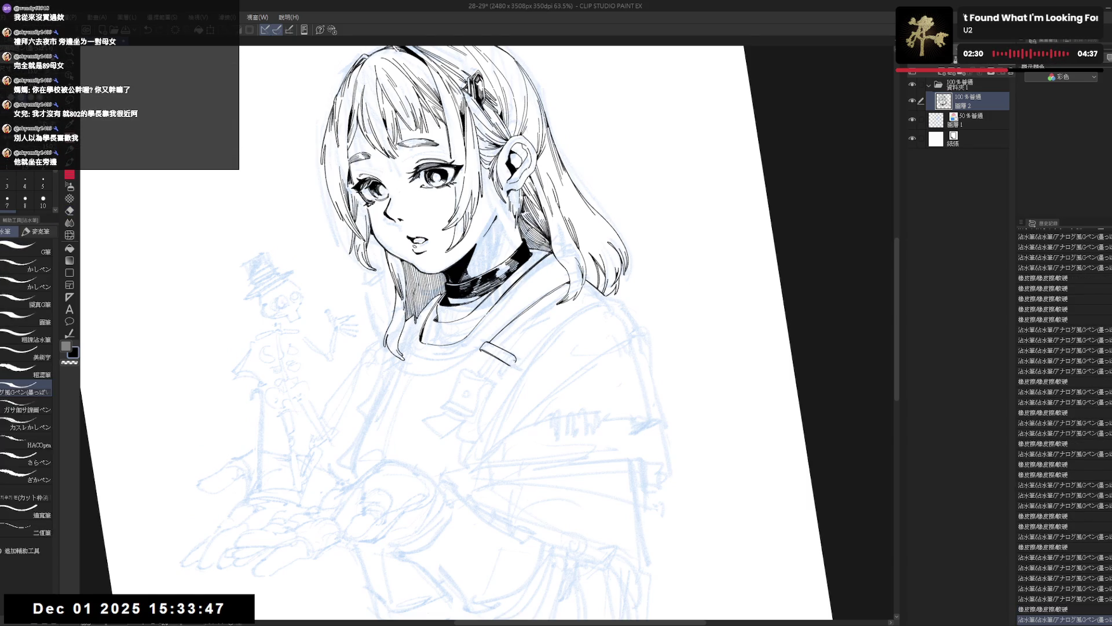
Step: Erase a small mark near the strap and ink a short replacement stroke there
{"action": "key", "text": "r"}
{"action": "left_click_drag", "start_coordinate": [517, 409], "coordinate": [515, 363]}
{"action": "key", "text": "e"}
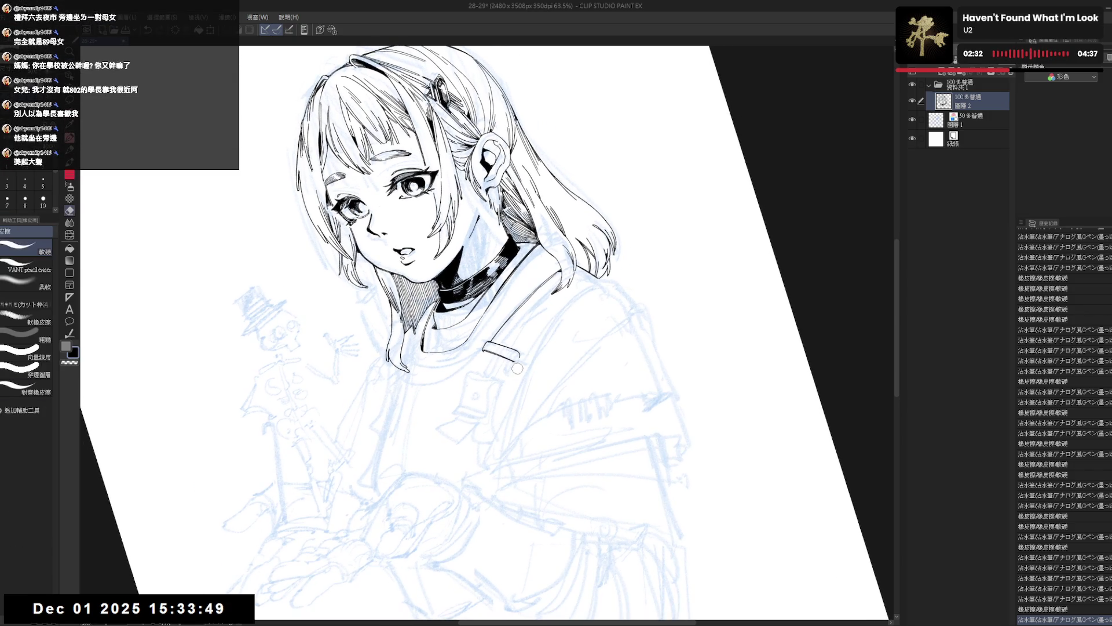
{"action": "left_click", "coordinate": [516, 361]}
{"action": "key", "text": "p"}
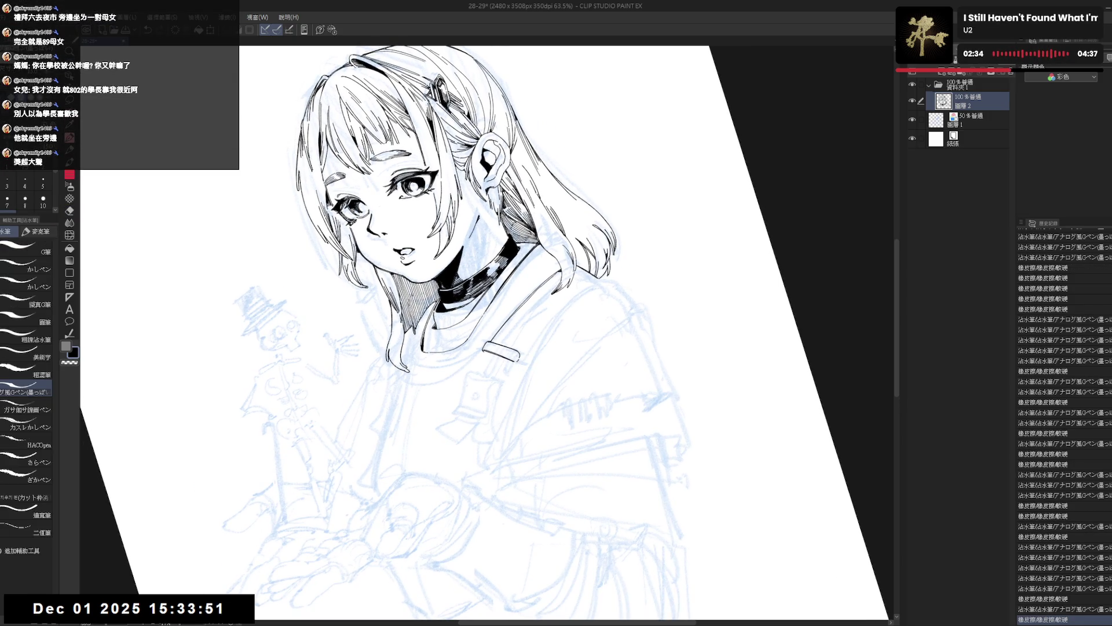
{"action": "key", "text": "ctrl+z"}
{"action": "mouse_move", "coordinate": [517, 360]}
{"action": "left_mouse_down"}
{"action": "mouse_move", "coordinate": [531, 464]}
{"action": "mouse_move", "coordinate": [521, 389]}
{"action": "left_mouse_up"}
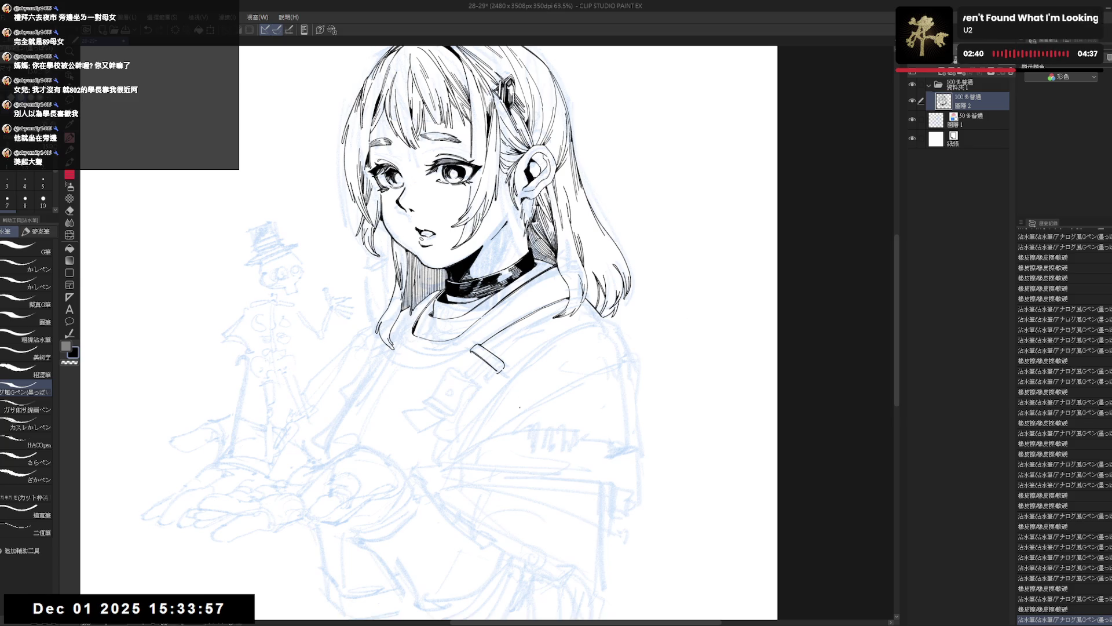
{"action": "left_click_drag", "start_coordinate": [520, 408], "coordinate": [483, 367]}
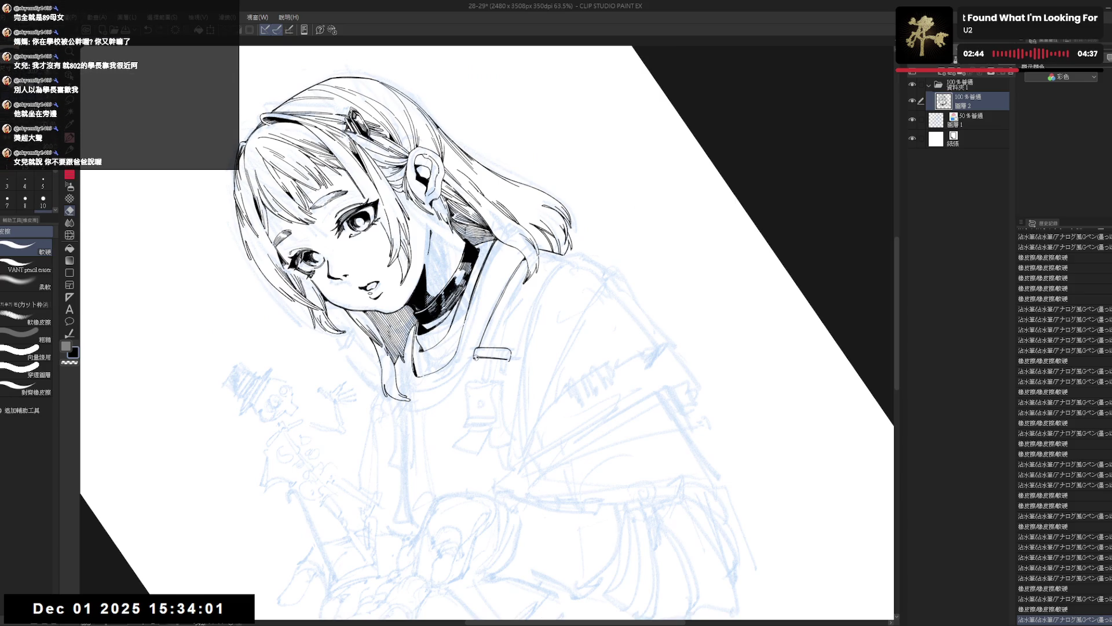
{"action": "key", "text": "p"}
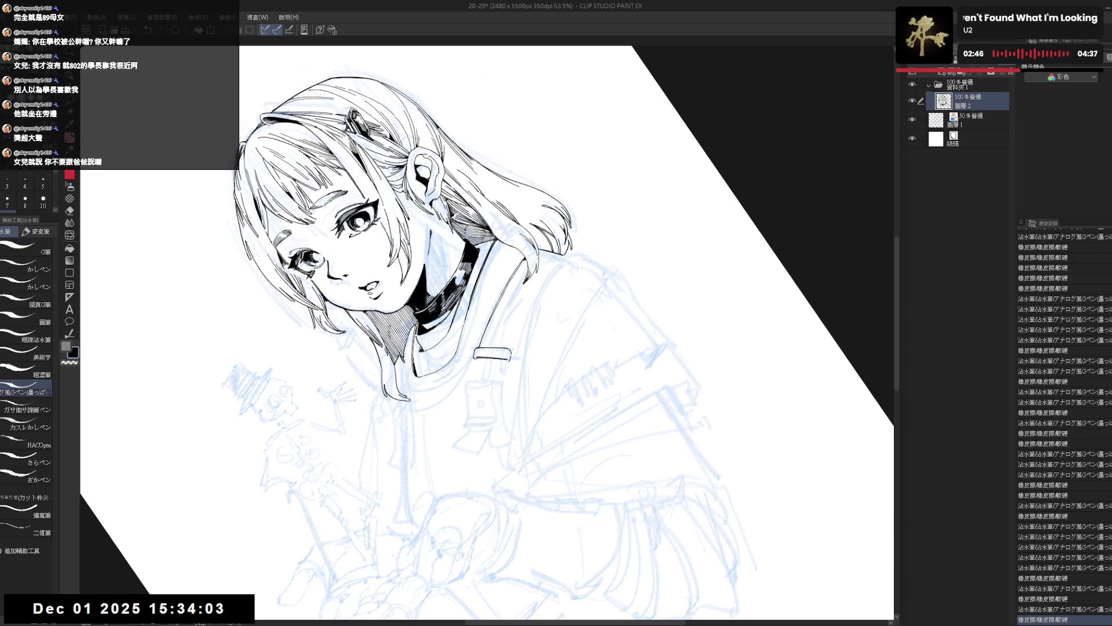
{"action": "mouse_move", "coordinate": [499, 406]}
{"action": "left_mouse_down"}
{"action": "mouse_move", "coordinate": [465, 471]}
{"action": "mouse_move", "coordinate": [429, 461]}
{"action": "mouse_move", "coordinate": [360, 402]}
{"action": "left_mouse_up"}
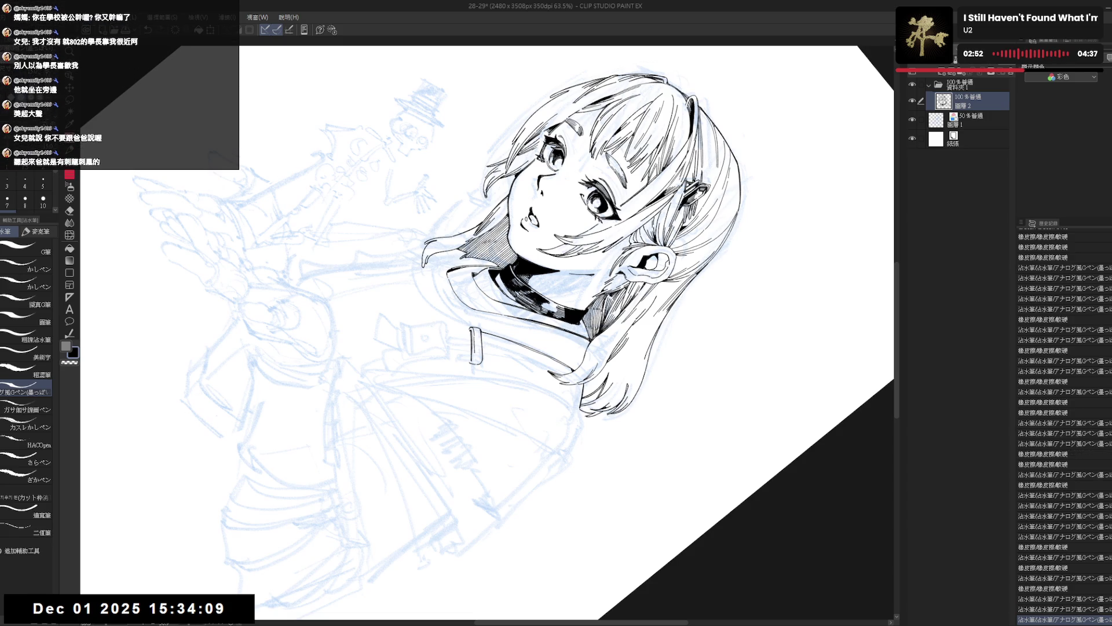
Step: Remove two small lines on the strap and turn the view upright
{"action": "key", "text": "ctrl+z"}
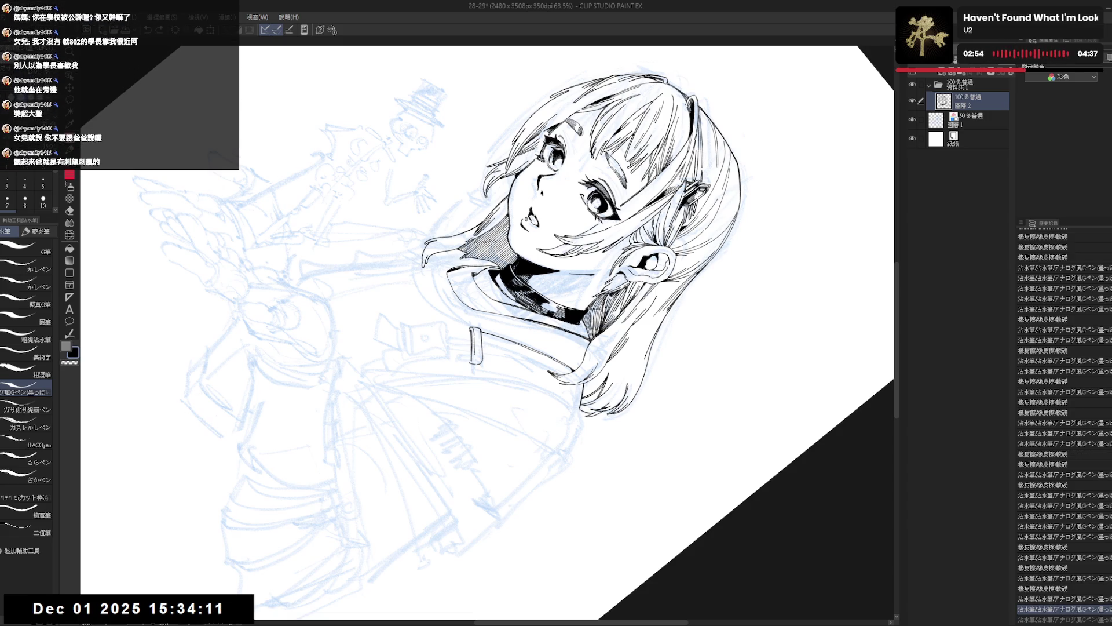
{"action": "mouse_move", "coordinate": [474, 335]}
{"action": "left_mouse_down"}
{"action": "mouse_move", "coordinate": [475, 359]}
{"action": "mouse_move", "coordinate": [475, 346]}
{"action": "left_mouse_up"}
{"action": "key", "text": "ctrl+z"}
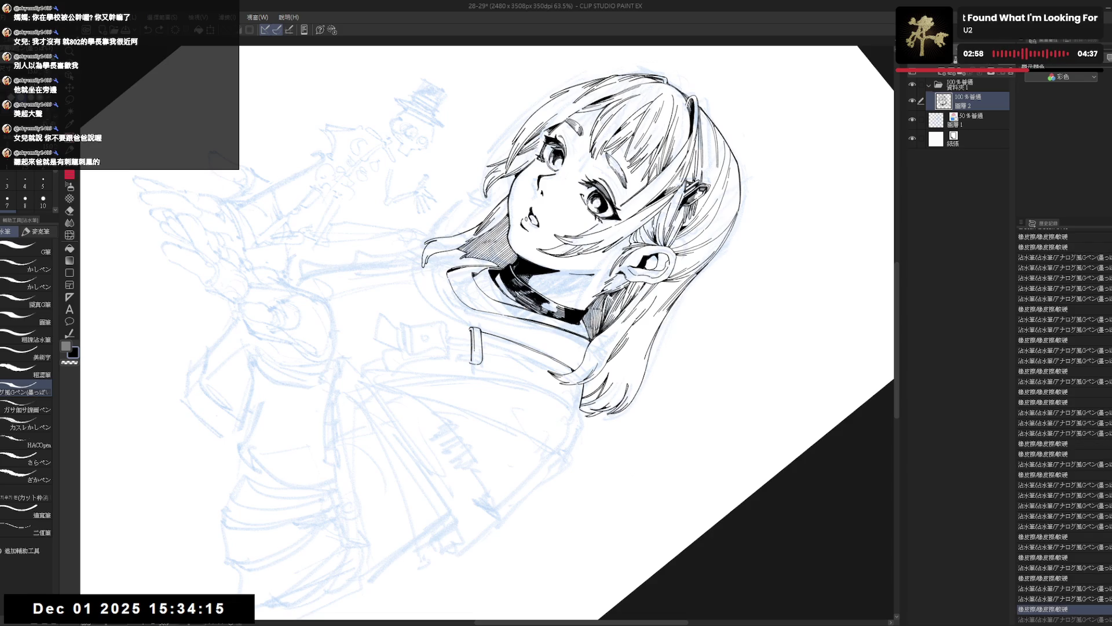
{"action": "key", "text": "ctrl+y"}
{"action": "left_click_drag", "start_coordinate": [474, 342], "coordinate": [475, 357]}
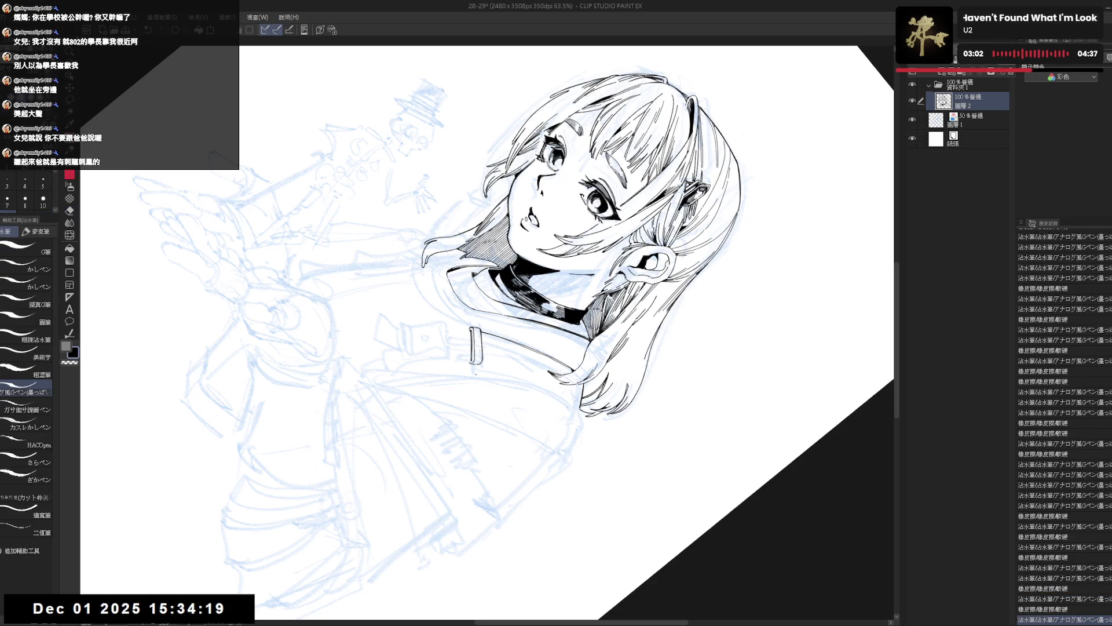
{"action": "key", "text": "ctrl+at"}
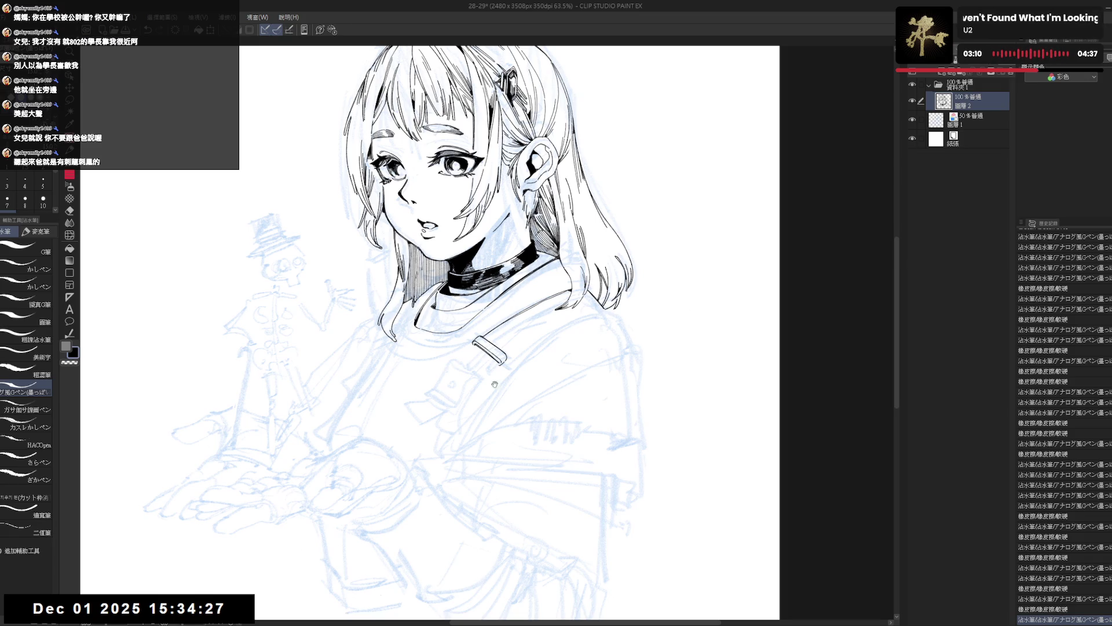
Step: Ink a small mark and a line along the strap edge from a tilted view
{"action": "mouse_move", "coordinate": [495, 384]}
{"action": "left_mouse_down"}
{"action": "mouse_move", "coordinate": [504, 417]}
{"action": "mouse_move", "coordinate": [545, 463]}
{"action": "mouse_move", "coordinate": [525, 494]}
{"action": "mouse_move", "coordinate": [501, 366]}
{"action": "left_mouse_up"}
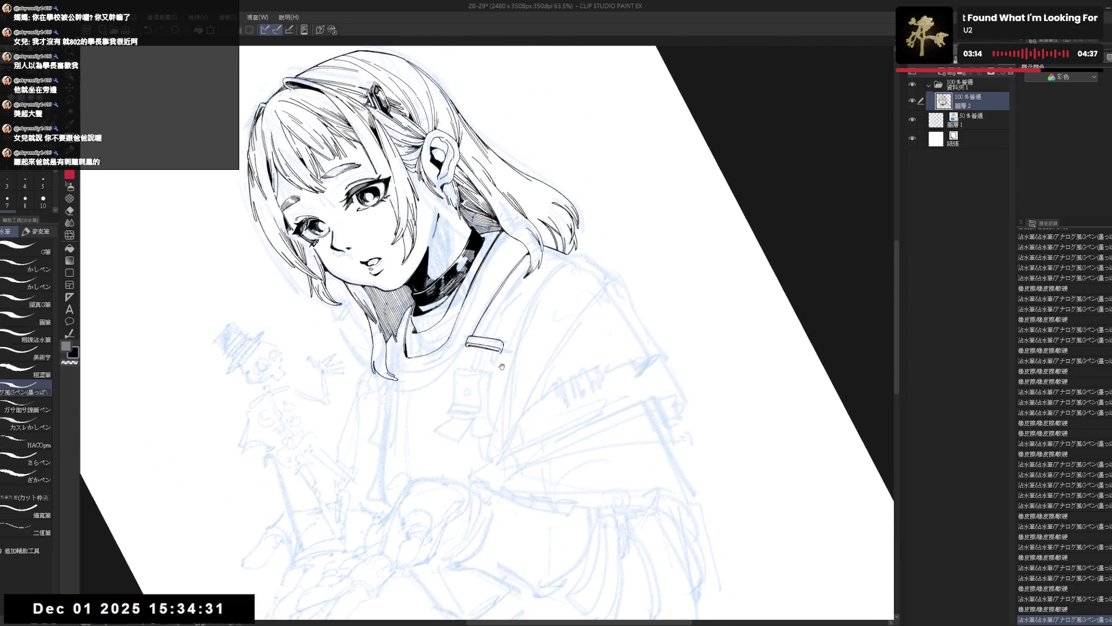
{"action": "key", "text": "e"}
{"action": "key", "text": "p"}
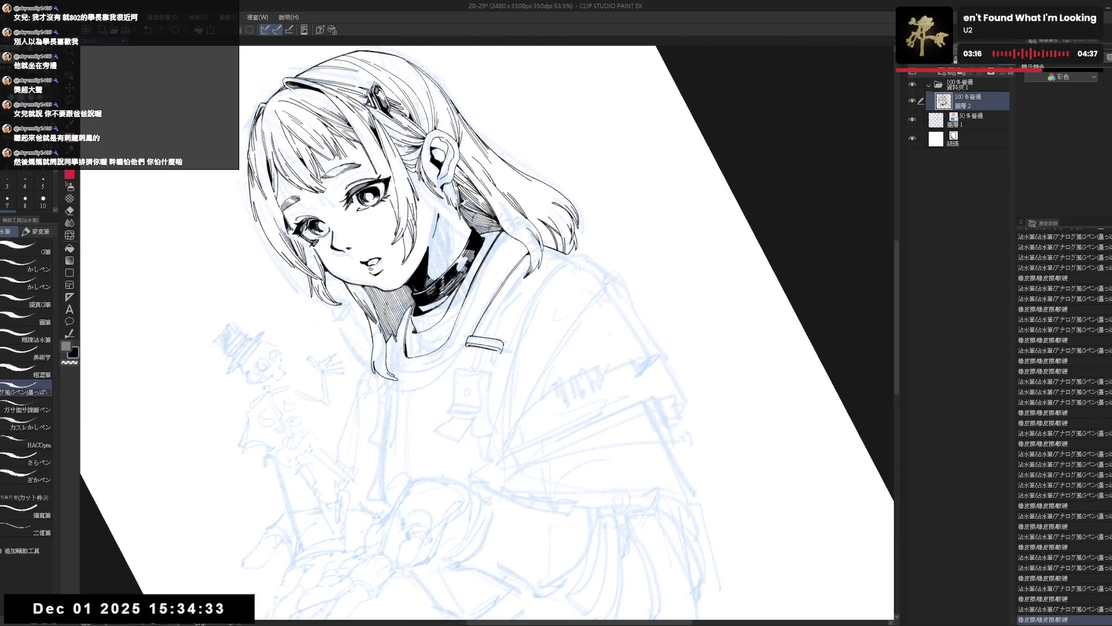
{"action": "key", "text": "r"}
{"action": "left_click_drag", "start_coordinate": [503, 365], "coordinate": [499, 361]}
{"action": "key", "text": "p"}
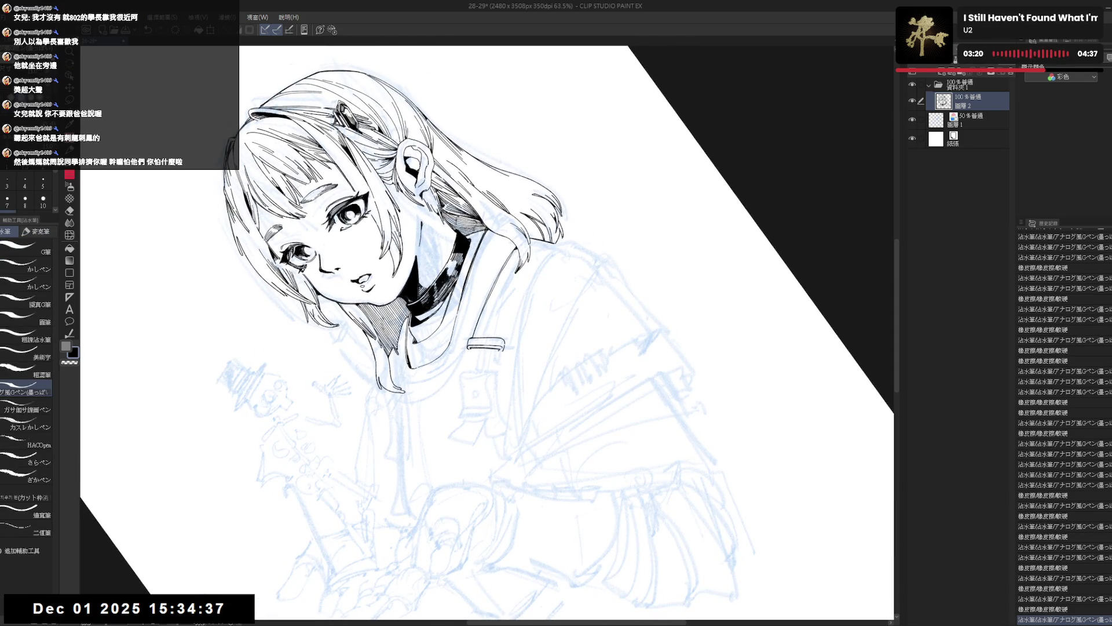
{"action": "left_click", "coordinate": [220, 607]}
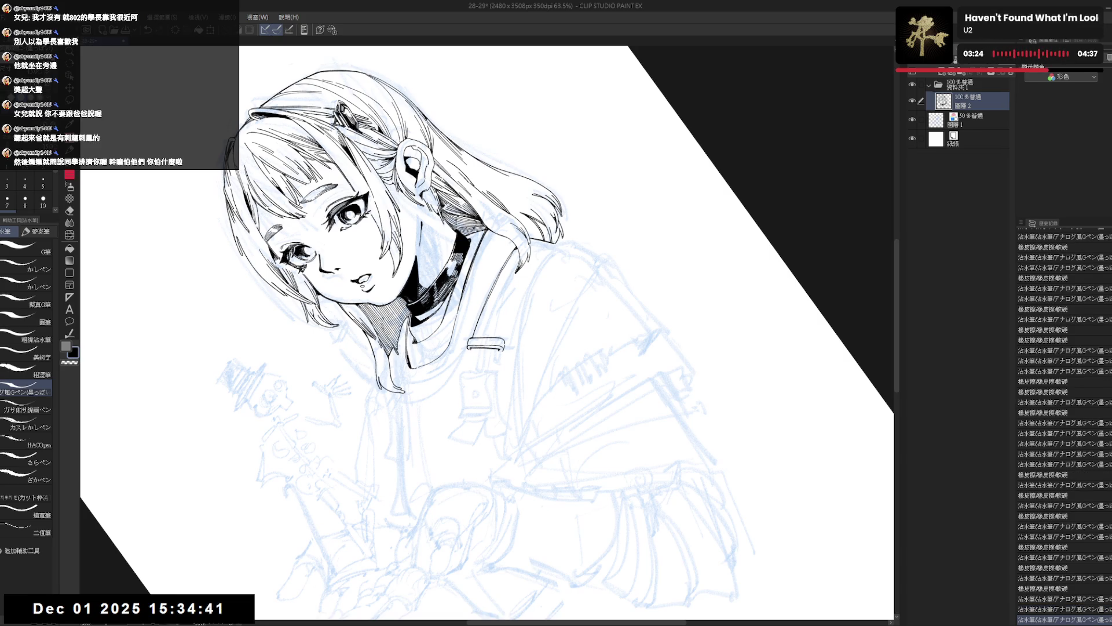
{"action": "mouse_move", "coordinate": [472, 349]}
{"action": "left_mouse_down"}
{"action": "mouse_move", "coordinate": [470, 372]}
{"action": "mouse_move", "coordinate": [502, 349]}
{"action": "mouse_move", "coordinate": [457, 356]}
{"action": "left_mouse_up"}
Step: Mirror the canvas to check proportions, then pan and tilt the view toward the strap
{"action": "key", "text": "ctrl+at"}
{"action": "key", "text": "e"}
{"action": "key", "text": "p"}
{"action": "key", "text": "h"}
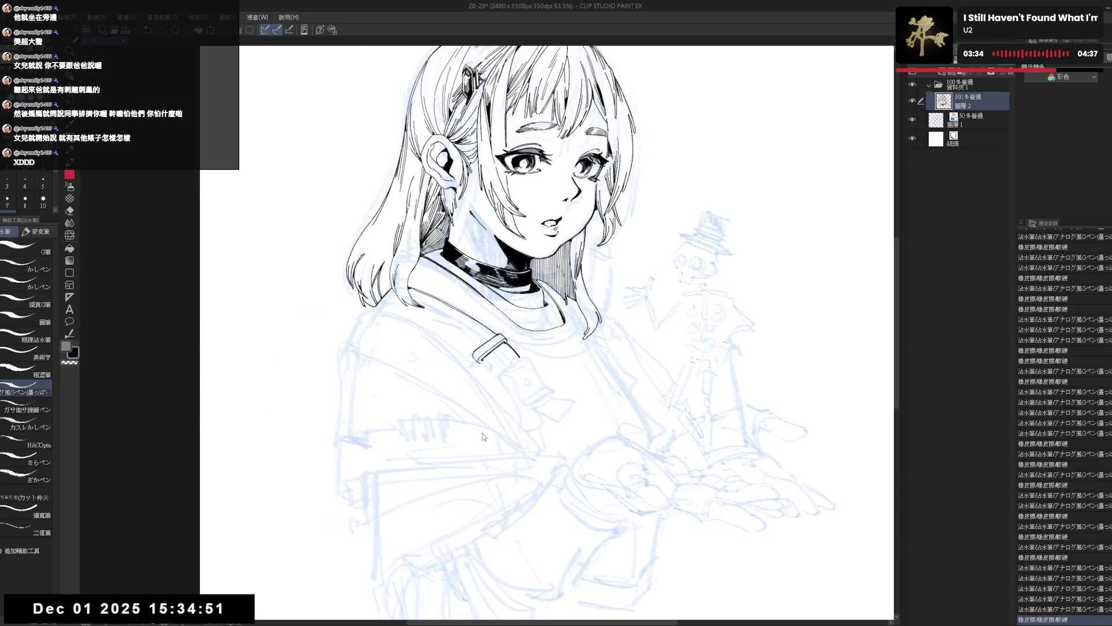
{"action": "key", "text": "h"}
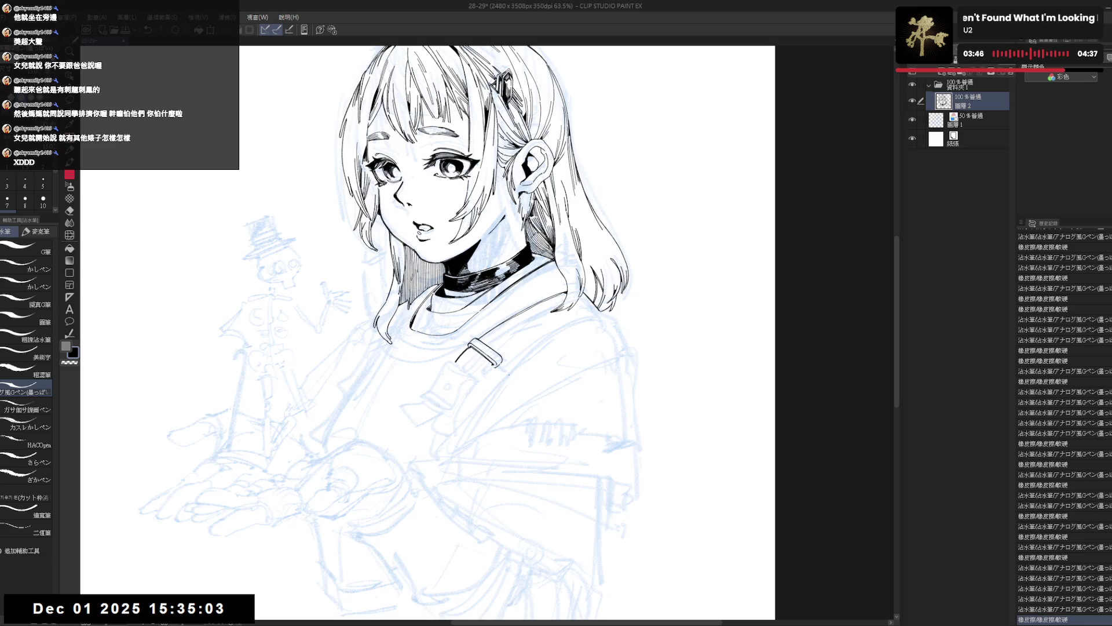
{"action": "mouse_move", "coordinate": [492, 367]}
{"action": "left_mouse_down"}
{"action": "mouse_move", "coordinate": [506, 418]}
{"action": "mouse_move", "coordinate": [507, 401]}
{"action": "mouse_move", "coordinate": [477, 455]}
{"action": "mouse_move", "coordinate": [515, 368]}
{"action": "left_mouse_up"}
{"action": "key", "text": "r"}
Step: Erase a small stray mark and ink a short stroke near the strap
{"action": "key", "text": "e"}
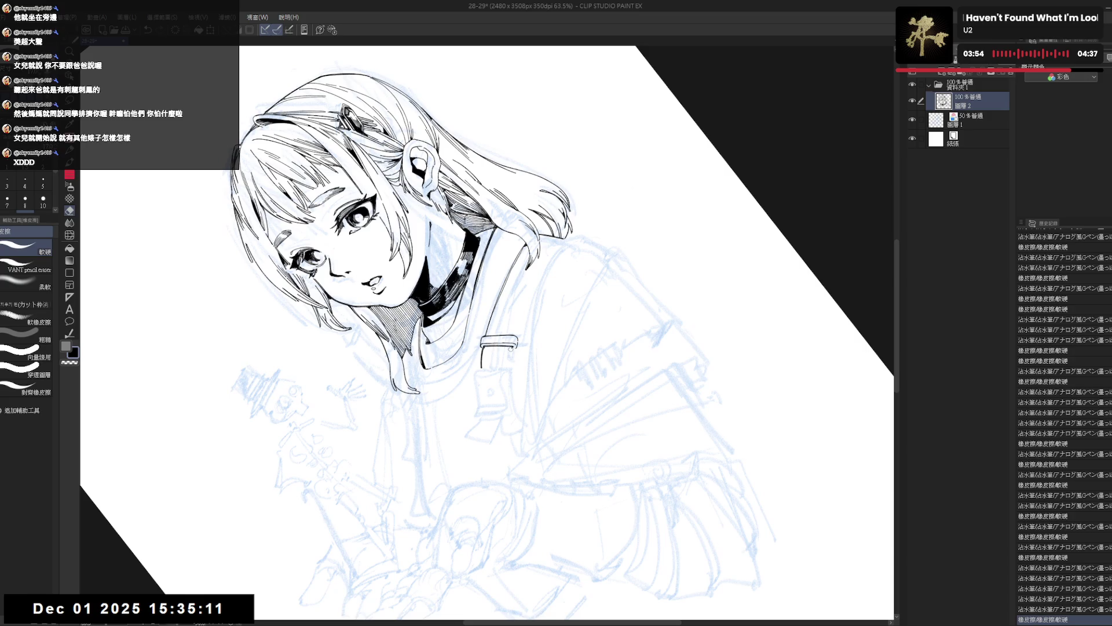
{"action": "left_click", "coordinate": [514, 367]}
{"action": "key", "text": "p"}
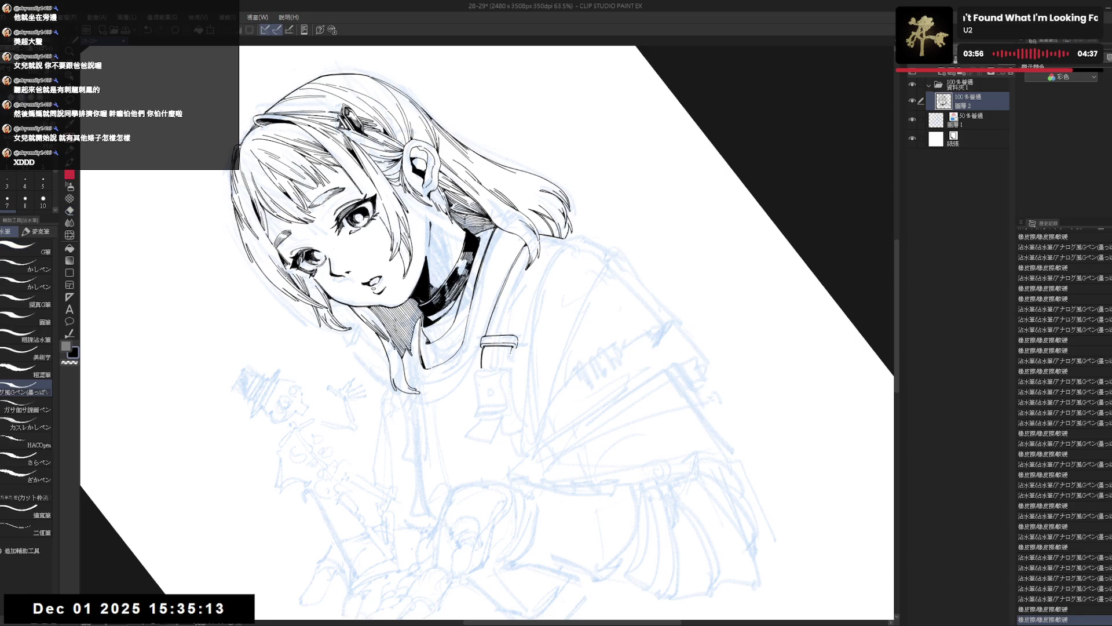
{"action": "left_click_drag", "start_coordinate": [511, 348], "coordinate": [510, 365]}
{"action": "key", "text": "ctrl+z"}
{"action": "key", "text": "ctrl+y"}
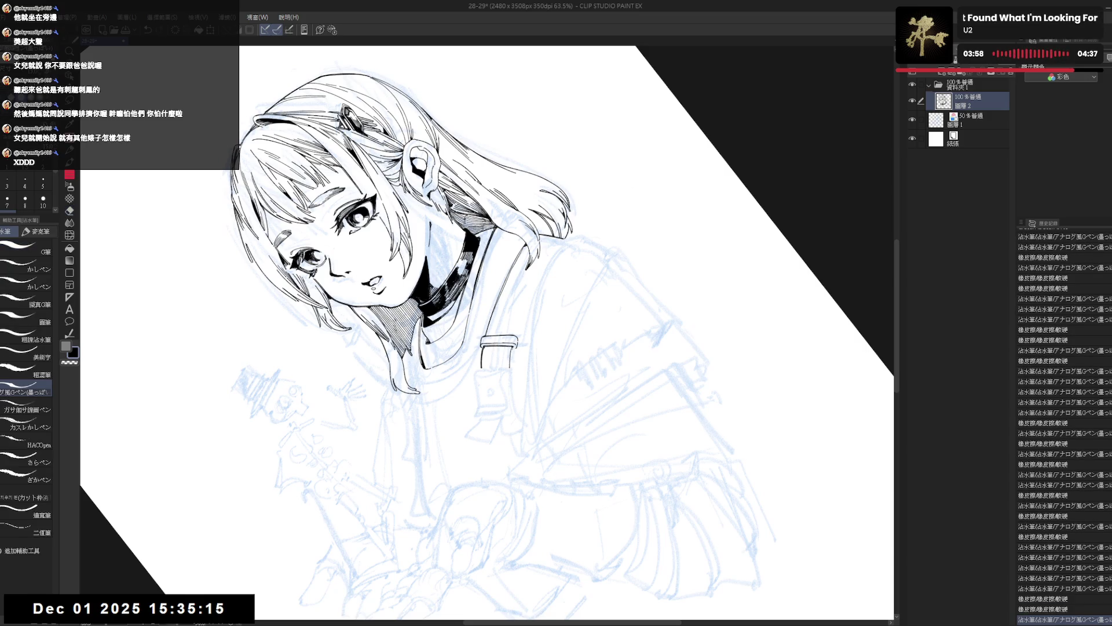
{"action": "key", "text": "minus"}
{"action": "key", "text": "minus"}
{"action": "key", "text": "minus"}
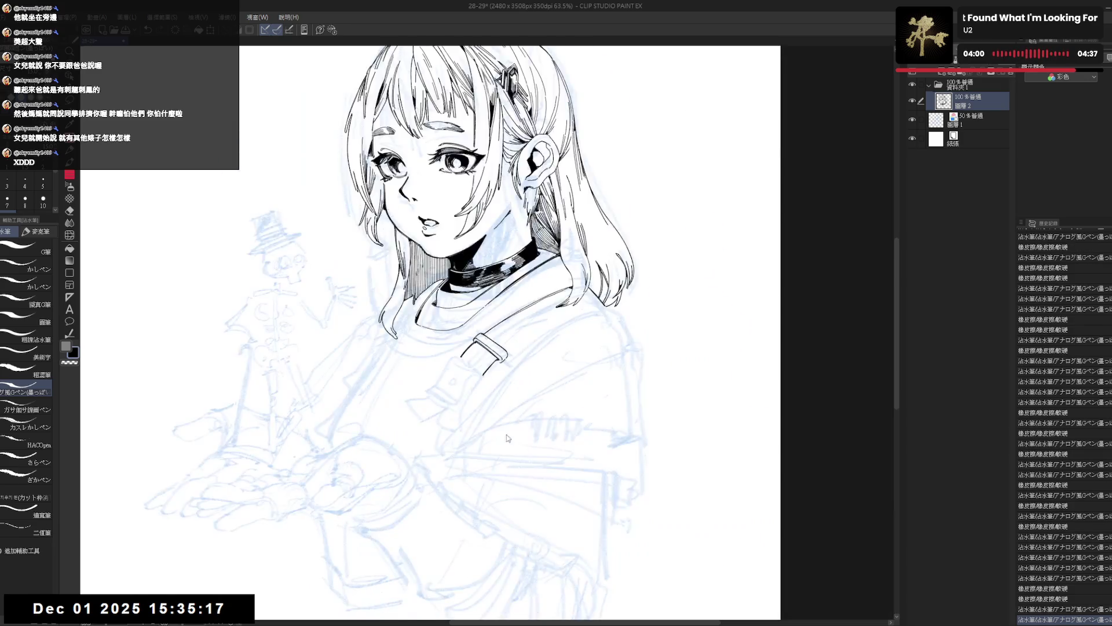
Step: Erase a mark at the strap's lower-left end and redraw the belt's left edge
{"action": "key", "text": "e"}
{"action": "key", "text": "asciicircum"}
{"action": "key", "text": "asciicircum"}
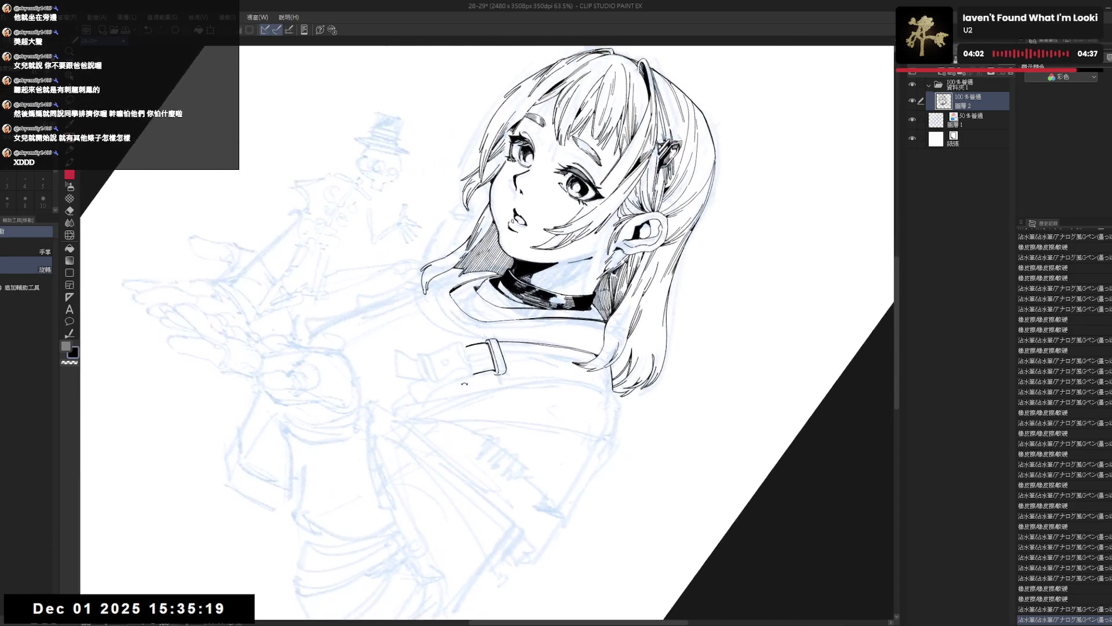
{"action": "left_click_drag", "start_coordinate": [473, 374], "coordinate": [470, 371]}
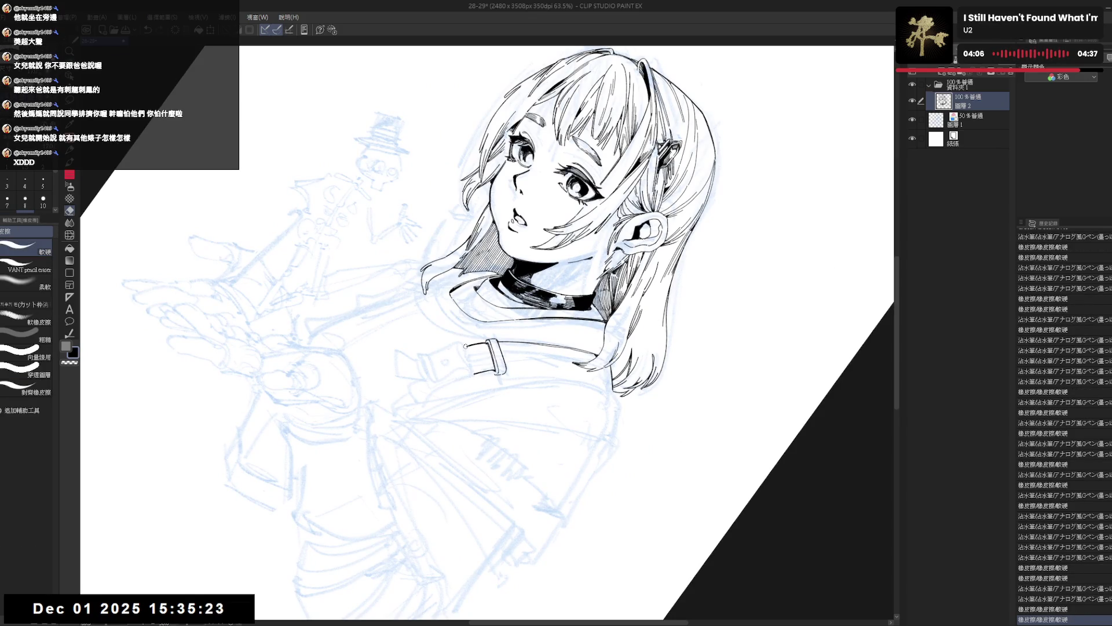
{"action": "key", "text": "p"}
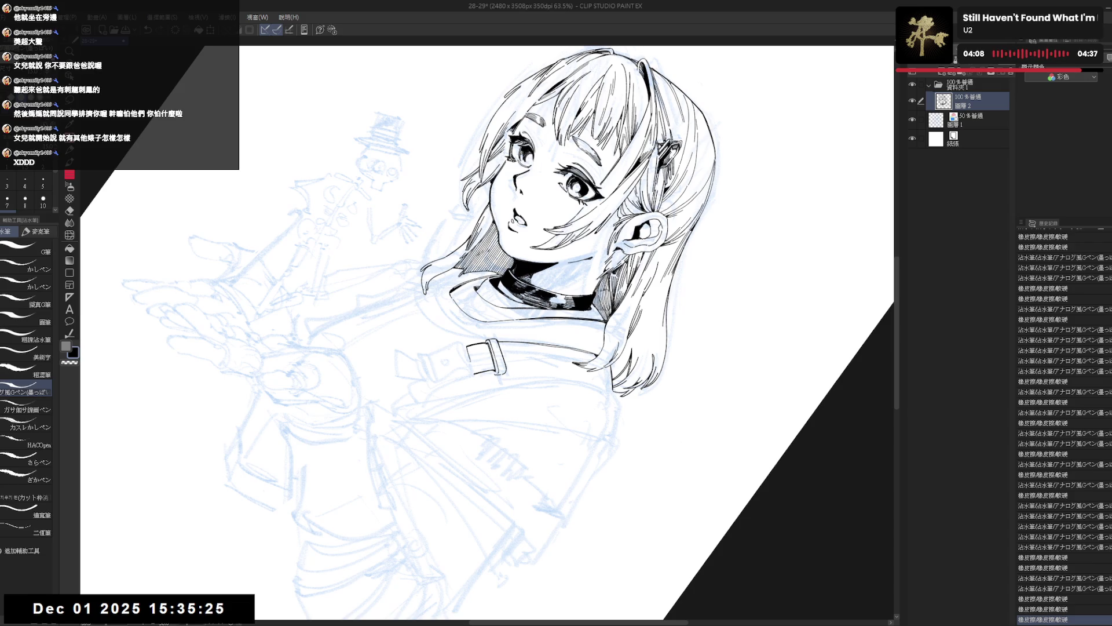
{"action": "left_click_drag", "start_coordinate": [468, 347], "coordinate": [471, 371]}
{"action": "key", "text": "ctrl+z"}
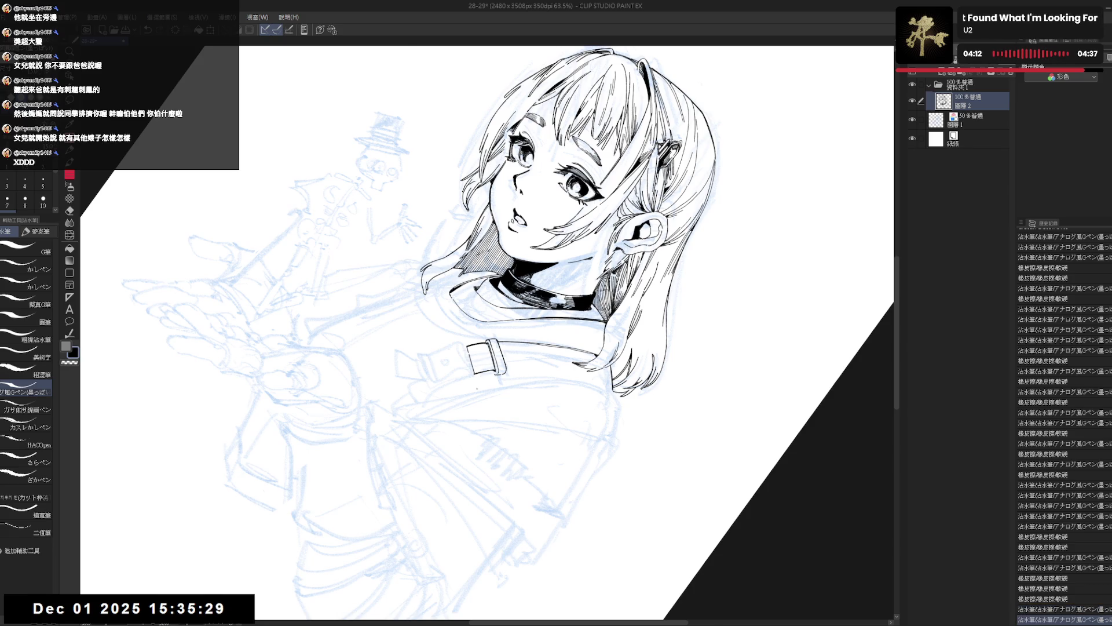
{"action": "key", "text": "ctrl+at"}
{"action": "key", "text": "h"}
{"action": "key", "text": "h"}
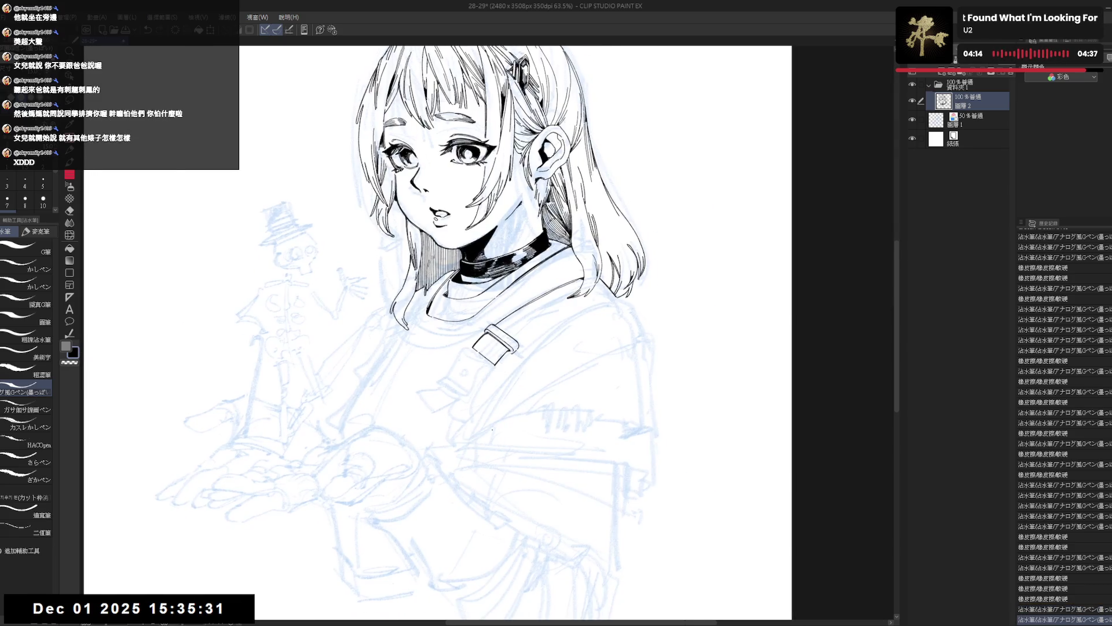
{"action": "key", "text": "minus"}
{"action": "key", "text": "minus"}
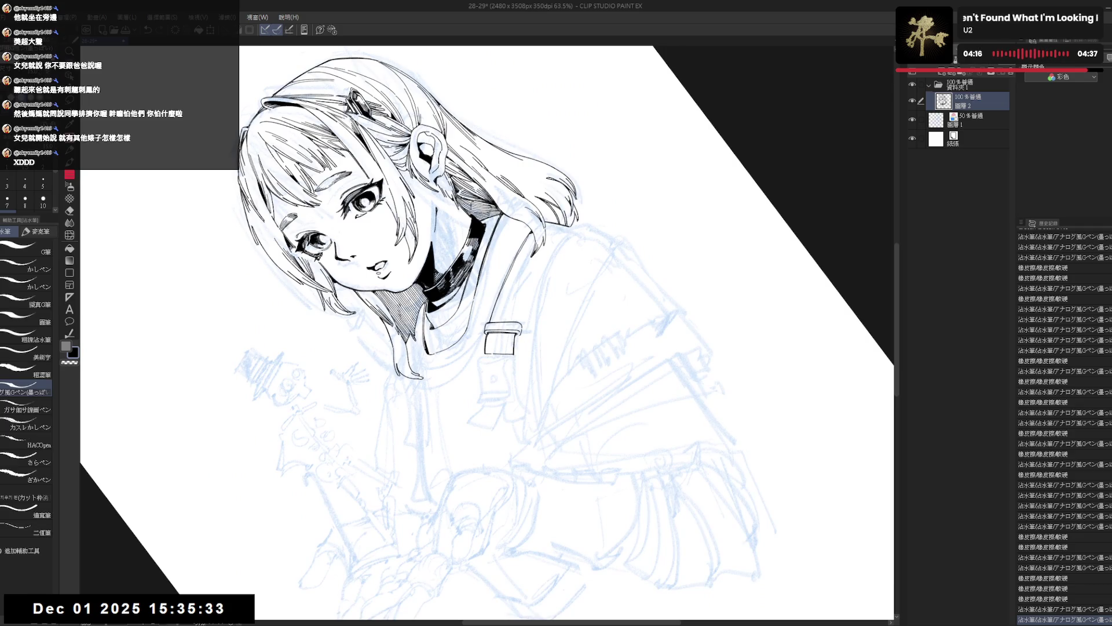
Step: Try strokes along the strap's right edge, undo them, and mirror-check the drawing
{"action": "left_click_drag", "start_coordinate": [470, 356], "coordinate": [472, 365]}
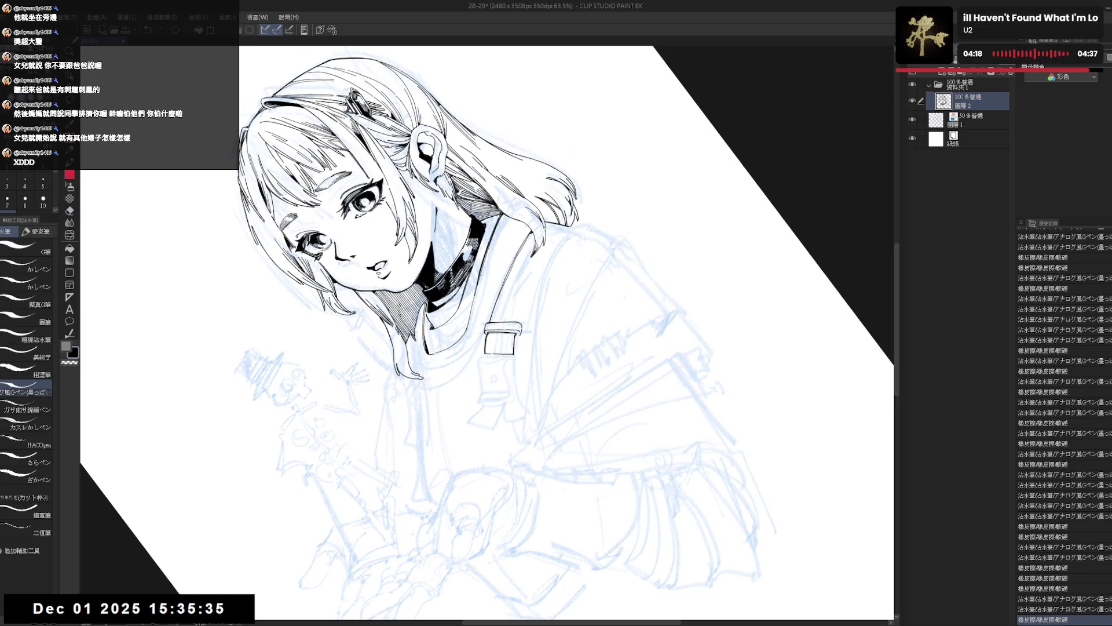
{"action": "left_click_drag", "start_coordinate": [514, 333], "coordinate": [517, 335]}
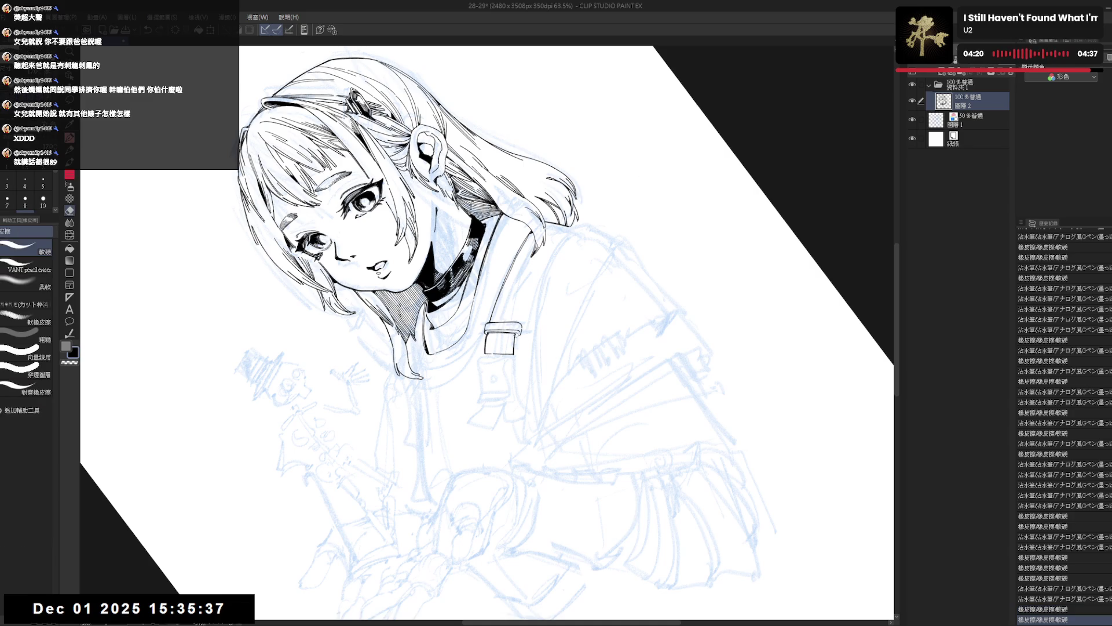
{"action": "key", "text": "p"}
{"action": "left_click_drag", "start_coordinate": [514, 332], "coordinate": [517, 335]}
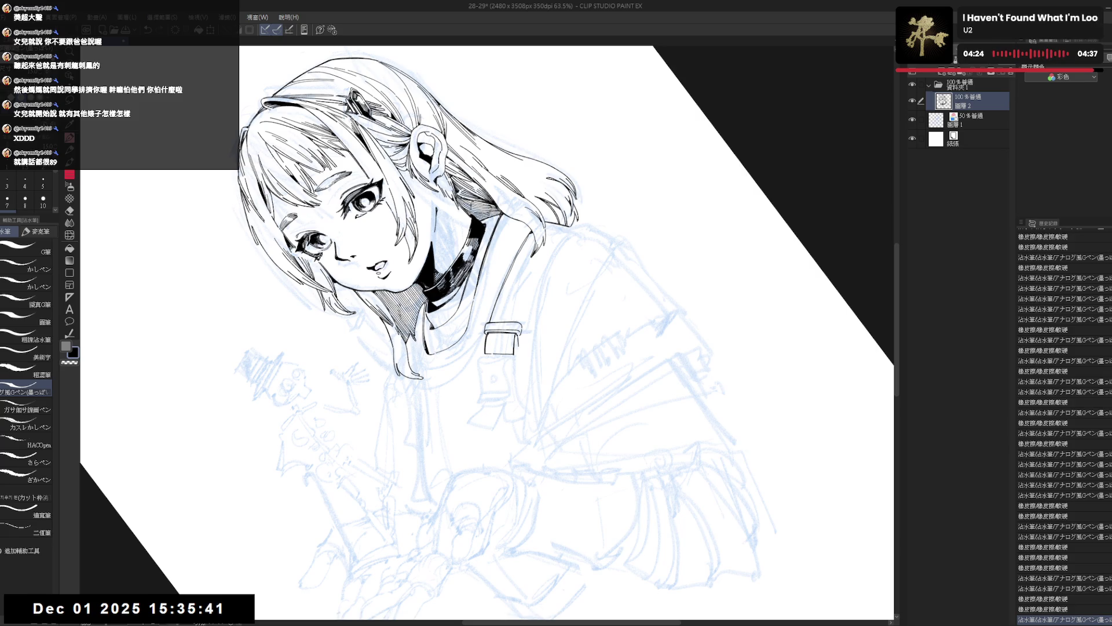
{"action": "left_click_drag", "start_coordinate": [514, 332], "coordinate": [518, 350]}
{"action": "key", "text": "ctrl+z"}
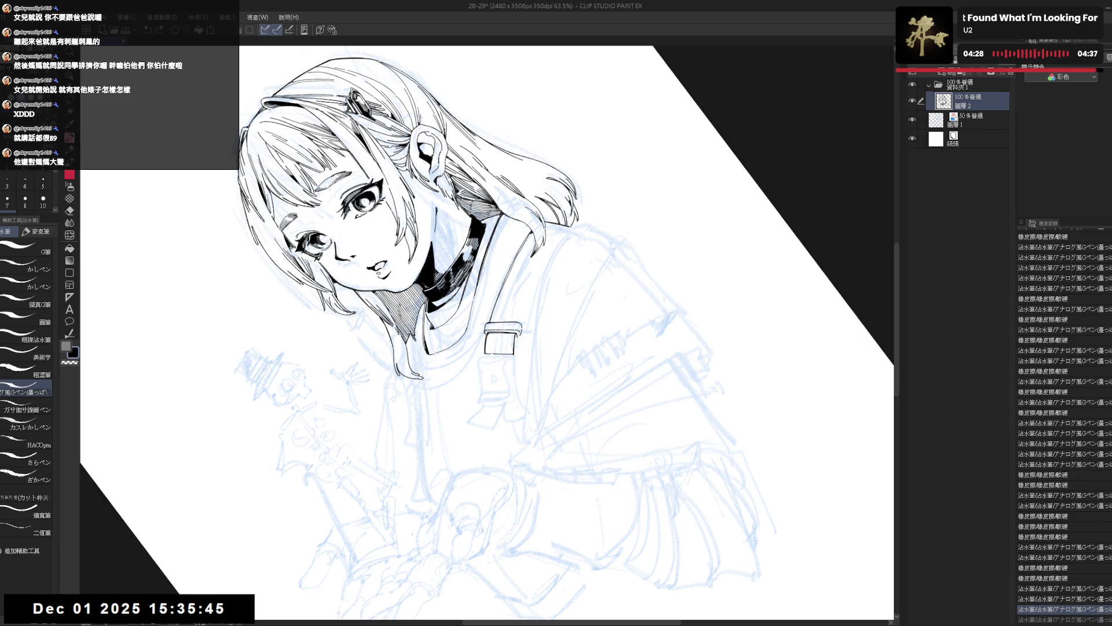
{"action": "key", "text": "ctrl+z"}
{"action": "key", "text": "ctrl+at"}
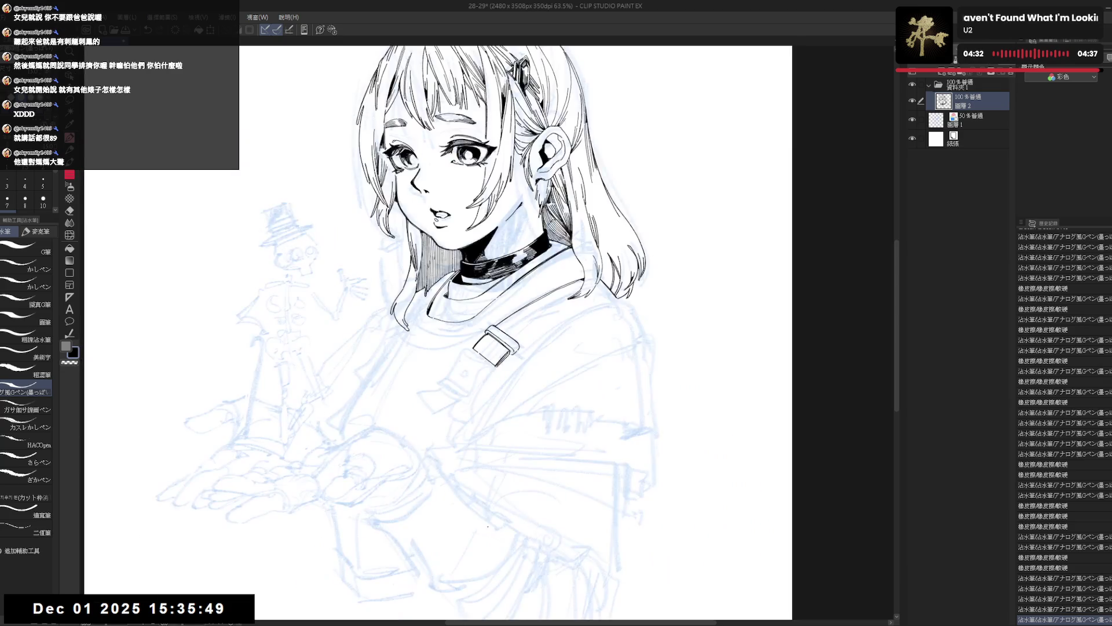
{"action": "key", "text": "h"}
{"action": "key", "text": "h"}
{"action": "left_click_drag", "start_coordinate": [519, 454], "coordinate": [518, 449]}
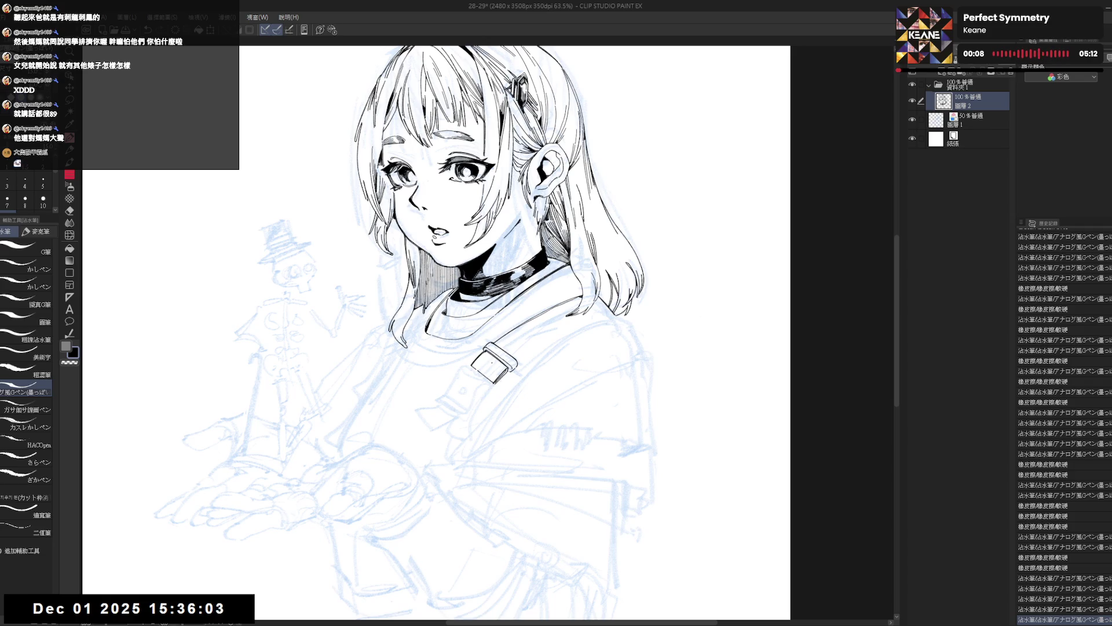
Step: Tilt the canvas view steeply for inking the buckle, undoing one stroke along the way
{"action": "key", "text": "r"}
{"action": "mouse_move", "coordinate": [495, 380]}
{"action": "left_mouse_down"}
{"action": "mouse_move", "coordinate": [516, 474]}
{"action": "mouse_move", "coordinate": [511, 460]}
{"action": "mouse_move", "coordinate": [503, 469]}
{"action": "left_mouse_up"}
{"action": "key", "text": "p"}
{"action": "left_click_drag", "start_coordinate": [495, 424], "coordinate": [510, 409]}
{"action": "key", "text": "r"}
{"action": "key", "text": "p"}
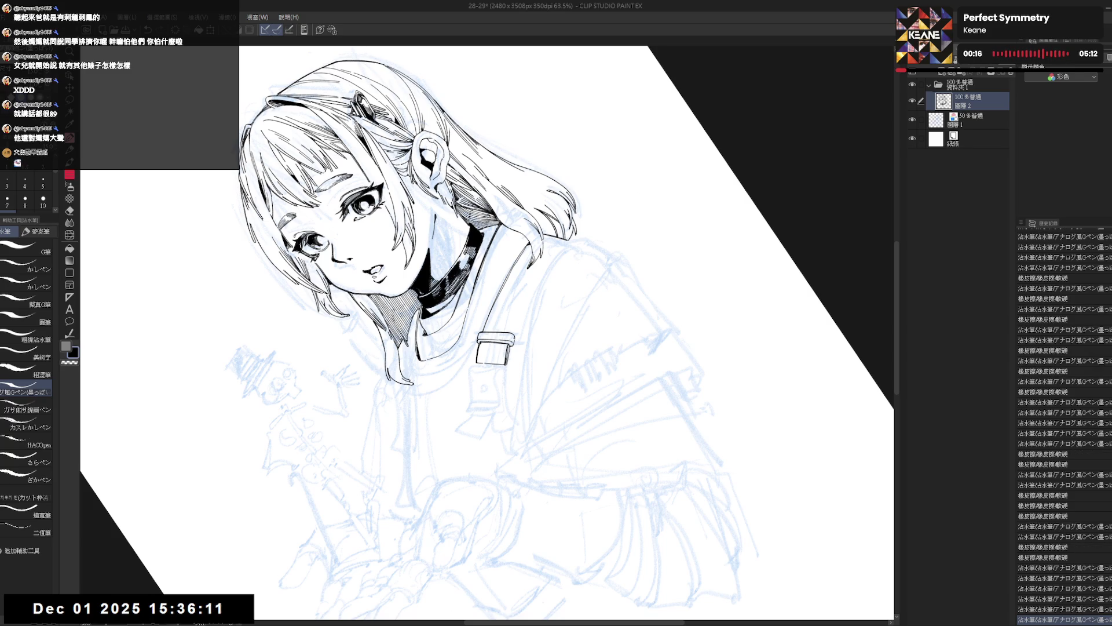
{"action": "key", "text": "ctrl+z"}
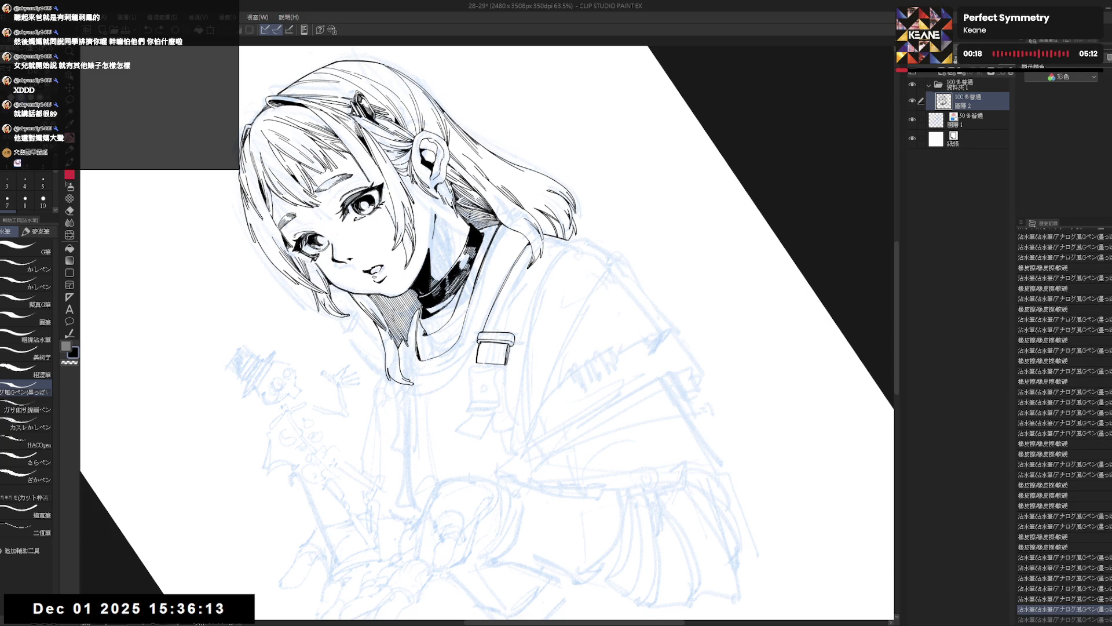
{"action": "key", "text": "asciicircum"}
{"action": "key", "text": "asciicircum"}
{"action": "key", "text": "asciicircum"}
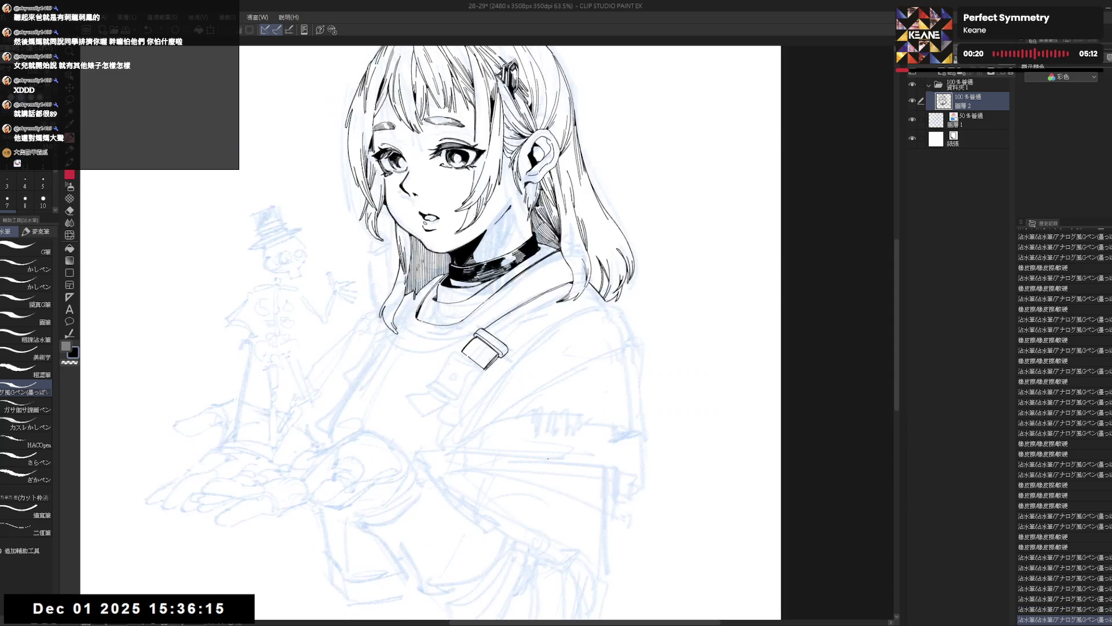
{"action": "key", "text": "asciicircum"}
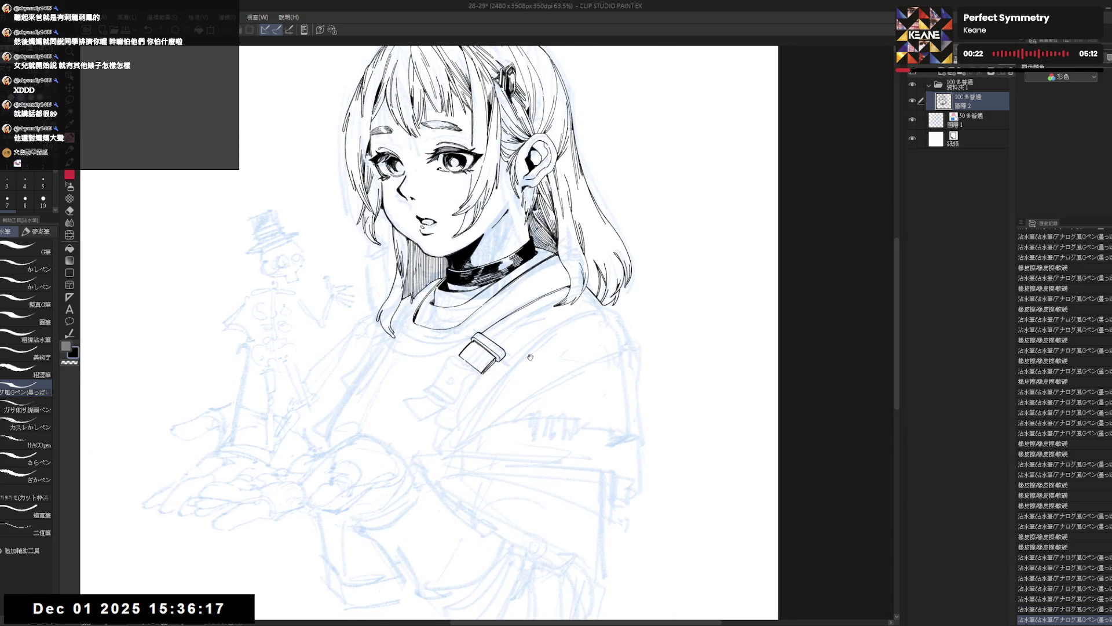
{"action": "mouse_move", "coordinate": [490, 401]}
{"action": "left_mouse_down"}
{"action": "mouse_move", "coordinate": [477, 422]}
{"action": "mouse_move", "coordinate": [399, 410]}
{"action": "left_mouse_up"}
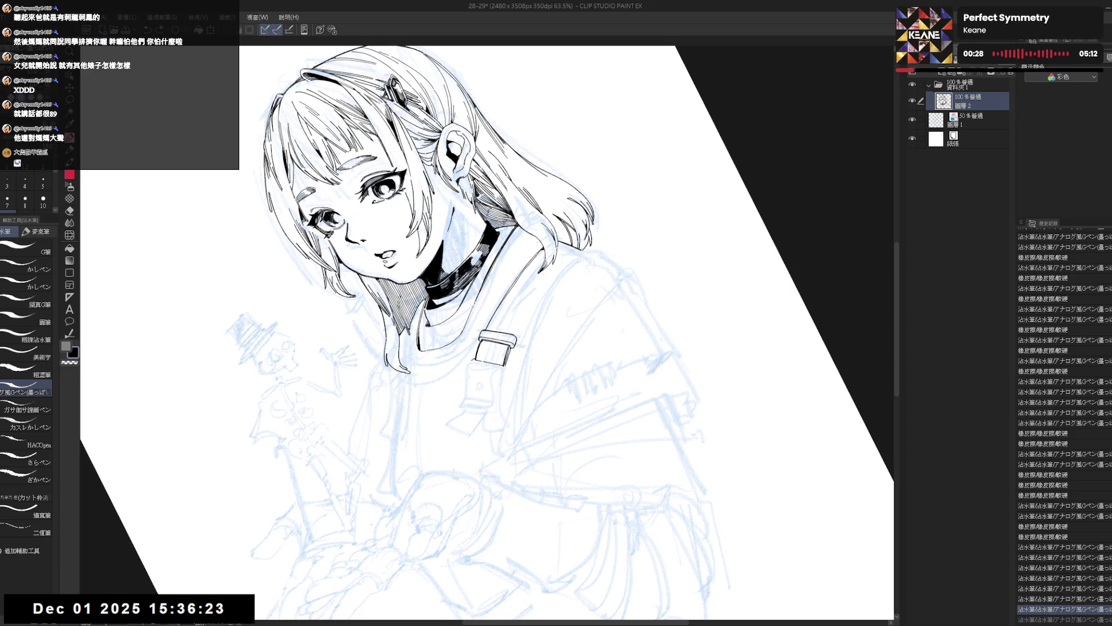
Step: Redraw the buckle's left edge line with the G-pen, then undo it and erase the upper-left mark
{"action": "key", "text": "r"}
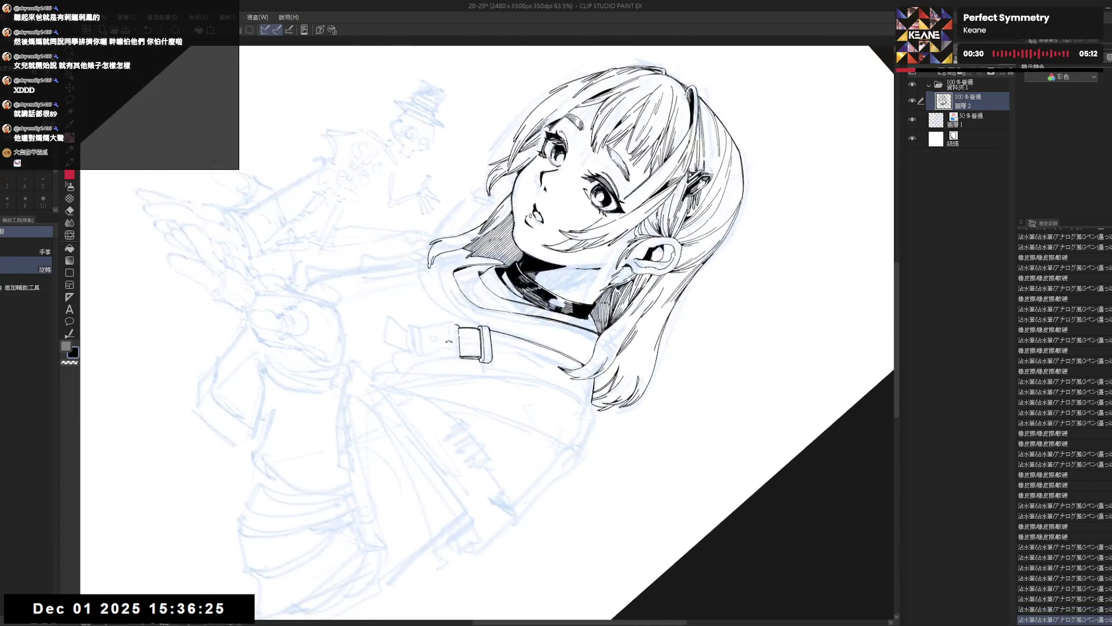
{"action": "key", "text": "p"}
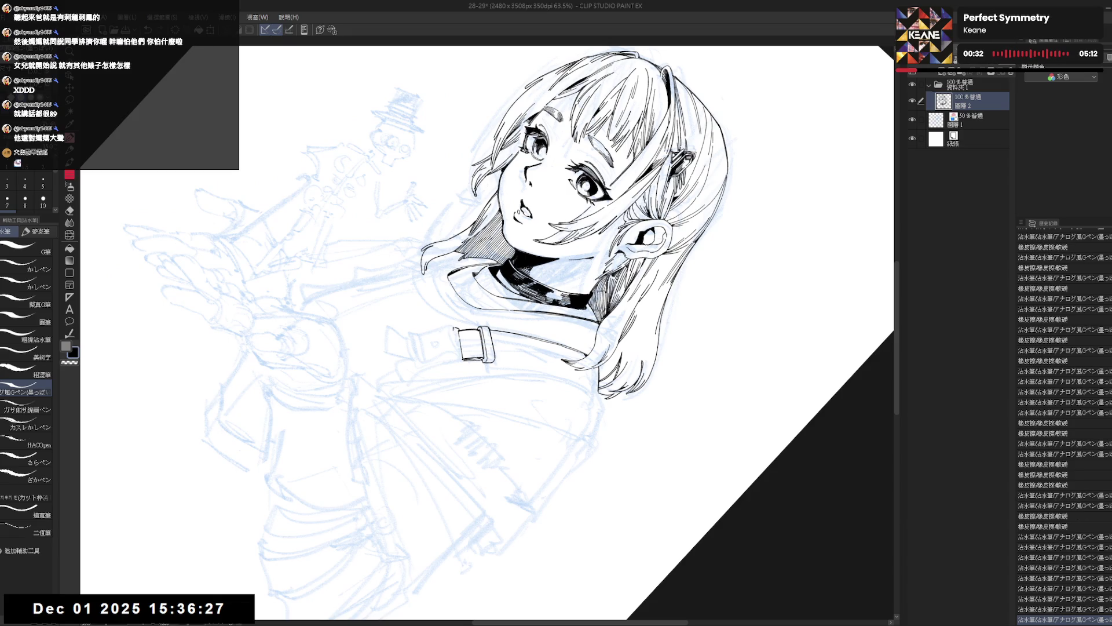
{"action": "mouse_move", "coordinate": [455, 327]}
{"action": "left_mouse_down"}
{"action": "mouse_move", "coordinate": [458, 357]}
{"action": "mouse_move", "coordinate": [579, 243]}
{"action": "left_mouse_up"}
{"action": "key", "text": "ctrl+z"}
{"action": "key", "text": "e"}
{"action": "key", "text": "p"}
Step: Erase a small stray ink mark near the buckle, undoing and redoing the last stroke
{"action": "key", "text": "e"}
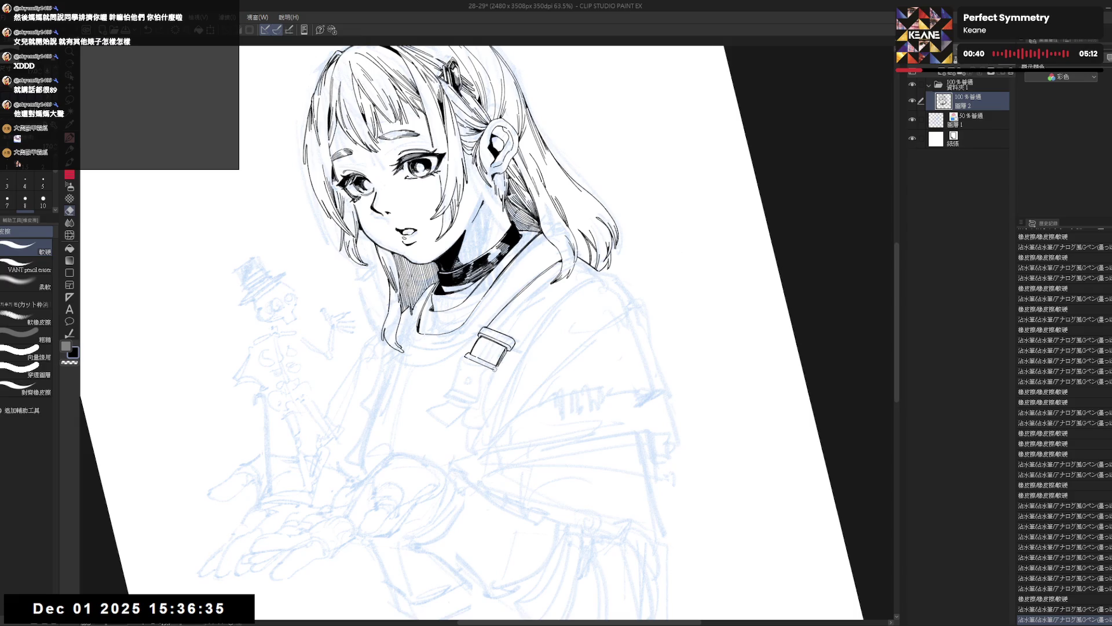
{"action": "key", "text": "p"}
{"action": "left_click_drag", "start_coordinate": [463, 355], "coordinate": [500, 371]}
{"action": "key", "text": "e"}
{"action": "key", "text": "p"}
{"action": "key", "text": "ctrl+z"}
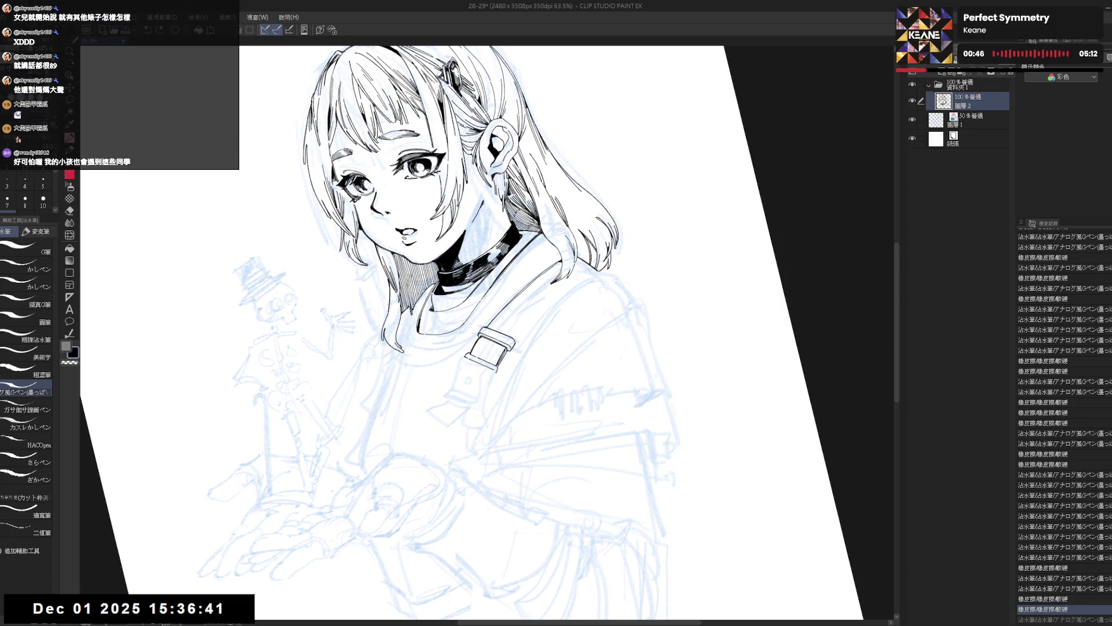
{"action": "key", "text": "ctrl+y"}
Step: Check the buckle by straightening, mirroring and re-tilting the canvas view
{"action": "key", "text": "ctrl+0"}
{"action": "key", "text": "h"}
{"action": "key", "text": "h"}
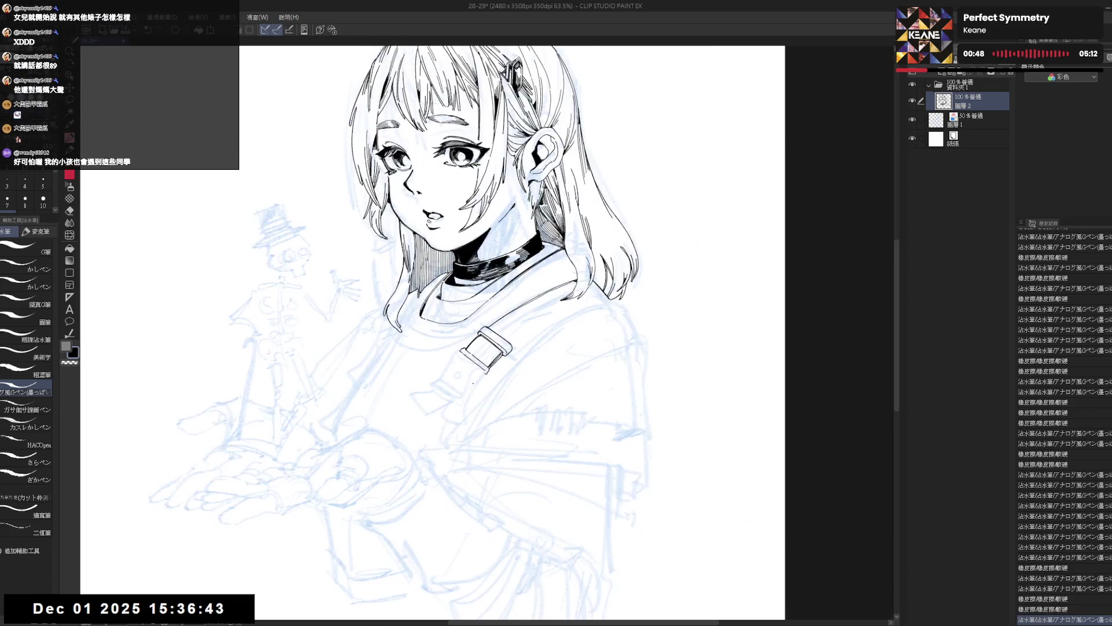
{"action": "key", "text": "minus"}
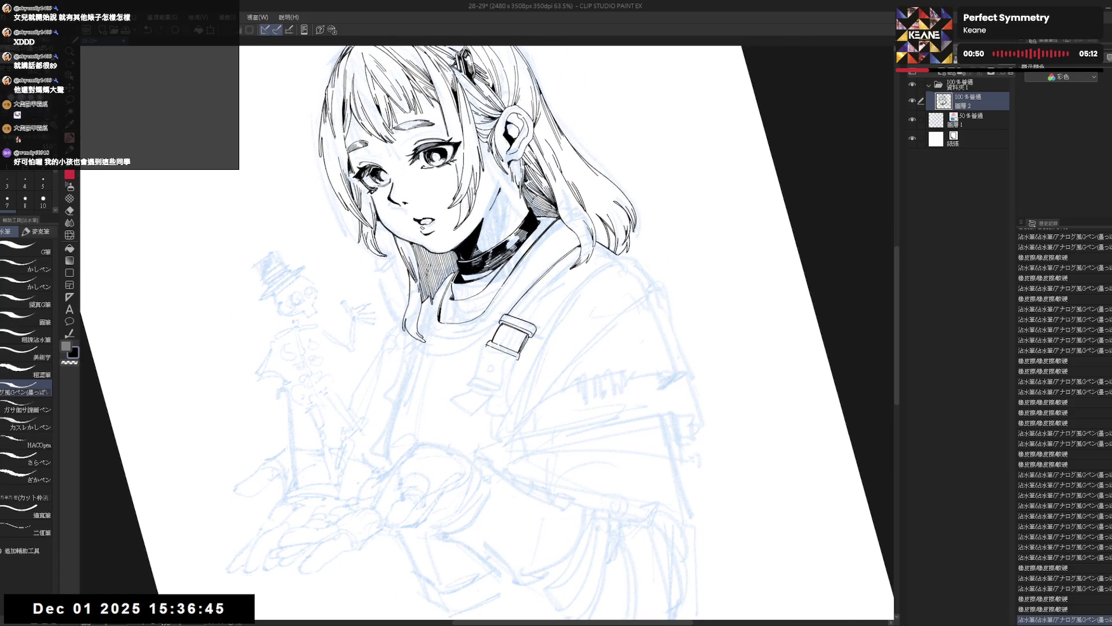
{"action": "mouse_move", "coordinate": [637, 406]}
{"action": "left_mouse_down"}
{"action": "mouse_move", "coordinate": [666, 347]}
{"action": "mouse_move", "coordinate": [672, 221]}
{"action": "left_mouse_up"}
{"action": "key", "text": "p"}
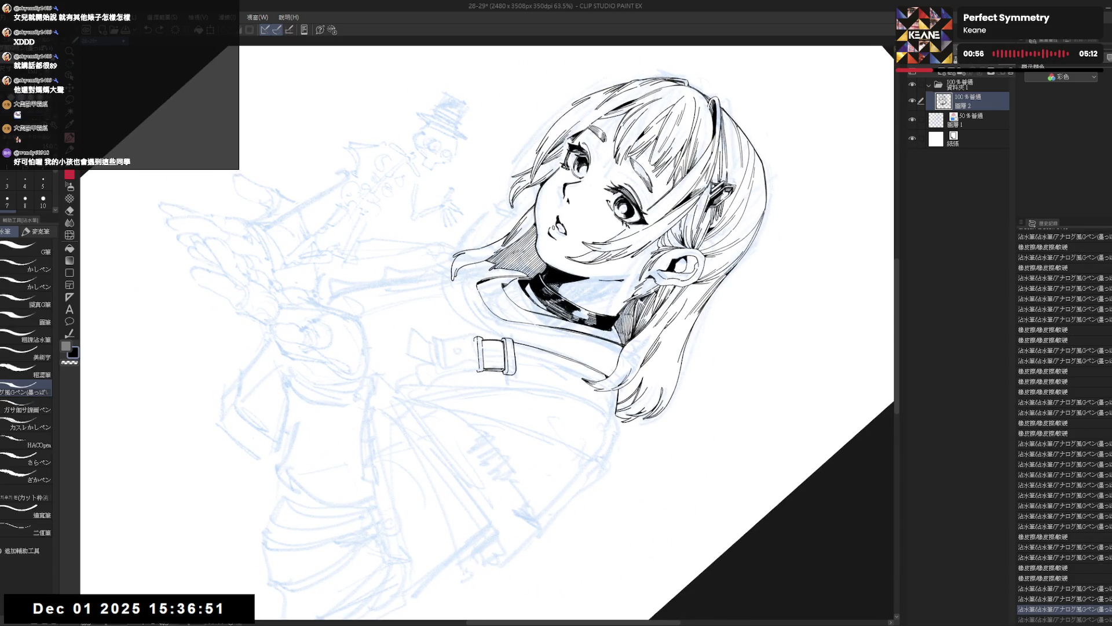
{"action": "key", "text": "ctrl+at"}
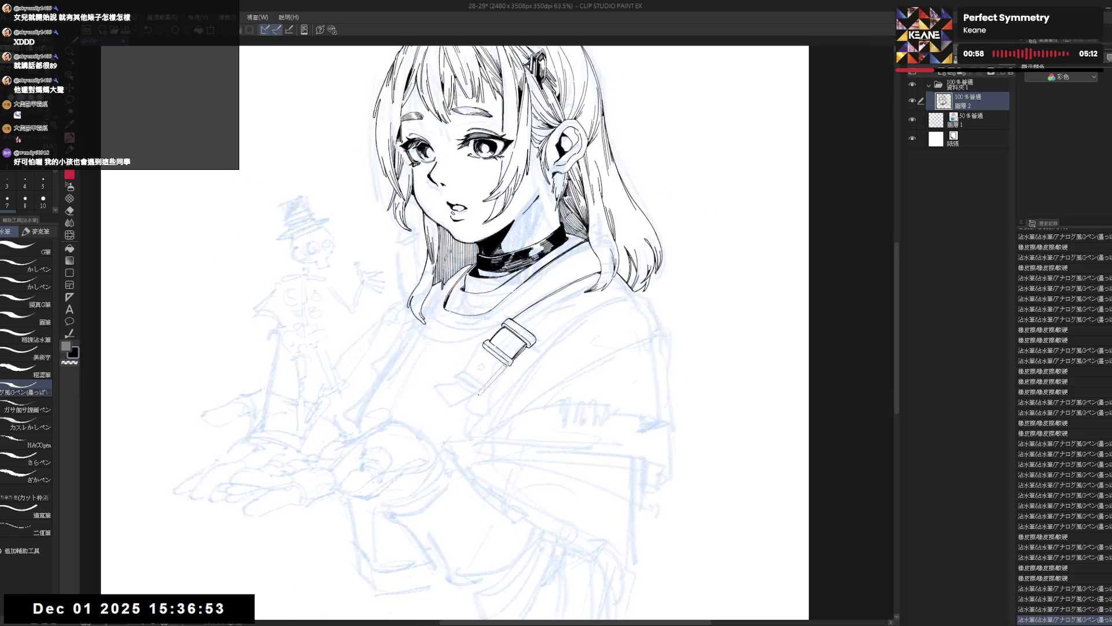
{"action": "key", "text": "h"}
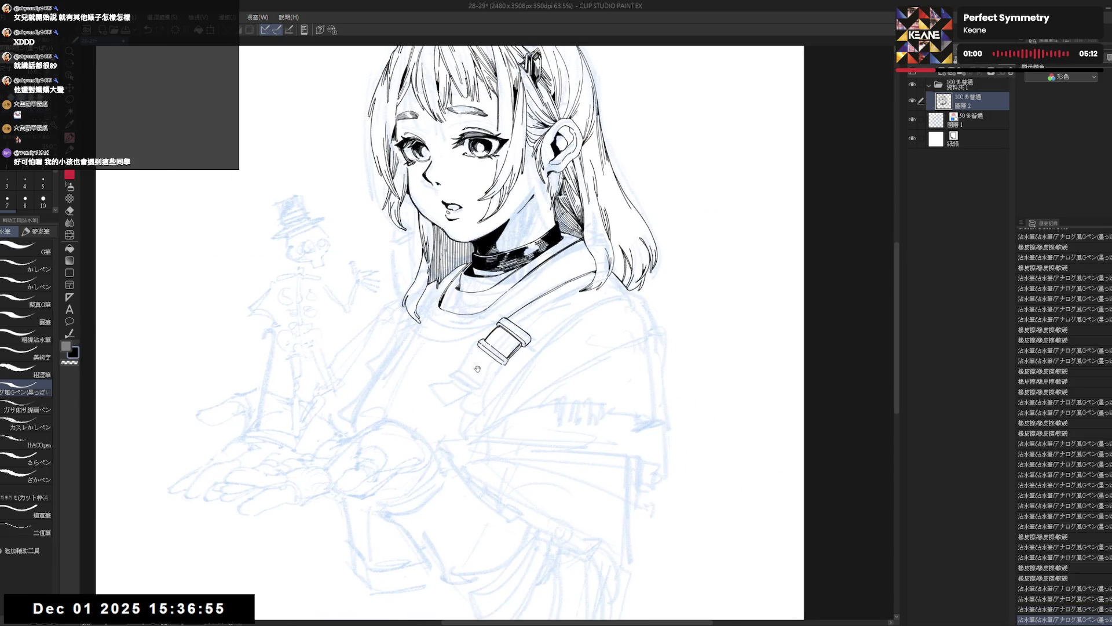
{"action": "left_click_drag", "start_coordinate": [451, 424], "coordinate": [490, 351]}
{"action": "key", "text": "e"}
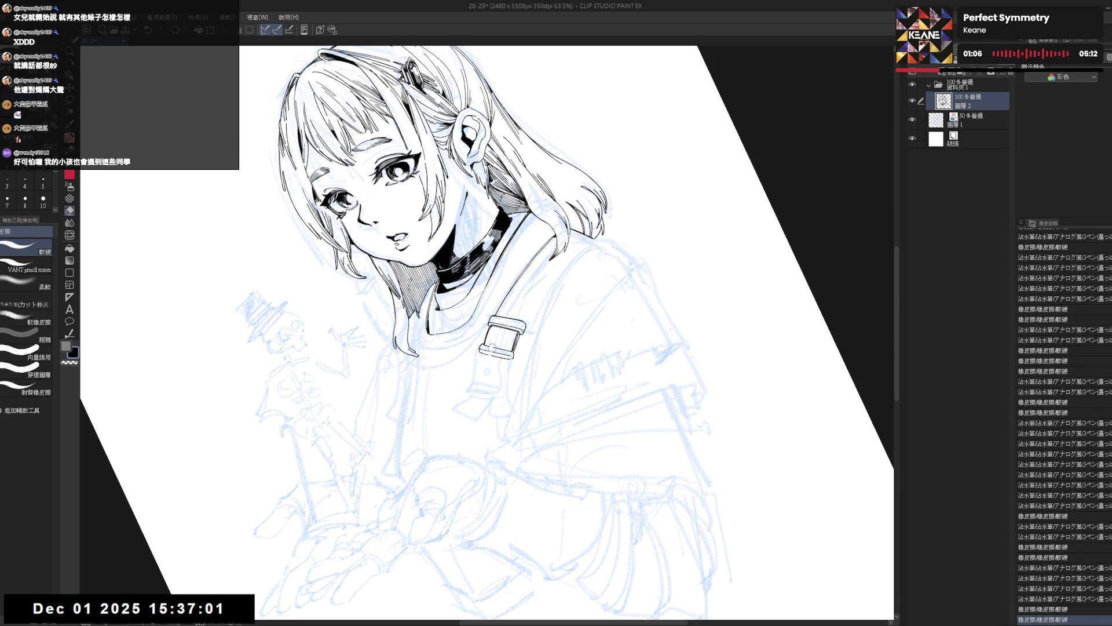
Step: Touch up a spot by the buckle strap and add another ink stroke on the buckle
{"action": "key", "text": "p"}
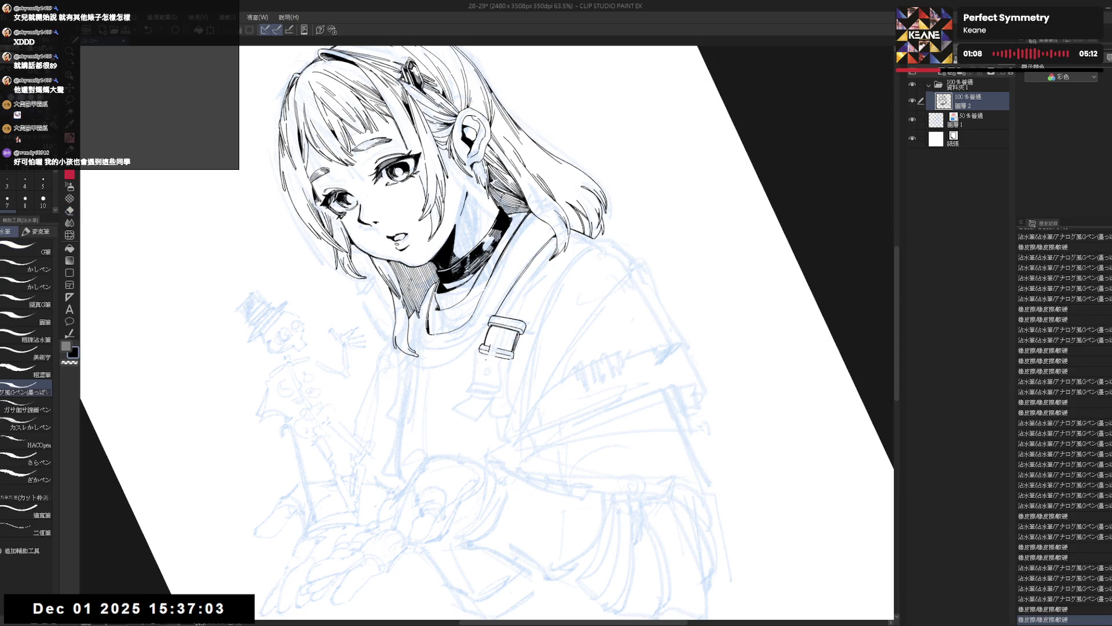
{"action": "left_click_drag", "start_coordinate": [484, 362], "coordinate": [484, 372]}
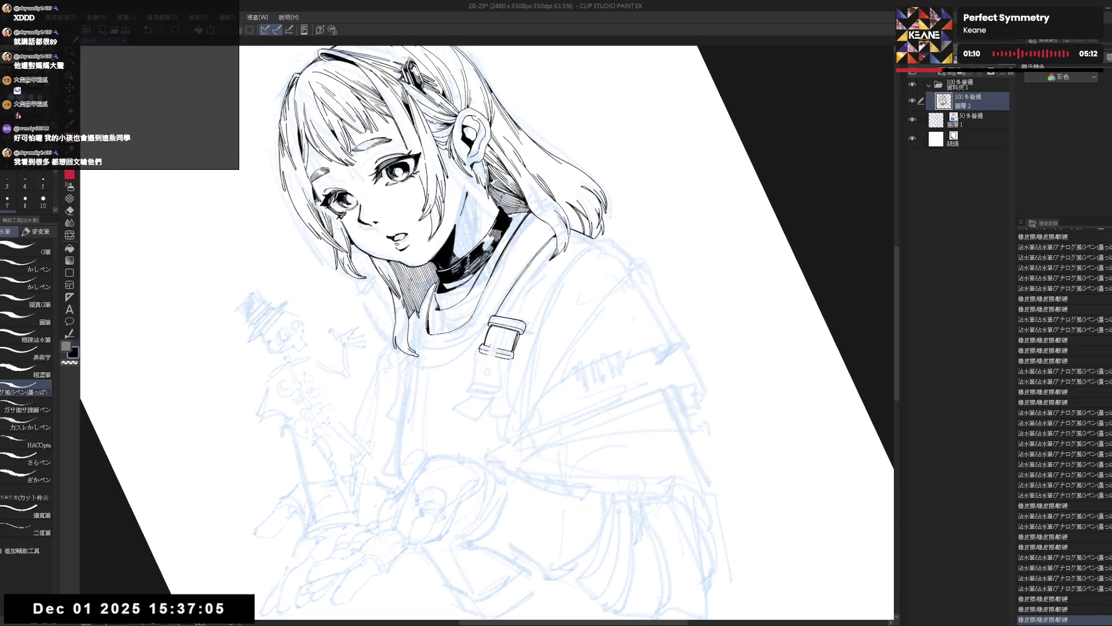
{"action": "key", "text": "ctrl+z"}
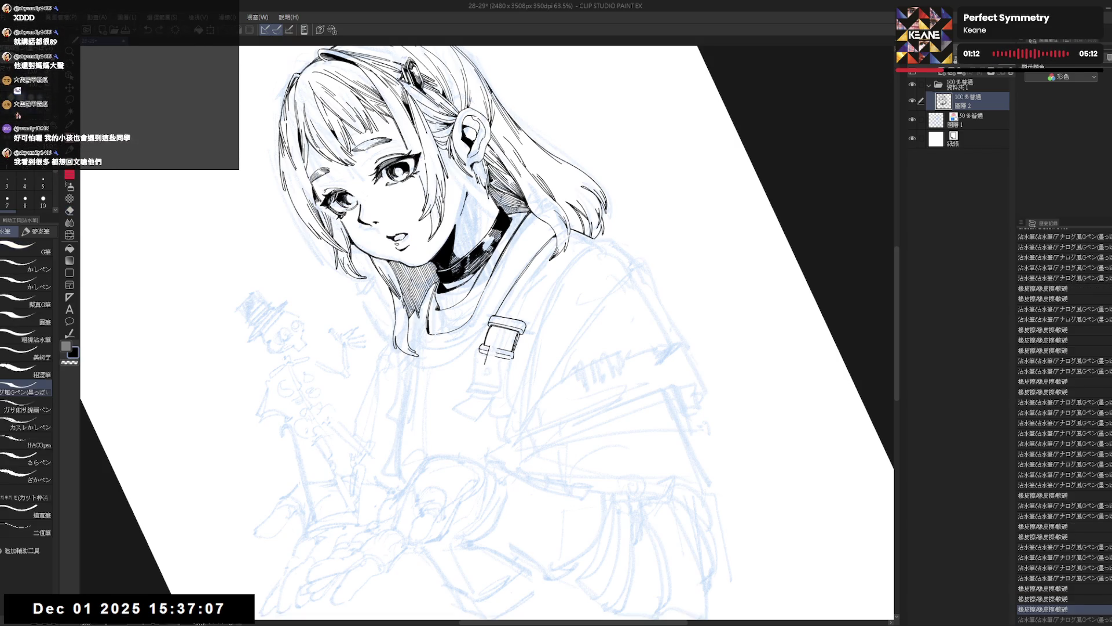
{"action": "key", "text": "ctrl+y"}
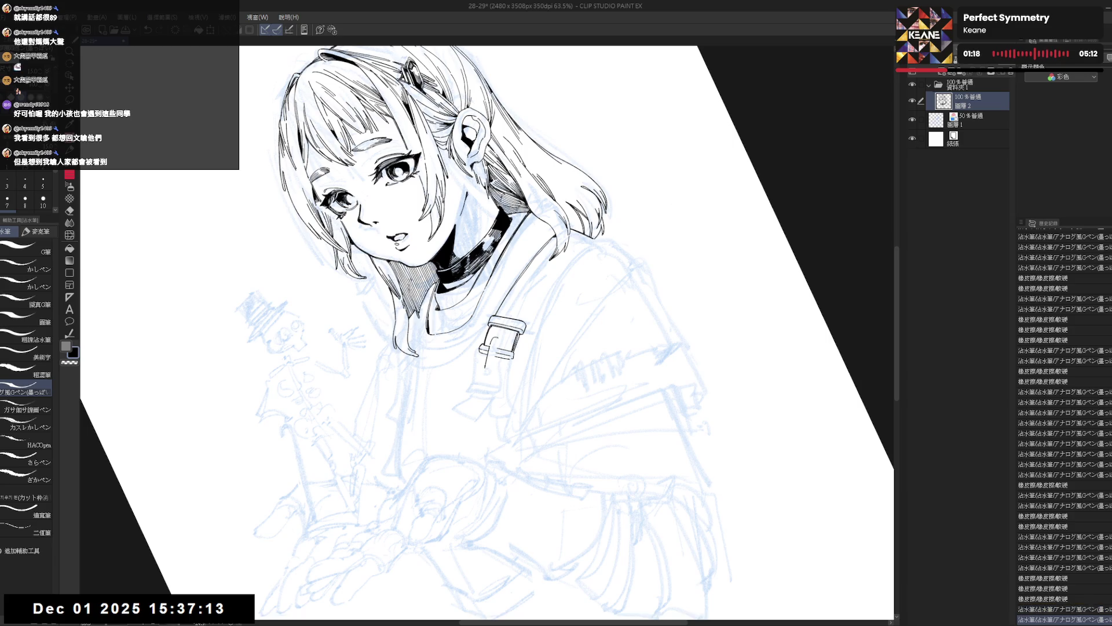
{"action": "key", "text": "e"}
{"action": "key", "text": "p"}
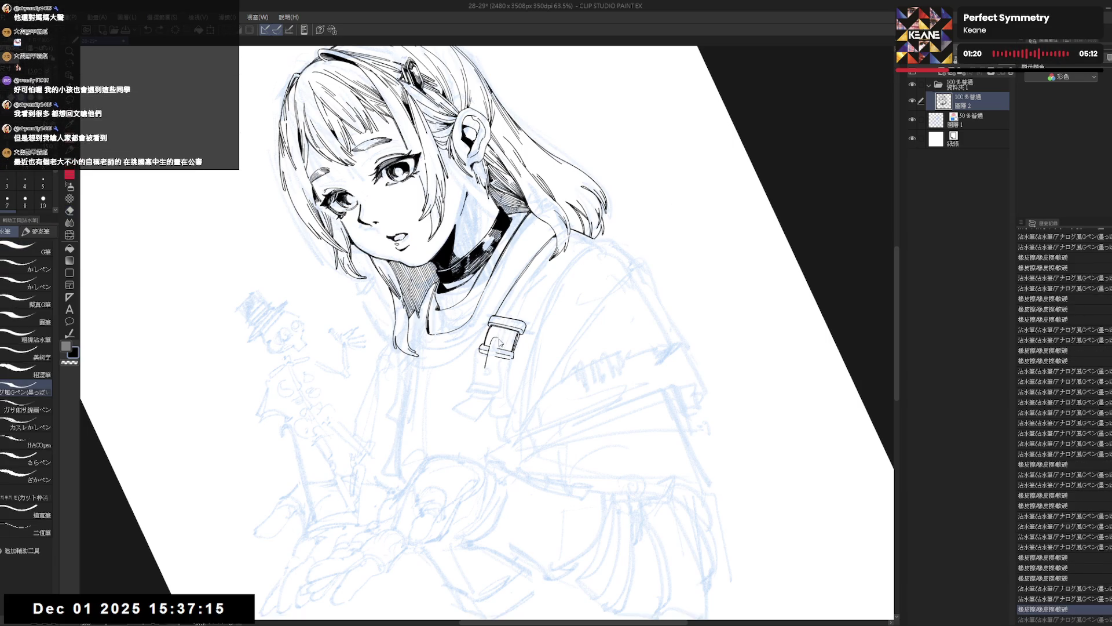
{"action": "left_click_drag", "start_coordinate": [405, 325], "coordinate": [414, 348]}
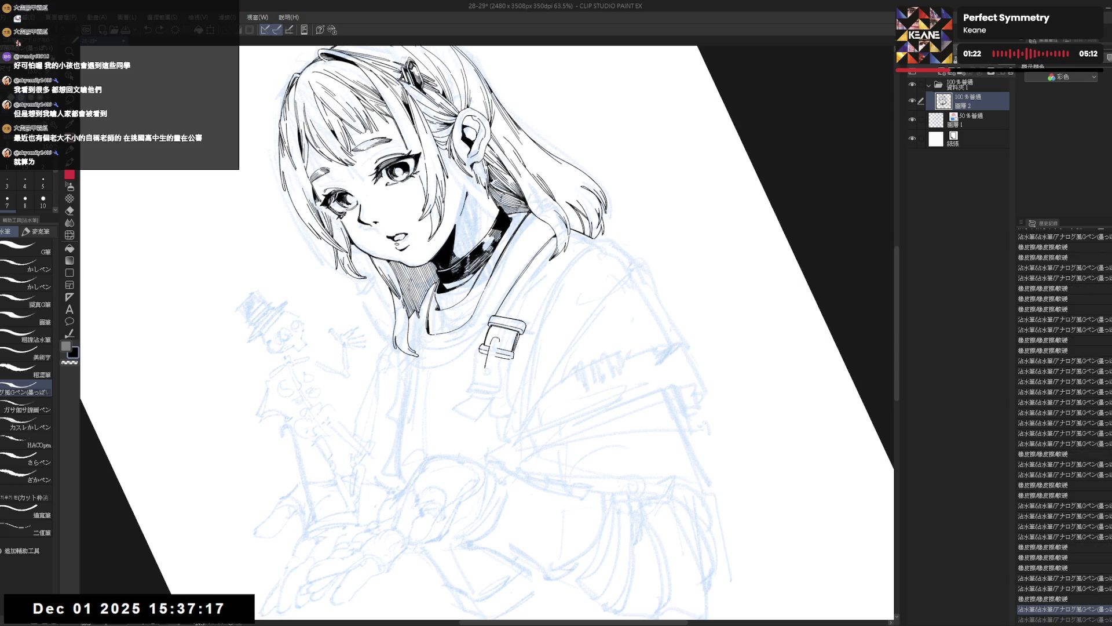
Step: Erase stray ink lines and fill a small gap in the buckle's black area
{"action": "key", "text": "e"}
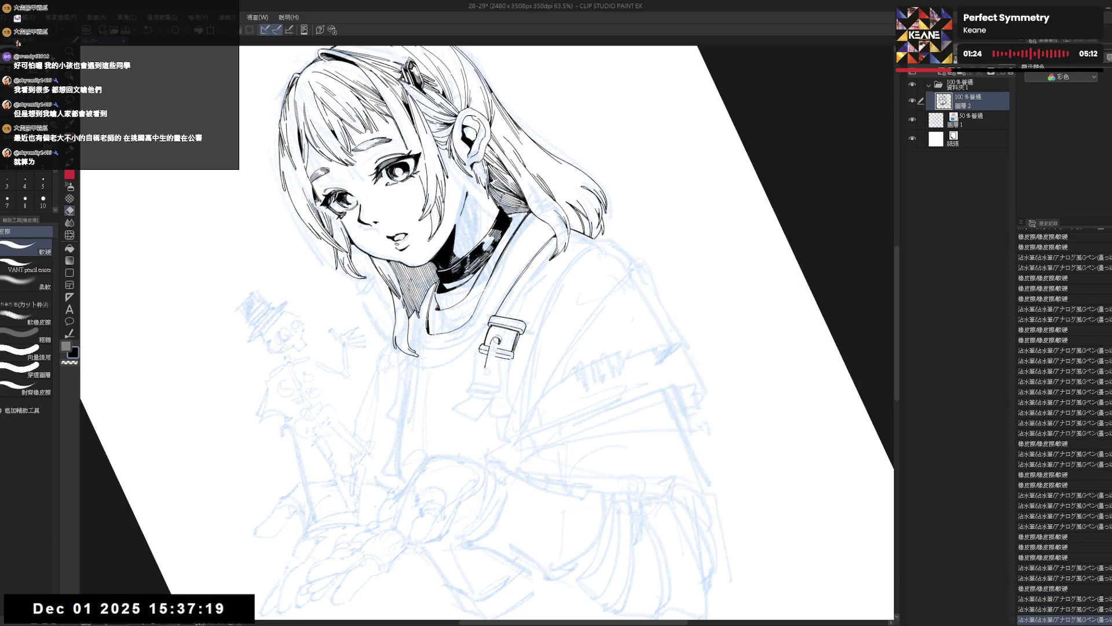
{"action": "left_click_drag", "start_coordinate": [494, 337], "coordinate": [488, 371]}
{"action": "key", "text": "p"}
{"action": "key", "text": "e"}
{"action": "key", "text": "p"}
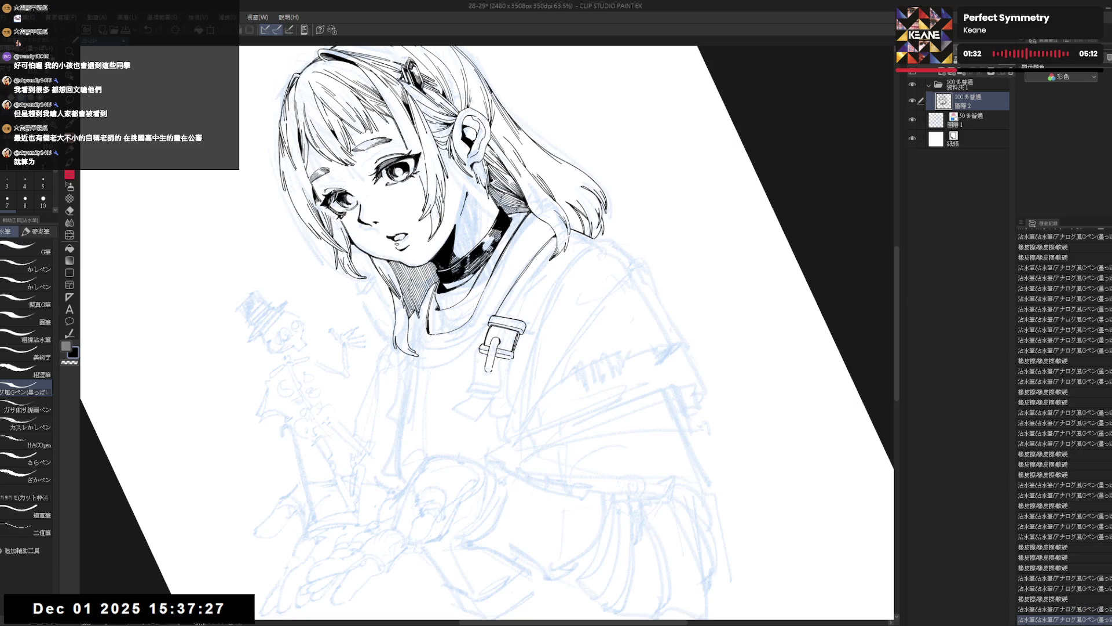
{"action": "left_click", "coordinate": [498, 356]}
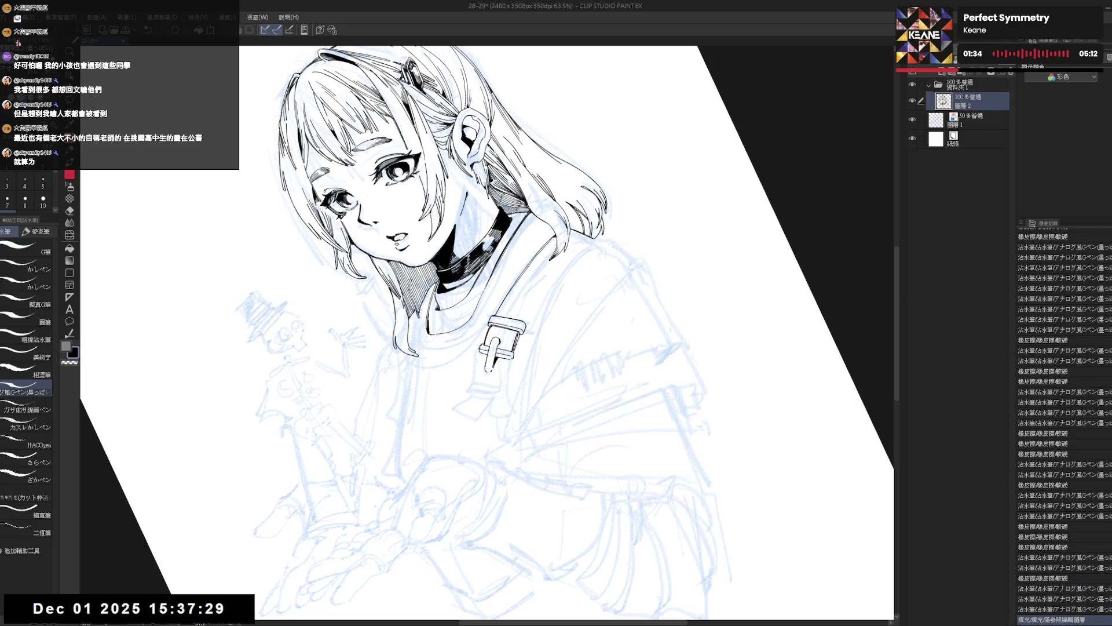
{"action": "key", "text": "ctrl+@"}
{"action": "key", "text": "h"}
{"action": "key", "text": "h"}
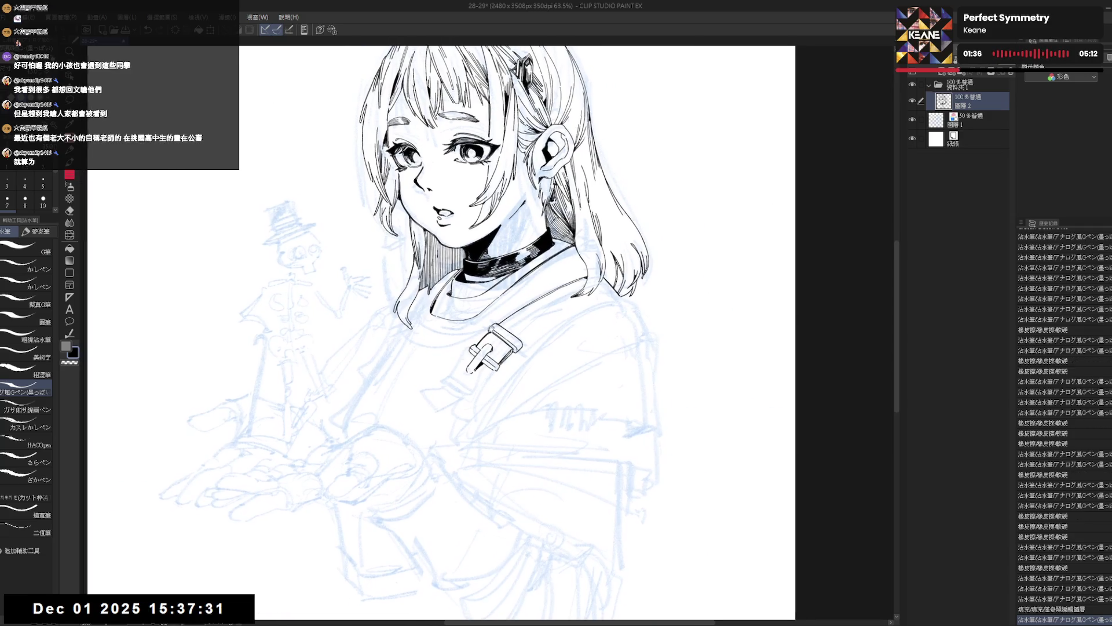
{"action": "left_click_drag", "start_coordinate": [487, 301], "coordinate": [479, 315]}
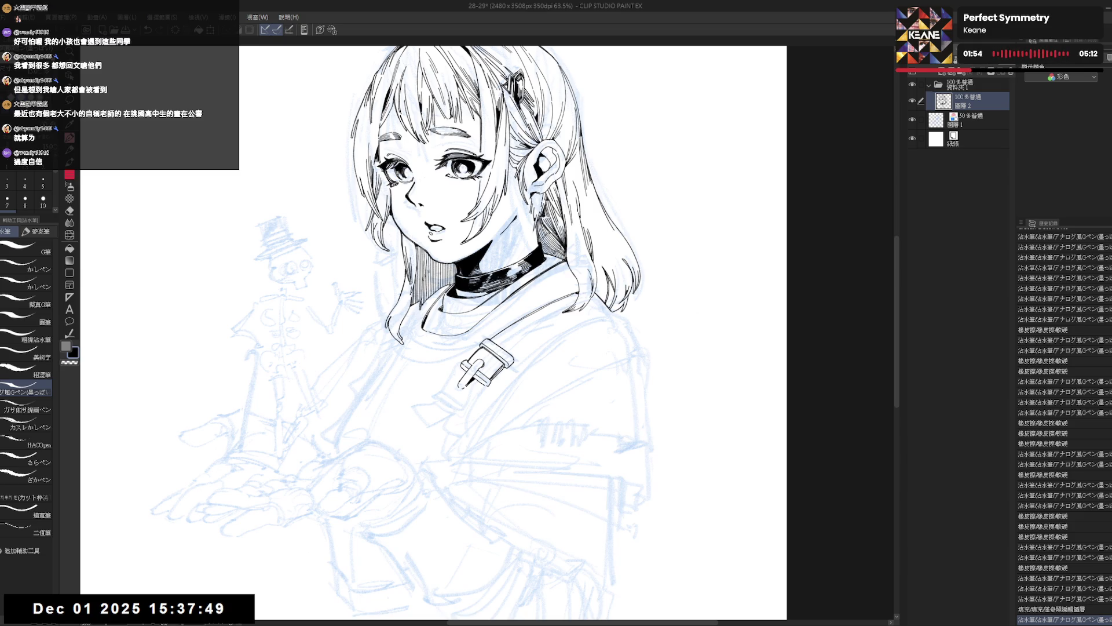
Step: Tilt the canvas and draw a short buckle stroke, toggling undo and redo to compare
{"action": "key", "text": "r"}
{"action": "mouse_move", "coordinate": [614, 405]}
{"action": "left_mouse_down"}
{"action": "mouse_move", "coordinate": [568, 446]}
{"action": "mouse_move", "coordinate": [513, 459]}
{"action": "left_mouse_up"}
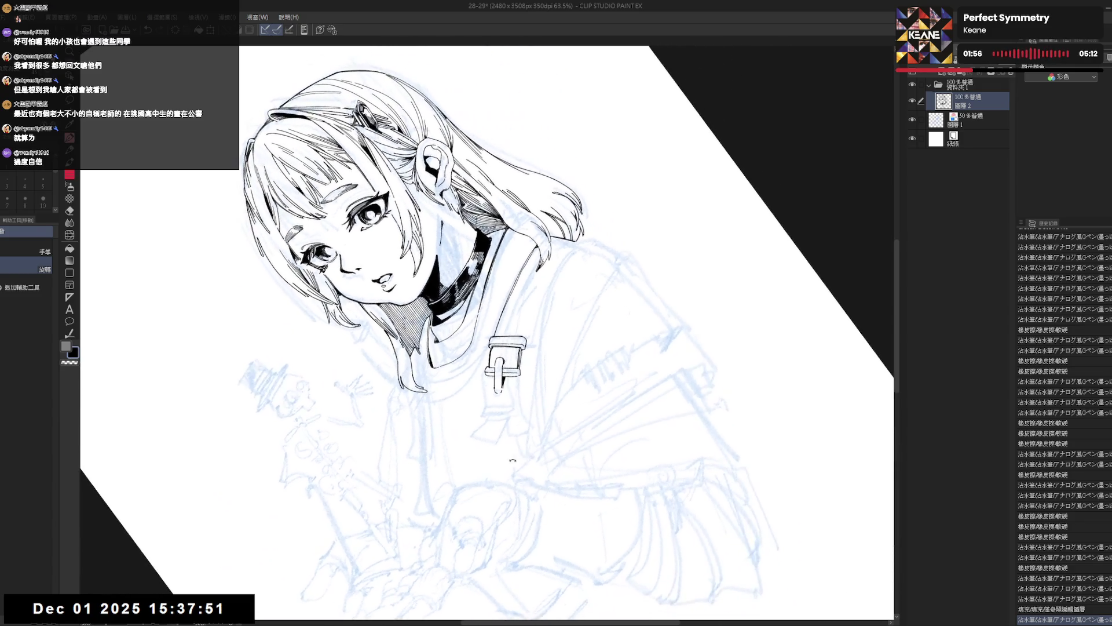
{"action": "key", "text": "p"}
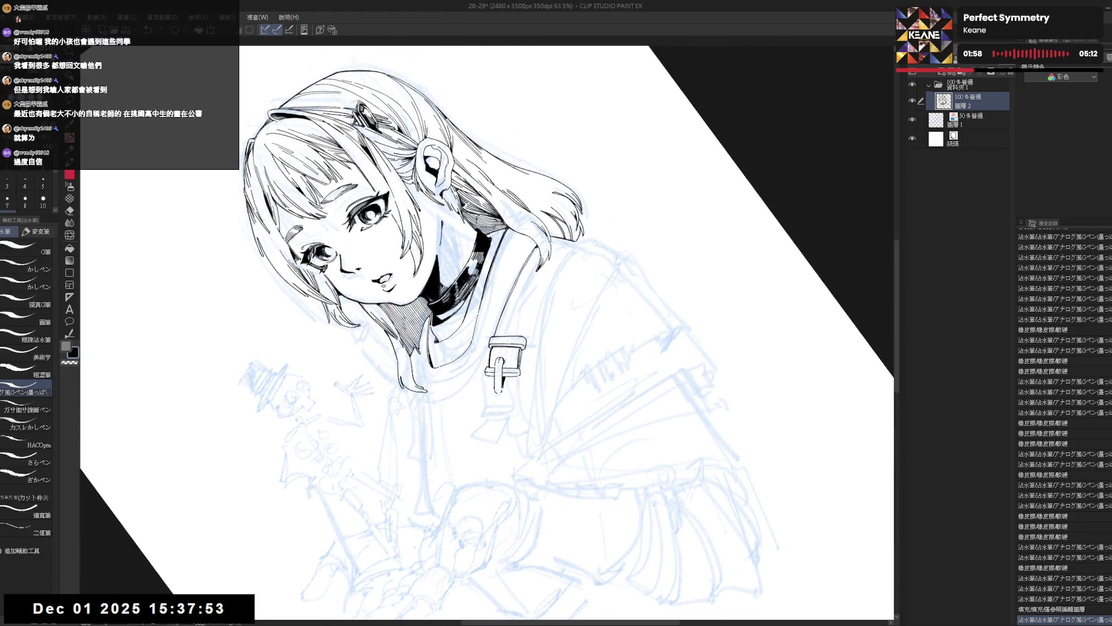
{"action": "left_click_drag", "start_coordinate": [500, 356], "coordinate": [500, 368]}
{"action": "key", "text": "ctrl+z"}
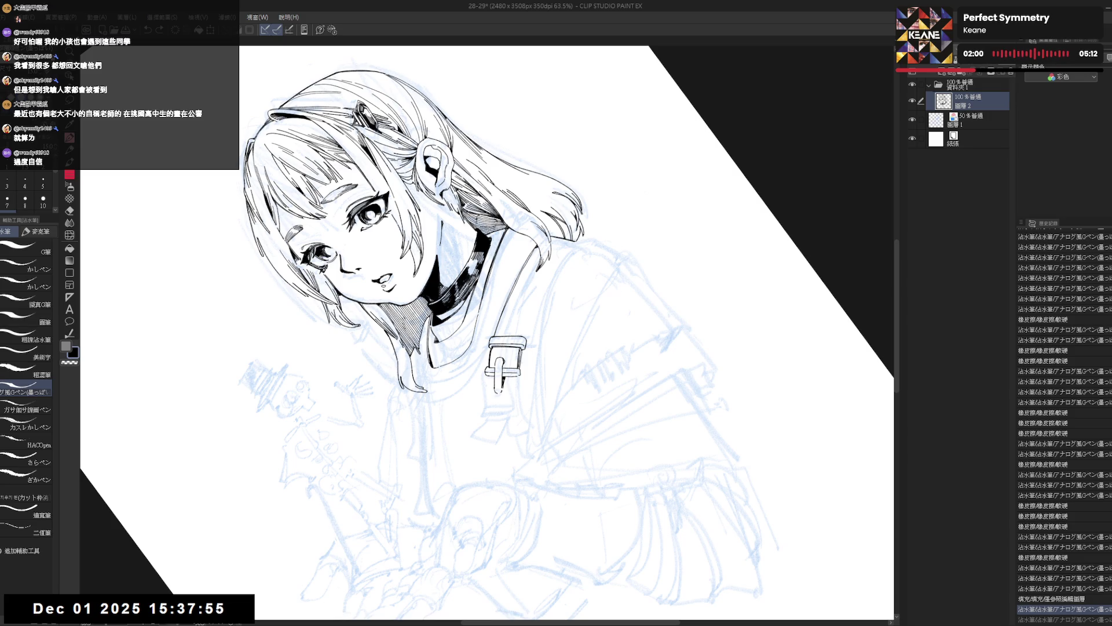
{"action": "key", "text": "at"}
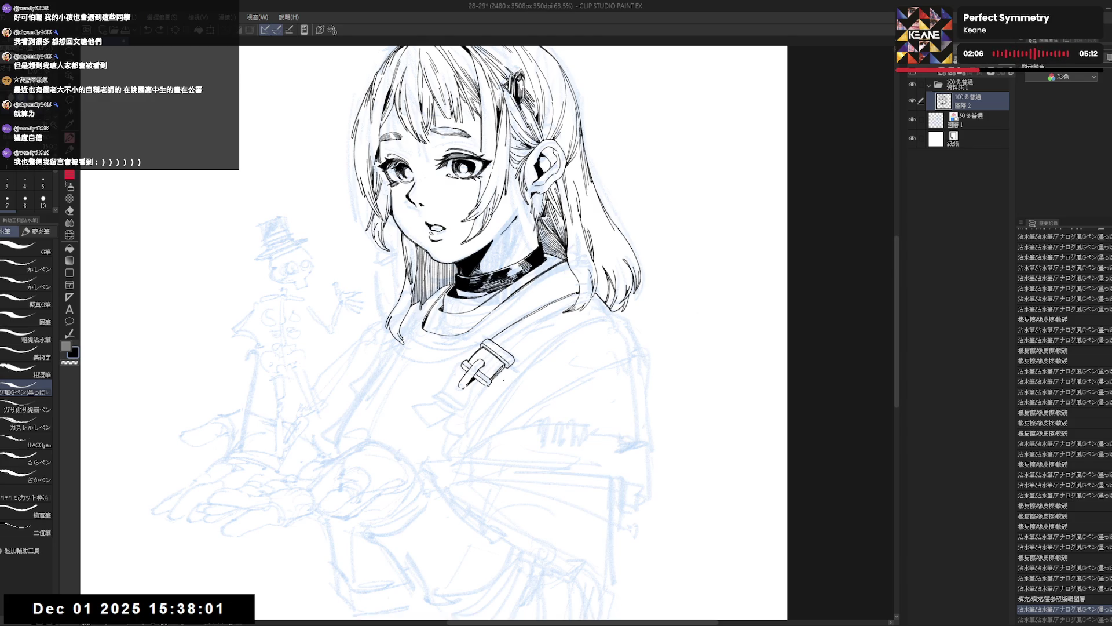
{"action": "key", "text": "asciicircum"}
{"action": "key", "text": "asciicircum"}
{"action": "key", "text": "asciicircum"}
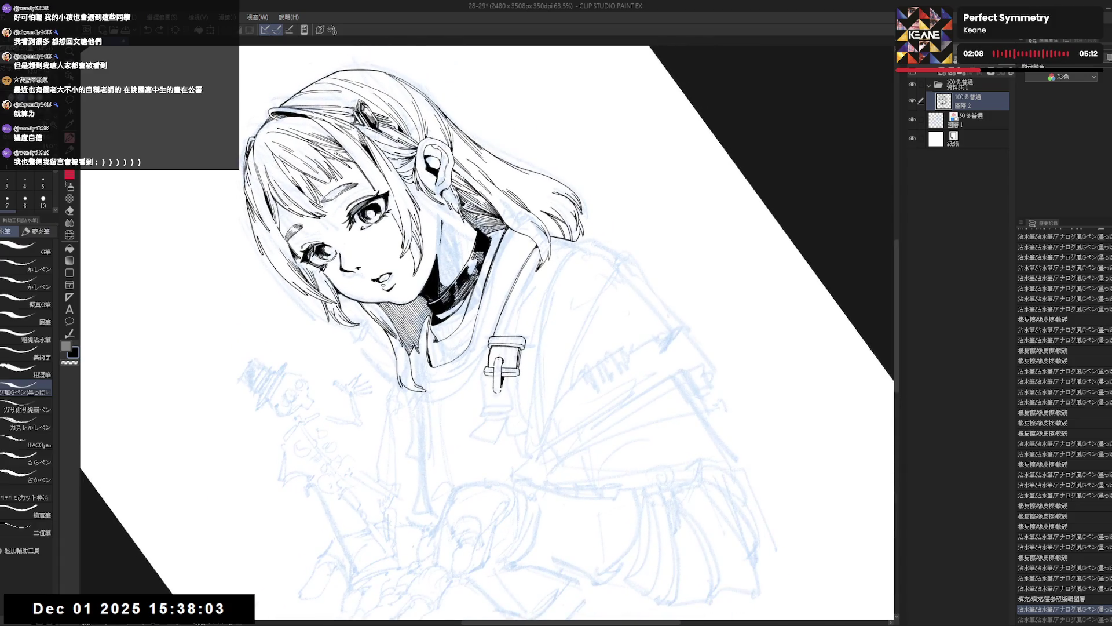
{"action": "key", "text": "ctrl+y"}
{"action": "key", "text": "ctrl+z"}
{"action": "key", "text": "ctrl+y"}
{"action": "key", "text": "ctrl+y"}
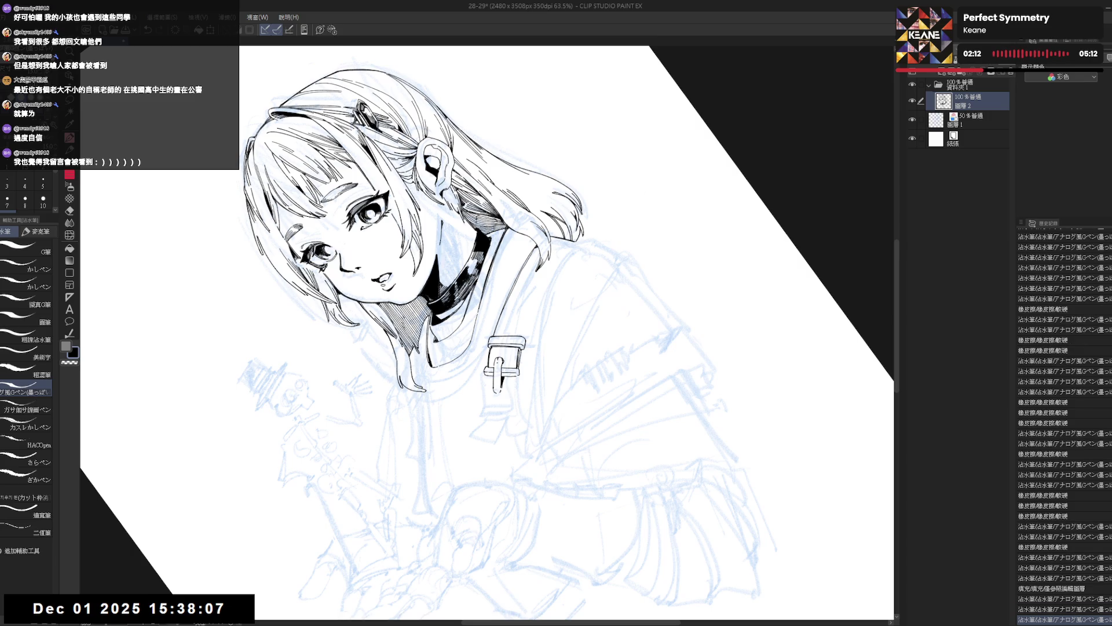
{"action": "key", "text": "ctrl+y"}
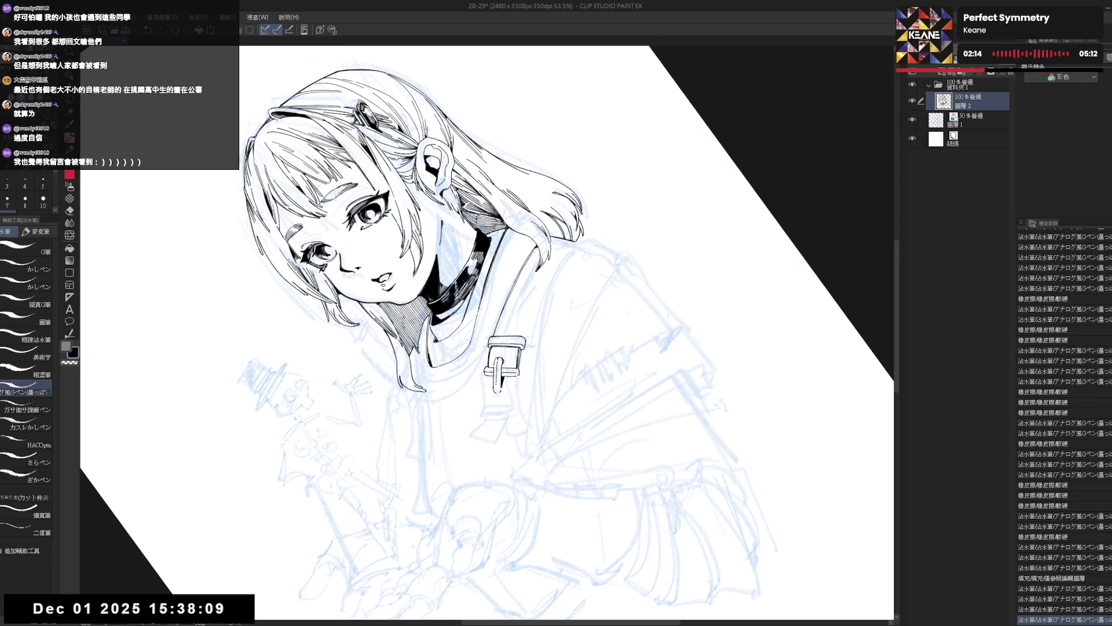
Step: Straighten, mirror and re-tilt the canvas while reapplying the latest pen strokes
{"action": "key", "text": "ctrl+at"}
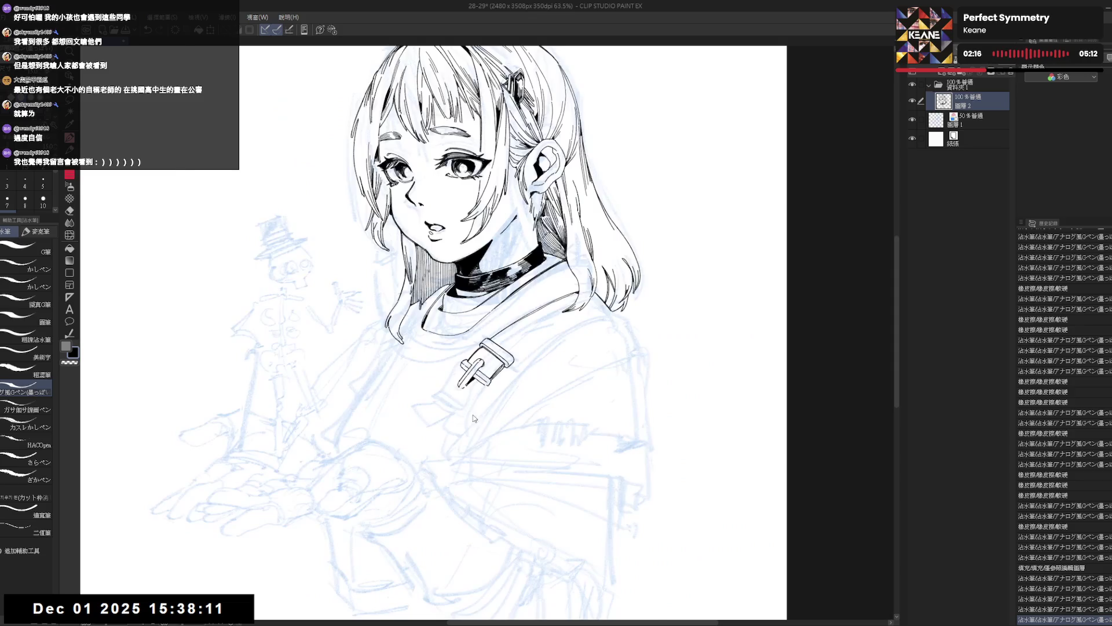
{"action": "key", "text": "h"}
{"action": "key", "text": "minus"}
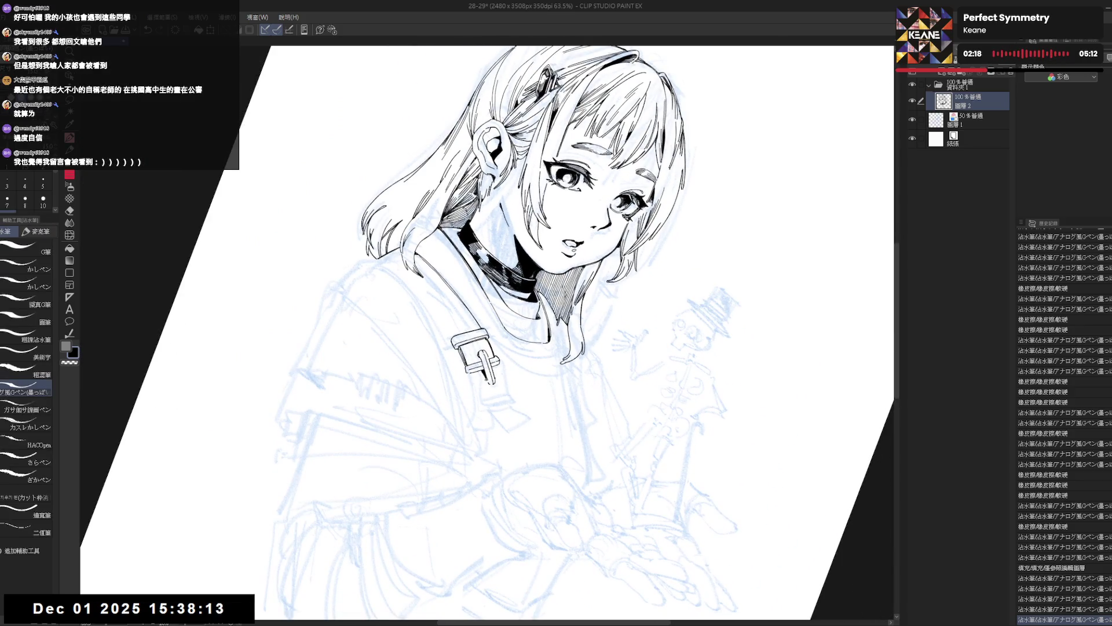
{"action": "key", "text": "ctrl+y"}
{"action": "key", "text": "ctrl+y"}
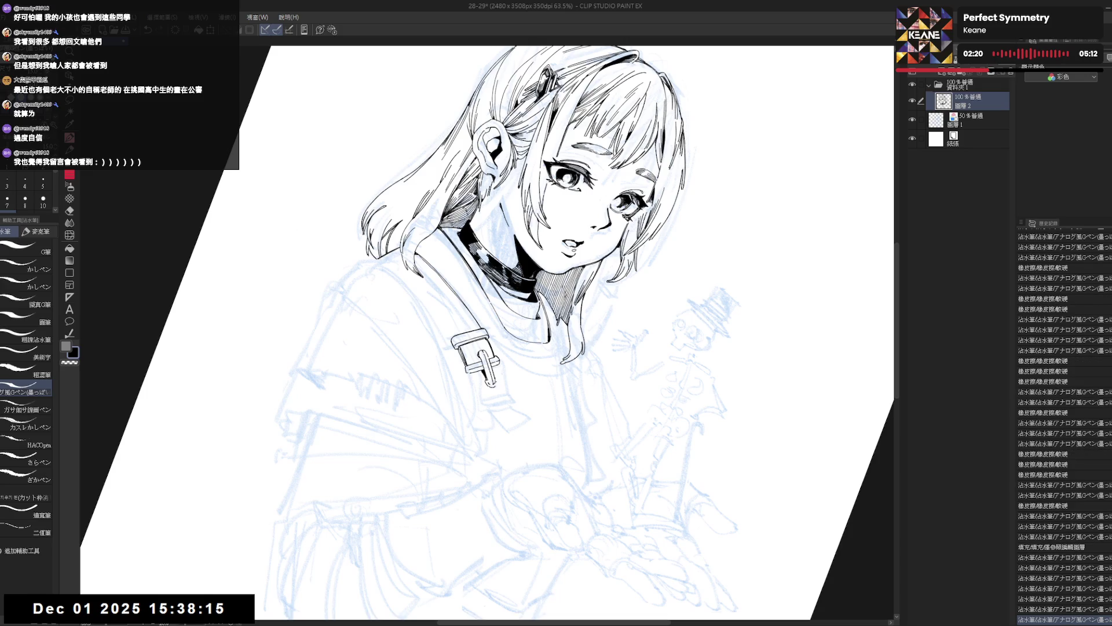
{"action": "key", "text": "ctrl+y"}
{"action": "key", "text": "h"}
{"action": "key", "text": "minus"}
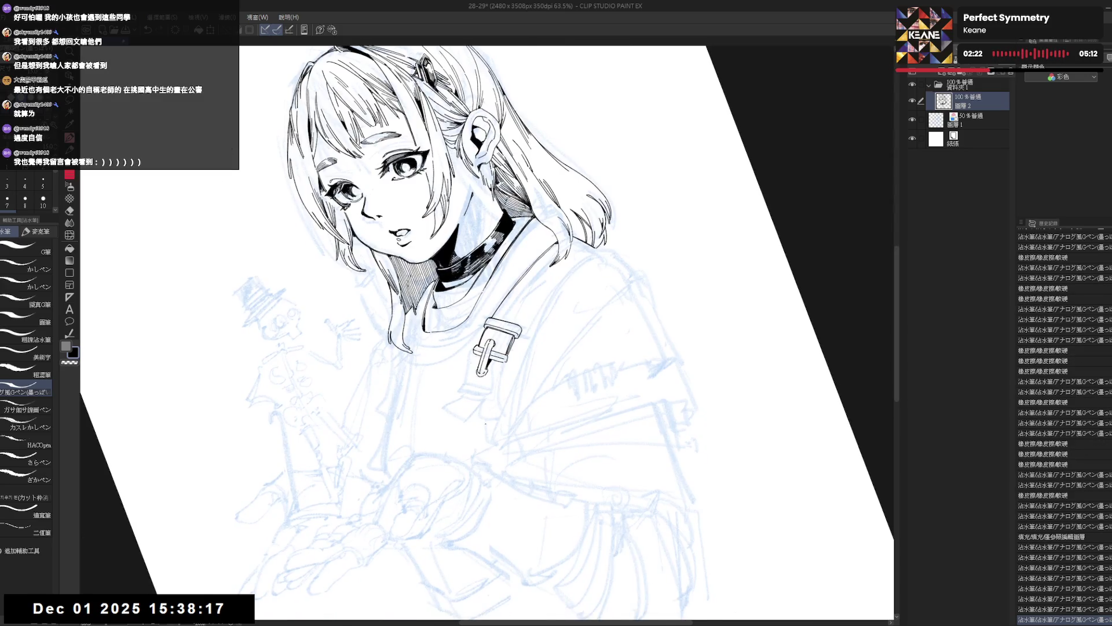
{"action": "key", "text": "minus"}
{"action": "key", "text": "minus"}
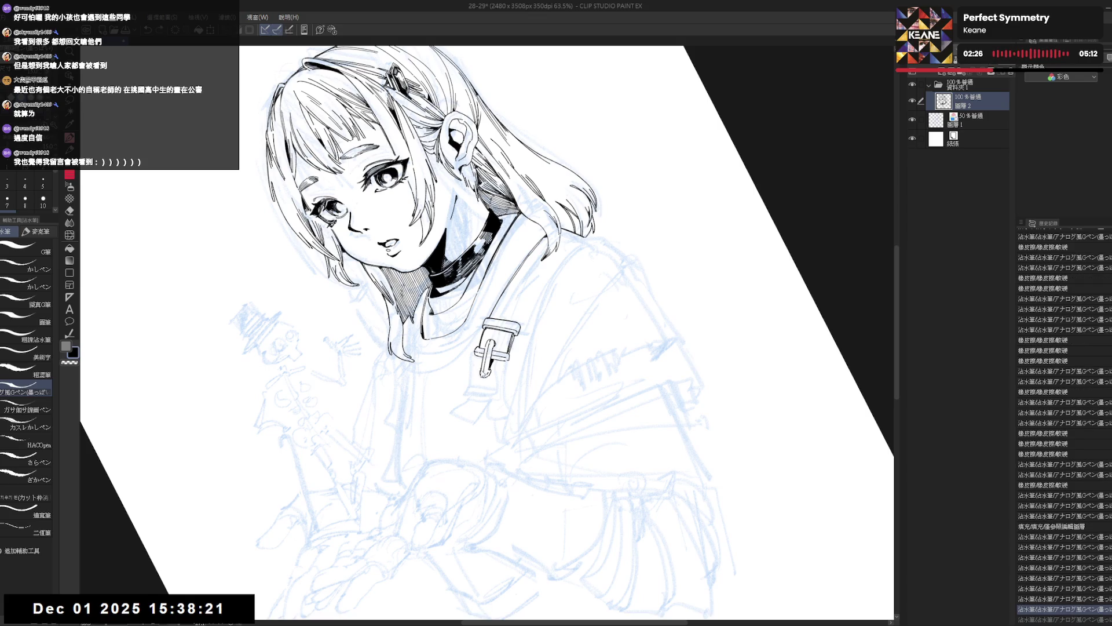
Step: Ink a small mark on the buckle pin, undoing and redoing it to compare
{"action": "left_click_drag", "start_coordinate": [481, 372], "coordinate": [485, 377]}
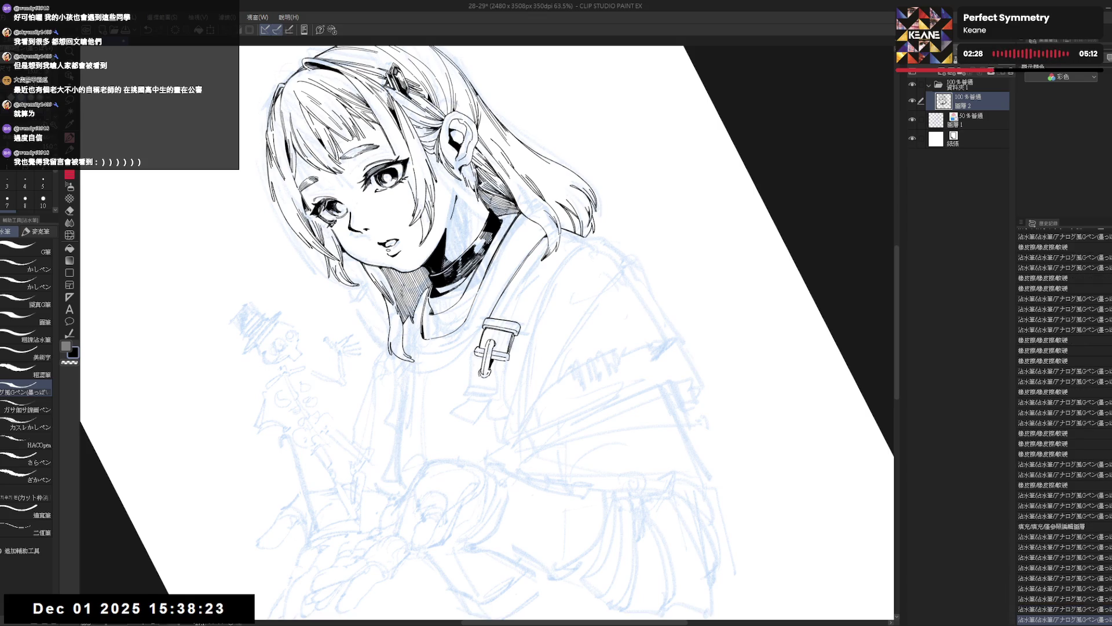
{"action": "key", "text": "ctrl+z"}
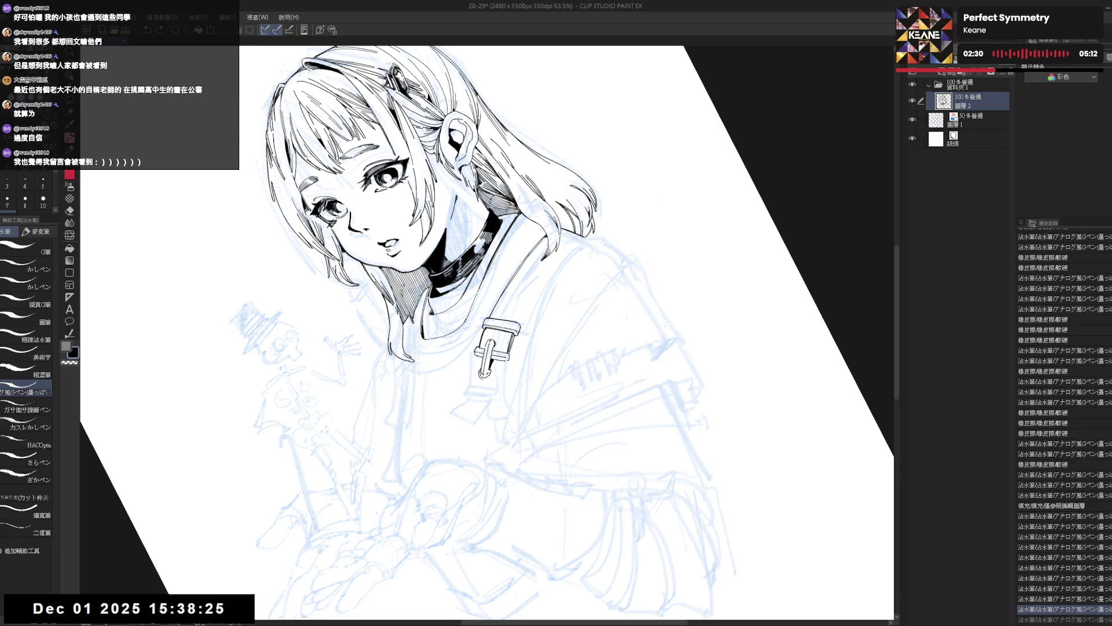
{"action": "key", "text": "ctrl+y"}
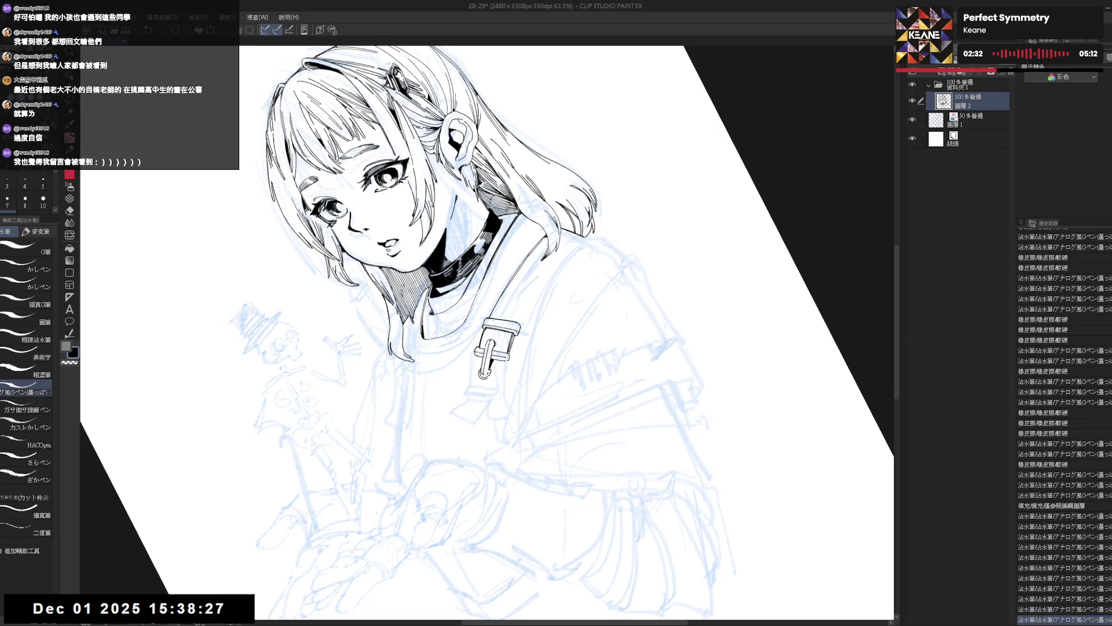
{"action": "key", "text": "ctrl+z"}
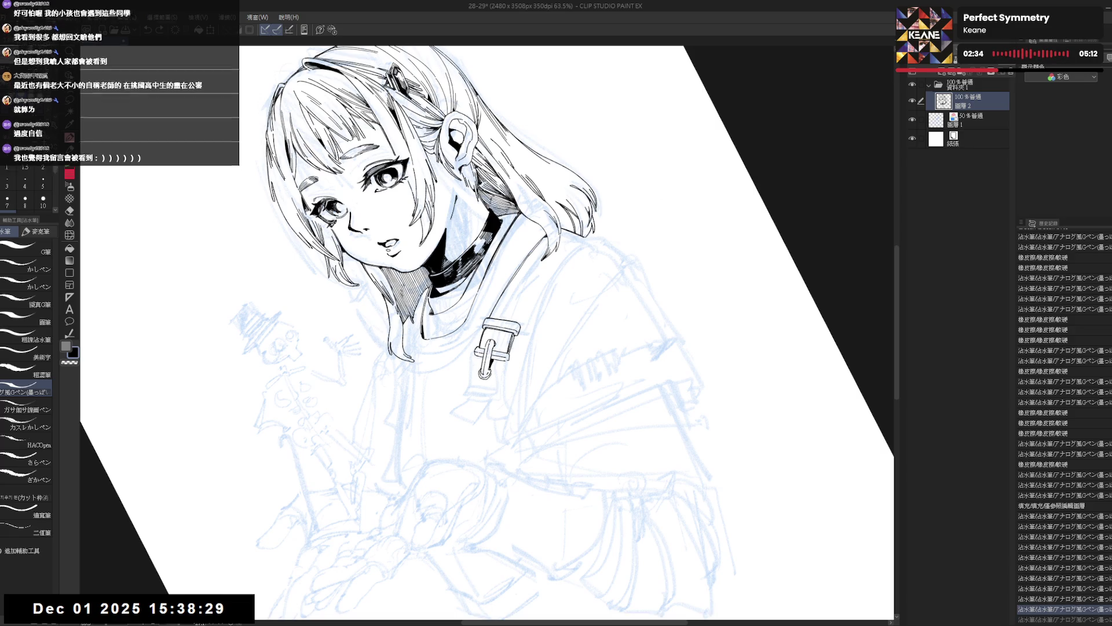
{"action": "key", "text": "ctrl+y"}
{"action": "key", "text": "ctrl+z"}
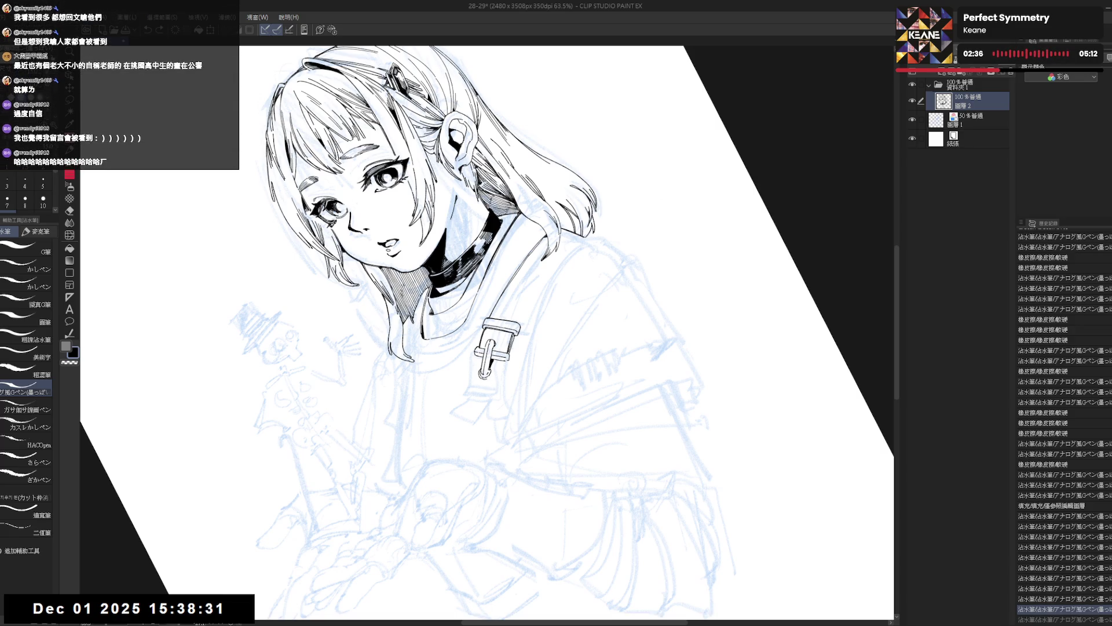
{"action": "key", "text": "ctrl+y"}
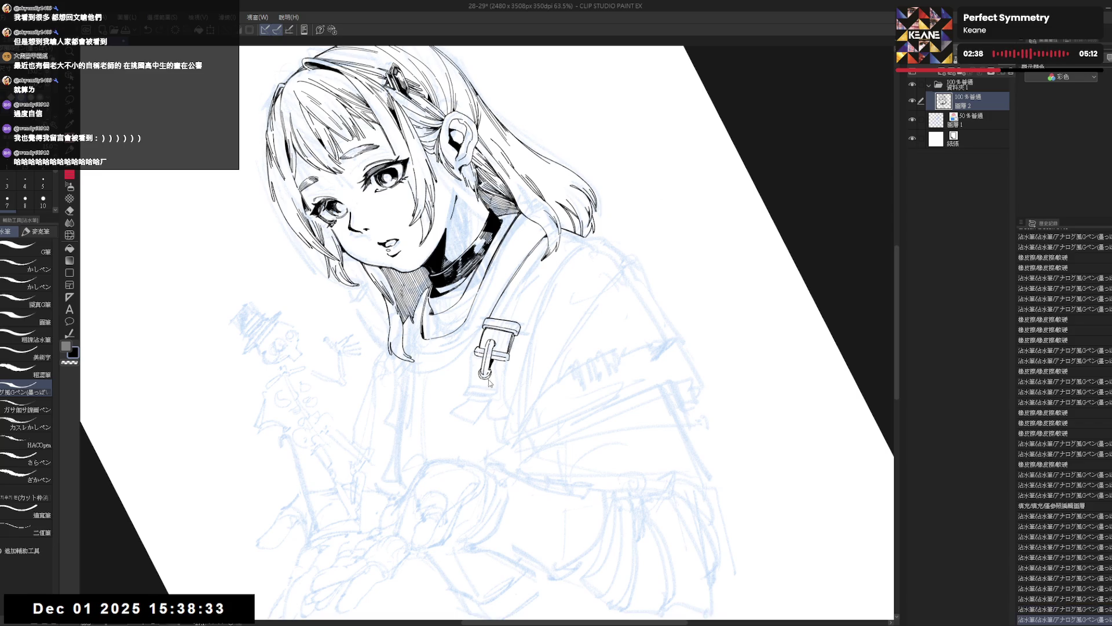
{"action": "key", "text": "ctrl+z"}
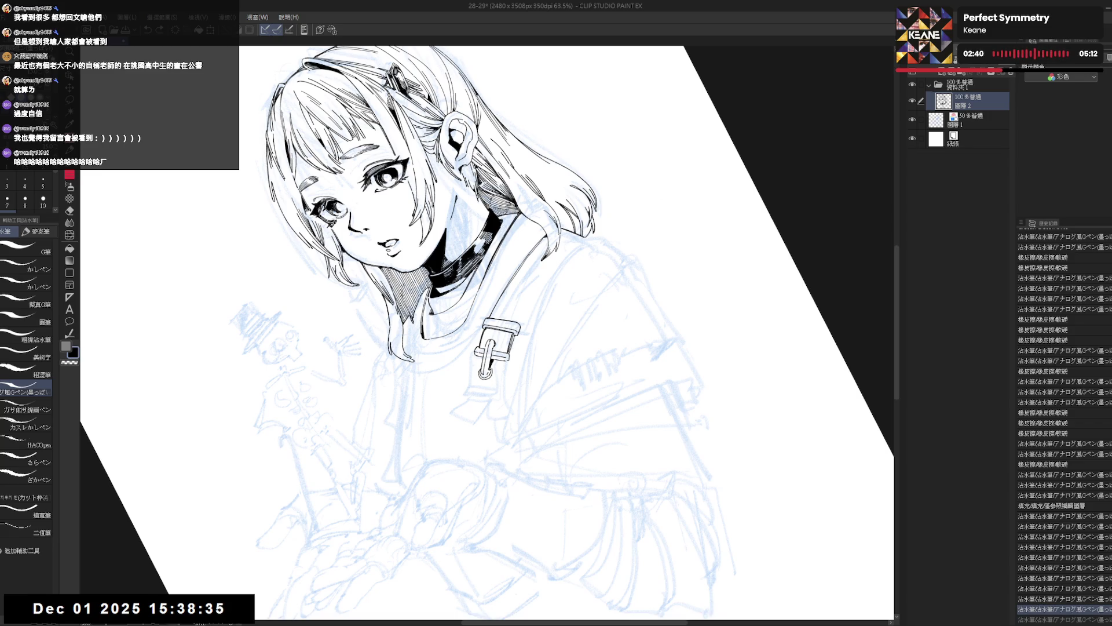
Step: Rotate the canvas back upright and undo the latest pen stroke
{"action": "mouse_move", "coordinate": [510, 371]}
{"action": "left_mouse_down"}
{"action": "mouse_move", "coordinate": [469, 416]}
{"action": "mouse_move", "coordinate": [481, 394]}
{"action": "left_mouse_up"}
{"action": "key", "text": "e"}
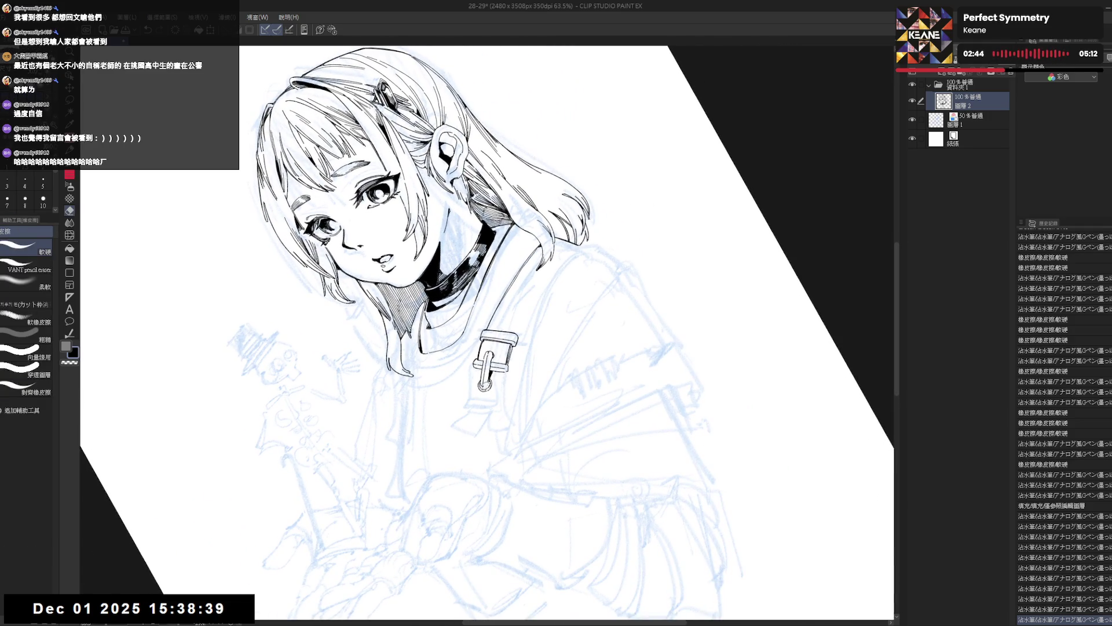
{"action": "key", "text": "p"}
{"action": "key", "text": "ctrl+z"}
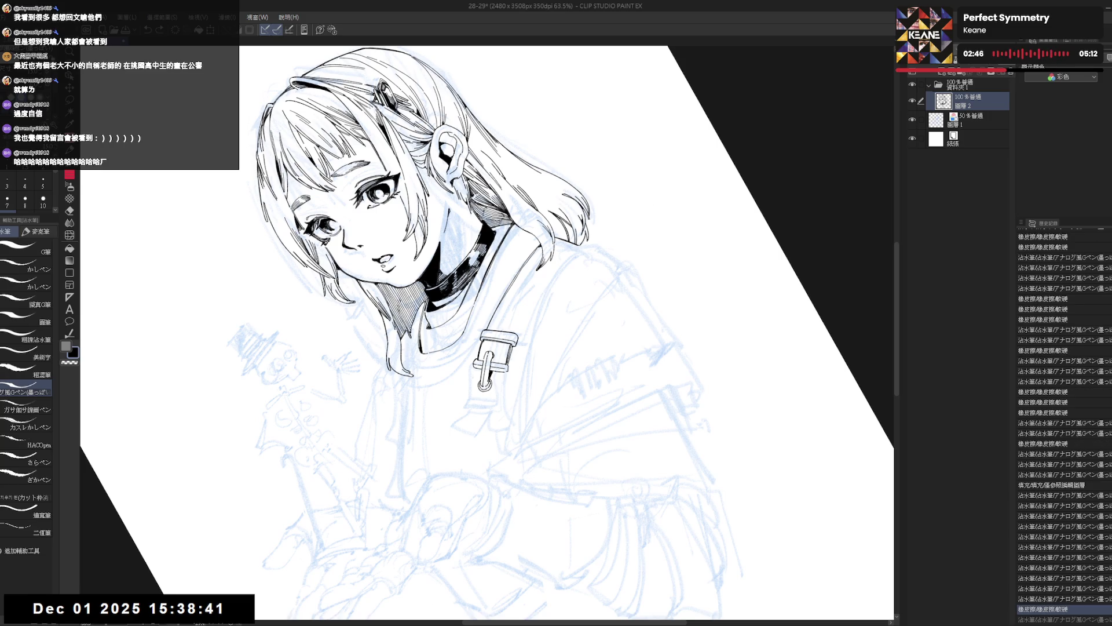
{"action": "key", "text": "ctrl+at"}
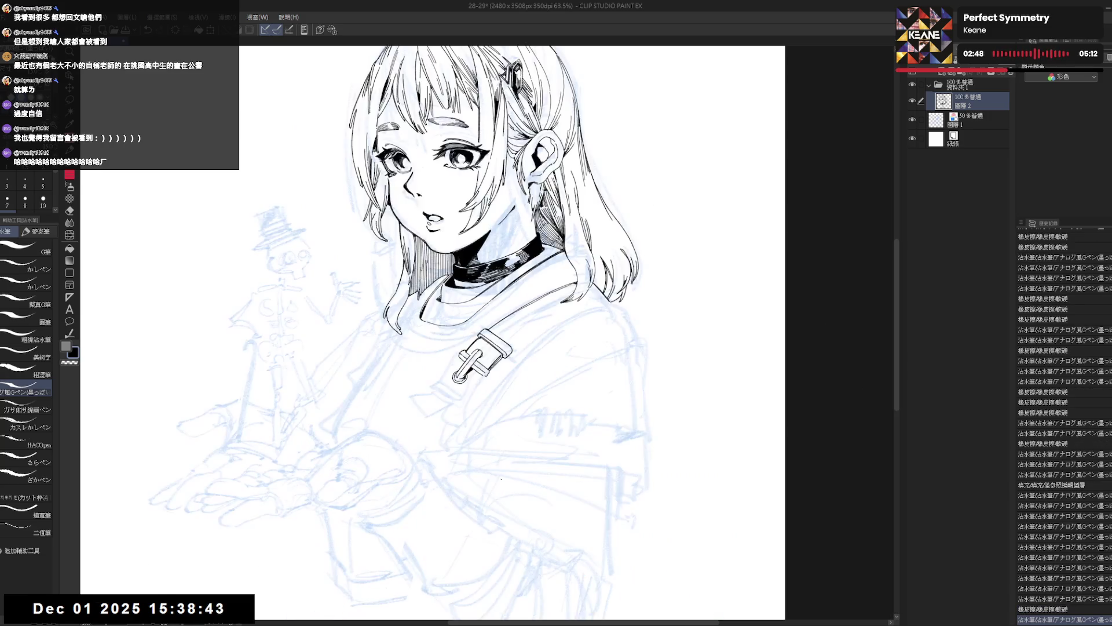
Step: Add small ink touch-ups and a short stroke near the buckle
{"action": "key", "text": "h"}
{"action": "key", "text": "h"}
{"action": "left_click_drag", "start_coordinate": [463, 450], "coordinate": [477, 460]}
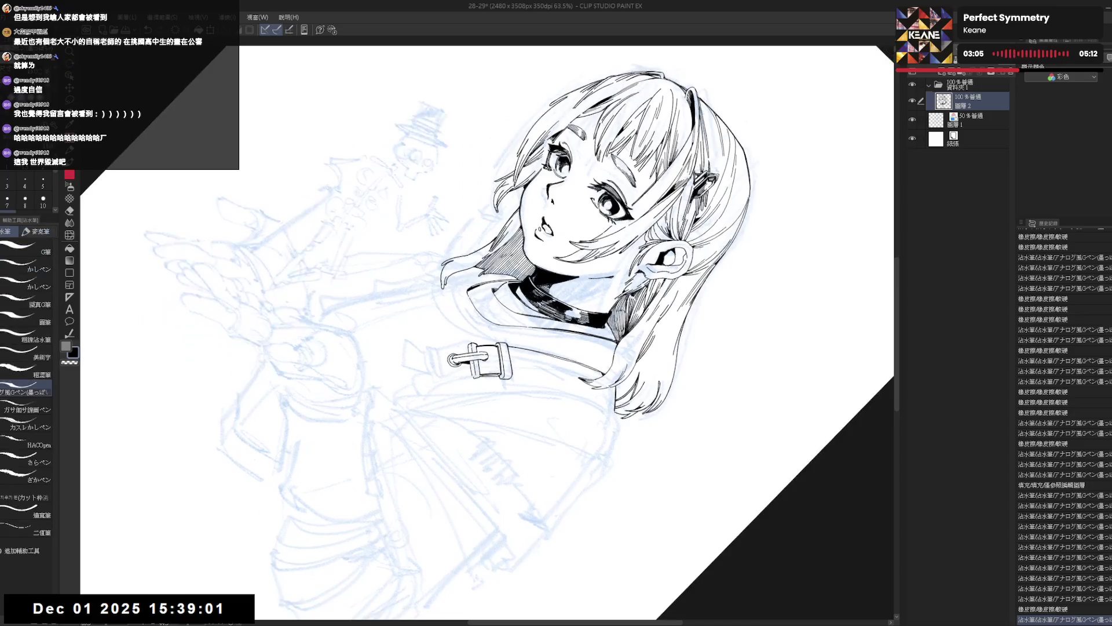
{"action": "left_click_drag", "start_coordinate": [469, 363], "coordinate": [469, 376]}
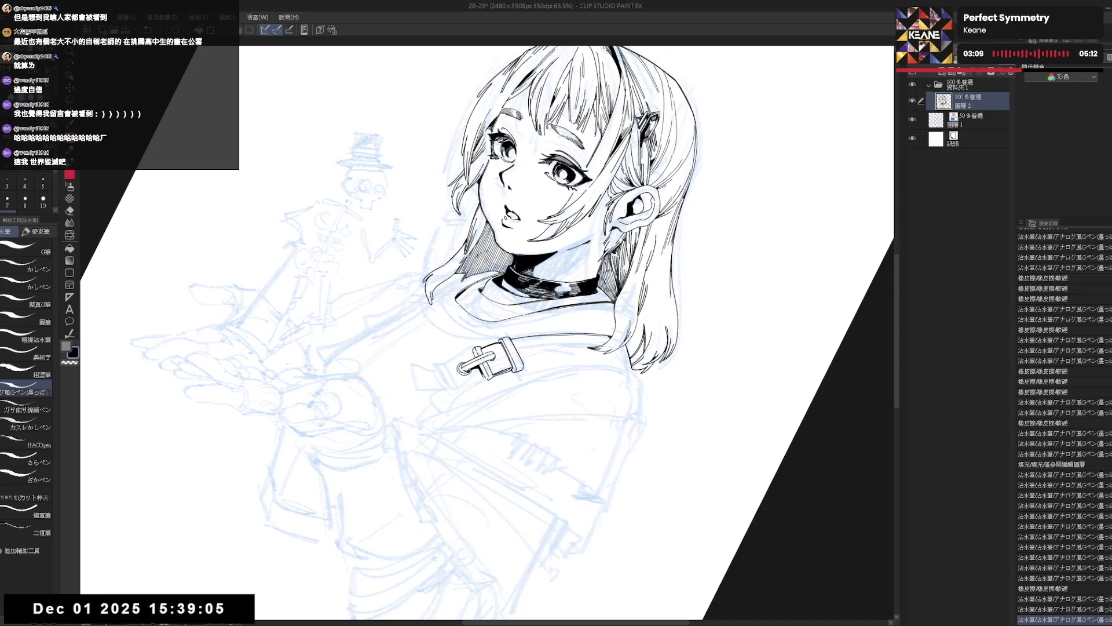
{"action": "mouse_move", "coordinate": [492, 399]}
{"action": "left_mouse_down"}
{"action": "mouse_move", "coordinate": [521, 405]}
{"action": "mouse_move", "coordinate": [536, 455]}
{"action": "mouse_move", "coordinate": [480, 440]}
{"action": "mouse_move", "coordinate": [495, 445]}
{"action": "mouse_move", "coordinate": [513, 426]}
{"action": "mouse_move", "coordinate": [486, 446]}
{"action": "left_mouse_up"}
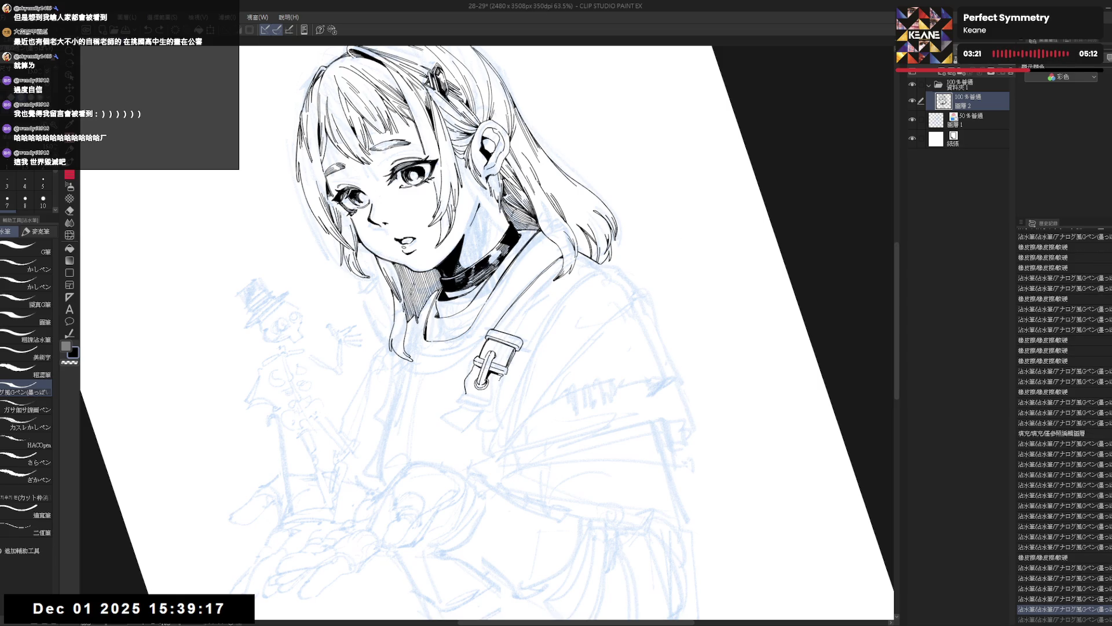
{"action": "left_click_drag", "start_coordinate": [493, 386], "coordinate": [496, 399]}
{"action": "key", "text": "ctrl+@"}
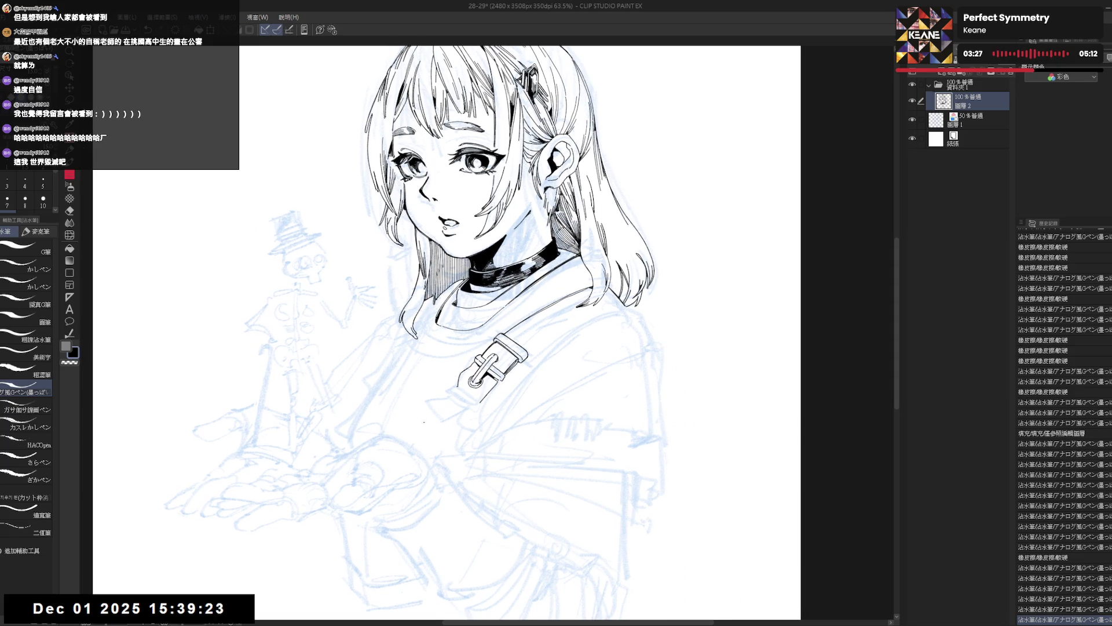
Step: Erase a bit of ink and dab small pen marks on the buckle, then mirror-check
{"action": "key", "text": "r"}
{"action": "mouse_move", "coordinate": [449, 433]}
{"action": "left_mouse_down"}
{"action": "mouse_move", "coordinate": [429, 359]}
{"action": "mouse_move", "coordinate": [467, 382]}
{"action": "left_mouse_up"}
{"action": "key", "text": "e"}
{"action": "left_click", "coordinate": [467, 384]}
{"action": "key", "text": "p"}
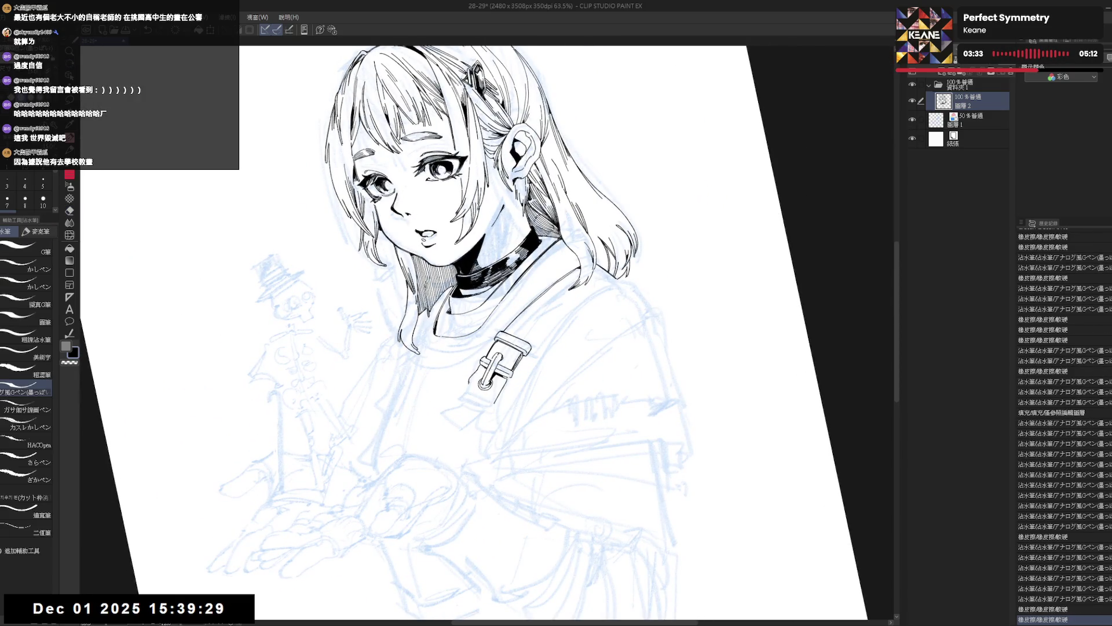
{"action": "left_click", "coordinate": [470, 385]}
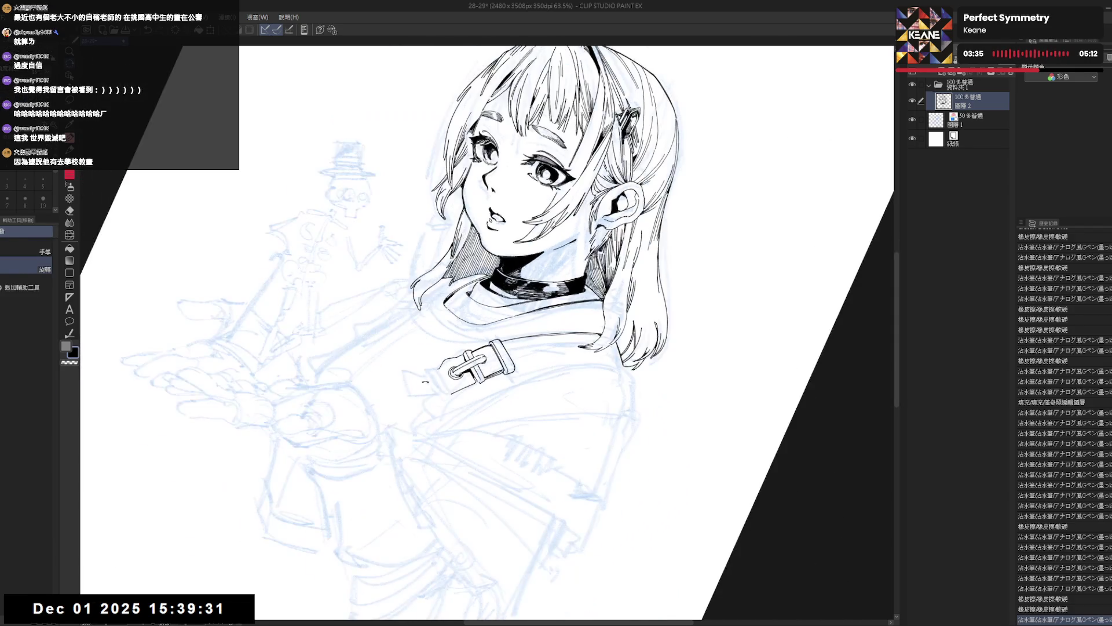
{"action": "left_click_drag", "start_coordinate": [471, 385], "coordinate": [487, 365]}
{"action": "left_click", "coordinate": [441, 378]}
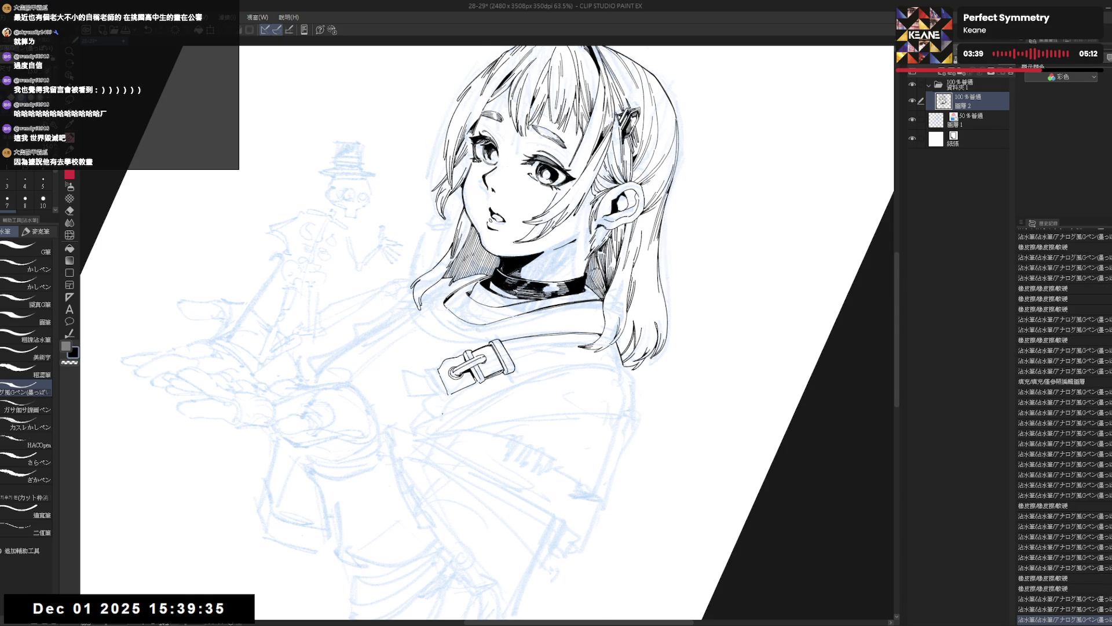
{"action": "key", "text": "h"}
{"action": "key", "text": "h"}
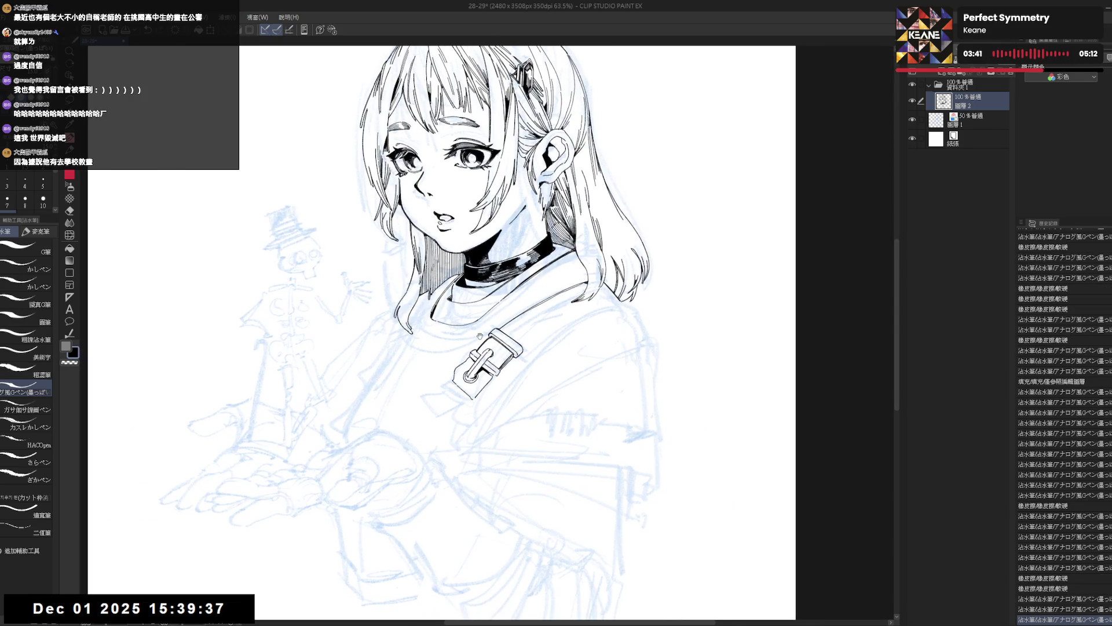
{"action": "key", "text": "ctrl+0"}
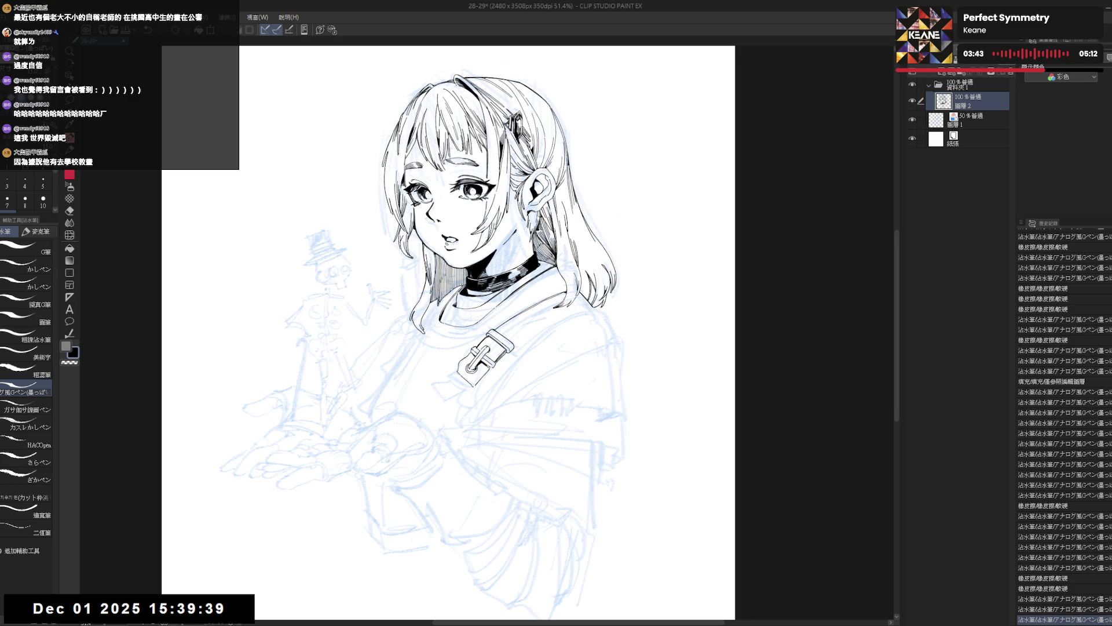
Step: Undo the bad short stroke at the buckle's left edge and redraw it
{"action": "key", "text": "r"}
{"action": "left_click_drag", "start_coordinate": [522, 290], "coordinate": [487, 244]}
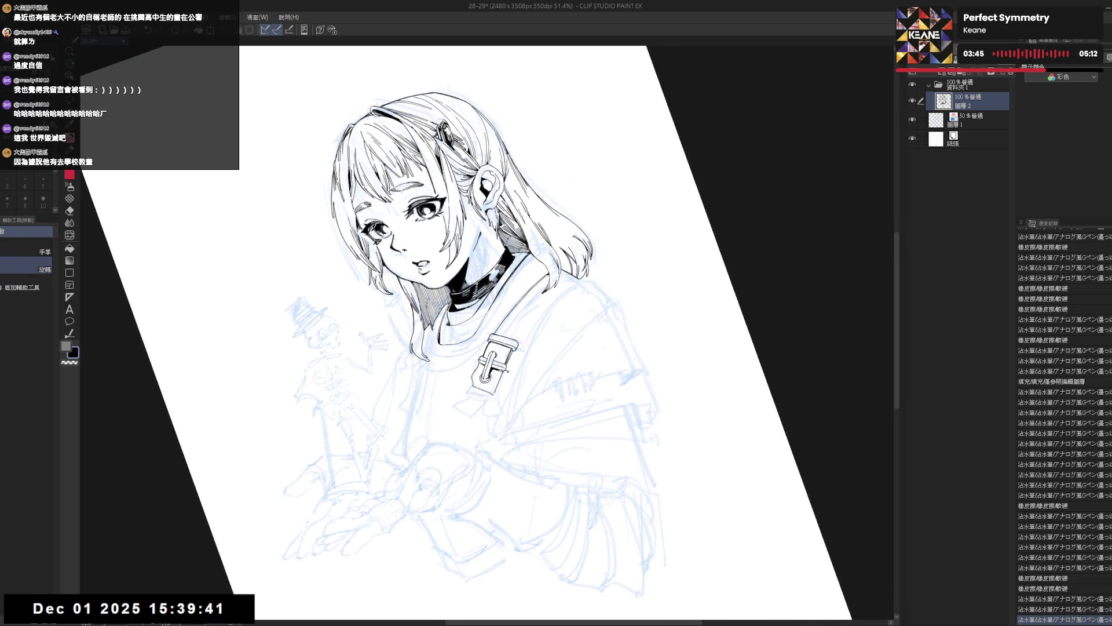
{"action": "key", "text": "p"}
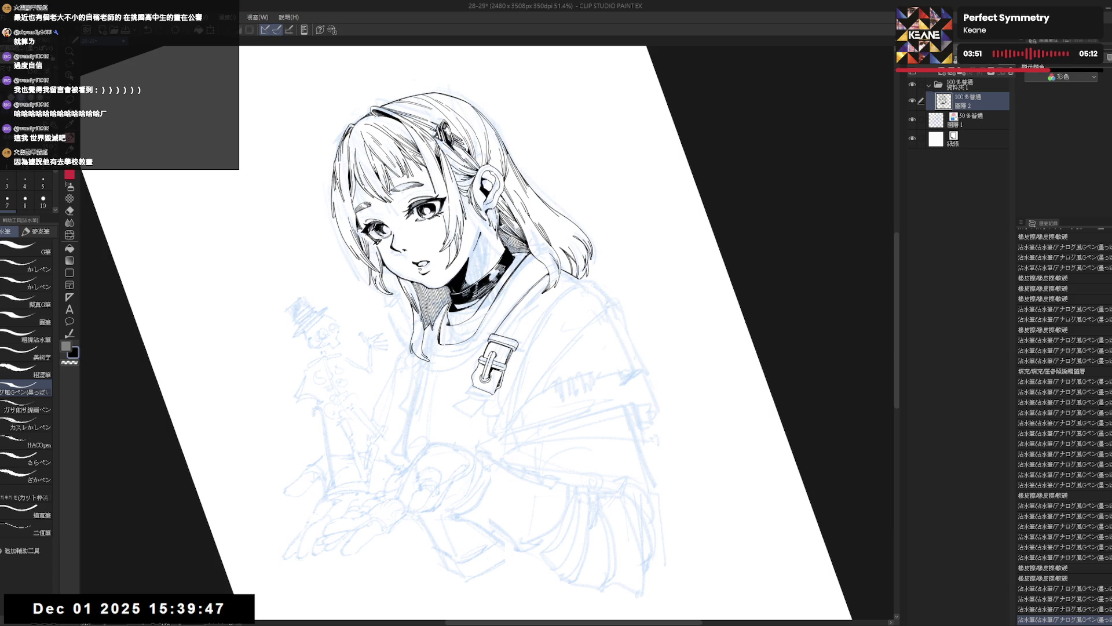
{"action": "mouse_move", "coordinate": [405, 464]}
{"action": "left_mouse_down"}
{"action": "mouse_move", "coordinate": [455, 446]}
{"action": "mouse_move", "coordinate": [458, 354]}
{"action": "left_mouse_up"}
{"action": "key", "text": "p"}
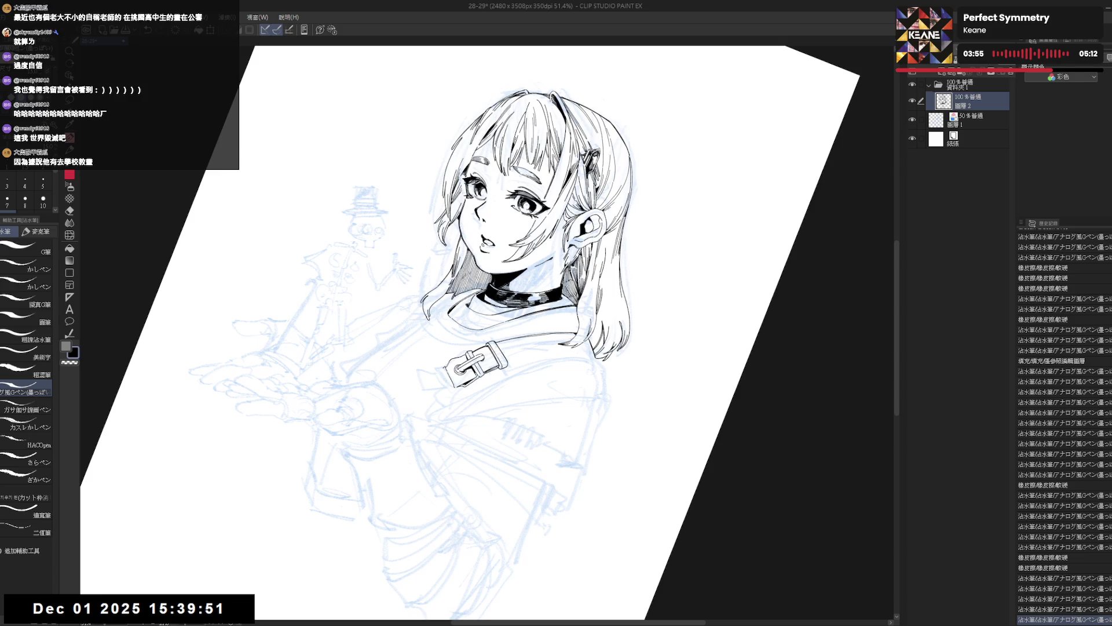
{"action": "key", "text": "ctrl+z"}
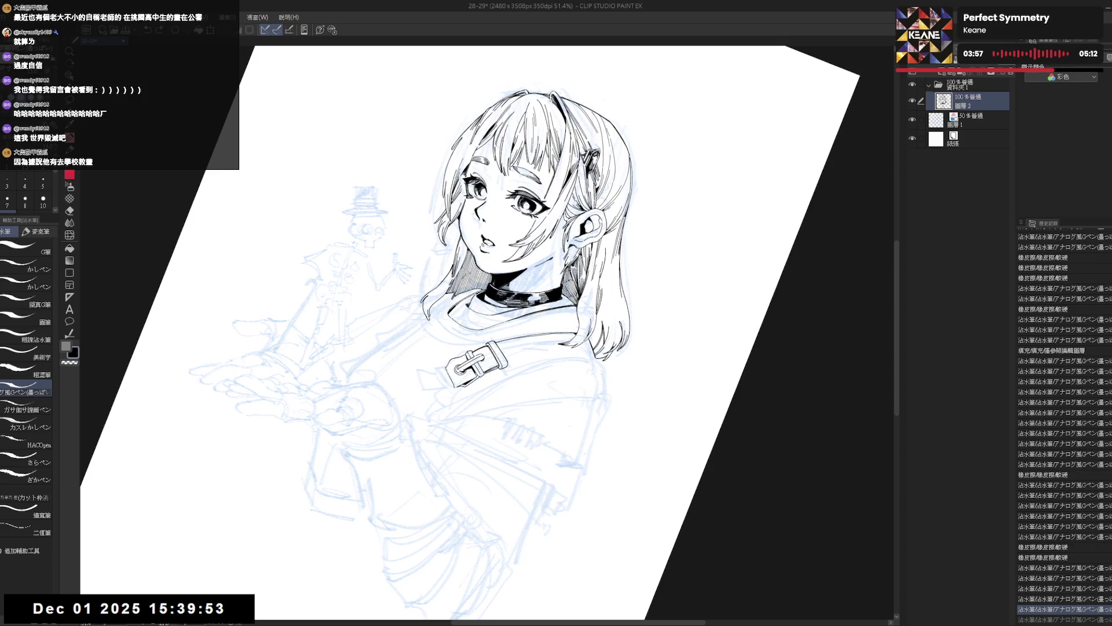
{"action": "left_click_drag", "start_coordinate": [441, 368], "coordinate": [447, 387]}
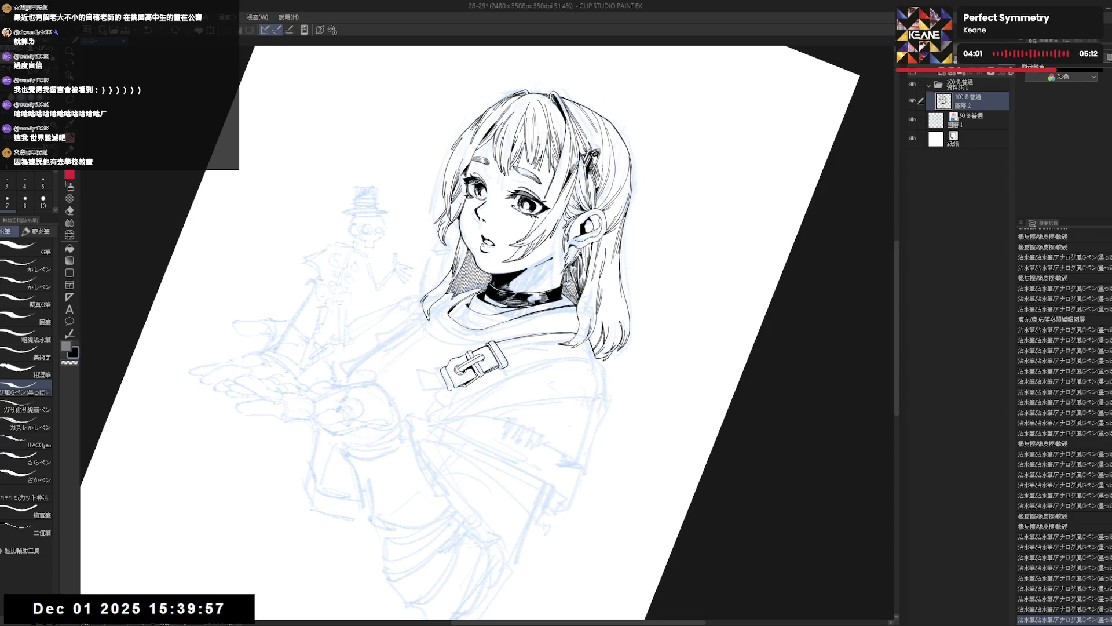
Step: Zoom in on the collar area and ink strokes around the buckle and strap
{"action": "key", "text": "ctrl+@"}
{"action": "left_click_drag", "start_coordinate": [637, 303], "coordinate": [553, 304]}
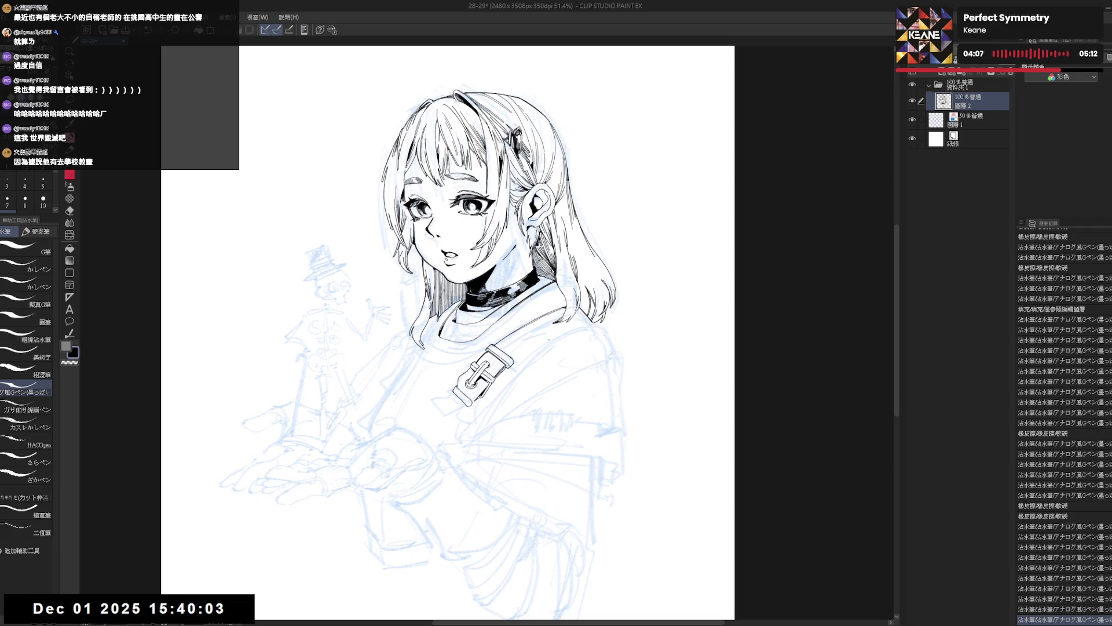
{"action": "scroll", "coordinate": [443, 356], "scroll_direction": "up", "scroll_amount": 2}
{"action": "left_click_drag", "start_coordinate": [447, 370], "coordinate": [394, 438]}
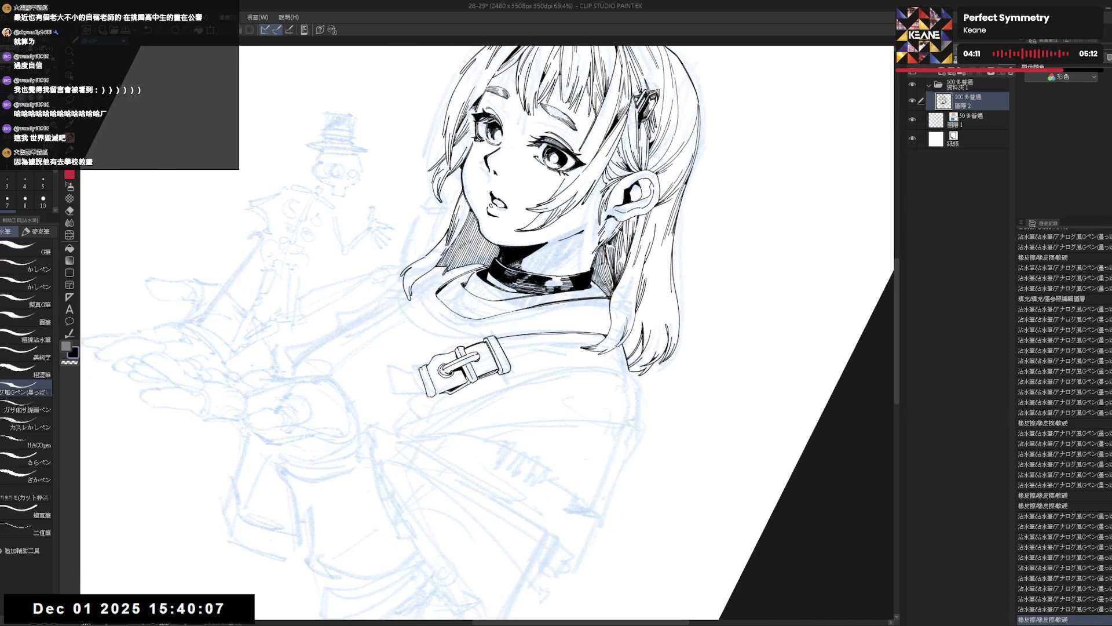
{"action": "left_click_drag", "start_coordinate": [331, 168], "coordinate": [339, 174]}
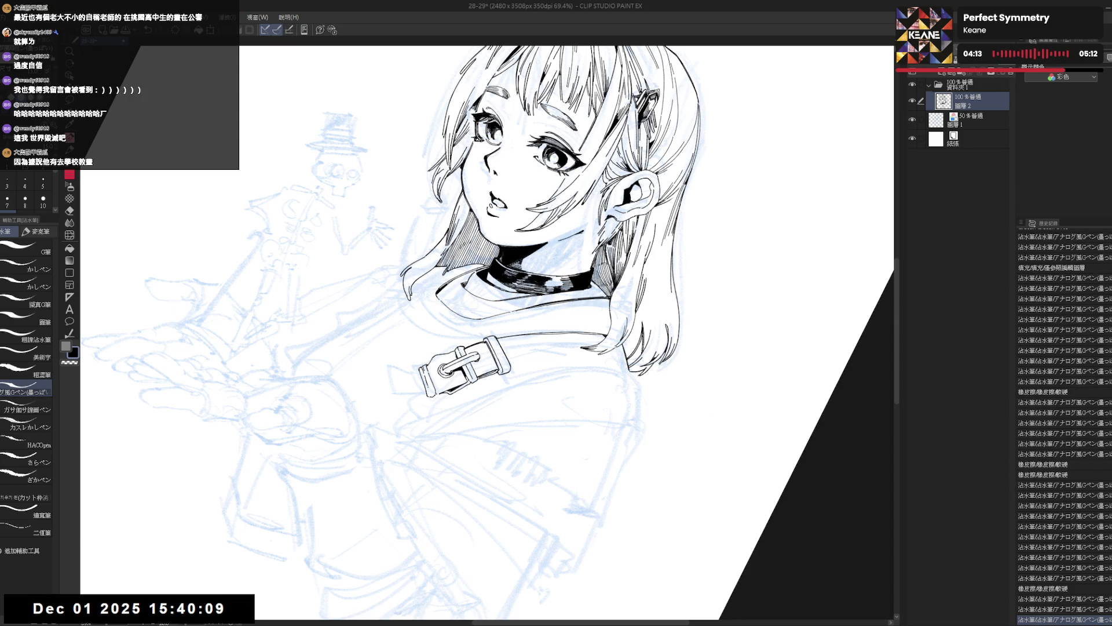
{"action": "key", "text": "at"}
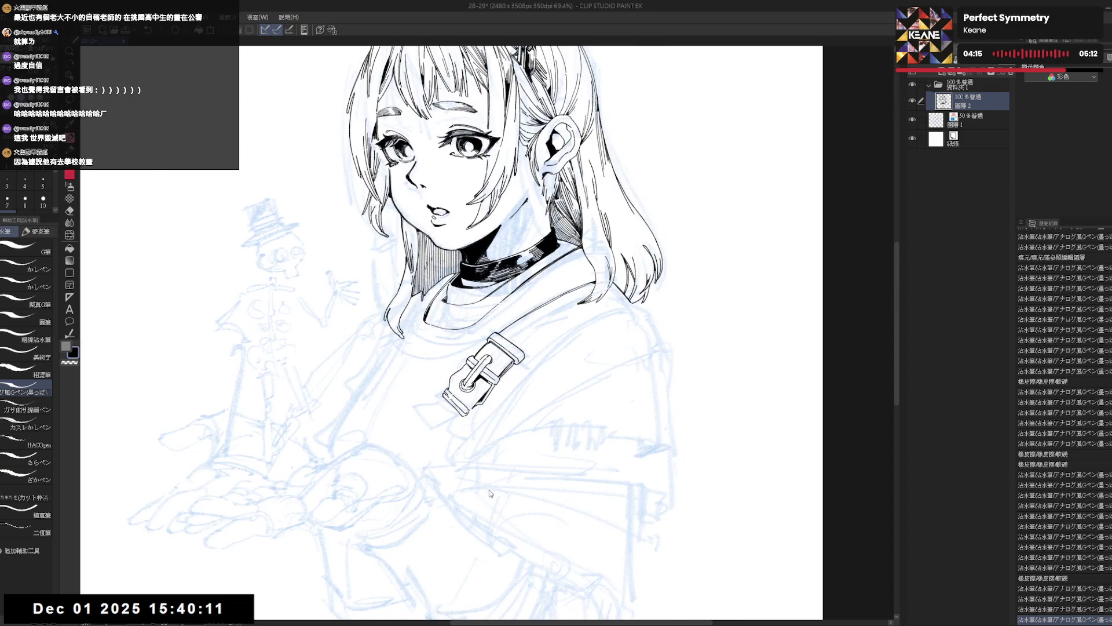
Step: Try extending a short line above the buckle, then undo it
{"action": "key", "text": "r"}
{"action": "mouse_move", "coordinate": [478, 415]}
{"action": "left_mouse_down"}
{"action": "mouse_move", "coordinate": [438, 399]}
{"action": "mouse_move", "coordinate": [458, 433]}
{"action": "mouse_move", "coordinate": [540, 346]}
{"action": "mouse_move", "coordinate": [518, 371]}
{"action": "left_mouse_up"}
{"action": "key", "text": "p"}
{"action": "key", "text": "ctrl+z"}
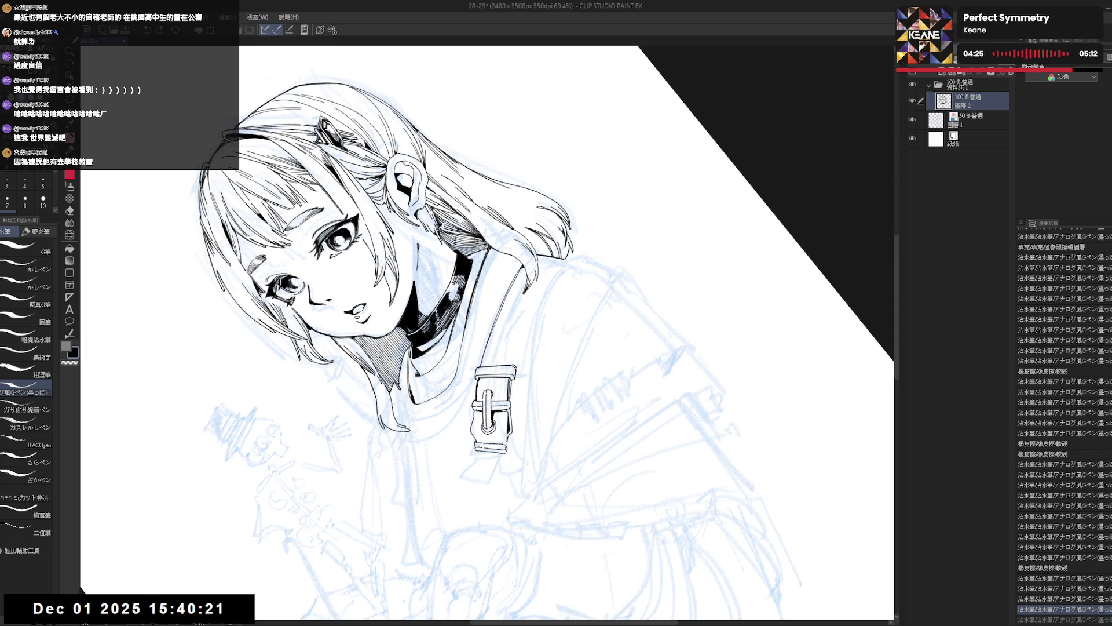
{"action": "mouse_move", "coordinate": [519, 364]}
{"action": "left_mouse_down"}
{"action": "mouse_move", "coordinate": [530, 325]}
{"action": "mouse_move", "coordinate": [505, 302]}
{"action": "mouse_move", "coordinate": [518, 287]}
{"action": "left_mouse_up"}
{"action": "key", "text": "e"}
{"action": "key", "text": "p"}
{"action": "key", "text": "ctrl+z"}
{"action": "key", "text": "ctrl+@"}
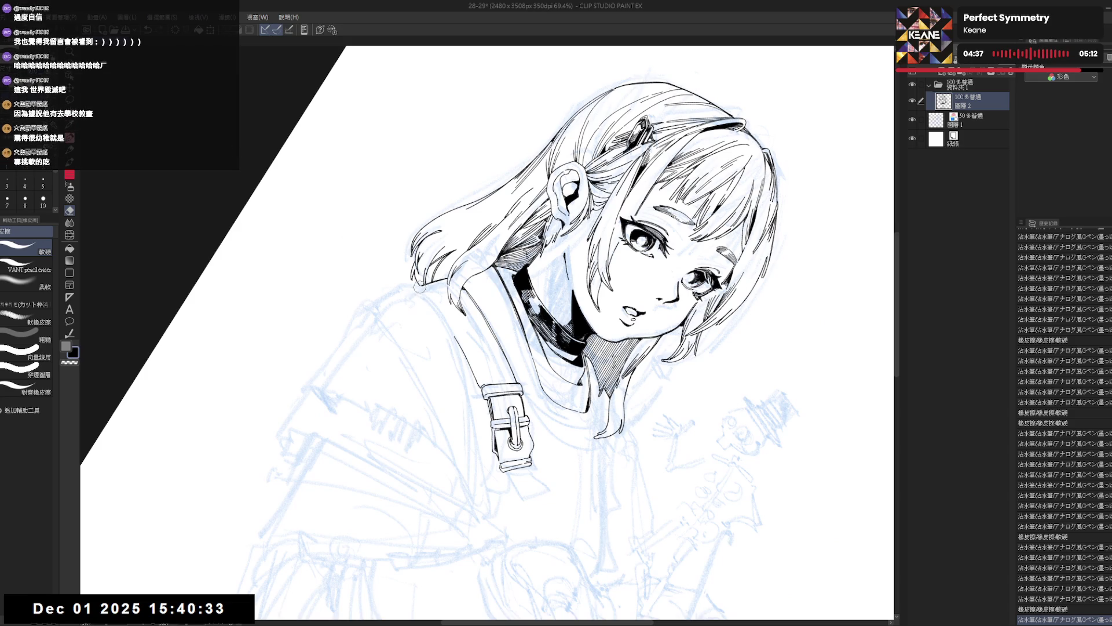
Step: Erase at the hair tip, redraw the hair-edge stroke by the shoulder, and remove stray marks
{"action": "mouse_move", "coordinate": [426, 287]}
{"action": "left_mouse_down"}
{"action": "mouse_move", "coordinate": [415, 282]}
{"action": "mouse_move", "coordinate": [446, 269]}
{"action": "mouse_move", "coordinate": [478, 284]}
{"action": "mouse_move", "coordinate": [453, 305]}
{"action": "mouse_move", "coordinate": [455, 319]}
{"action": "left_mouse_up"}
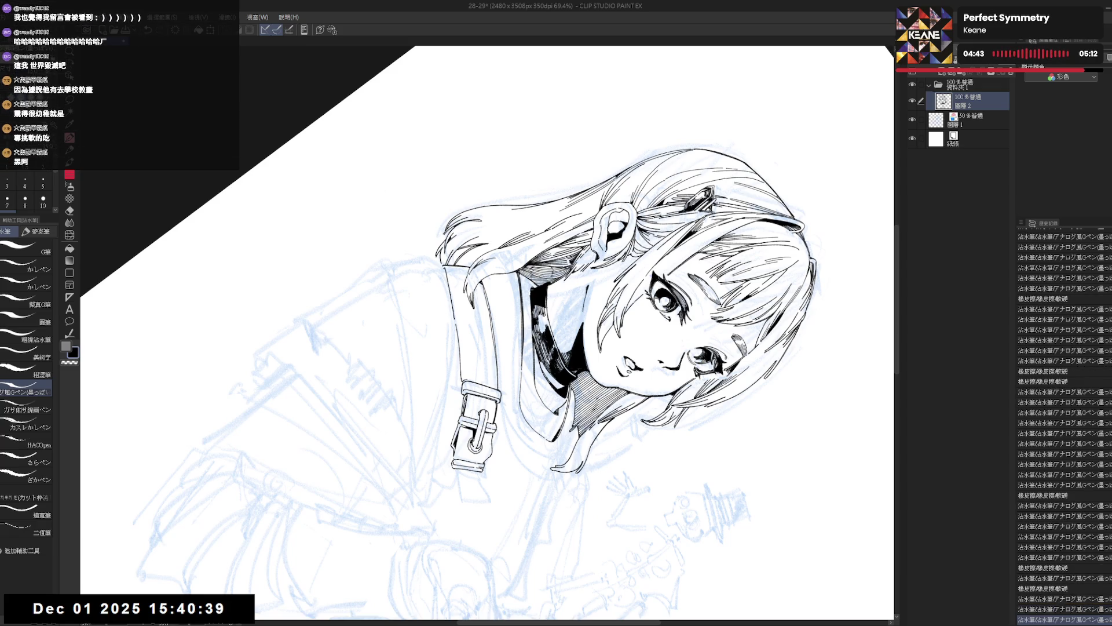
{"action": "key", "text": "ctrl+z"}
{"action": "left_click_drag", "start_coordinate": [444, 267], "coordinate": [455, 329]}
{"action": "key", "text": "e"}
{"action": "left_click", "coordinate": [453, 314]}
{"action": "left_click", "coordinate": [455, 329]}
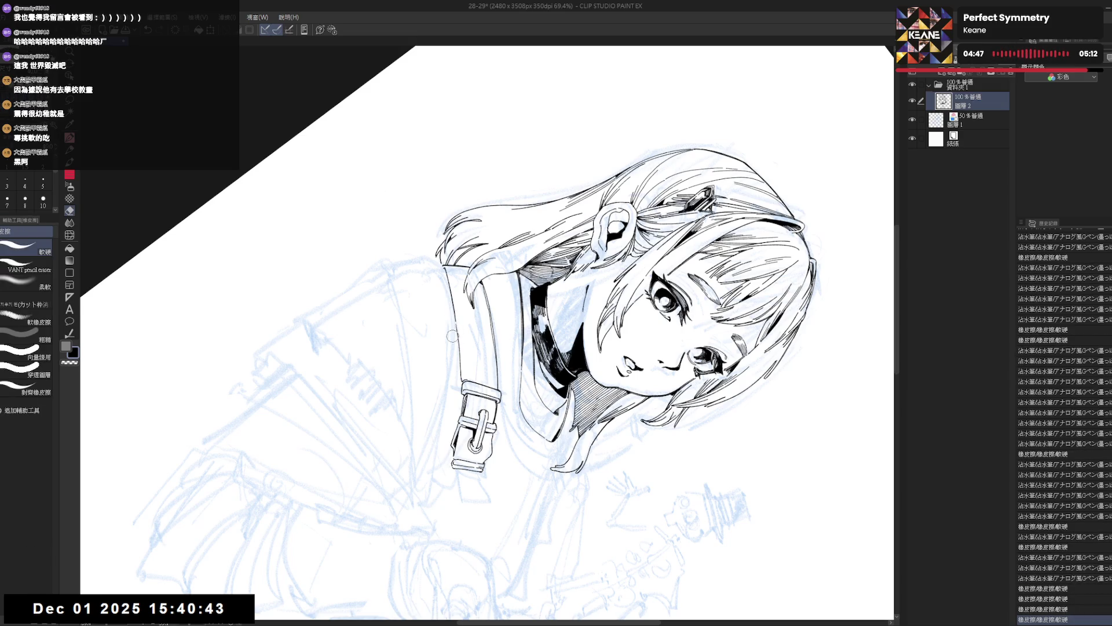
{"action": "key", "text": "p"}
{"action": "key", "text": "ctrl+0"}
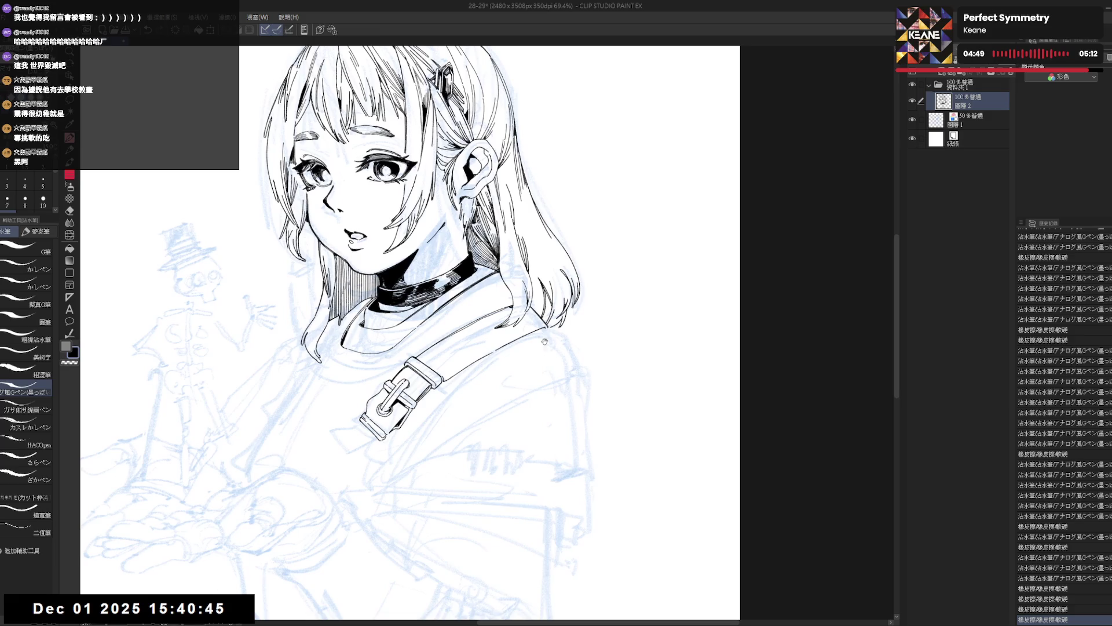
{"action": "key", "text": "ctrl+minus"}
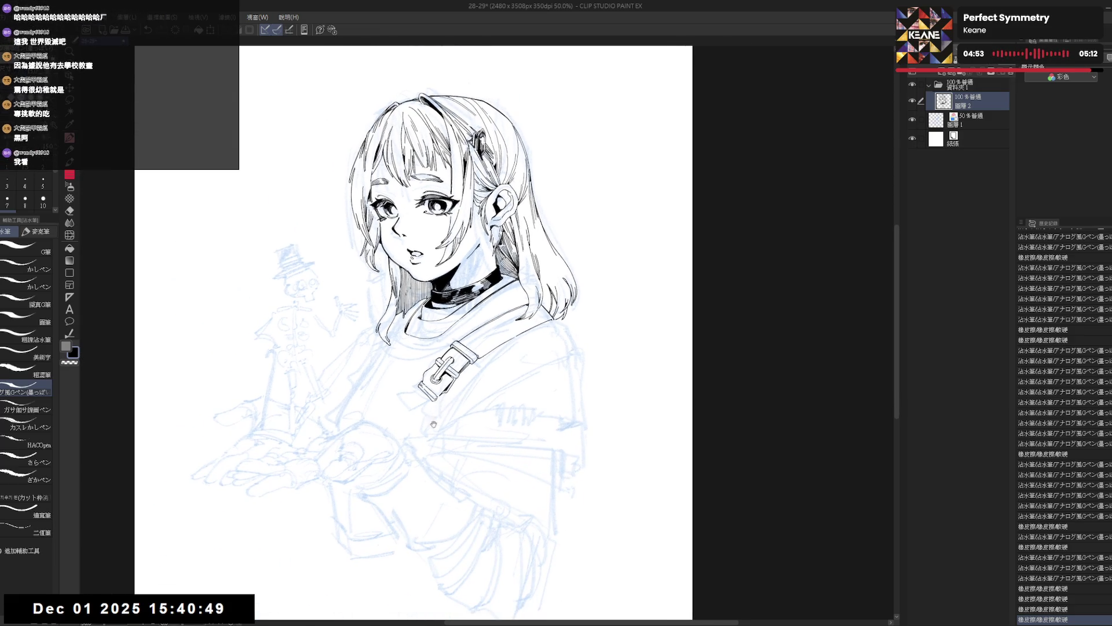
Step: Add a short G-pen stroke at the buckle, restoring it with redo after an undo
{"action": "mouse_move", "coordinate": [406, 435]}
{"action": "left_mouse_down"}
{"action": "mouse_move", "coordinate": [517, 427]}
{"action": "mouse_move", "coordinate": [461, 435]}
{"action": "mouse_move", "coordinate": [422, 413]}
{"action": "left_mouse_up"}
{"action": "key", "text": "ctrl+0"}
{"action": "key", "text": "h"}
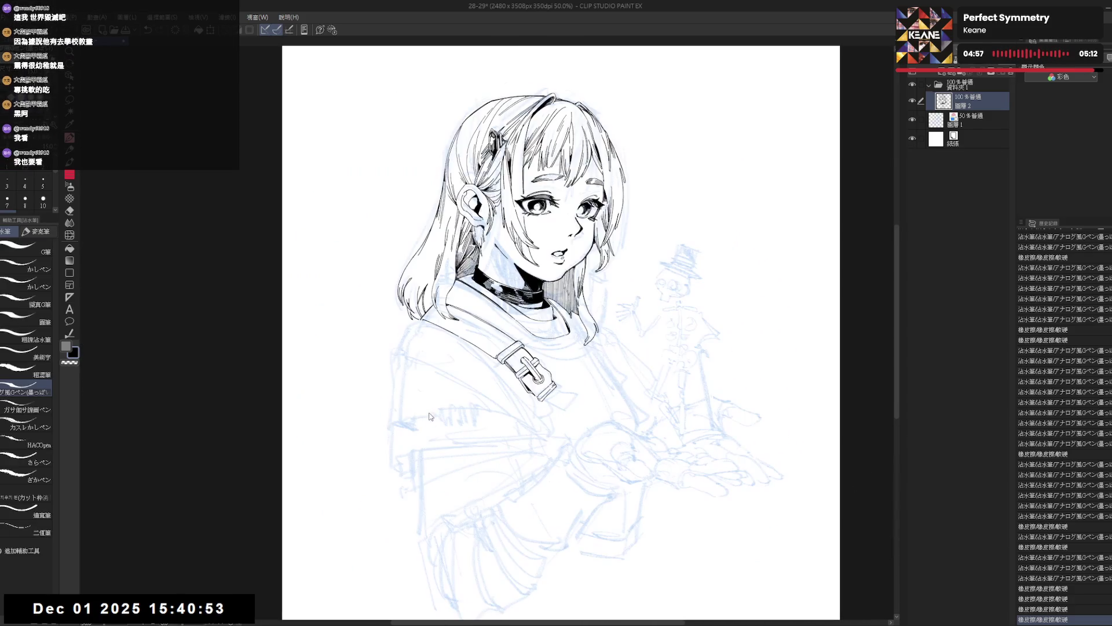
{"action": "key", "text": "h"}
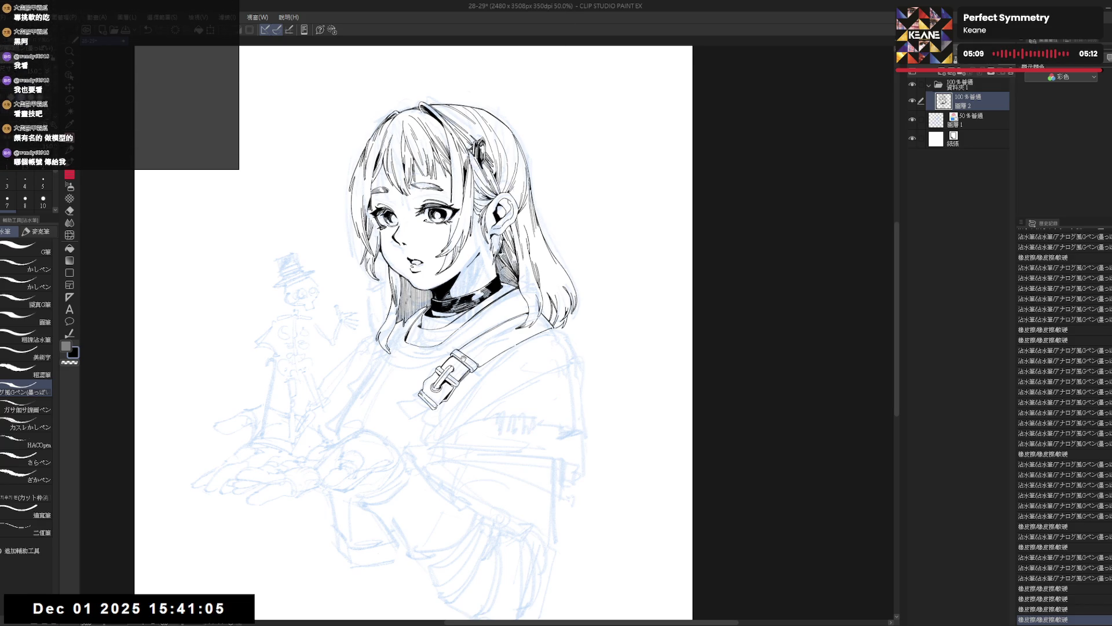
{"action": "mouse_move", "coordinate": [522, 174]}
{"action": "left_mouse_down"}
{"action": "mouse_move", "coordinate": [551, 163]}
{"action": "mouse_move", "coordinate": [579, 174]}
{"action": "mouse_move", "coordinate": [631, 220]}
{"action": "left_mouse_up"}
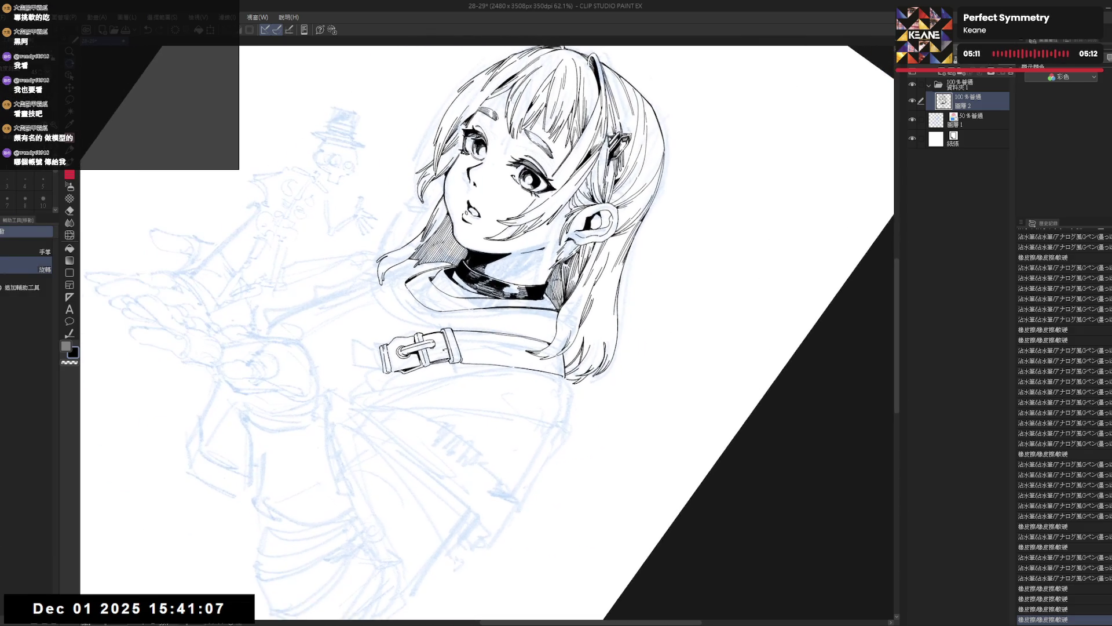
{"action": "key", "text": "p"}
{"action": "left_click_drag", "start_coordinate": [455, 334], "coordinate": [458, 354]}
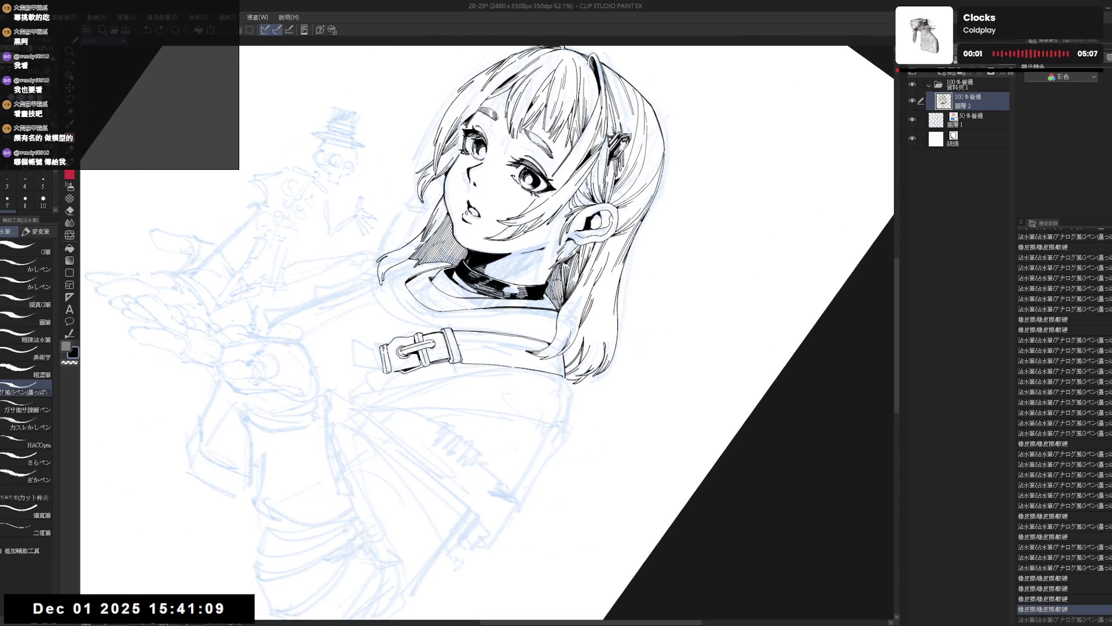
{"action": "key", "text": "ctrl+y"}
{"action": "key", "text": "ctrl+z"}
{"action": "key", "text": "ctrl+y"}
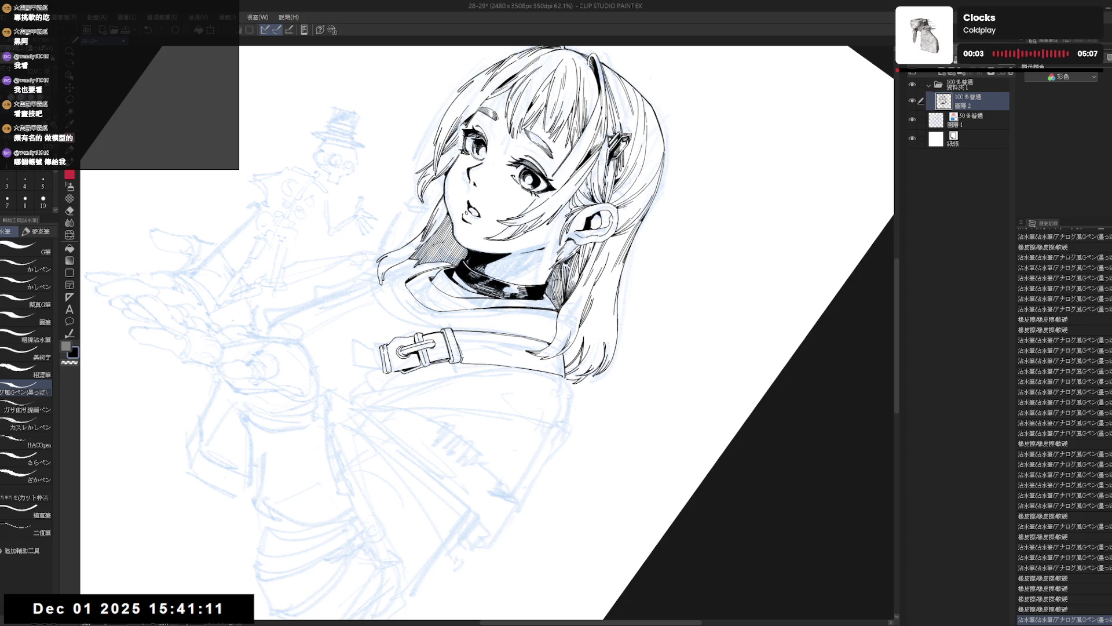
{"action": "left_click_drag", "start_coordinate": [479, 354], "coordinate": [481, 508]}
Step: Reframe the face and buckle, tilting the canvas about 19° clockwise for inking
{"action": "mouse_move", "coordinate": [579, 290]}
{"action": "left_mouse_down"}
{"action": "mouse_move", "coordinate": [522, 261]}
{"action": "mouse_move", "coordinate": [434, 261]}
{"action": "left_mouse_up"}
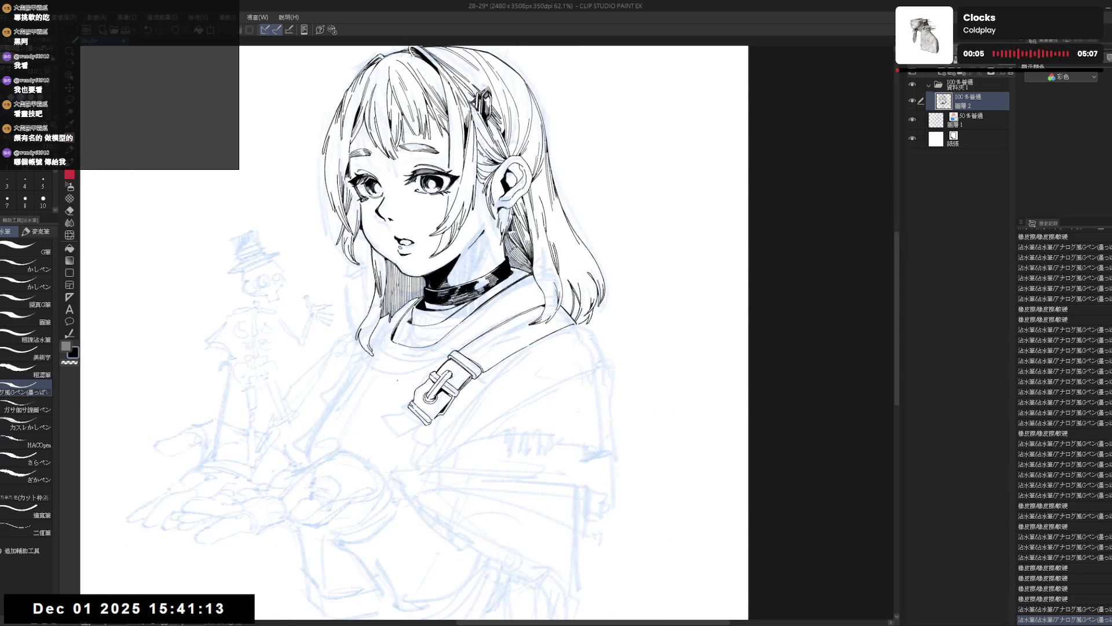
{"action": "key", "text": "r"}
{"action": "mouse_move", "coordinate": [556, 371]}
{"action": "left_mouse_down"}
{"action": "mouse_move", "coordinate": [511, 429]}
{"action": "mouse_move", "coordinate": [469, 389]}
{"action": "left_mouse_up"}
{"action": "scroll", "coordinate": [469, 389], "scroll_direction": "down", "scroll_amount": 3}
{"action": "key", "text": "p"}
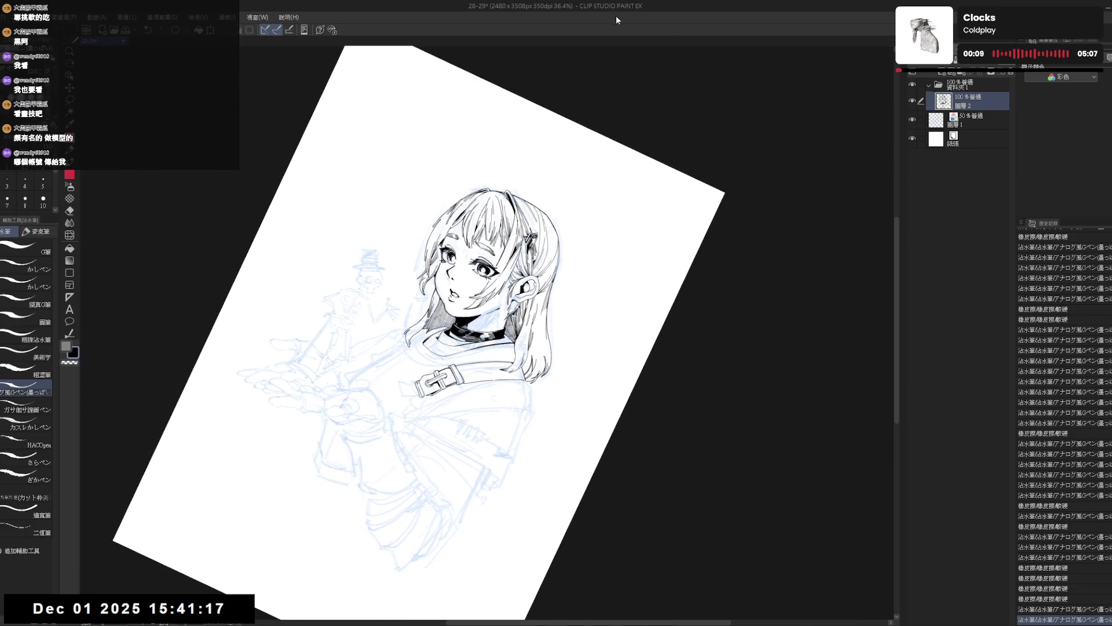
{"action": "key", "text": "ctrl+0"}
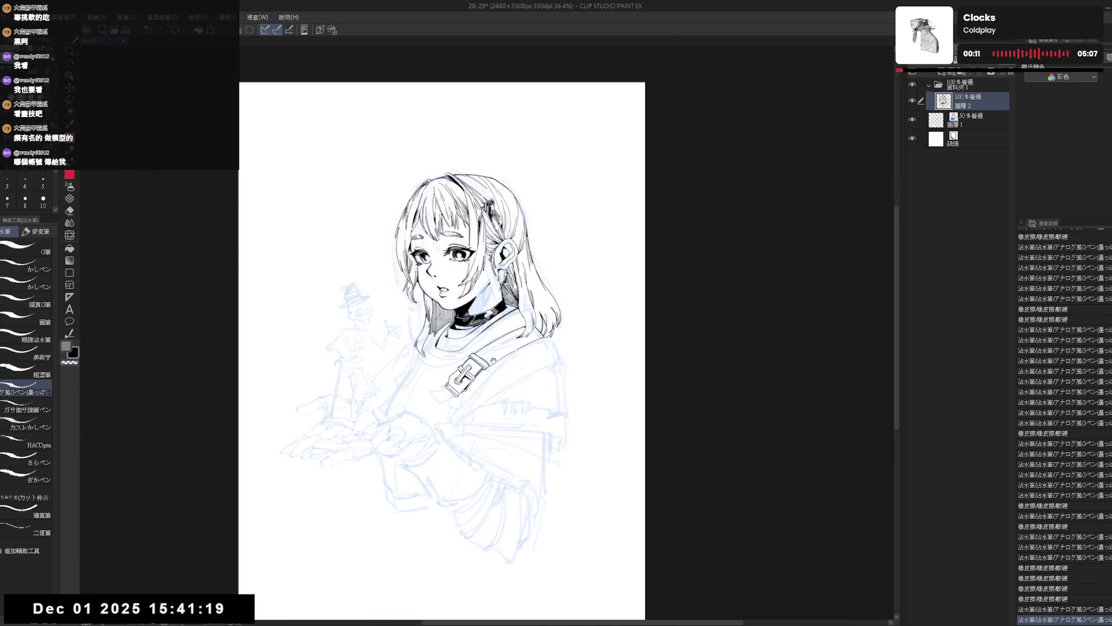
{"action": "scroll", "coordinate": [504, 173], "scroll_direction": "up", "scroll_amount": 2}
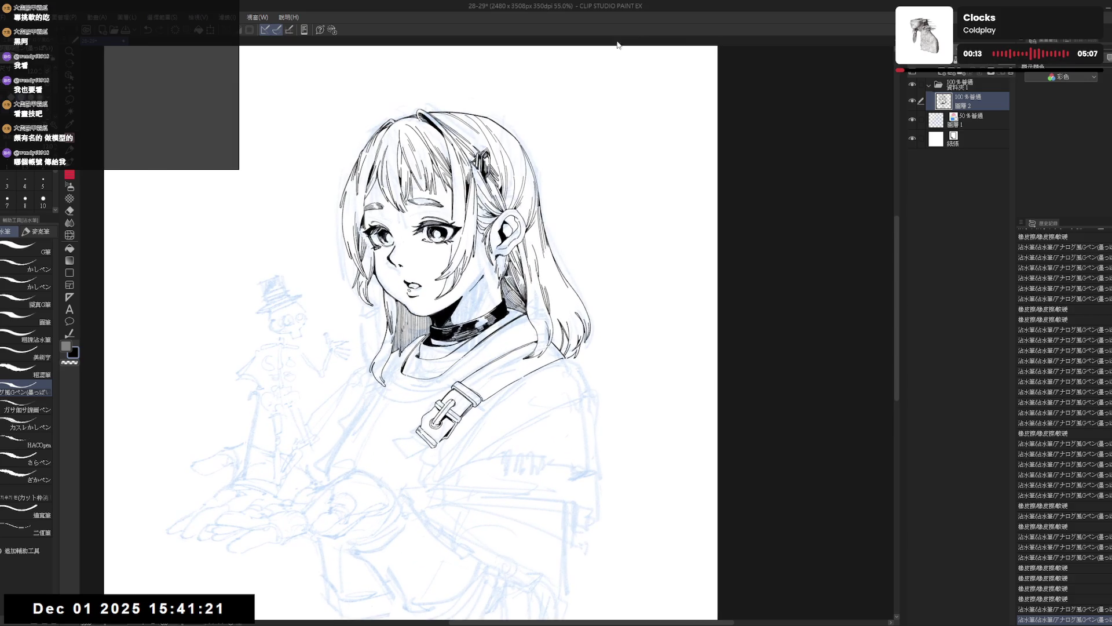
{"action": "left_click_drag", "start_coordinate": [617, 45], "coordinate": [704, 100]}
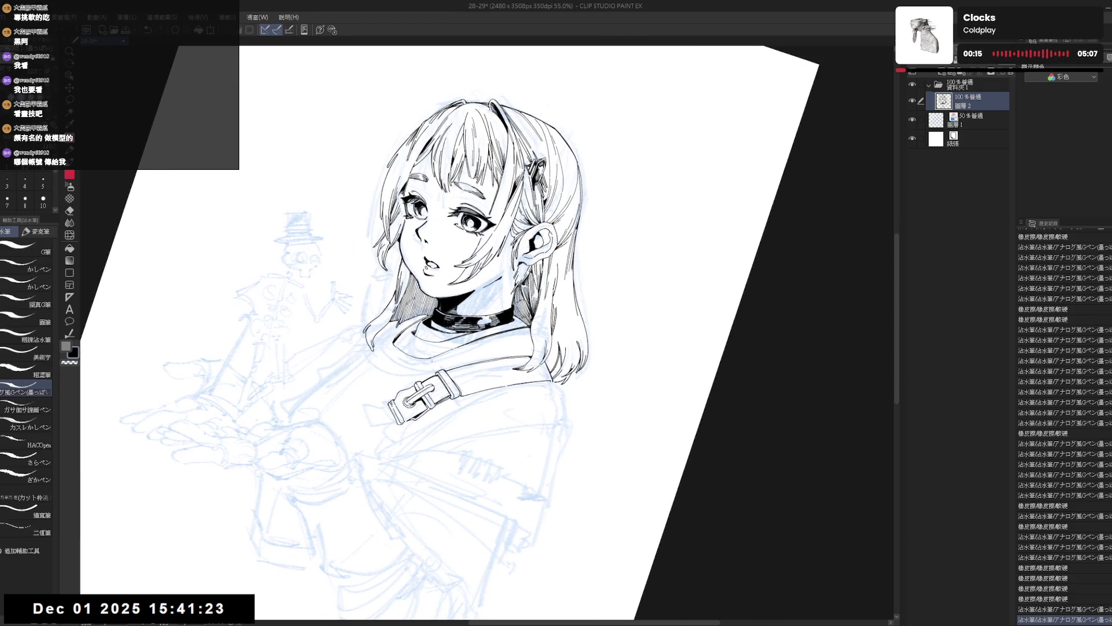
{"action": "scroll", "coordinate": [461, 365], "scroll_direction": "up", "scroll_amount": 2}
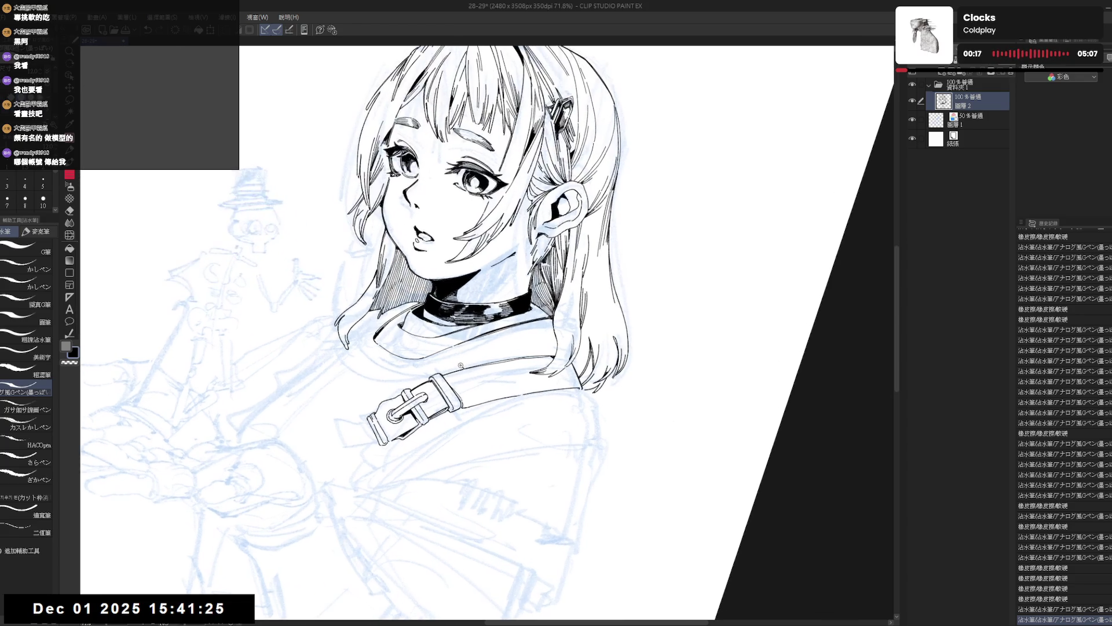
{"action": "left_click_drag", "start_coordinate": [459, 508], "coordinate": [443, 437]}
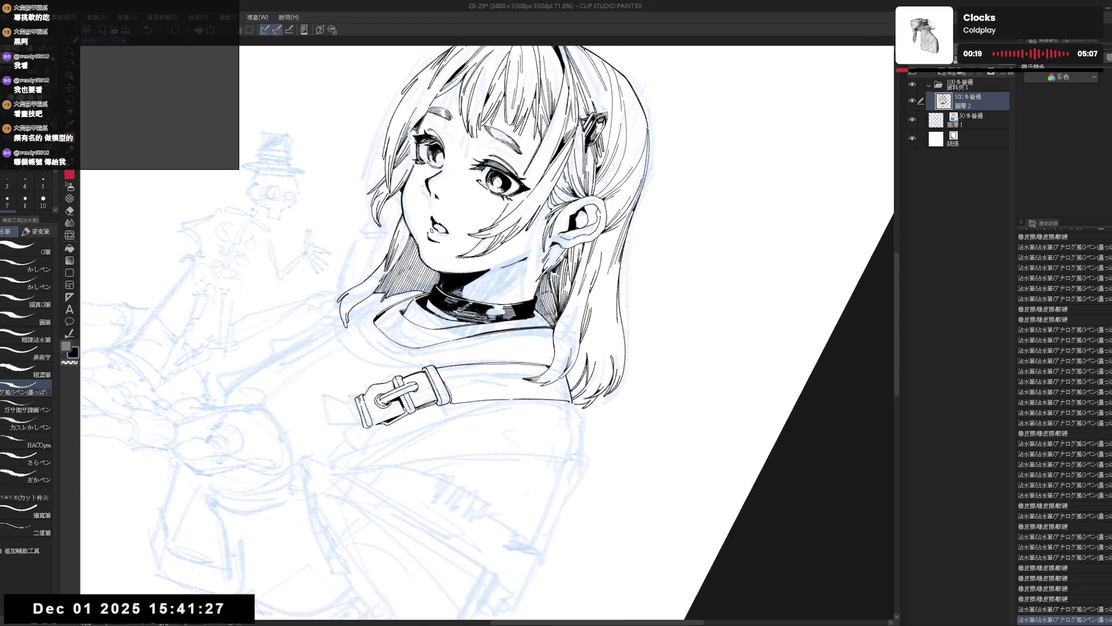
{"action": "key", "text": "ctrl+@"}
{"action": "mouse_move", "coordinate": [512, 475]}
{"action": "left_mouse_down"}
{"action": "mouse_move", "coordinate": [467, 483]}
{"action": "mouse_move", "coordinate": [609, 310]}
{"action": "mouse_move", "coordinate": [553, 356]}
{"action": "left_mouse_up"}
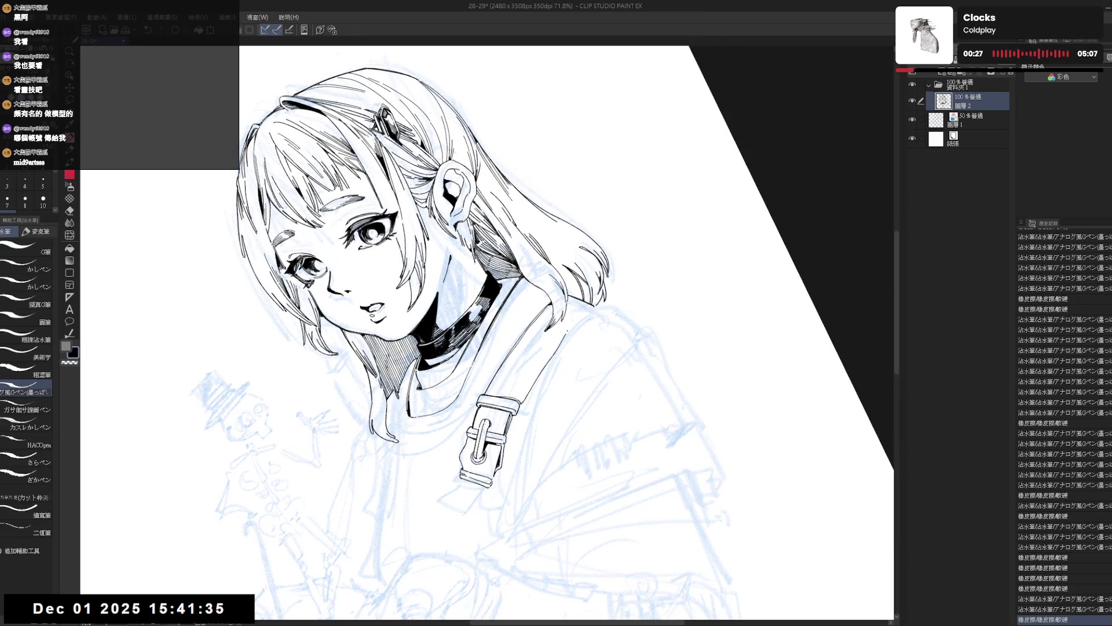
Step: Ink another G-pen stroke on the line art and return the view upright
{"action": "left_click_drag", "start_coordinate": [588, 307], "coordinate": [556, 354]}
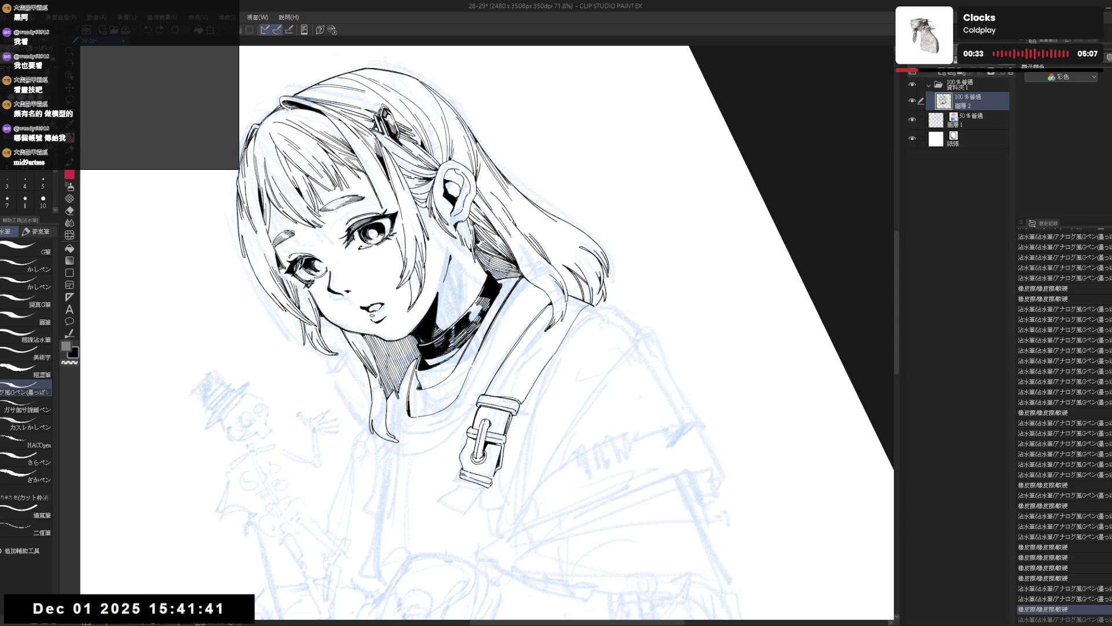
{"action": "key", "text": "ctrl+@"}
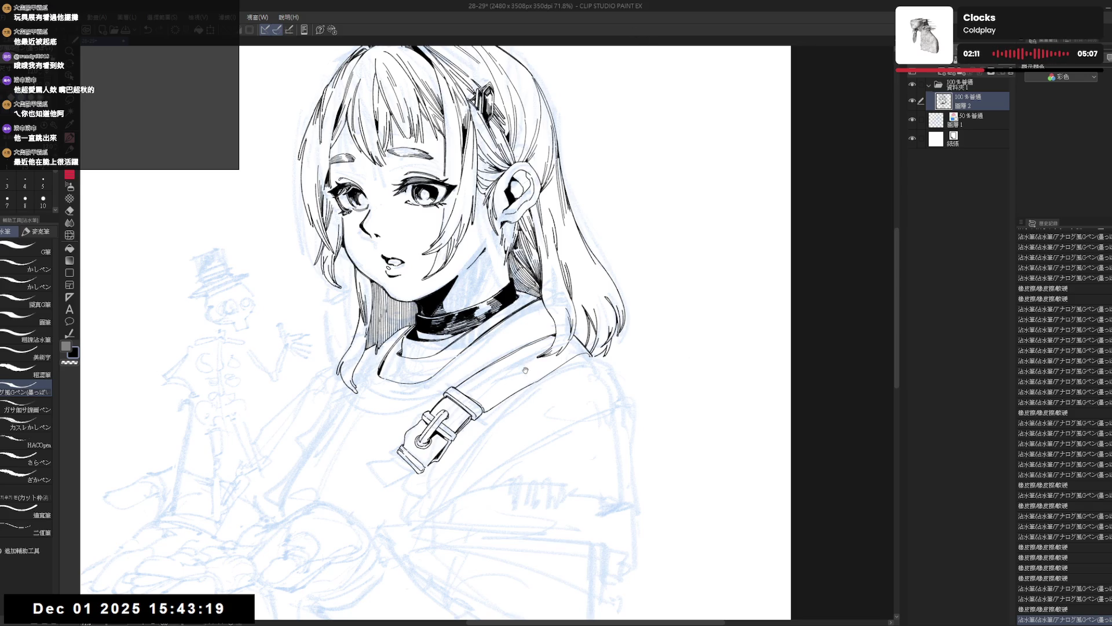
Step: On a mirrored, tilted view, draw a short stroke beside the buckle, redoing a stray one
{"action": "scroll", "coordinate": [526, 369], "scroll_direction": "down", "scroll_amount": 3}
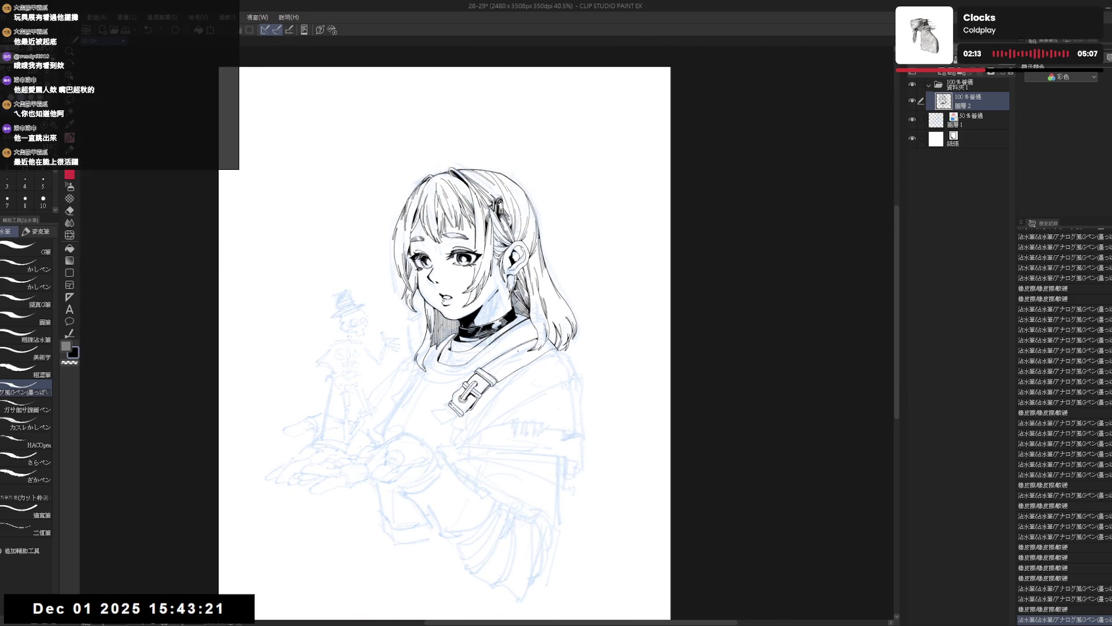
{"action": "left_click_drag", "start_coordinate": [509, 333], "coordinate": [516, 337]}
{"action": "key", "text": "h"}
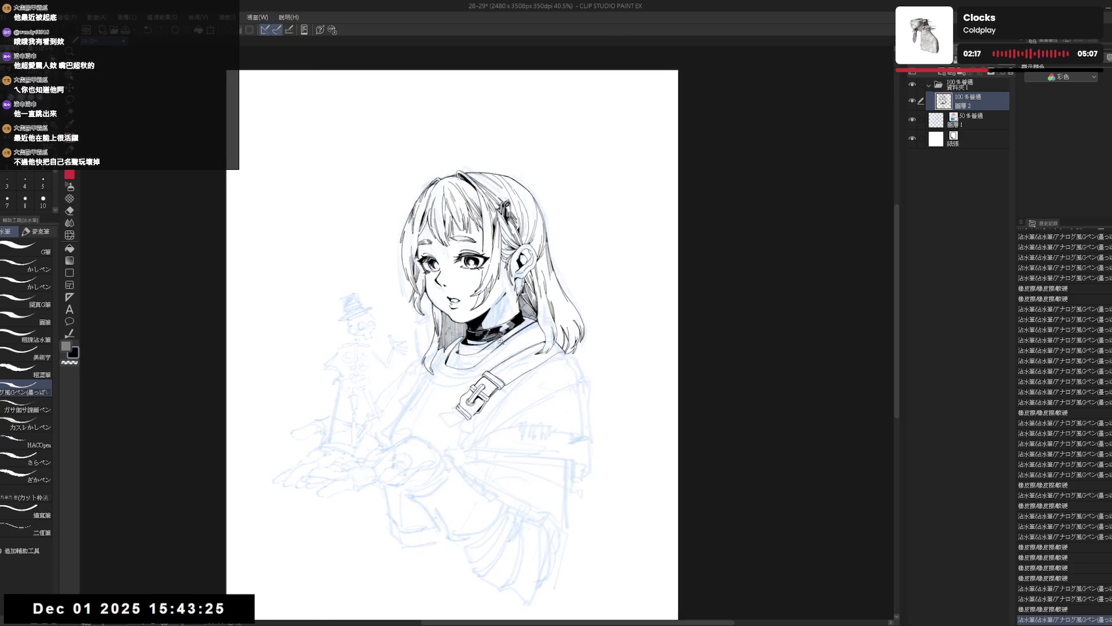
{"action": "scroll", "coordinate": [500, 343], "scroll_direction": "up", "scroll_amount": 2}
{"action": "key", "text": "r"}
{"action": "left_click_drag", "start_coordinate": [500, 346], "coordinate": [445, 421]}
{"action": "key", "text": "p"}
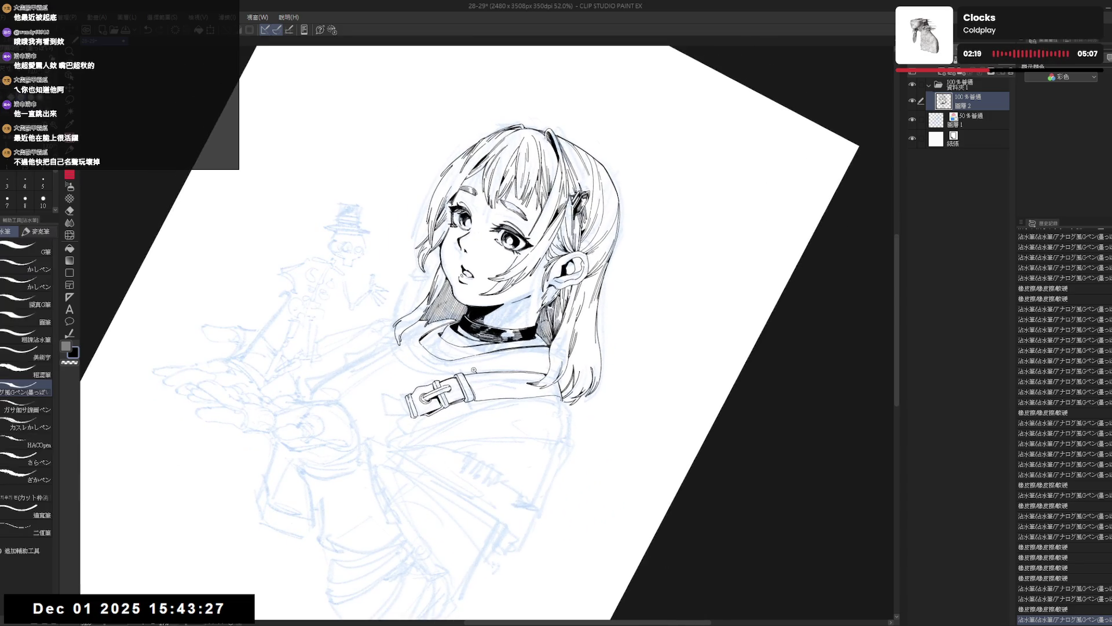
{"action": "scroll", "coordinate": [445, 421], "scroll_direction": "up", "scroll_amount": 2}
{"action": "key", "text": "ctrl+z"}
{"action": "left_click_drag", "start_coordinate": [458, 375], "coordinate": [465, 401]}
{"action": "key", "text": "ctrl+z"}
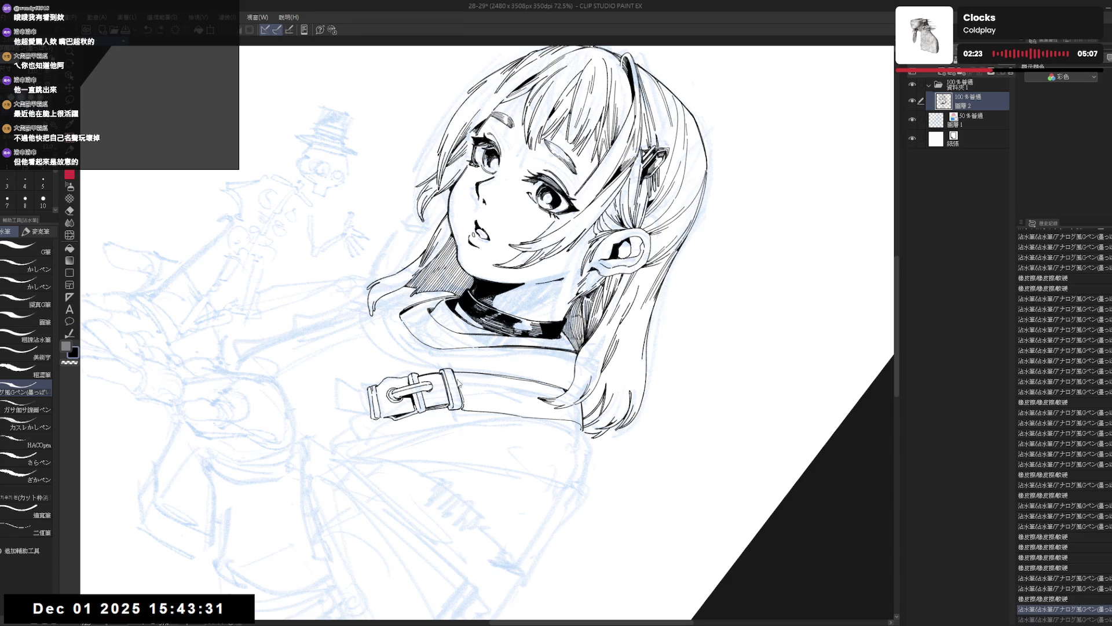
{"action": "left_click_drag", "start_coordinate": [458, 375], "coordinate": [462, 383]}
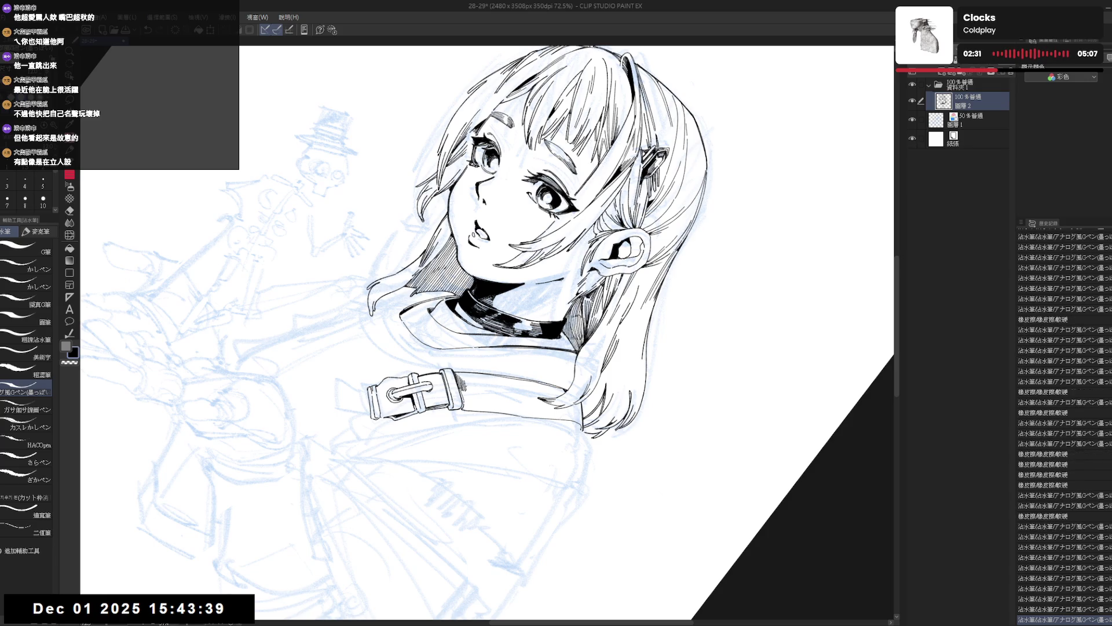
Step: Hatch the strap beside the collar buckle with the canvas tilted about 40°
{"action": "key", "text": "ctrl+@"}
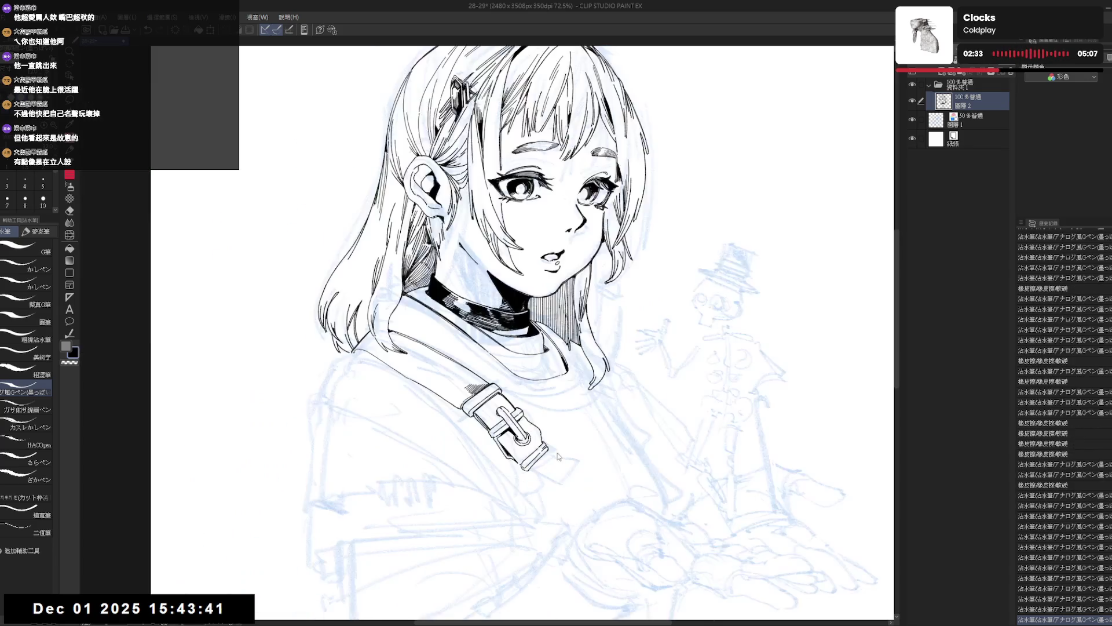
{"action": "key", "text": "h"}
{"action": "left_click_drag", "start_coordinate": [561, 458], "coordinate": [467, 423]}
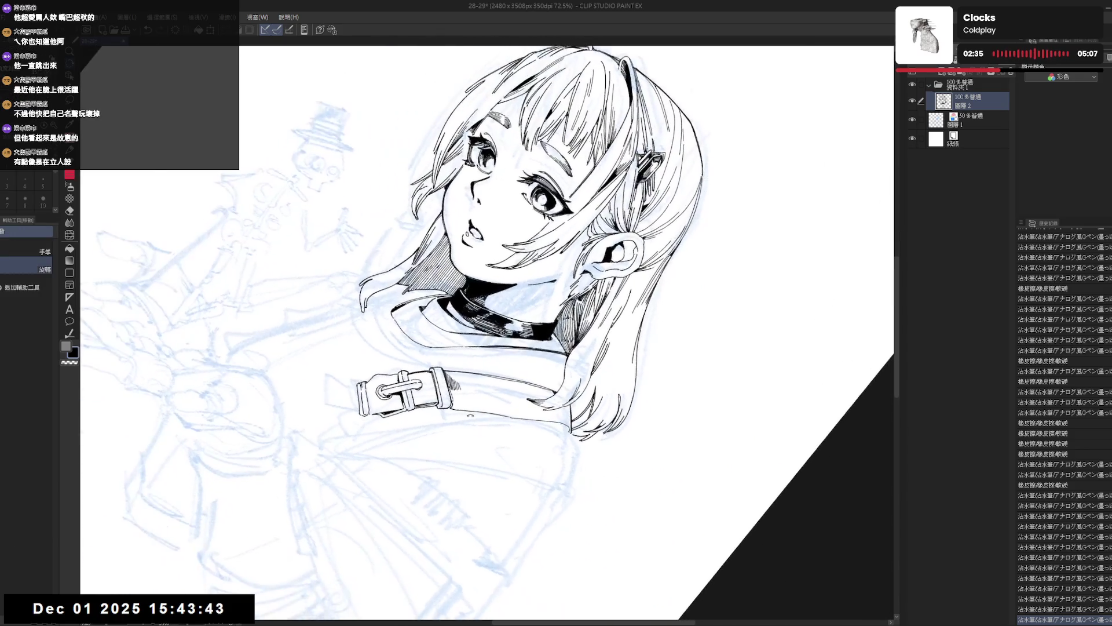
{"action": "key", "text": "p"}
{"action": "left_click_drag", "start_coordinate": [463, 382], "coordinate": [471, 392]}
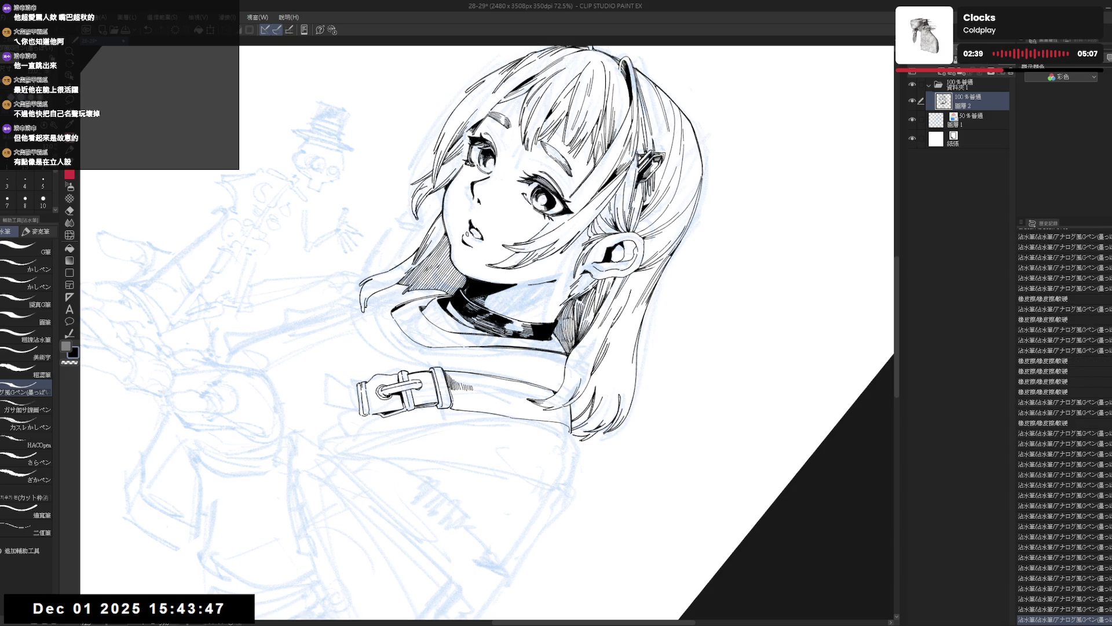
{"action": "key", "text": "r"}
{"action": "mouse_move", "coordinate": [452, 464]}
{"action": "left_mouse_down"}
{"action": "mouse_move", "coordinate": [406, 458]}
{"action": "mouse_move", "coordinate": [441, 462]}
{"action": "left_mouse_up"}
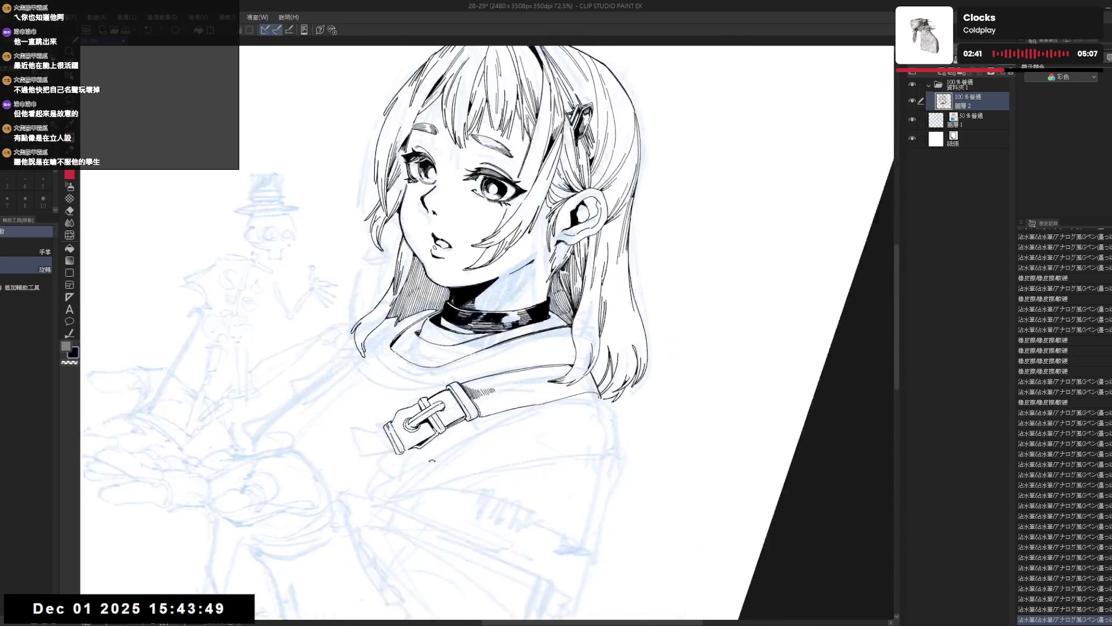
{"action": "key", "text": "p"}
{"action": "scroll", "coordinate": [511, 504], "scroll_direction": "down", "scroll_amount": 2}
Step: Check the hatching flipped and tilted about 30° clockwise, undoing and restoring the last strokes
{"action": "key", "text": "h"}
{"action": "key", "text": "h"}
{"action": "key", "text": "r"}
{"action": "left_click_drag", "start_coordinate": [512, 504], "coordinate": [567, 458]}
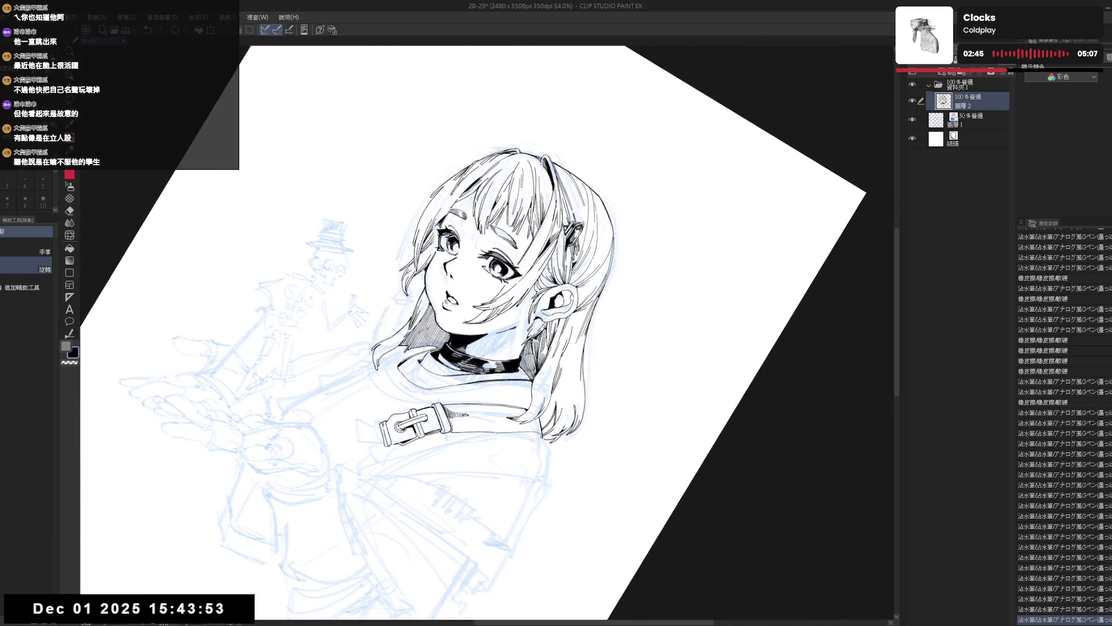
{"action": "key", "text": "p"}
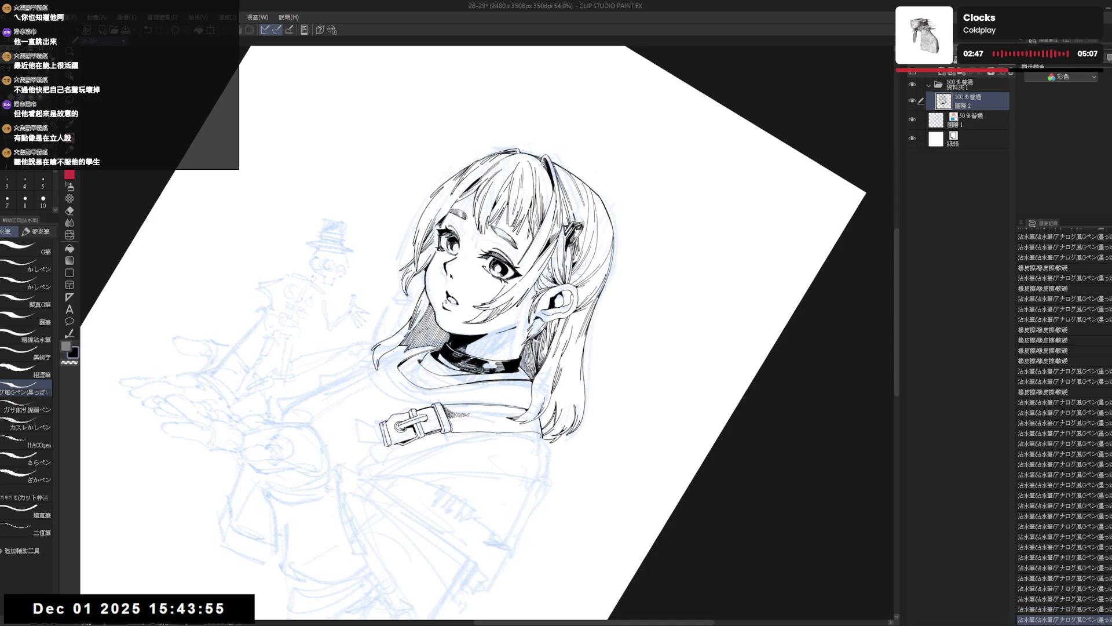
{"action": "key", "text": "ctrl+z"}
{"action": "key", "text": "ctrl+z"}
{"action": "key", "text": "ctrl+y"}
{"action": "key", "text": "ctrl+y"}
{"action": "key", "text": "ctrl+y"}
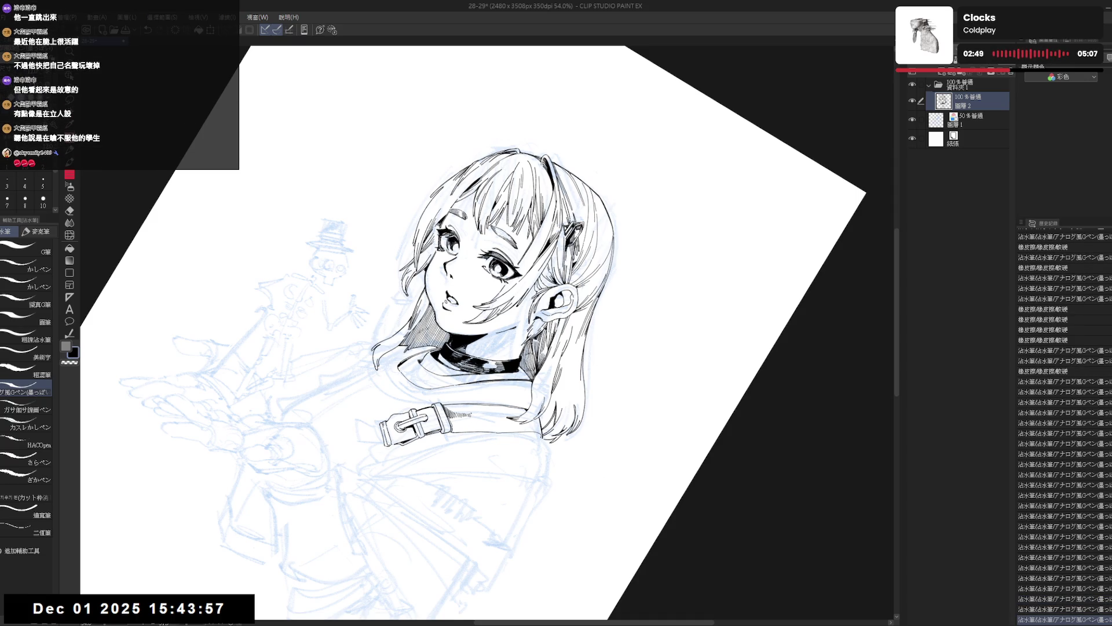
{"action": "key", "text": "ctrl+y"}
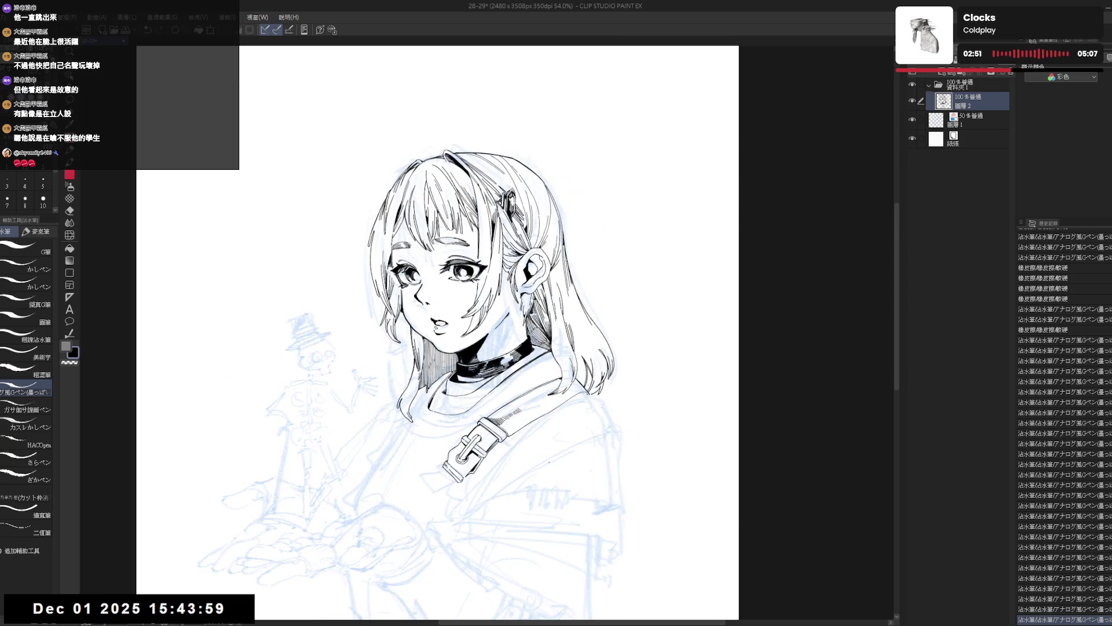
{"action": "key", "text": "r"}
{"action": "mouse_move", "coordinate": [568, 440]}
{"action": "left_mouse_down"}
{"action": "mouse_move", "coordinate": [519, 499]}
{"action": "mouse_move", "coordinate": [501, 471]}
{"action": "left_mouse_up"}
{"action": "key", "text": "p"}
{"action": "scroll", "coordinate": [512, 488], "scroll_direction": "up", "scroll_amount": 3}
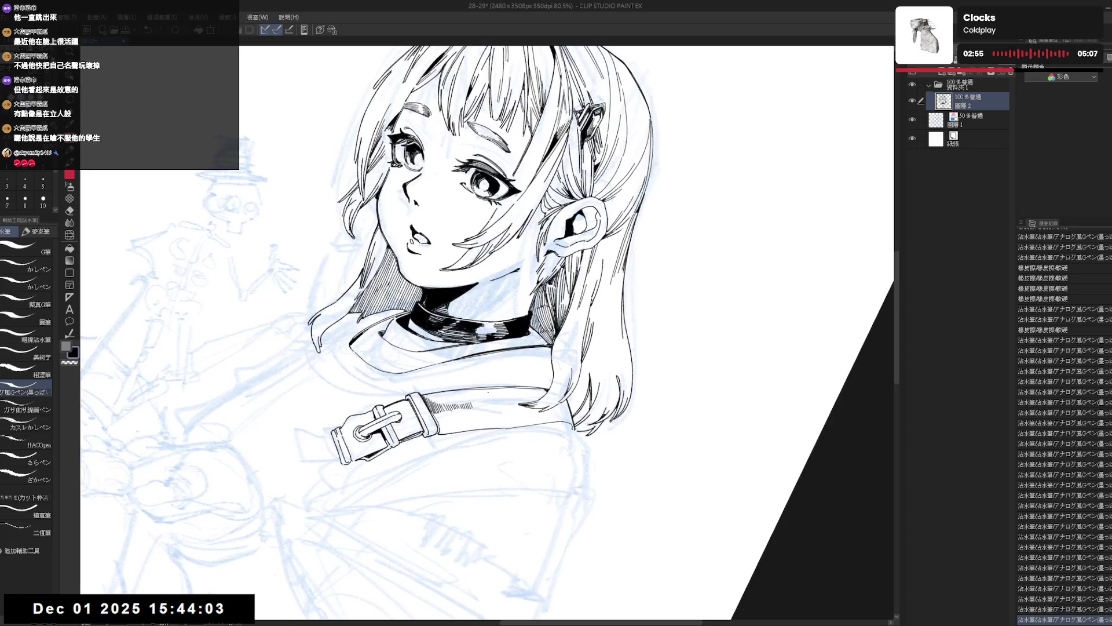
Step: Extend the hatch strokes along the strap's edge beside the buckle
{"action": "left_click_drag", "start_coordinate": [463, 397], "coordinate": [486, 432]}
{"action": "key", "text": "r"}
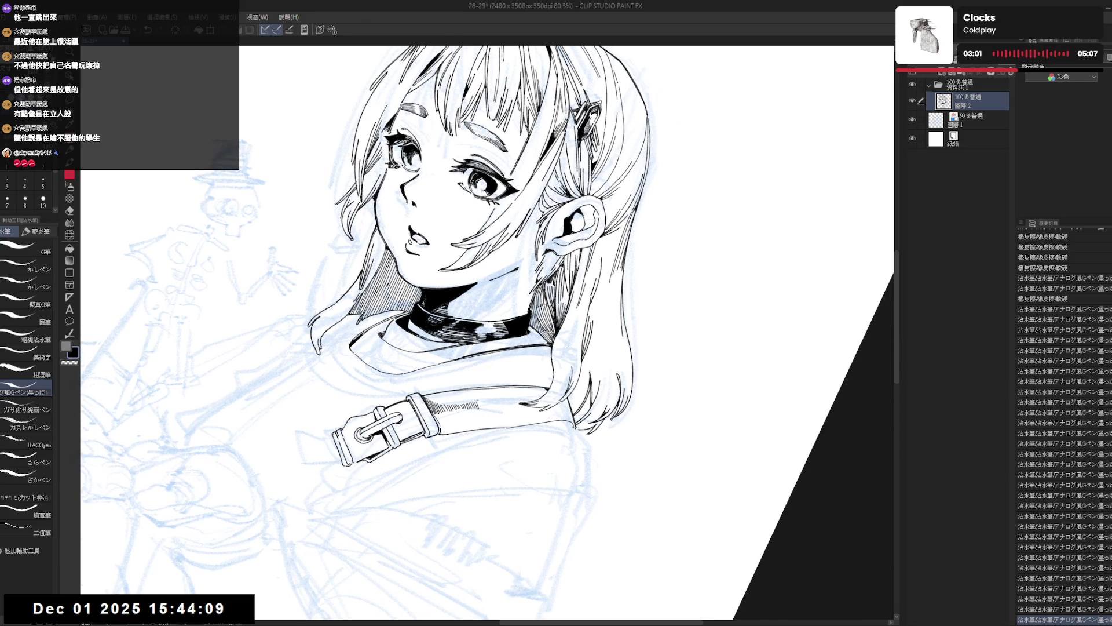
{"action": "left_click_drag", "start_coordinate": [482, 403], "coordinate": [484, 411]}
{"action": "mouse_move", "coordinate": [486, 403]}
{"action": "left_mouse_down"}
{"action": "mouse_move", "coordinate": [496, 418]}
{"action": "mouse_move", "coordinate": [517, 415]}
{"action": "left_mouse_up"}
{"action": "key", "text": "ctrl+z"}
{"action": "key", "text": "ctrl+z"}
{"action": "key", "text": "ctrl+y"}
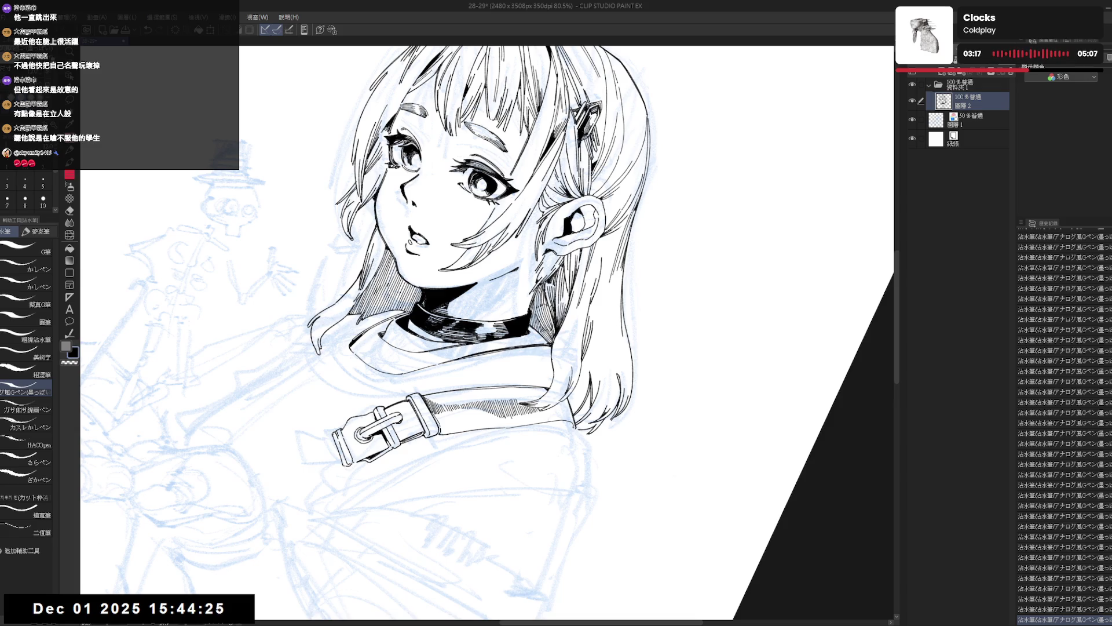
Step: Flip and re-tilt the canvas, undoing and restoring the small stroke near the buckle
{"action": "key", "text": "r"}
{"action": "key", "text": "h"}
{"action": "key", "text": "h"}
{"action": "key", "text": "r"}
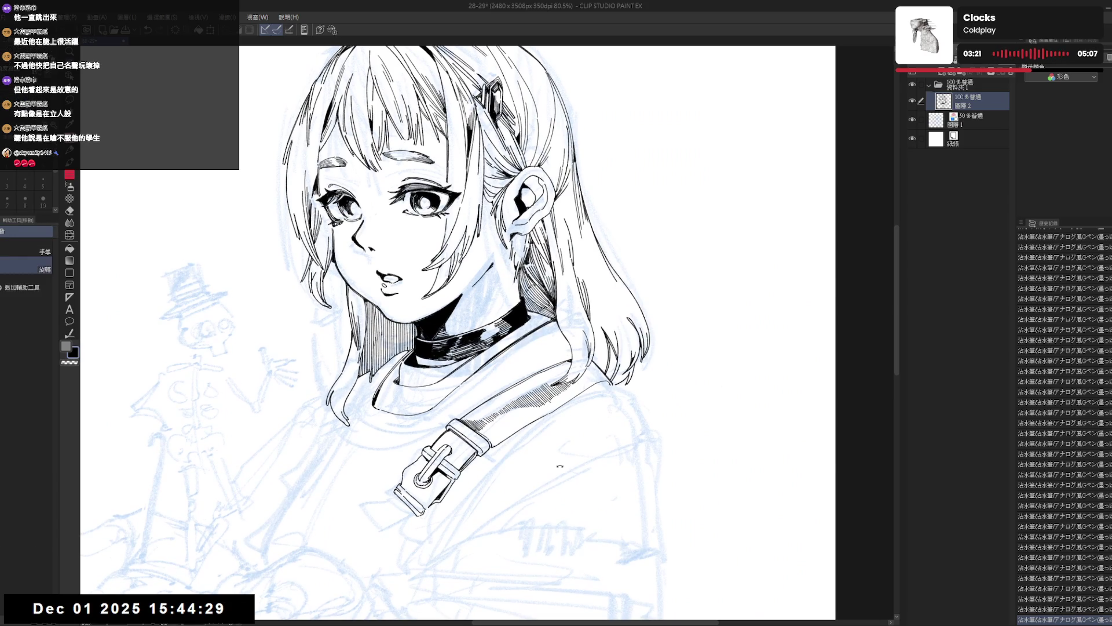
{"action": "left_click_drag", "start_coordinate": [563, 350], "coordinate": [471, 470]}
{"action": "key", "text": "p"}
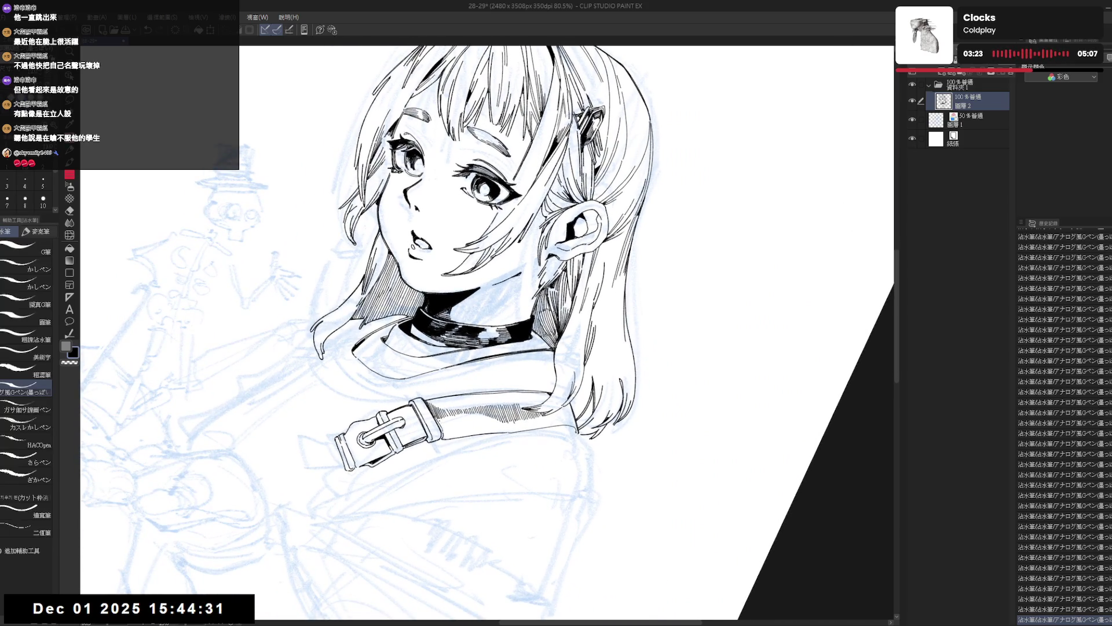
{"action": "key", "text": "ctrl+z"}
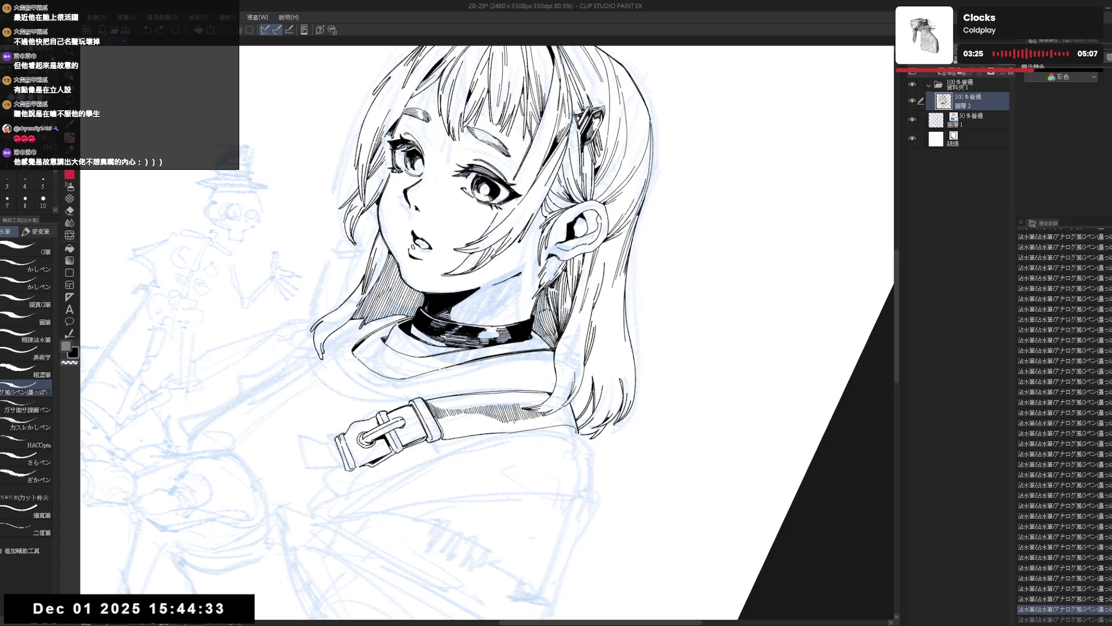
{"action": "key", "text": "ctrl+y"}
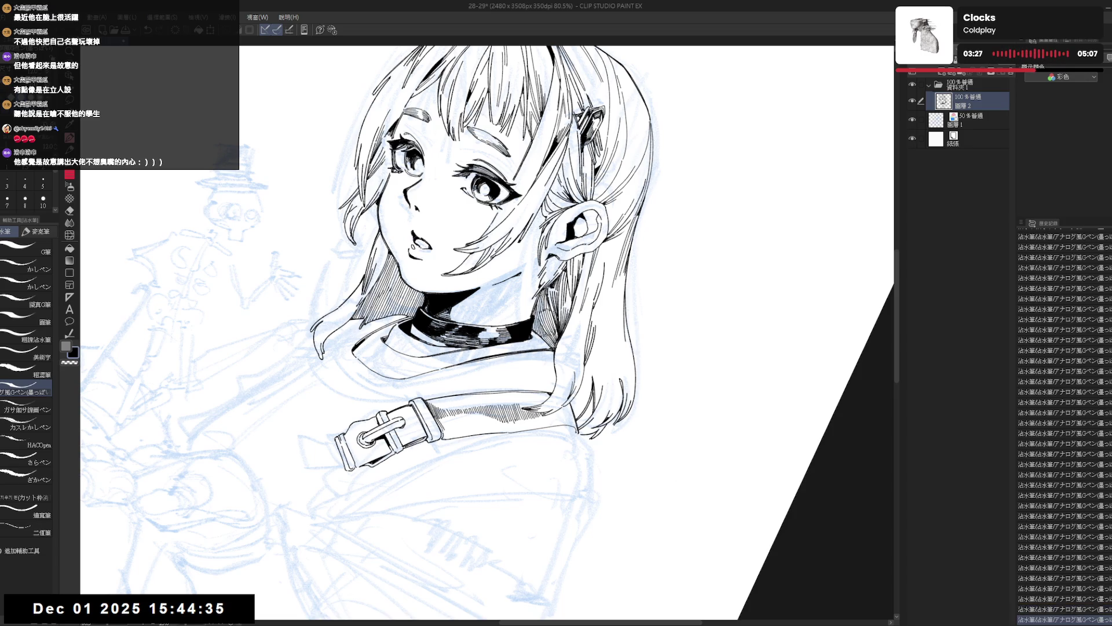
{"action": "key", "text": "ctrl+@"}
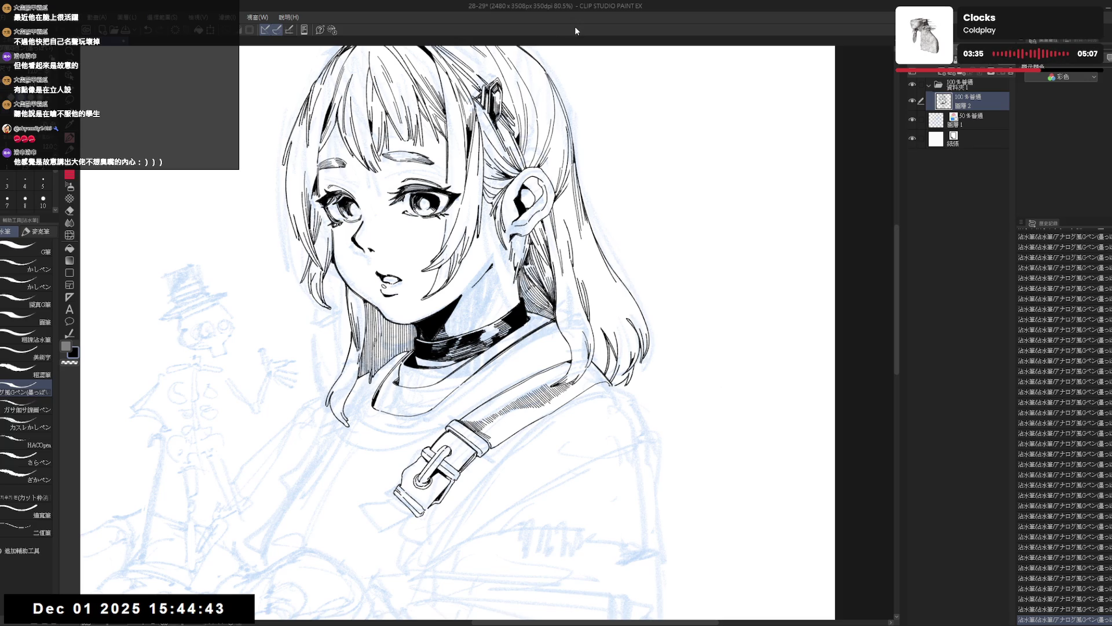
Step: Add one more hatch line on the strap at a 28° tilt, then view upright at 66.7%
{"action": "left_click_drag", "start_coordinate": [576, 30], "coordinate": [701, 75]}
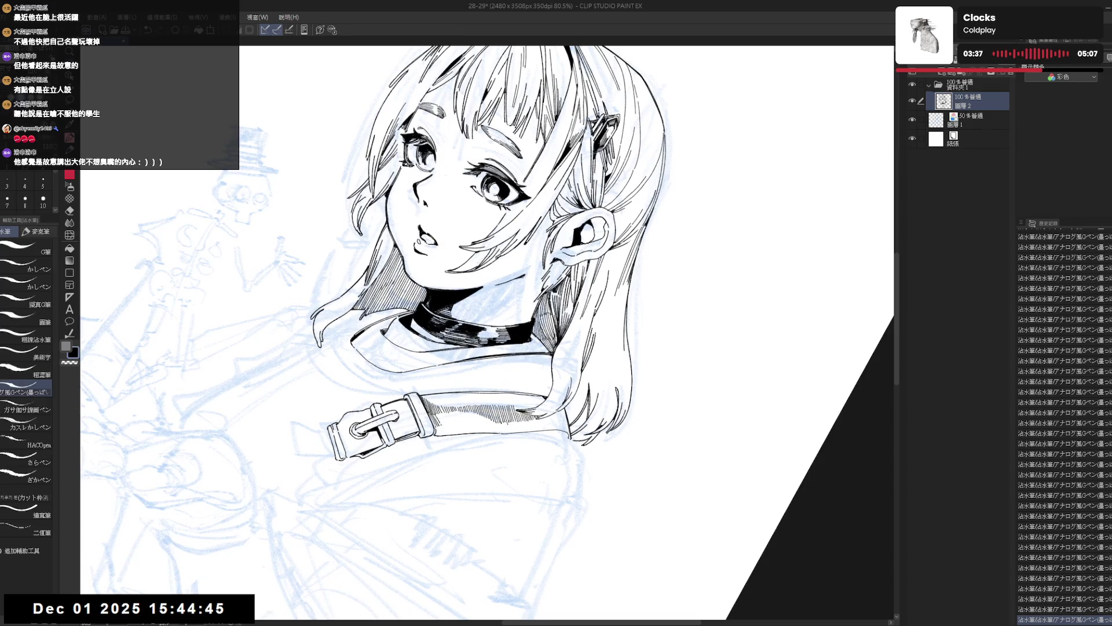
{"action": "key", "text": "ctrl+z"}
{"action": "key", "text": "ctrl+y"}
{"action": "mouse_move", "coordinate": [450, 415]}
{"action": "left_mouse_down"}
{"action": "mouse_move", "coordinate": [444, 426]}
{"action": "mouse_move", "coordinate": [466, 438]}
{"action": "left_mouse_up"}
{"action": "key", "text": "ctrl+@"}
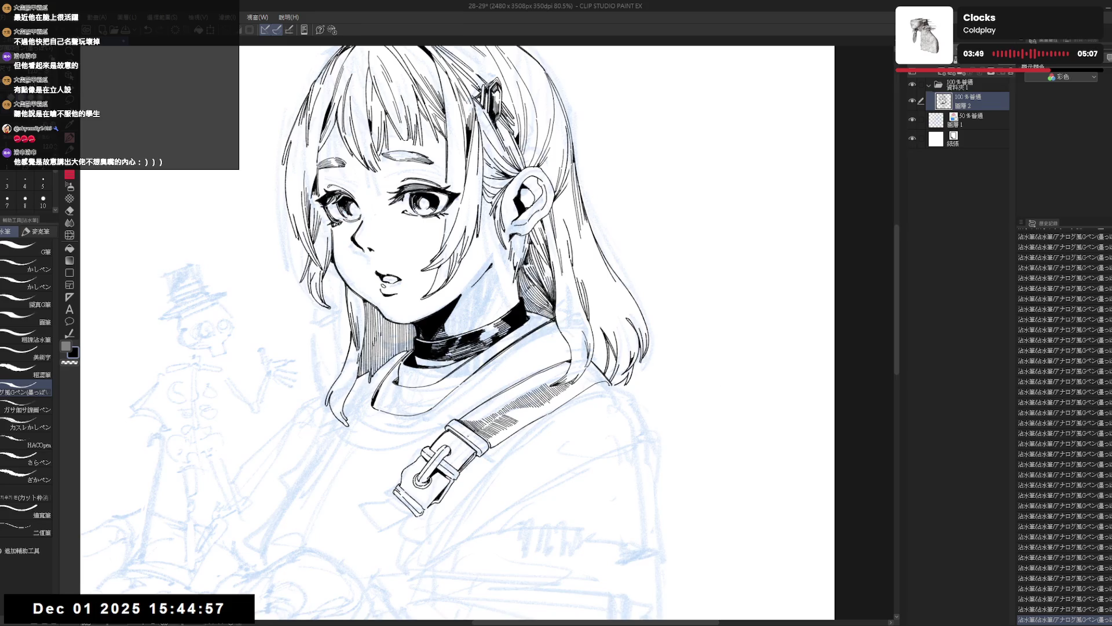
{"action": "key", "text": "ctrl+minus"}
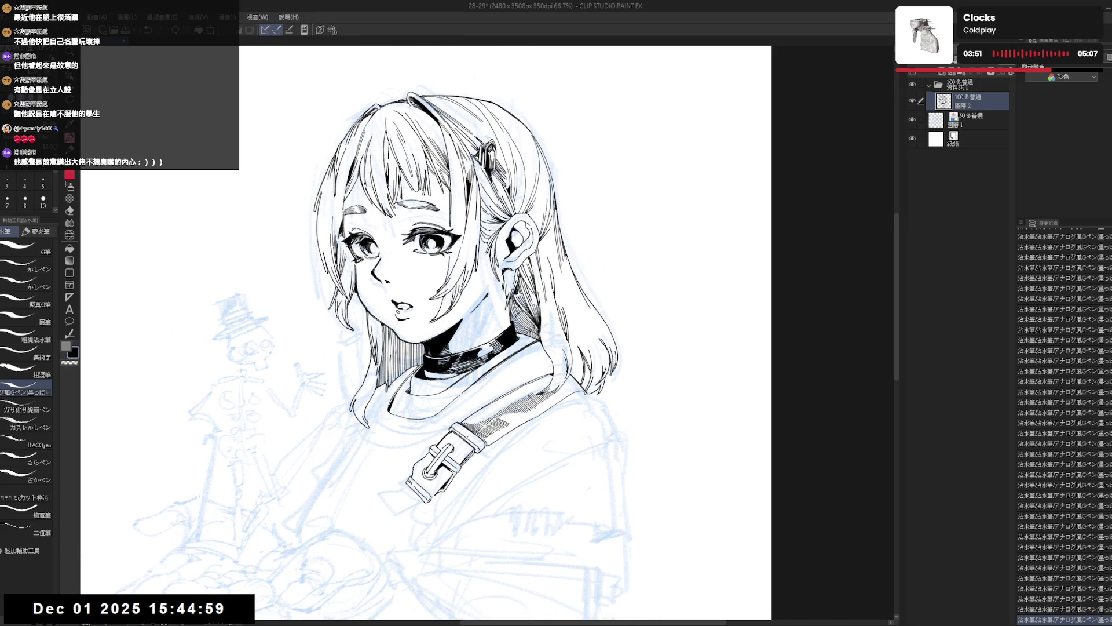
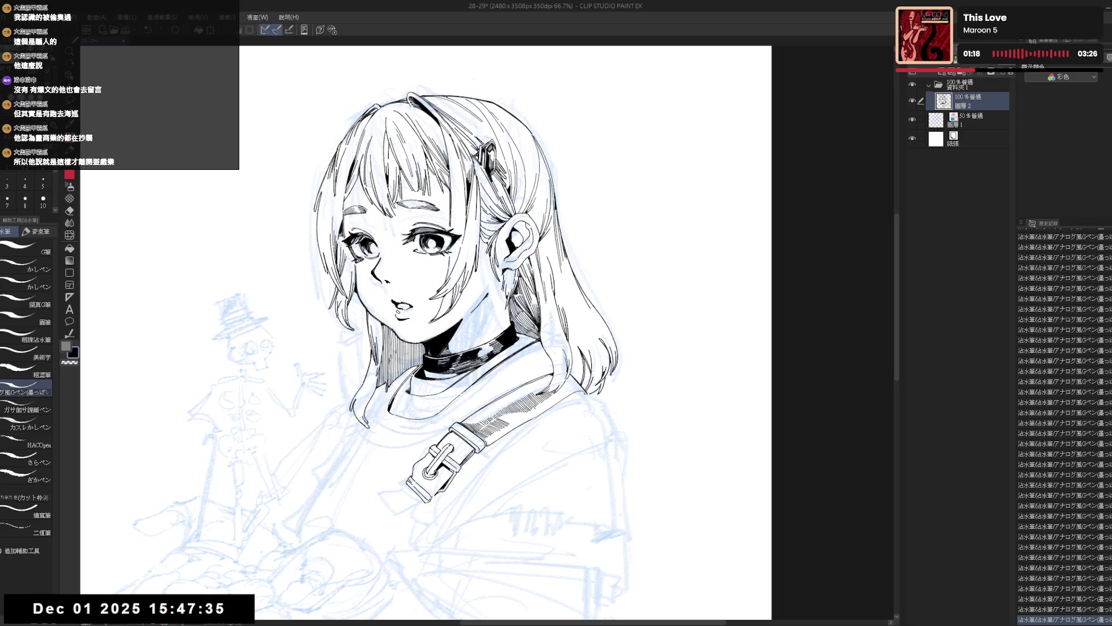
Step: Tilt the canvas, reset it upright and mirror-check the drawing before inking
{"action": "mouse_move", "coordinate": [541, 381]}
{"action": "left_mouse_down"}
{"action": "mouse_move", "coordinate": [510, 388]}
{"action": "mouse_move", "coordinate": [484, 495]}
{"action": "mouse_move", "coordinate": [457, 492]}
{"action": "left_mouse_up"}
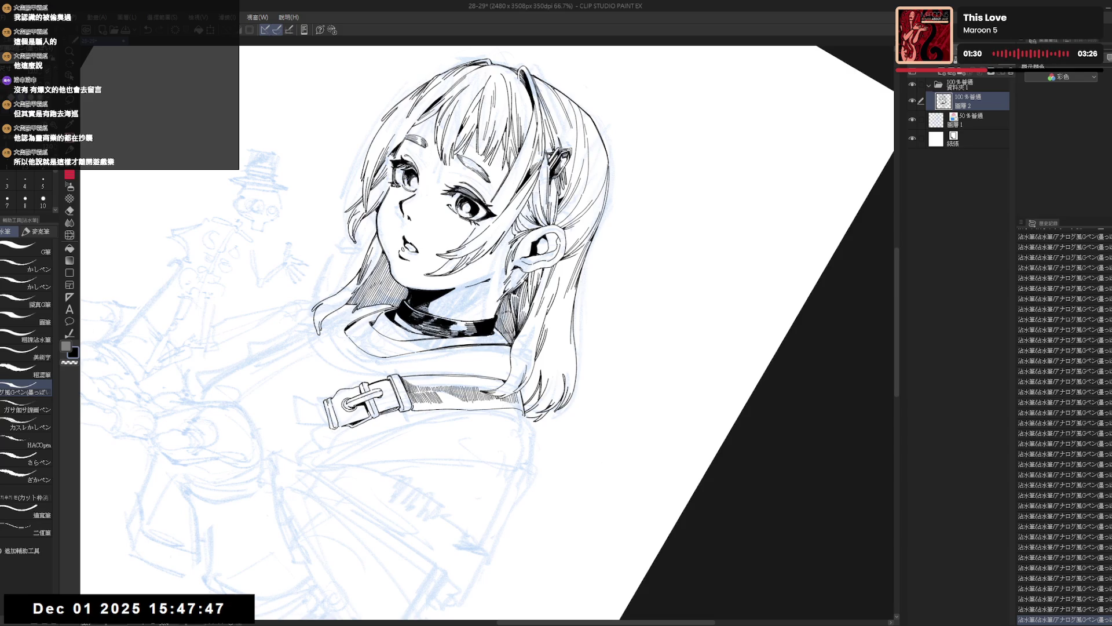
{"action": "key", "text": "ctrl+@"}
{"action": "key", "text": "h"}
{"action": "key", "text": "h"}
{"action": "key", "text": "r"}
{"action": "left_click_drag", "start_coordinate": [527, 458], "coordinate": [414, 496]}
{"action": "key", "text": "p"}
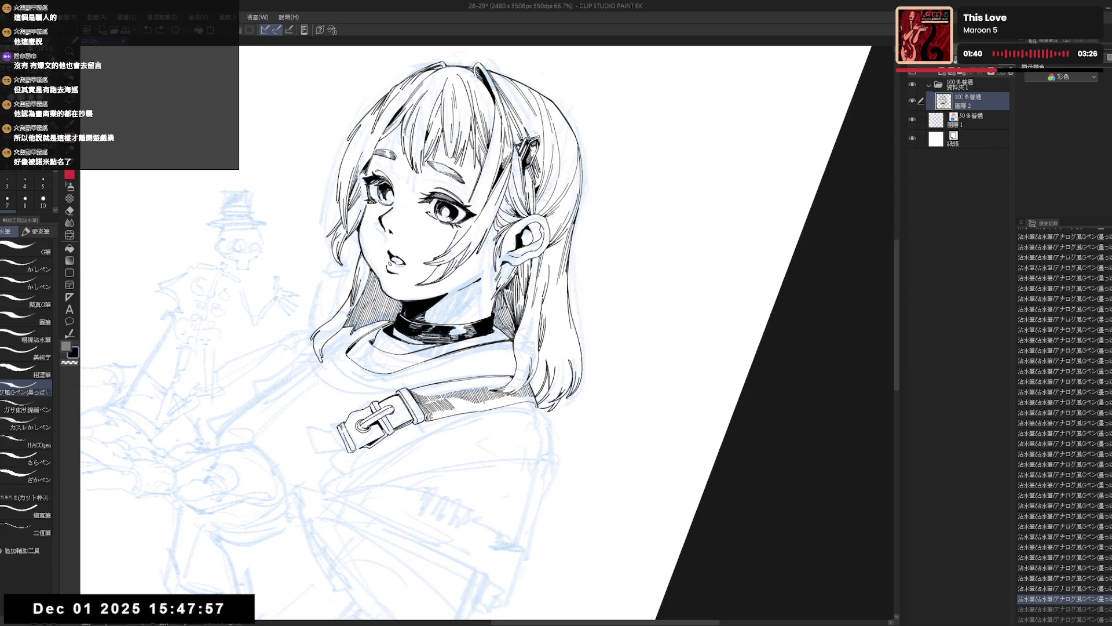
Step: Ink small corrections near the shoulder, then straighten and mirror-check the view
{"action": "left_click_drag", "start_coordinate": [431, 428], "coordinate": [446, 413]}
{"action": "left_click_drag", "start_coordinate": [439, 421], "coordinate": [446, 413]}
{"action": "key", "text": "ctrl+at"}
{"action": "key", "text": "h"}
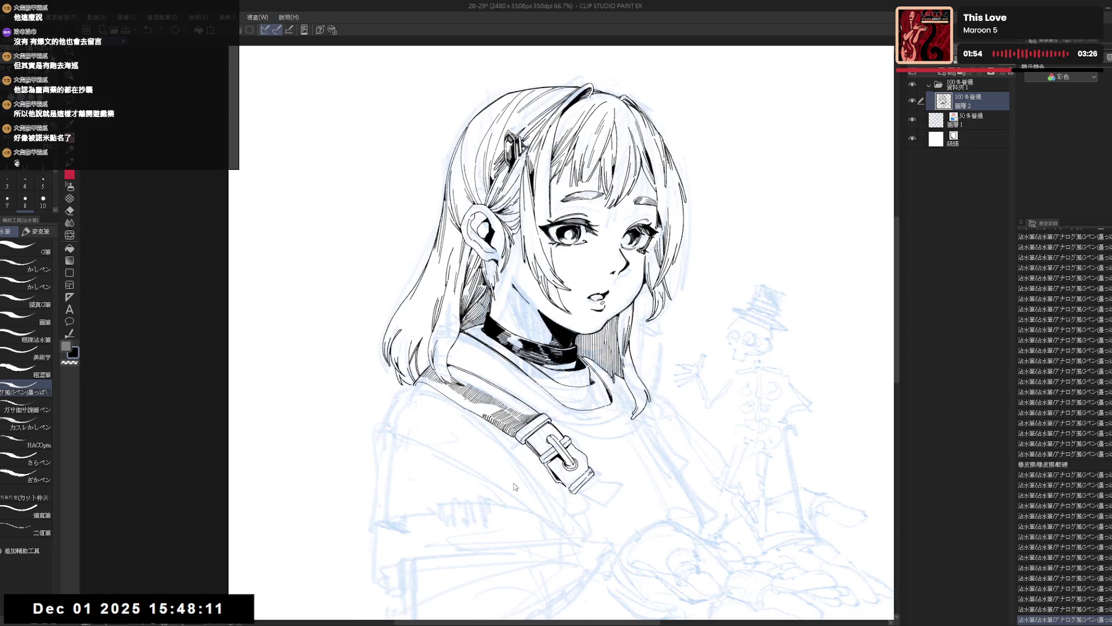
{"action": "key", "text": "h"}
Step: Hatch the shoulder strap with a fine G-pen stroke, then undo that stroke
{"action": "key", "text": "r"}
{"action": "key", "text": "p"}
{"action": "left_click_drag", "start_coordinate": [471, 417], "coordinate": [543, 391]}
{"action": "key", "text": "ctrl+z"}
{"action": "scroll", "coordinate": [405, 333], "scroll_direction": "down", "scroll_amount": 3}
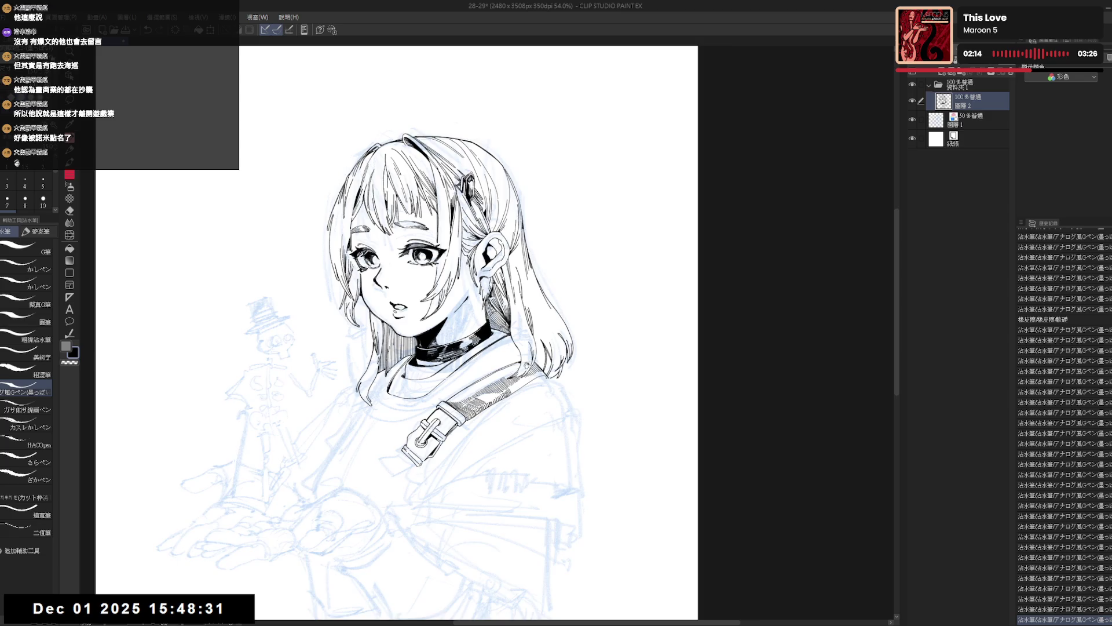
{"action": "scroll", "coordinate": [509, 360], "scroll_direction": "up", "scroll_amount": 2}
{"action": "key", "text": "ctrl+z"}
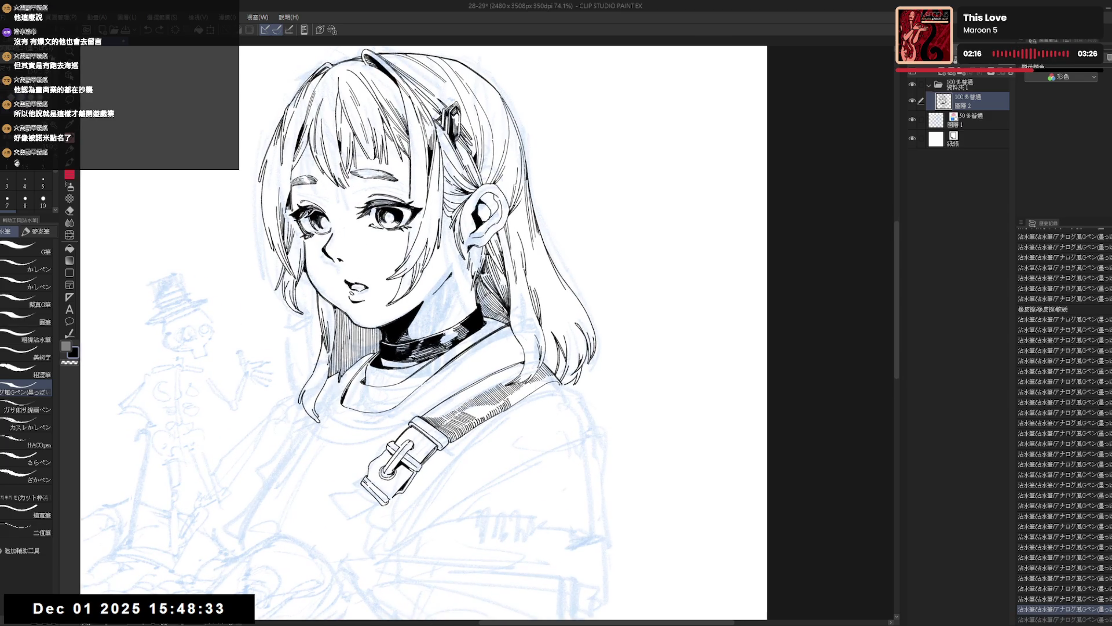
{"action": "key", "text": "ctrl+y"}
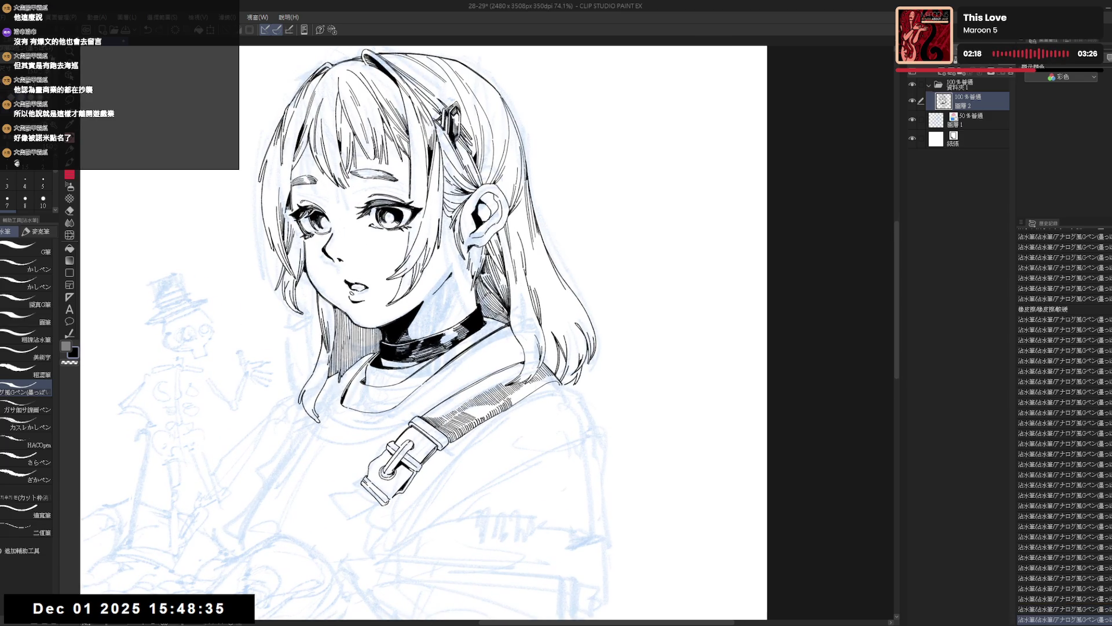
{"action": "key", "text": "ctrl+z"}
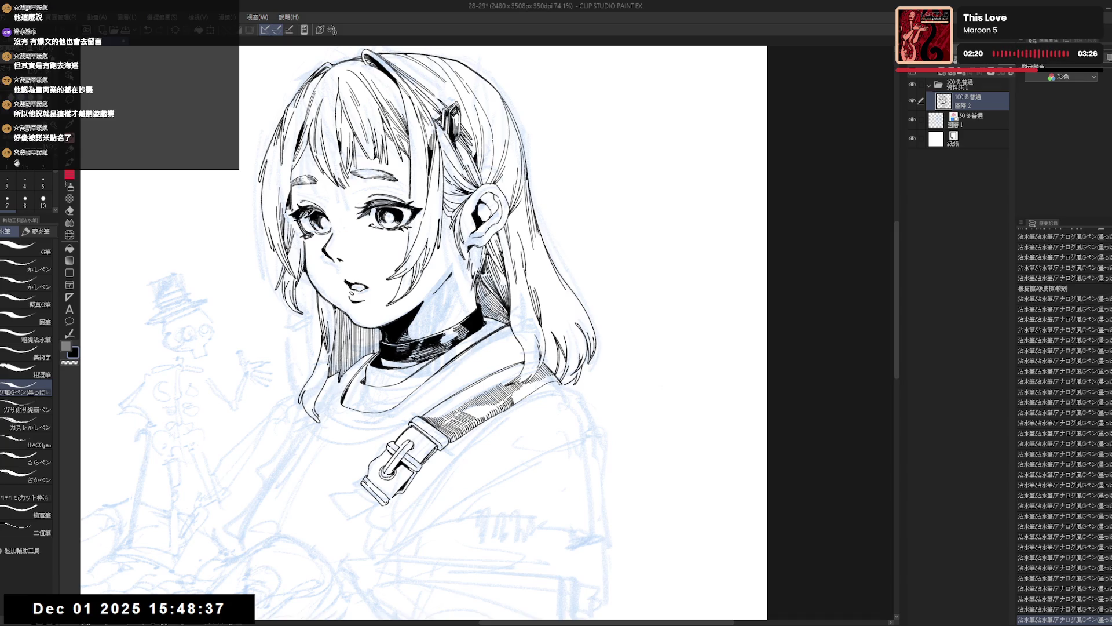
{"action": "key", "text": "ctrl+y"}
{"action": "key", "text": "ctrl+z"}
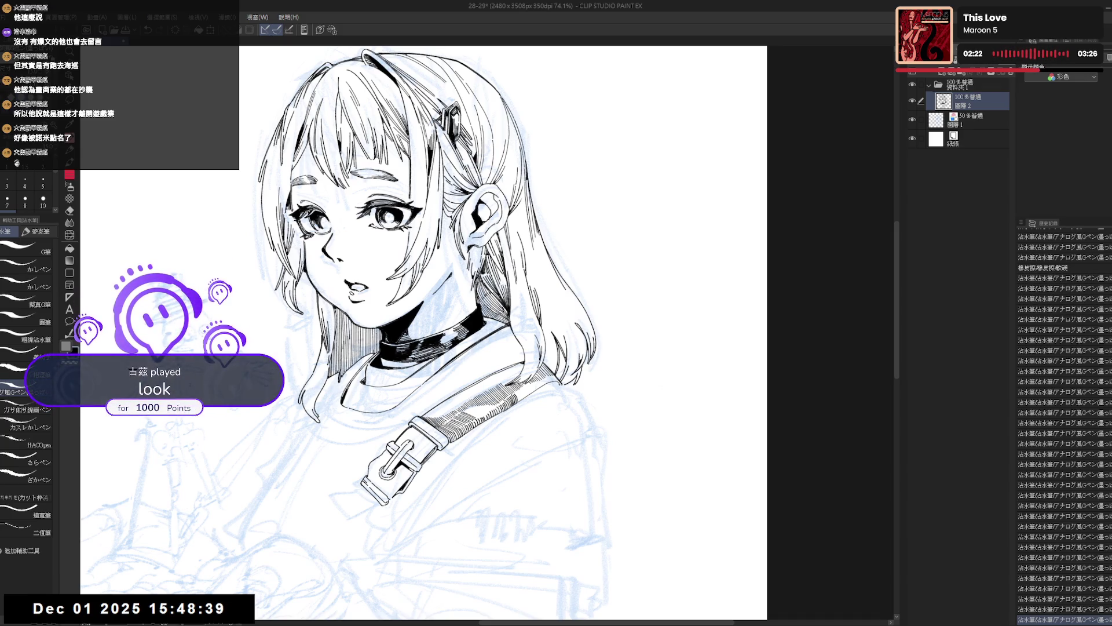
{"action": "key", "text": "ctrl+y"}
{"action": "key", "text": "ctrl+y"}
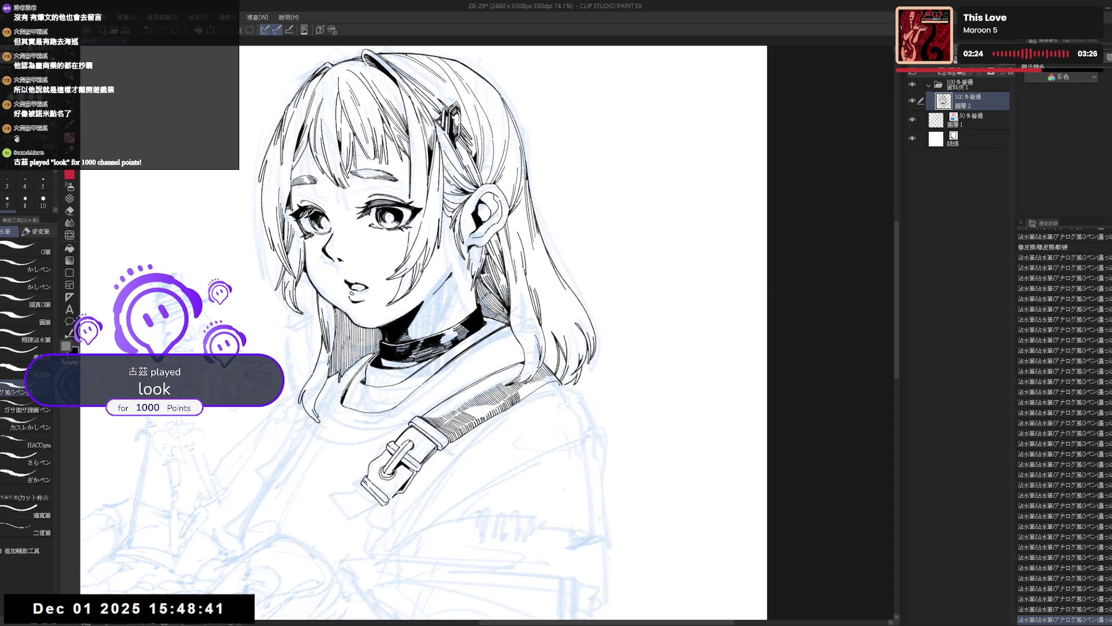
{"action": "key", "text": "ctrl+z"}
{"action": "key", "text": "ctrl+y"}
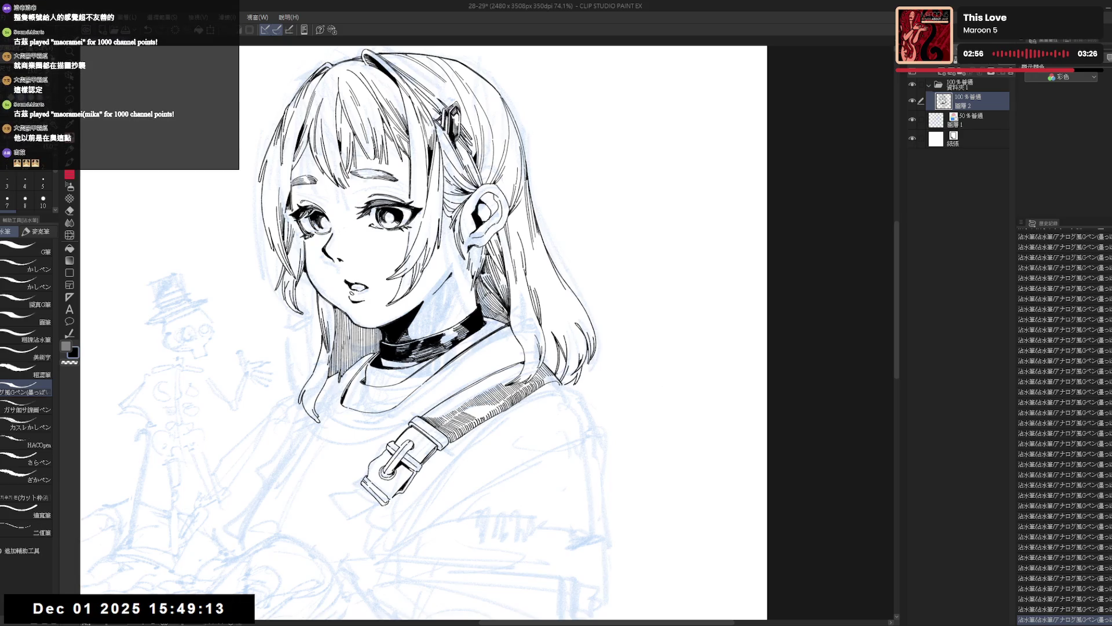
{"action": "left_click_drag", "start_coordinate": [556, 387], "coordinate": [543, 387]}
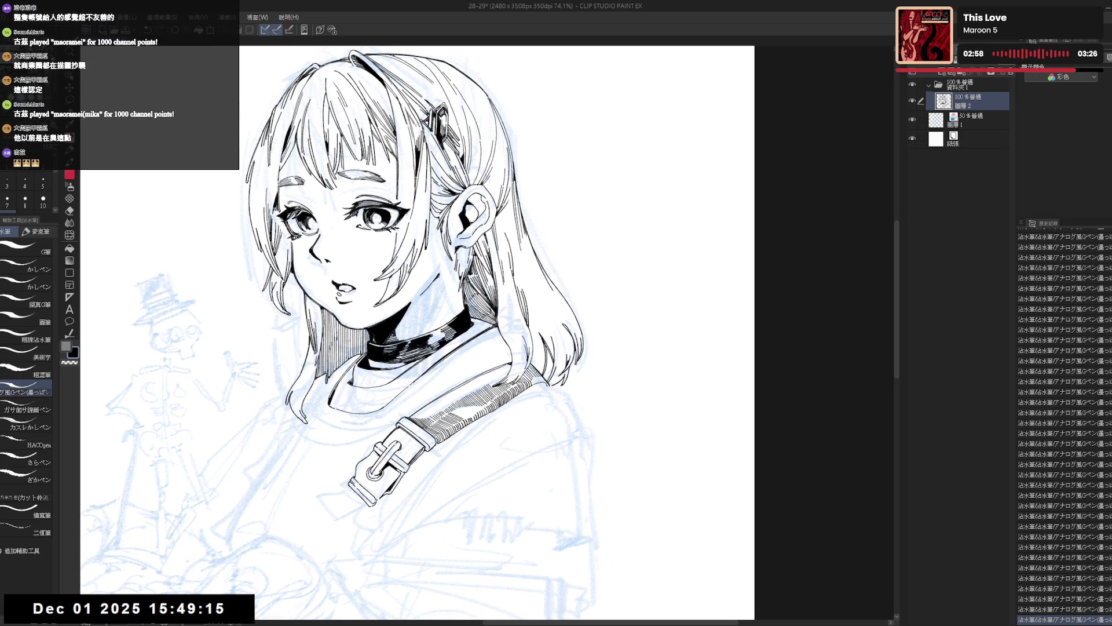
{"action": "key", "text": "ctrl+y"}
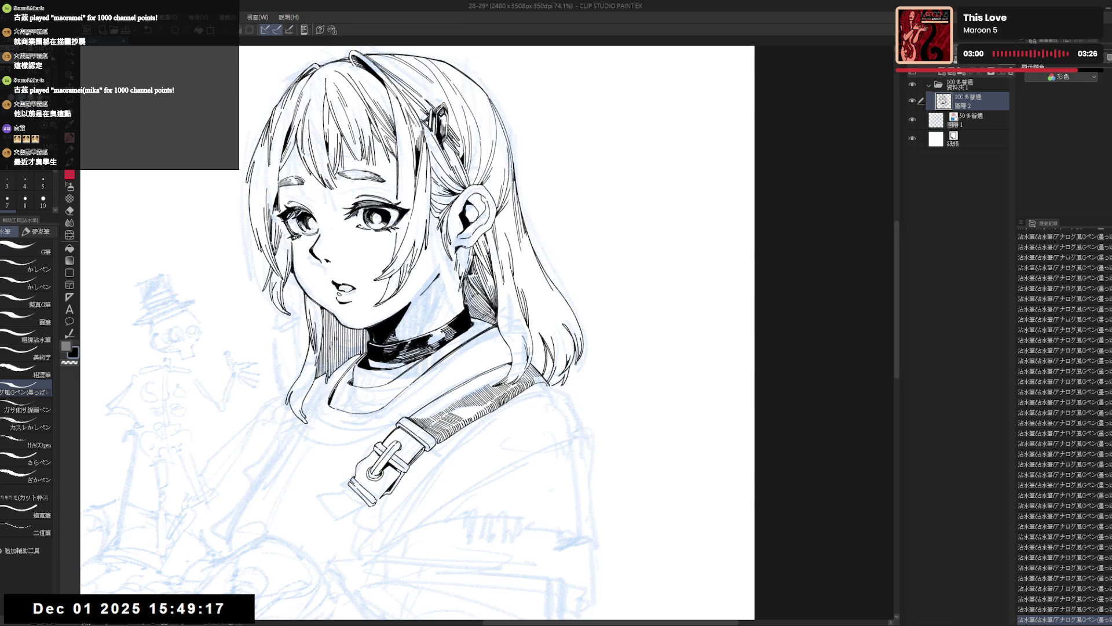
{"action": "key", "text": "ctrl+z"}
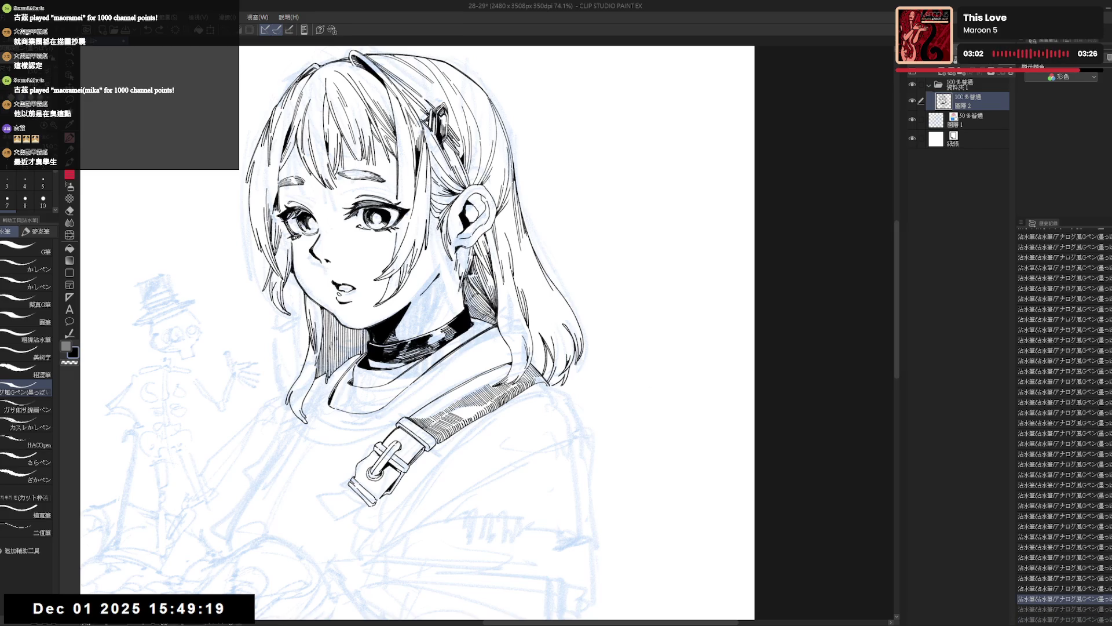
{"action": "key", "text": "ctrl+y"}
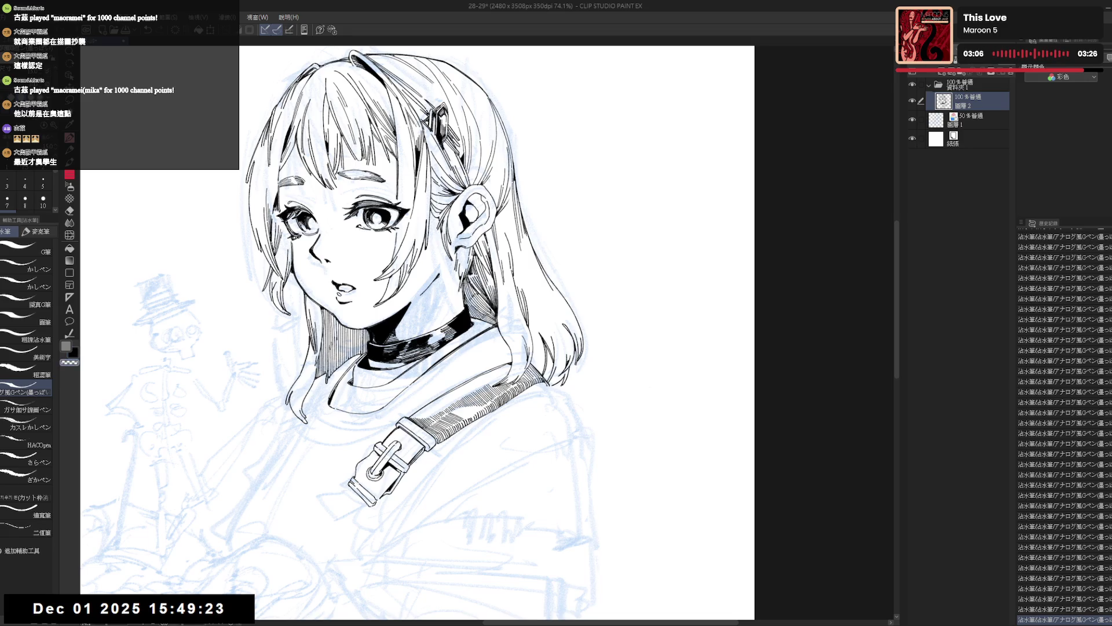
{"action": "key", "text": "ctrl+z"}
{"action": "key", "text": "ctrl+y"}
{"action": "key", "text": "h"}
{"action": "key", "text": "h"}
{"action": "key", "text": "r"}
{"action": "left_click_drag", "start_coordinate": [536, 432], "coordinate": [581, 384]}
{"action": "key", "text": "e"}
Step: Ink short strokes near the shoulder and erase a stray mark
{"action": "key", "text": "p"}
{"action": "key", "text": "p"}
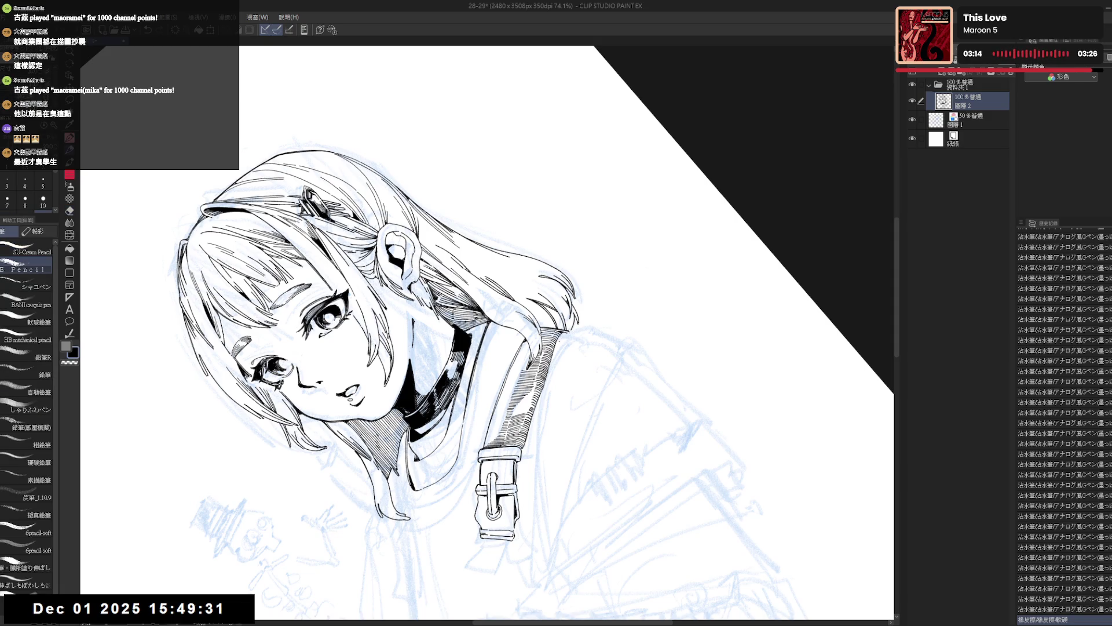
{"action": "left_click_drag", "start_coordinate": [558, 342], "coordinate": [561, 346]}
{"action": "key", "text": "p"}
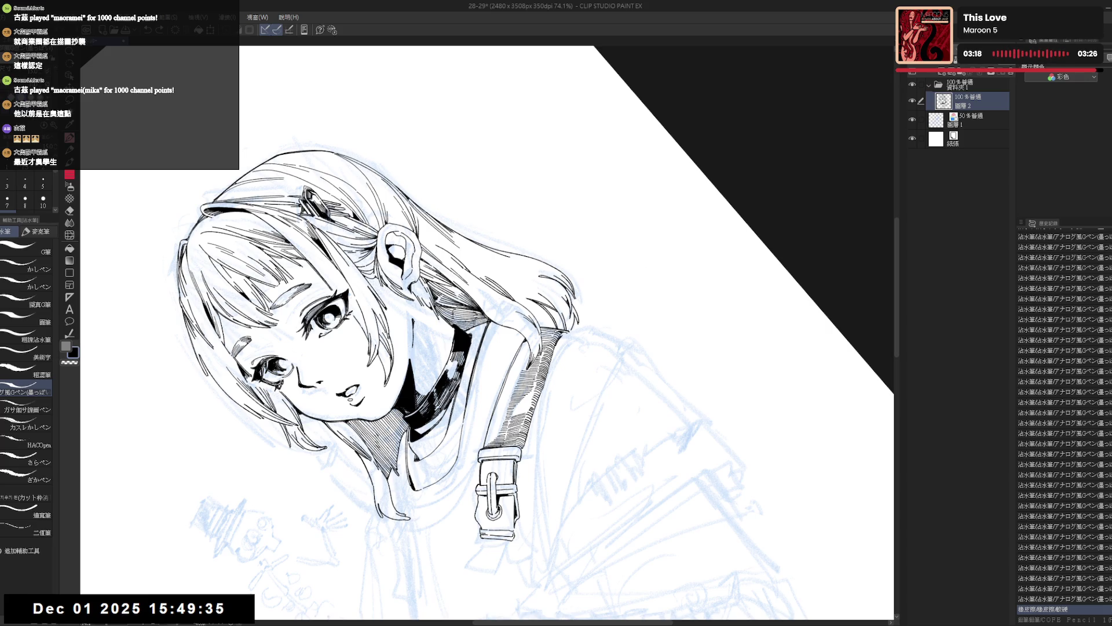
{"action": "left_click_drag", "start_coordinate": [555, 347], "coordinate": [564, 335]}
{"action": "mouse_move", "coordinate": [406, 348]}
{"action": "left_mouse_down"}
{"action": "mouse_move", "coordinate": [169, 397]}
{"action": "mouse_move", "coordinate": [356, 397]}
{"action": "mouse_move", "coordinate": [305, 409]}
{"action": "mouse_move", "coordinate": [450, 417]}
{"action": "mouse_move", "coordinate": [466, 369]}
{"action": "left_mouse_up"}
{"action": "key", "text": "e"}
{"action": "key", "text": "p"}
Step: Add fine pen strokes along the shoulder strap, undoing unwanted ones, then straighten the view
{"action": "key", "text": "h"}
{"action": "left_click_drag", "start_coordinate": [487, 463], "coordinate": [411, 440]}
{"action": "left_click_drag", "start_coordinate": [457, 377], "coordinate": [466, 370]}
{"action": "key", "text": "ctrl+z"}
{"action": "key", "text": "ctrl+z"}
{"action": "left_click_drag", "start_coordinate": [458, 376], "coordinate": [467, 360]}
{"action": "left_click_drag", "start_coordinate": [457, 366], "coordinate": [467, 361]}
{"action": "key", "text": "ctrl+@"}
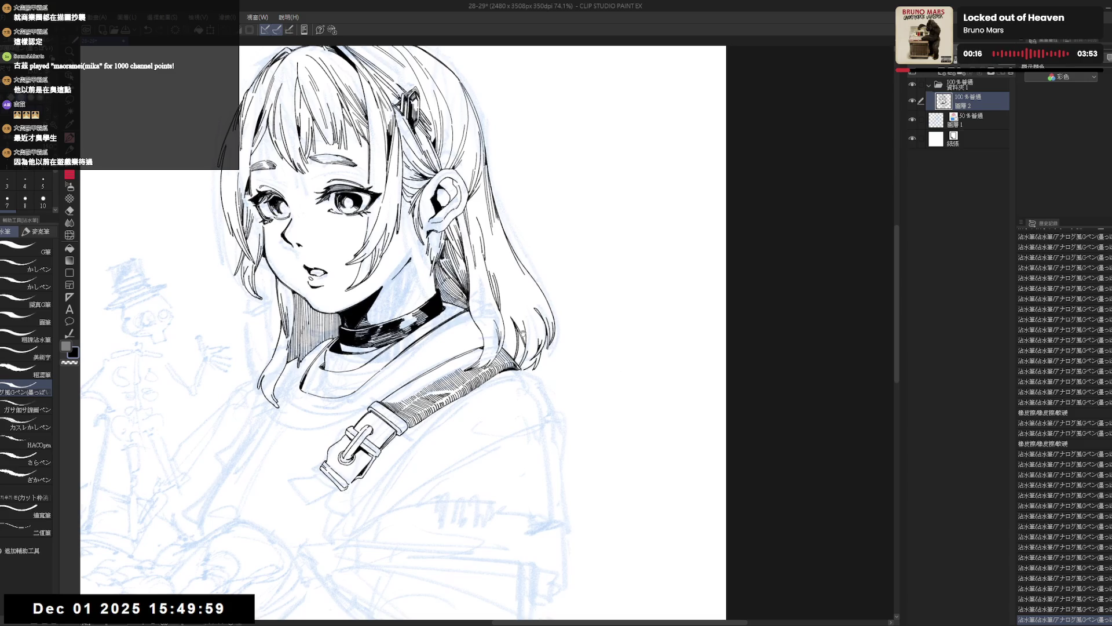
{"action": "scroll", "coordinate": [522, 333], "scroll_direction": "down", "scroll_amount": 3}
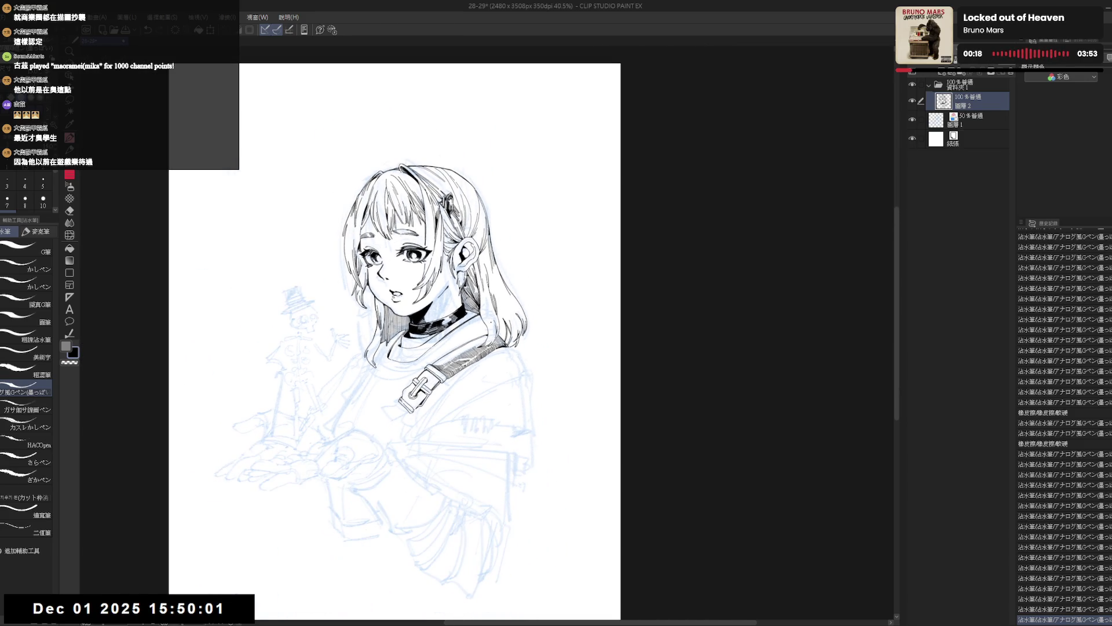
Step: Undo the recent batch of strap strokes and rotate the view upright
{"action": "scroll", "coordinate": [500, 330], "scroll_direction": "up", "scroll_amount": 3}
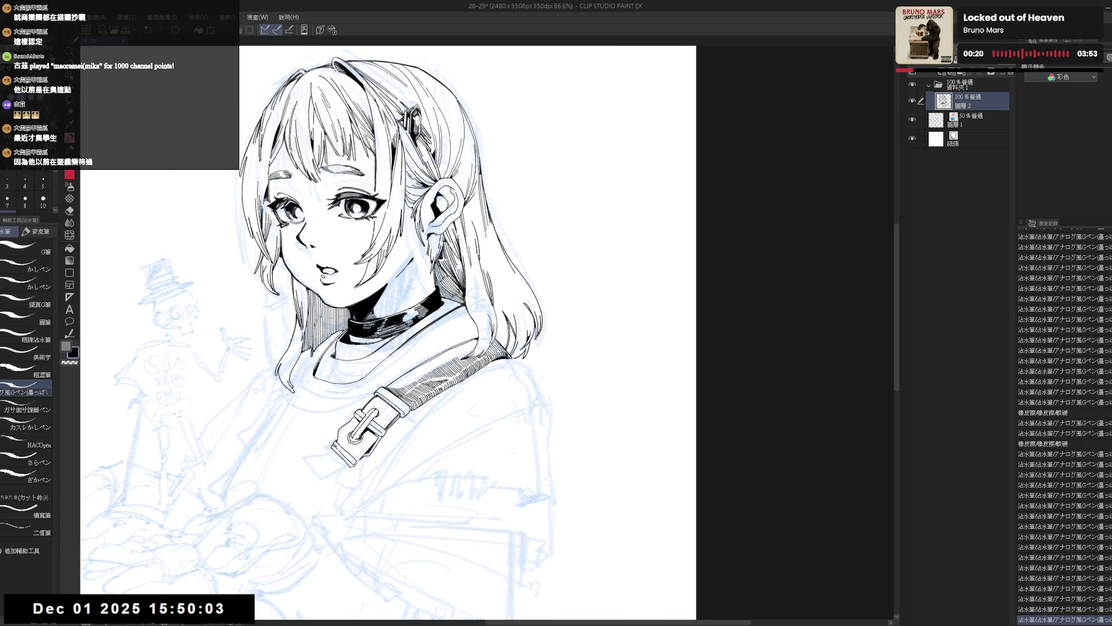
{"action": "key", "text": "ctrl+z"}
{"action": "key", "text": "ctrl+z"}
{"action": "key", "text": "ctrl+z"}
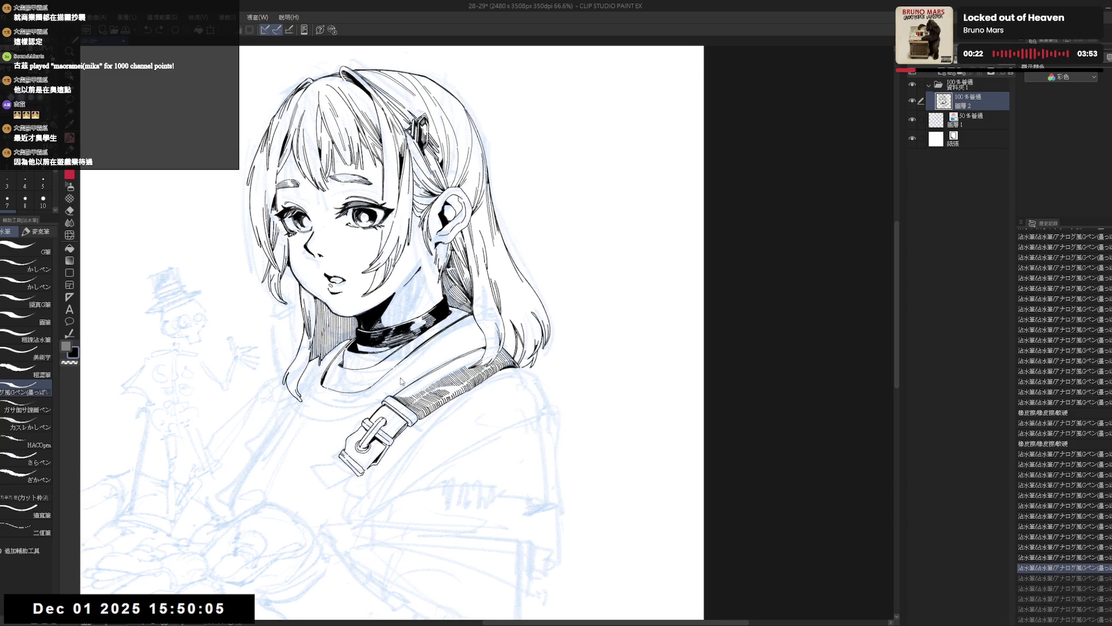
{"action": "key", "text": "asciicircum"}
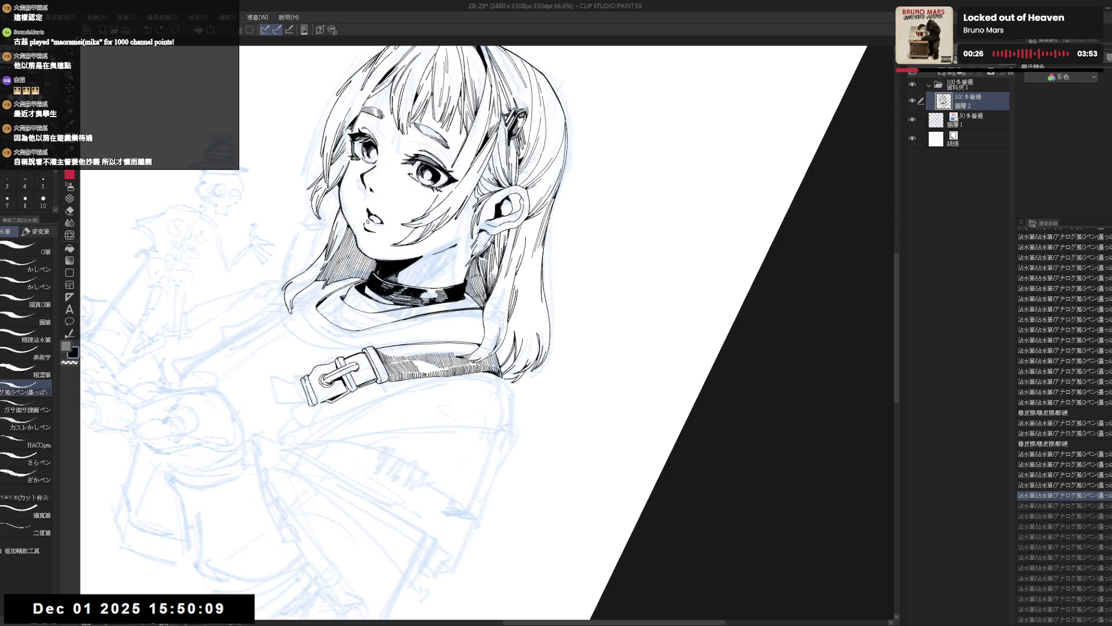
{"action": "mouse_move", "coordinate": [420, 365]}
{"action": "left_mouse_down"}
{"action": "mouse_move", "coordinate": [415, 383]}
{"action": "mouse_move", "coordinate": [432, 400]}
{"action": "left_mouse_up"}
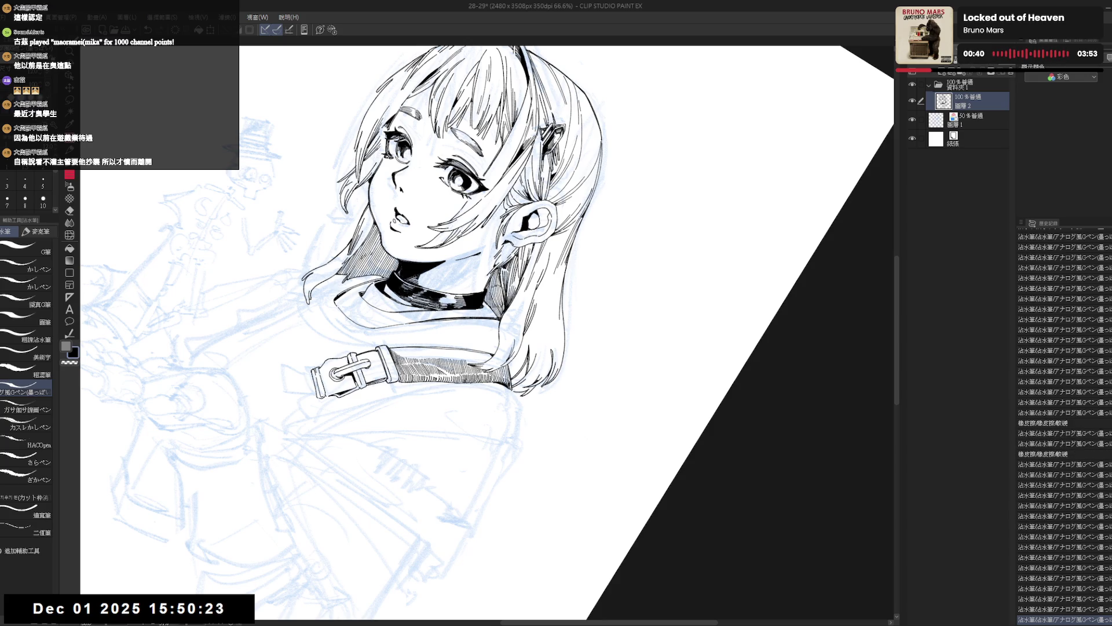
{"action": "key", "text": "r"}
{"action": "key", "text": "p"}
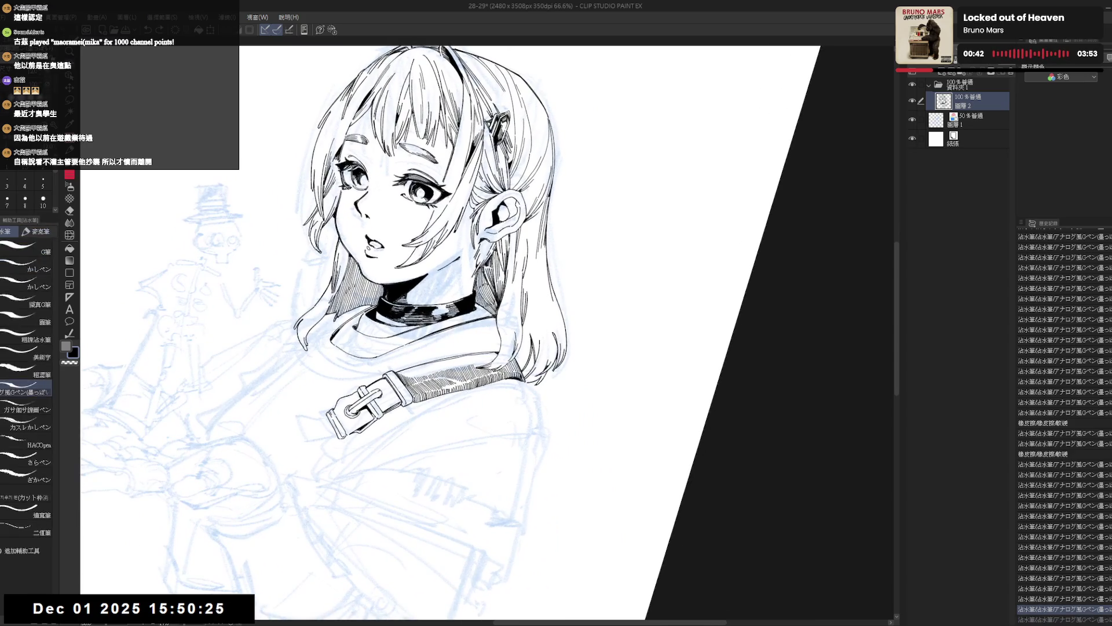
Step: Draw a trial vertical line below the buckle strap, undo it, and readjust the view
{"action": "left_click_drag", "start_coordinate": [458, 383], "coordinate": [467, 486]}
{"action": "key", "text": "ctrl+z"}
{"action": "key", "text": "r"}
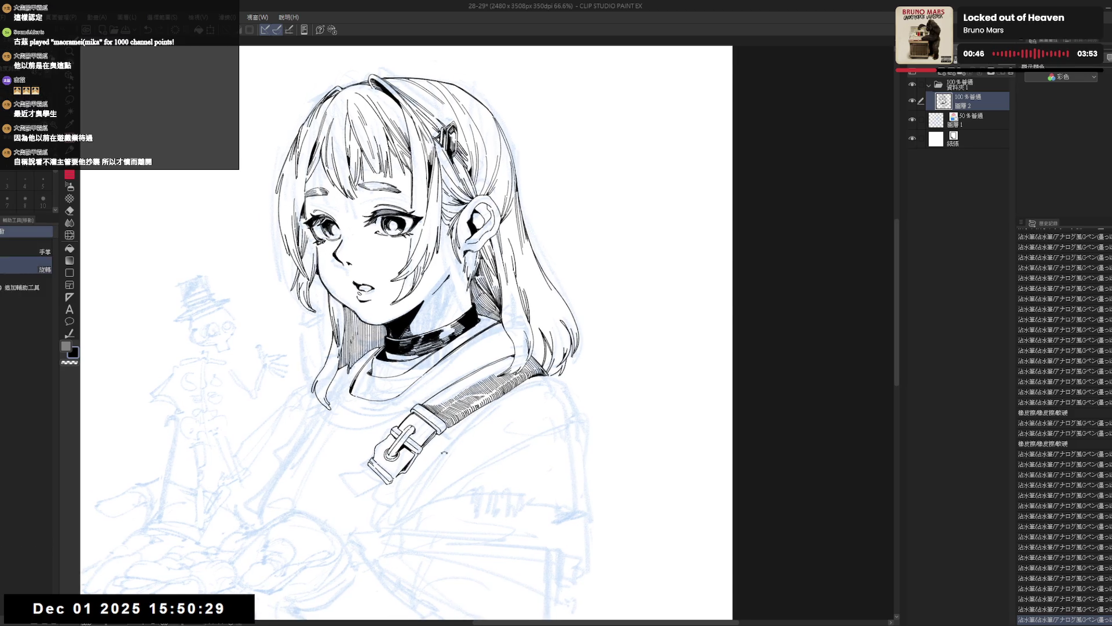
{"action": "left_click_drag", "start_coordinate": [428, 395], "coordinate": [425, 435]}
{"action": "key", "text": "p"}
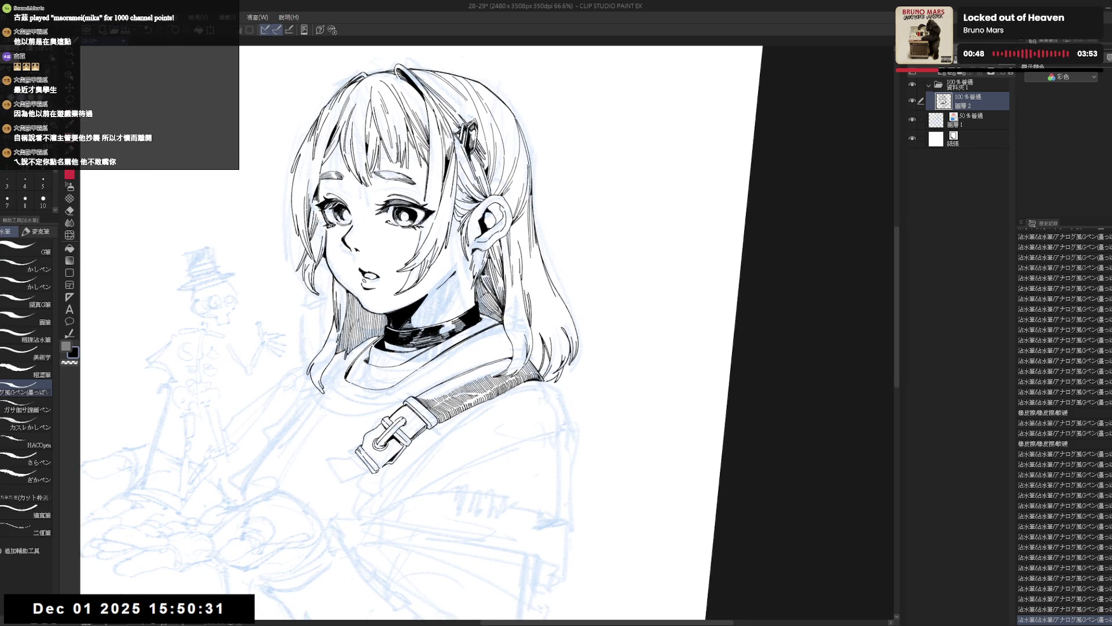
{"action": "left_click", "coordinate": [420, 400]}
{"action": "left_click_drag", "start_coordinate": [417, 384], "coordinate": [422, 390]}
{"action": "scroll", "coordinate": [422, 390], "scroll_direction": "up", "scroll_amount": 2}
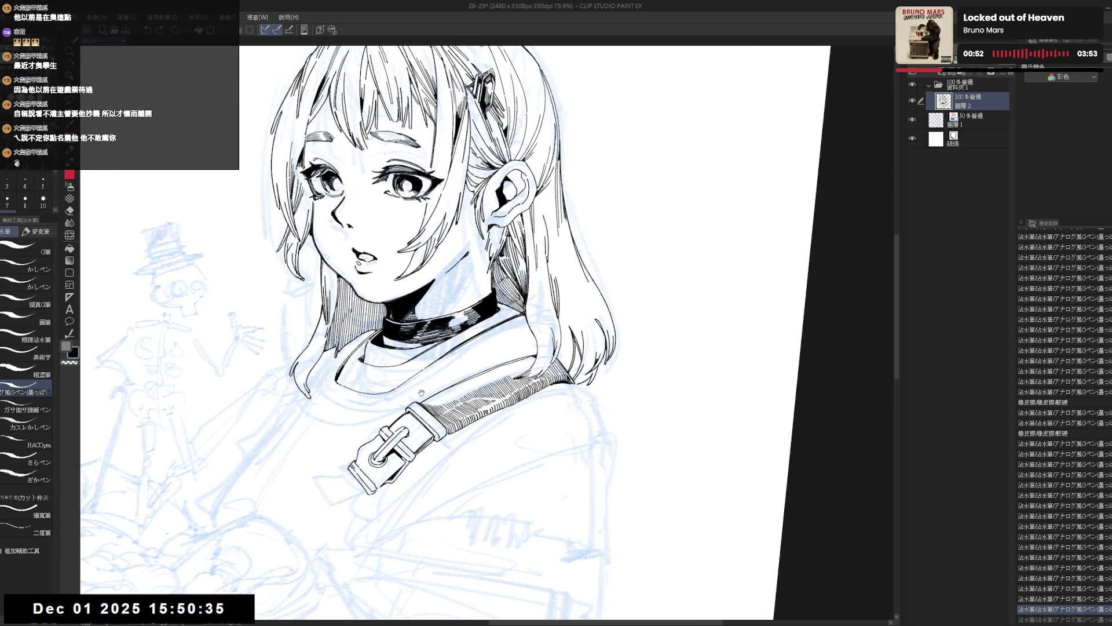
Step: Redo the undone strap strokes and zoom out to a straight view
{"action": "key", "text": "ctrl+y"}
{"action": "key", "text": "ctrl+y"}
{"action": "key", "text": "ctrl+y"}
{"action": "key", "text": "ctrl+y"}
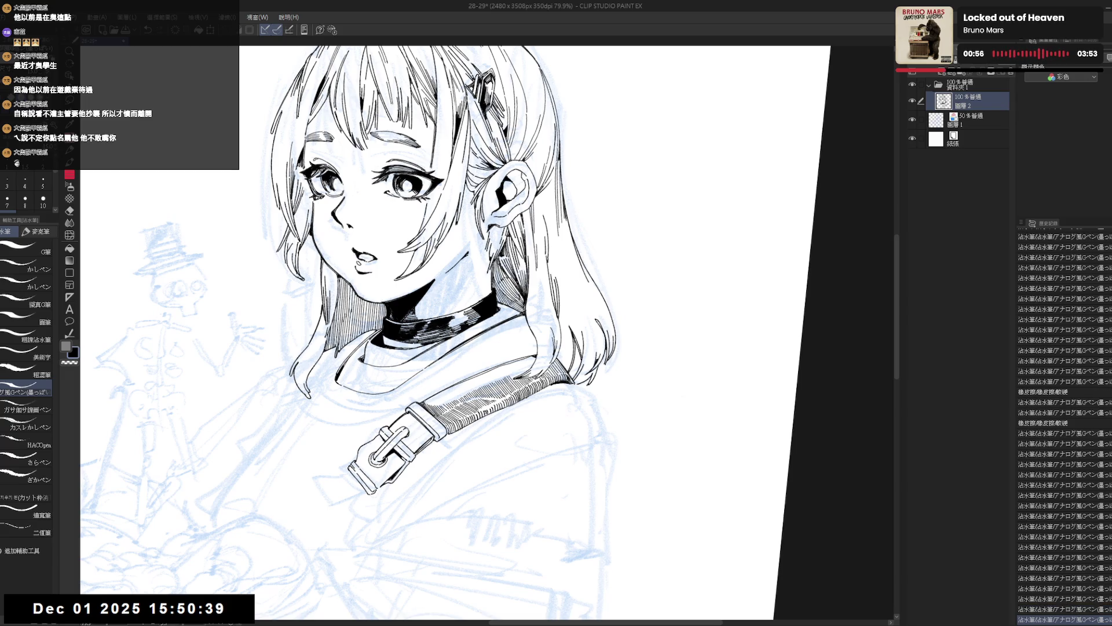
{"action": "key", "text": "ctrl+y"}
{"action": "key", "text": "ctrl+y"}
{"action": "key", "text": "ctrl+y"}
{"action": "key", "text": "ctrl+y"}
{"action": "key", "text": "ctrl+y"}
{"action": "key", "text": "ctrl+y"}
{"action": "key", "text": "ctrl+y"}
{"action": "key", "text": "ctrl+y"}
{"action": "key", "text": "ctrl+y"}
{"action": "key", "text": "ctrl+y"}
{"action": "key", "text": "ctrl+y"}
{"action": "key", "text": "ctrl+y"}
{"action": "key", "text": "ctrl+y"}
{"action": "key", "text": "ctrl+y"}
{"action": "key", "text": "ctrl+y"}
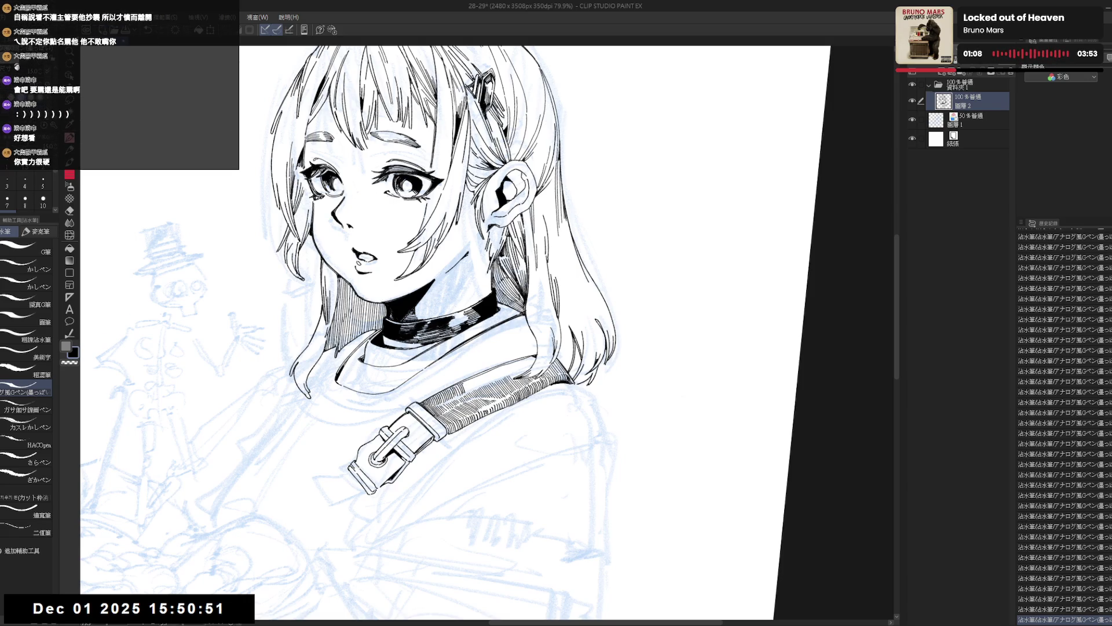
{"action": "key", "text": "ctrl+minus"}
{"action": "key", "text": "ctrl+minus"}
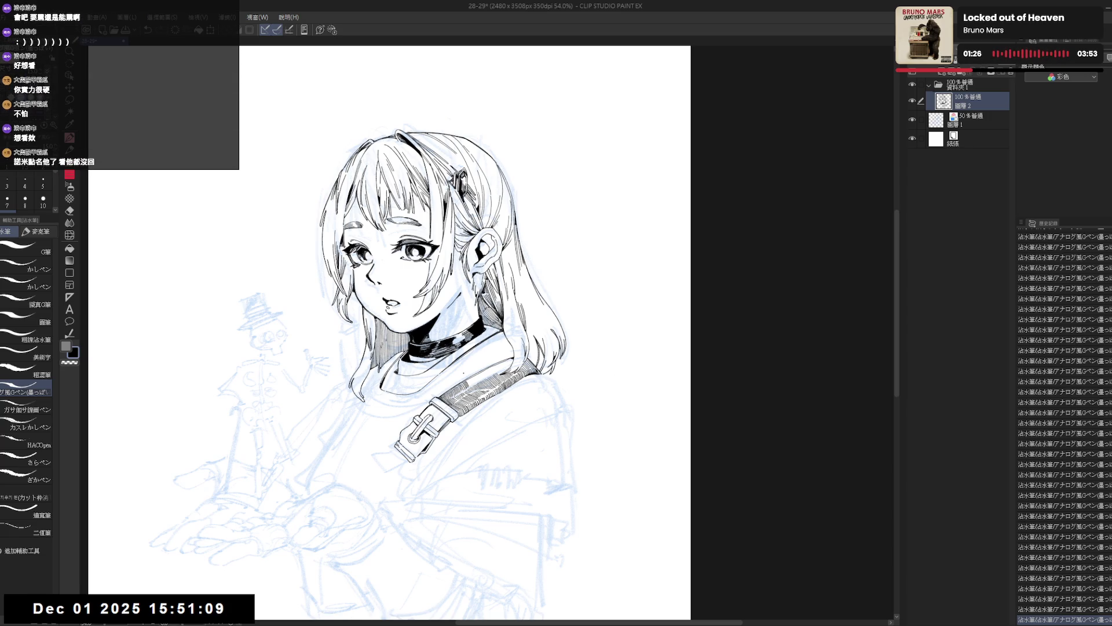
Step: Add ink hatch strokes to the shoulder strap on a slightly tilted view
{"action": "scroll", "coordinate": [464, 376], "scroll_direction": "up", "scroll_amount": 2}
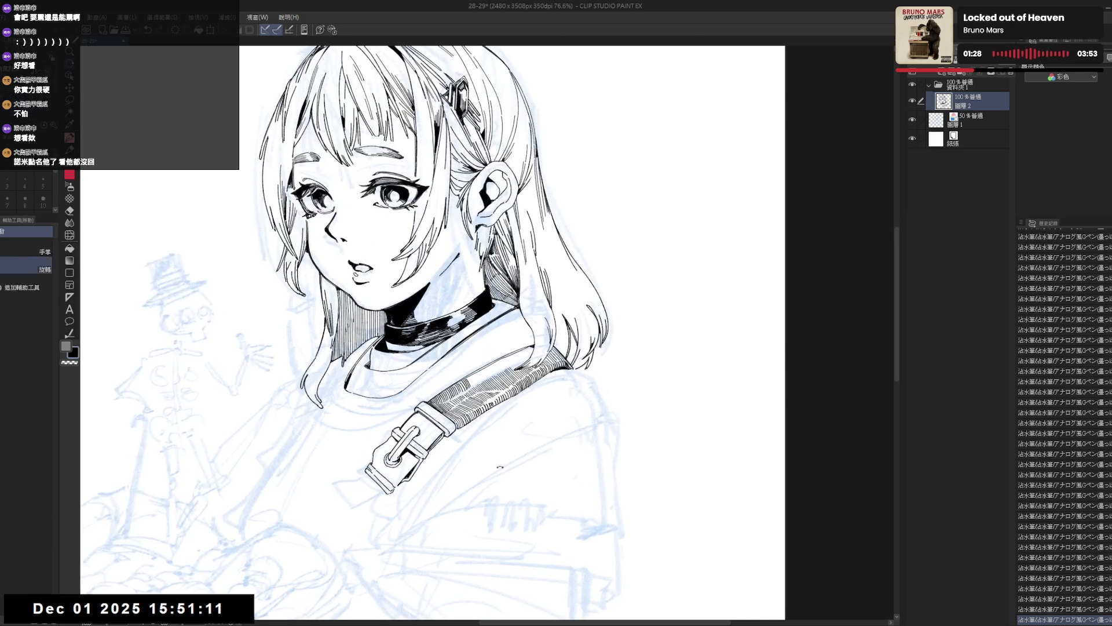
{"action": "left_click_drag", "start_coordinate": [496, 464], "coordinate": [472, 463]}
{"action": "left_click_drag", "start_coordinate": [464, 374], "coordinate": [466, 383]}
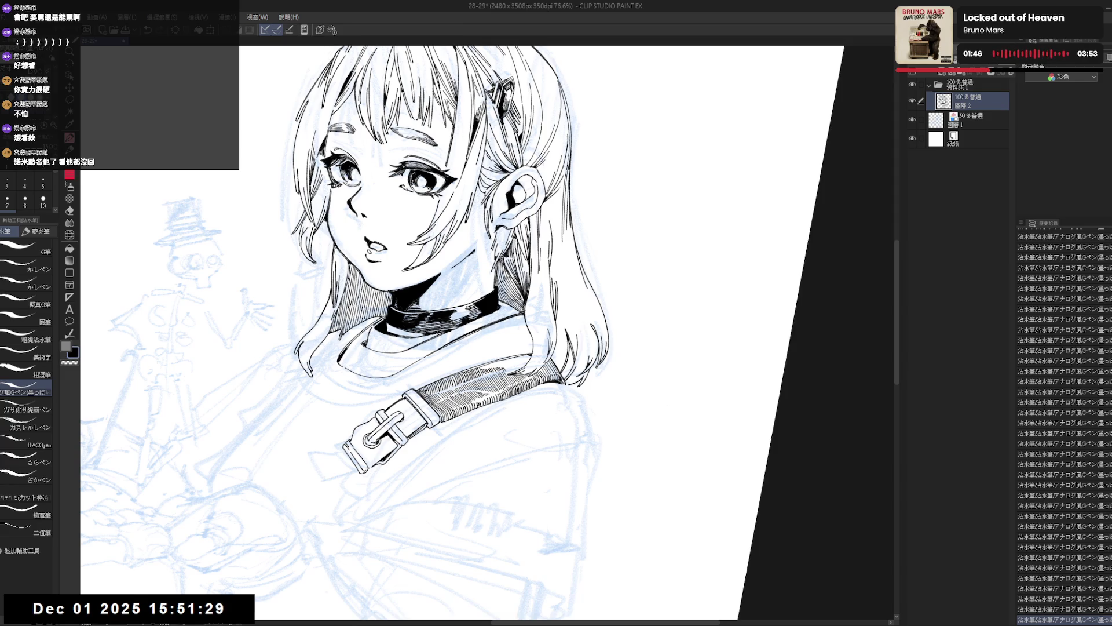
Step: Straighten and mirror the canvas to check the line art, then return to the pen
{"action": "key", "text": "ctrl+shift+r"}
{"action": "key", "text": "h"}
{"action": "left_click_drag", "start_coordinate": [575, 365], "coordinate": [571, 319]}
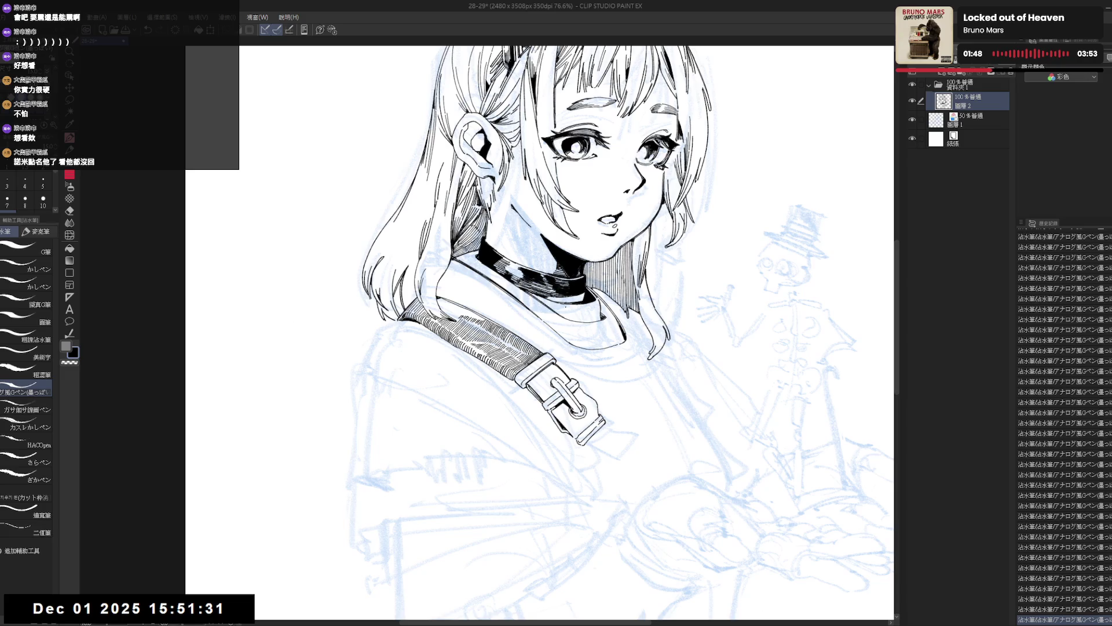
{"action": "scroll", "coordinate": [562, 348], "scroll_direction": "down", "scroll_amount": 3}
{"action": "key", "text": "h"}
{"action": "mouse_move", "coordinate": [457, 282]}
{"action": "left_mouse_down"}
{"action": "mouse_move", "coordinate": [464, 359]}
{"action": "mouse_move", "coordinate": [479, 377]}
{"action": "left_mouse_up"}
{"action": "scroll", "coordinate": [466, 297], "scroll_direction": "up", "scroll_amount": 1}
{"action": "key", "text": "r"}
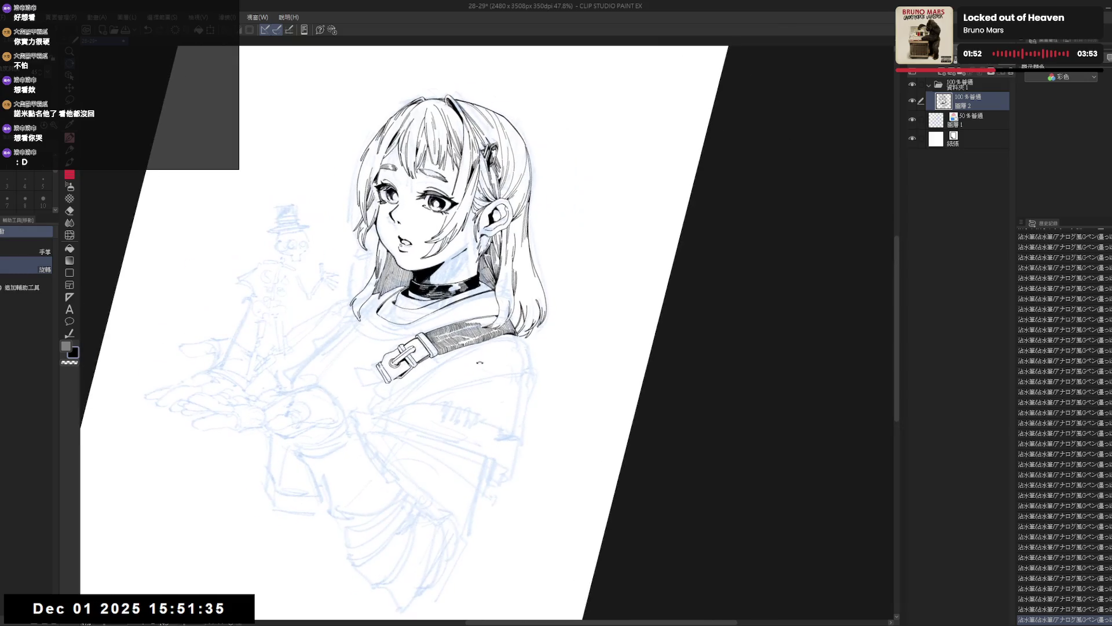
{"action": "key", "text": "p"}
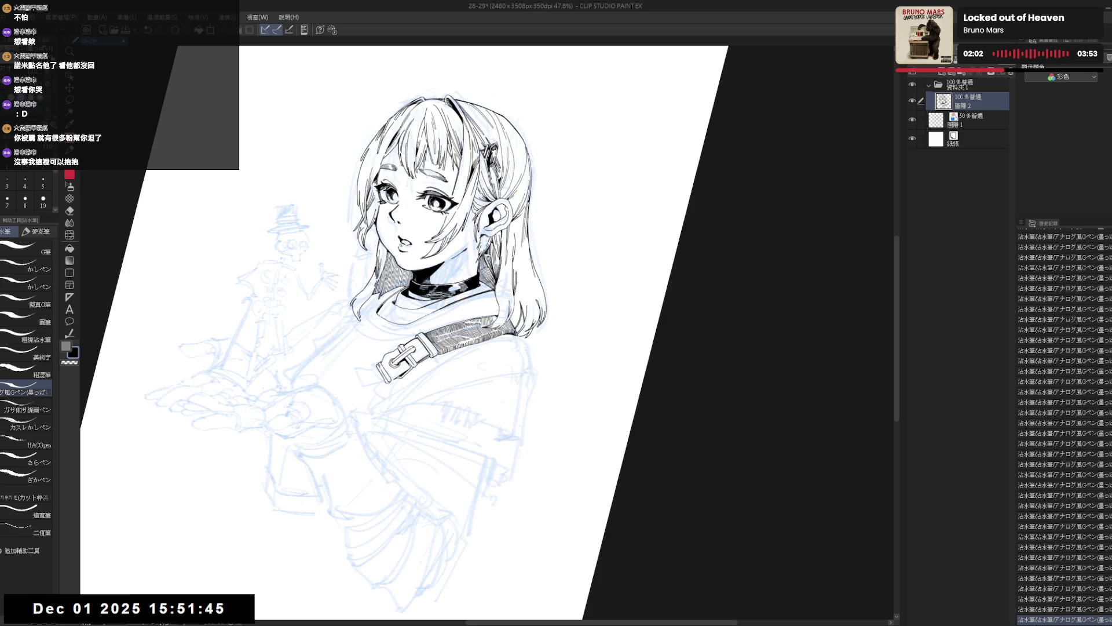
Step: Straighten and mirror the view again, repositioning it over the strap
{"action": "key", "text": "ctrl+0"}
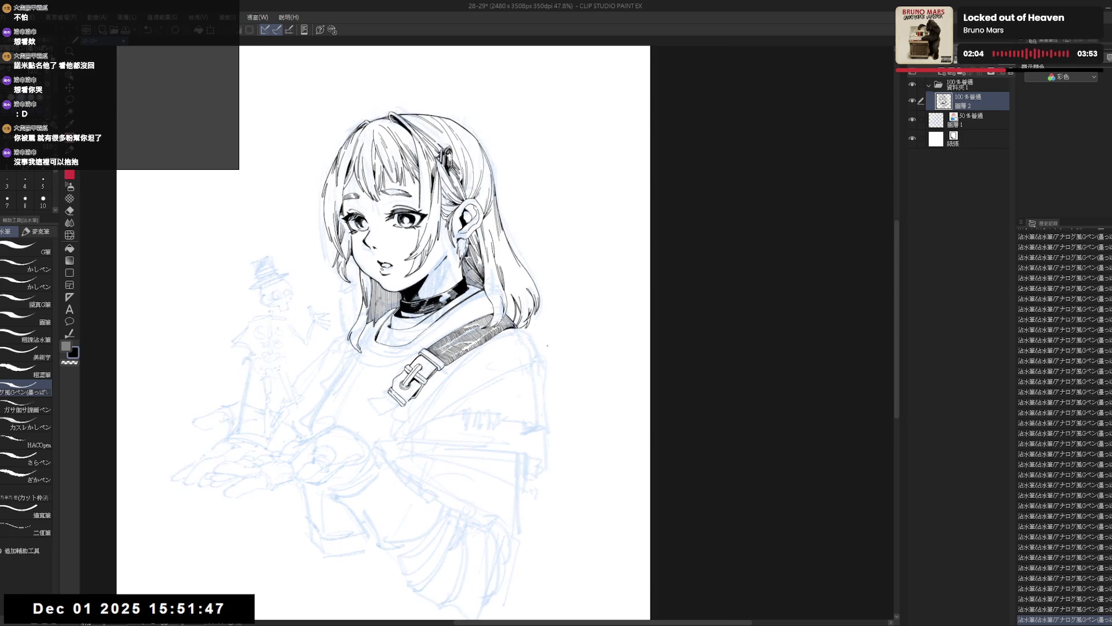
{"action": "key", "text": "h"}
{"action": "key", "text": "h"}
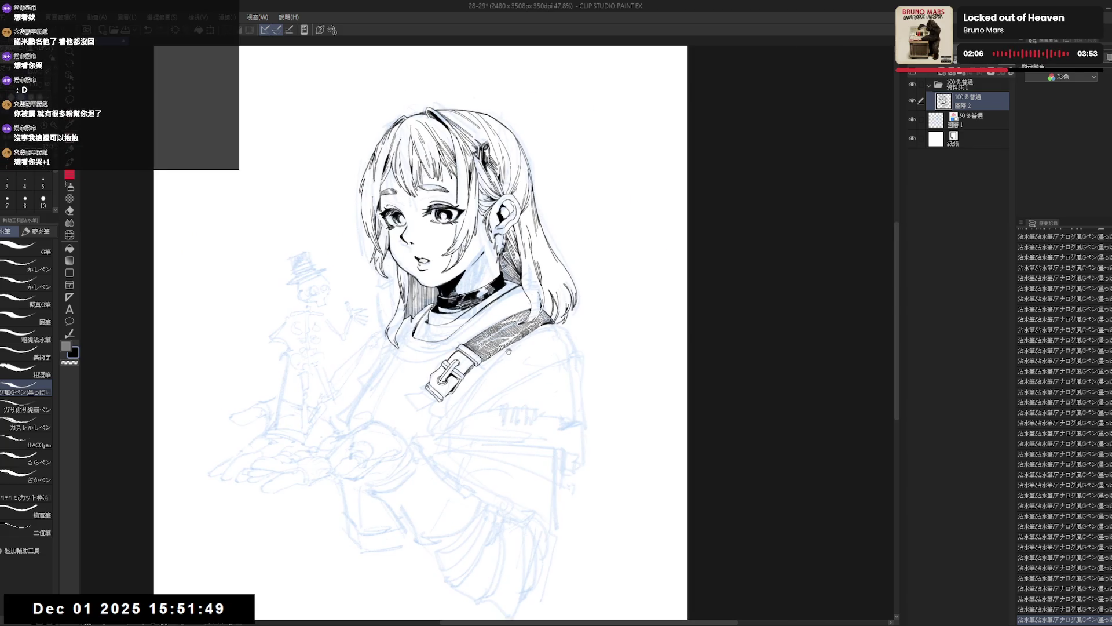
{"action": "scroll", "coordinate": [523, 357], "scroll_direction": "up", "scroll_amount": 2}
{"action": "left_click_drag", "start_coordinate": [524, 357], "coordinate": [528, 364]}
{"action": "left_click_drag", "start_coordinate": [479, 297], "coordinate": [521, 359]}
{"action": "key", "text": "e"}
{"action": "left_click_drag", "start_coordinate": [396, 456], "coordinate": [413, 448]}
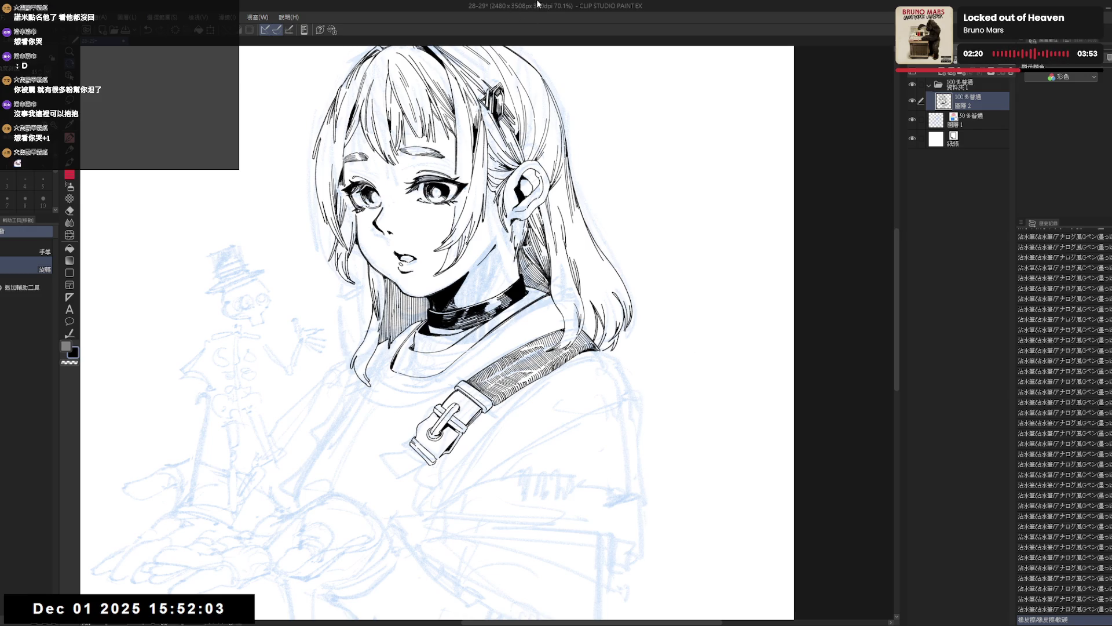
Step: Rotate the strap horizontal and add a stroke near the belt buckle, comparing it via undo/redo
{"action": "left_click_drag", "start_coordinate": [407, 380], "coordinate": [418, 461]}
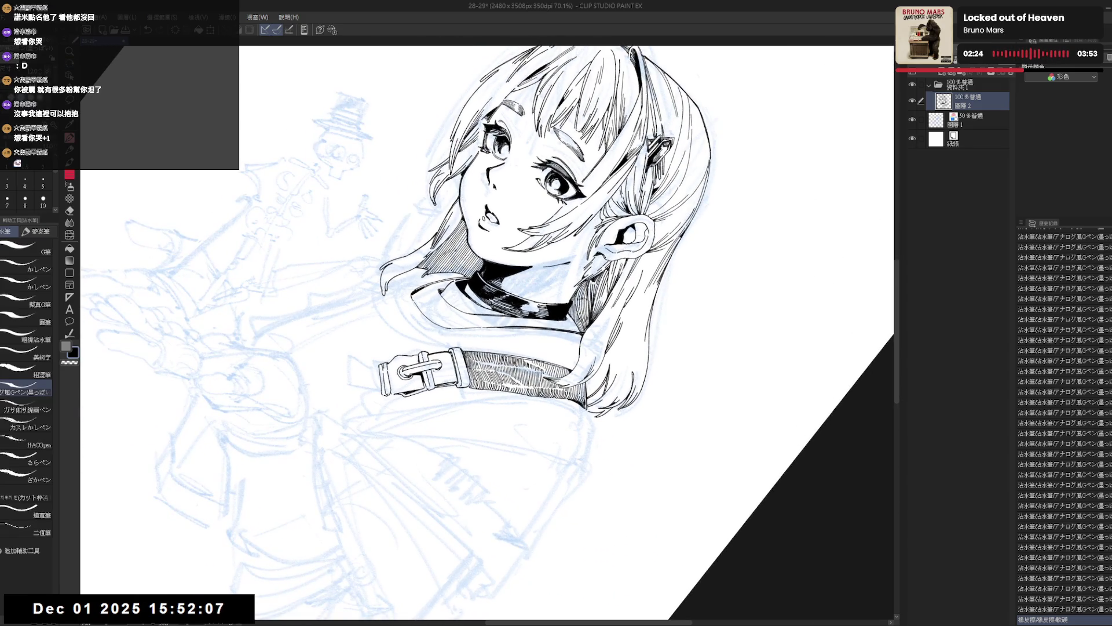
{"action": "left_click_drag", "start_coordinate": [433, 369], "coordinate": [435, 381]}
{"action": "key", "text": "ctrl+z"}
{"action": "key", "text": "ctrl+y"}
{"action": "key", "text": "ctrl+z"}
{"action": "key", "text": "ctrl+y"}
{"action": "left_click_drag", "start_coordinate": [433, 369], "coordinate": [435, 383]}
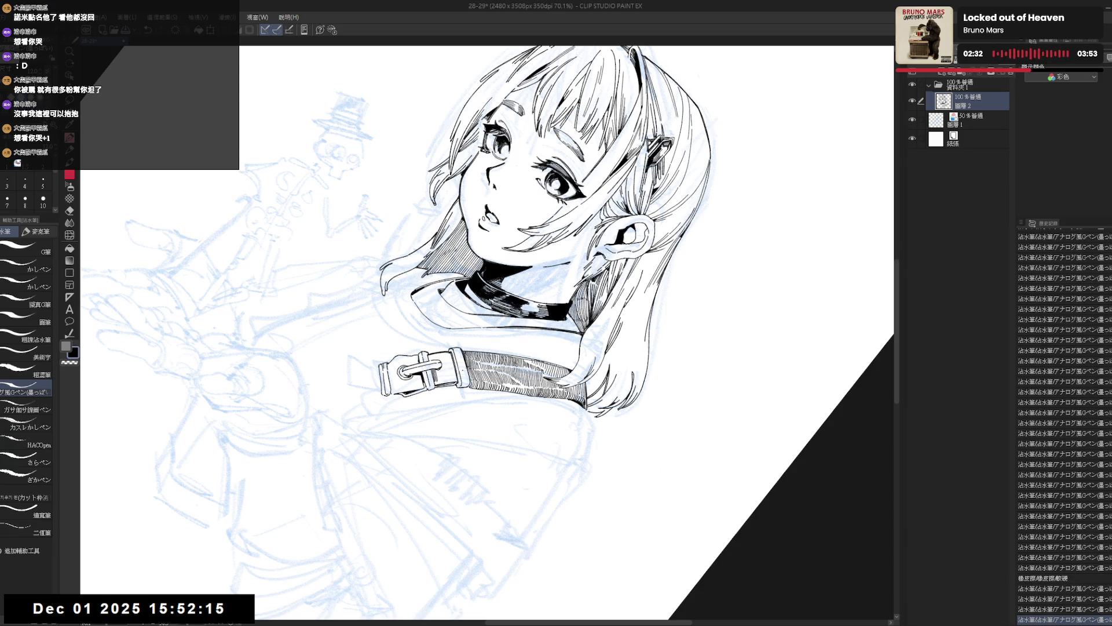
Step: Erase a stray mark, then add fine ink lines to a hair strand and the strap
{"action": "key", "text": "e"}
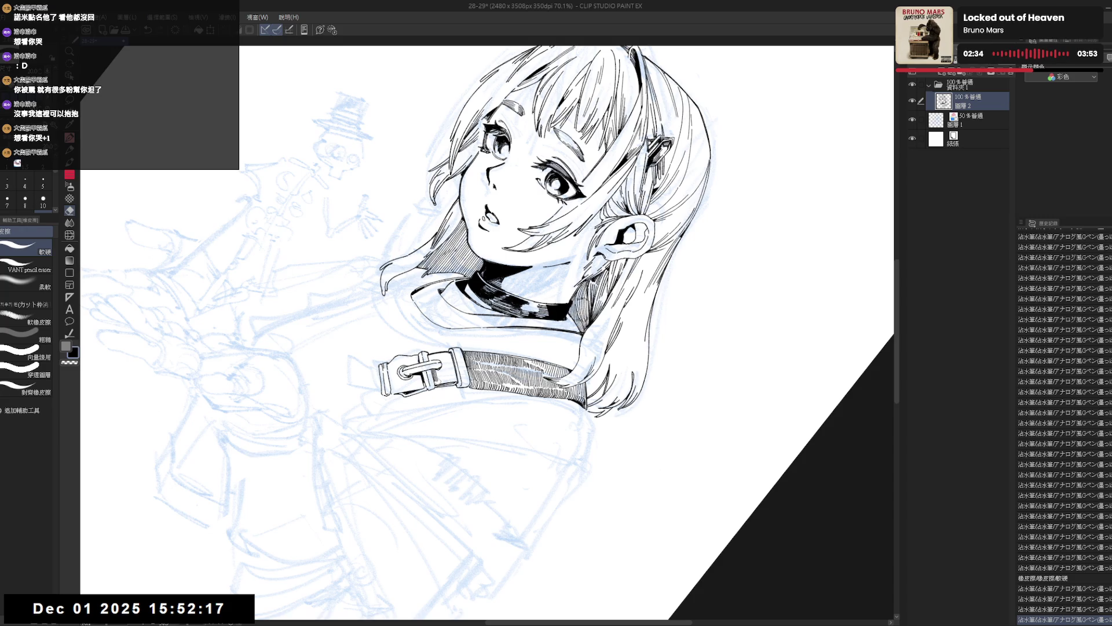
{"action": "key", "text": "p"}
{"action": "left_click_drag", "start_coordinate": [432, 371], "coordinate": [440, 389]}
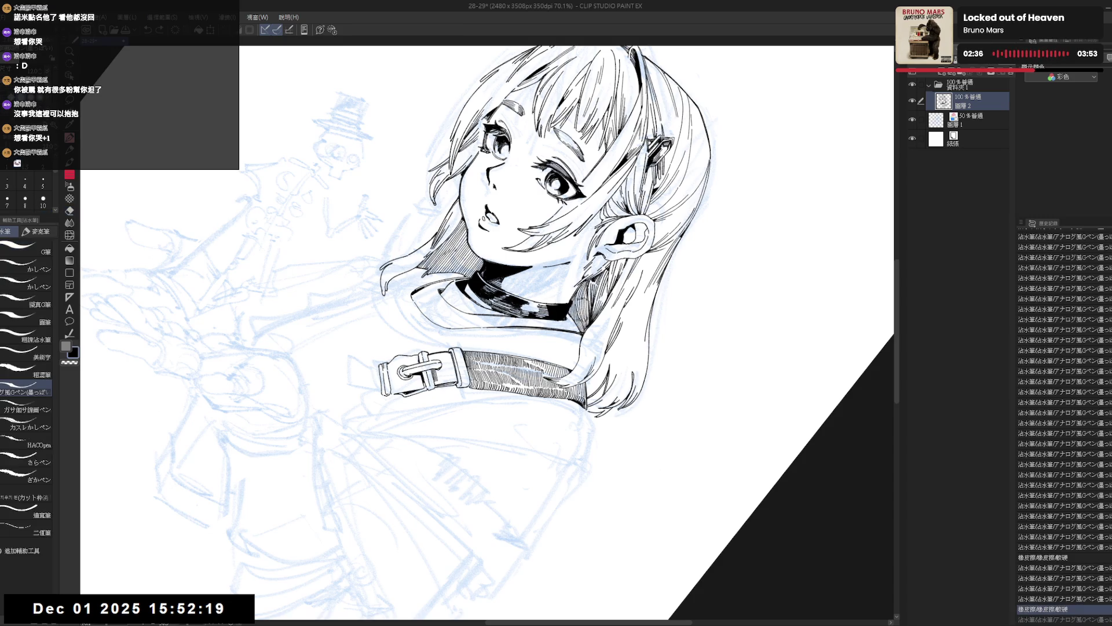
{"action": "left_click_drag", "start_coordinate": [430, 186], "coordinate": [435, 201]}
{"action": "left_click_drag", "start_coordinate": [431, 188], "coordinate": [436, 204]}
{"action": "left_click_drag", "start_coordinate": [450, 364], "coordinate": [455, 375]}
{"action": "left_click_drag", "start_coordinate": [452, 365], "coordinate": [455, 376]}
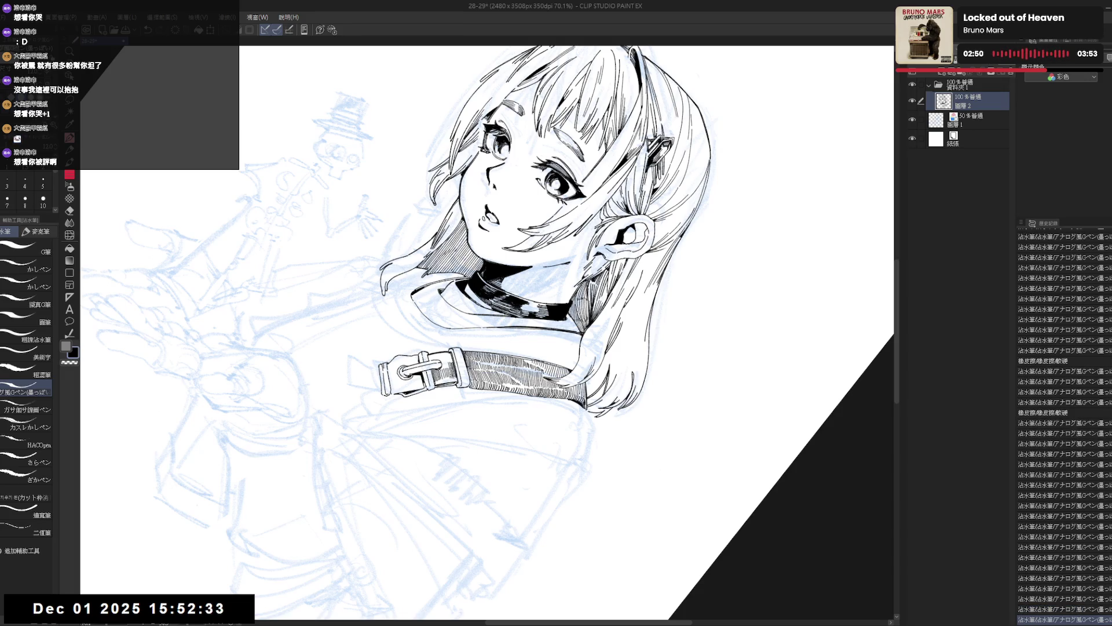
Step: Hatch the belt strap densely with short ink lines, then save with Ctrl+S
{"action": "key", "text": "ctrl+shift+r"}
{"action": "key", "text": "ctrl+minus"}
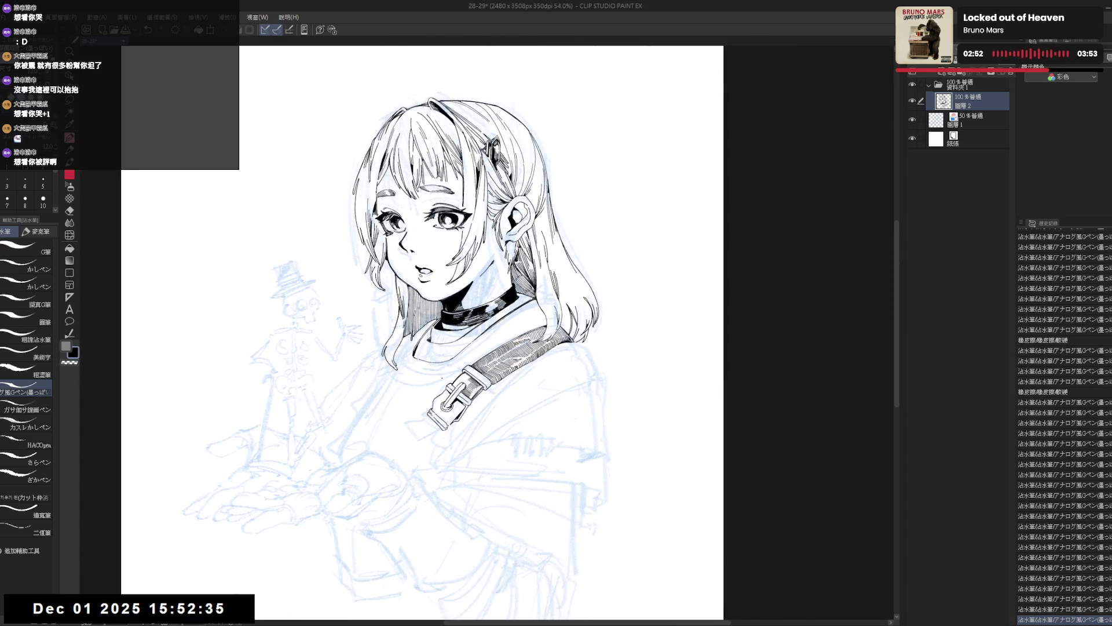
{"action": "scroll", "coordinate": [441, 376], "scroll_direction": "up", "scroll_amount": 3}
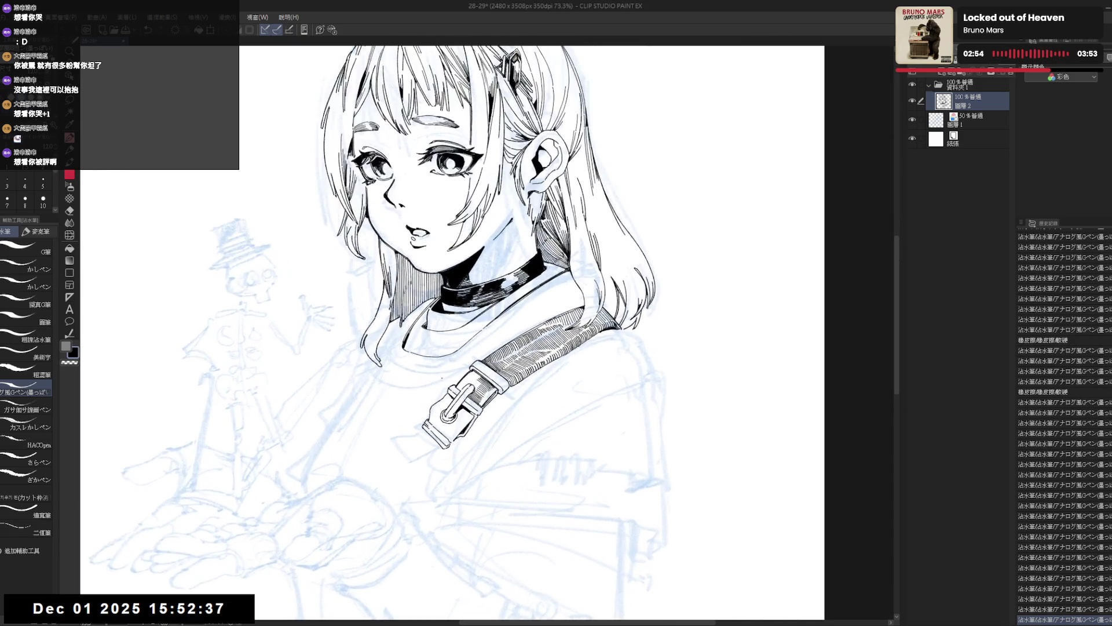
{"action": "left_click_drag", "start_coordinate": [458, 375], "coordinate": [429, 406]}
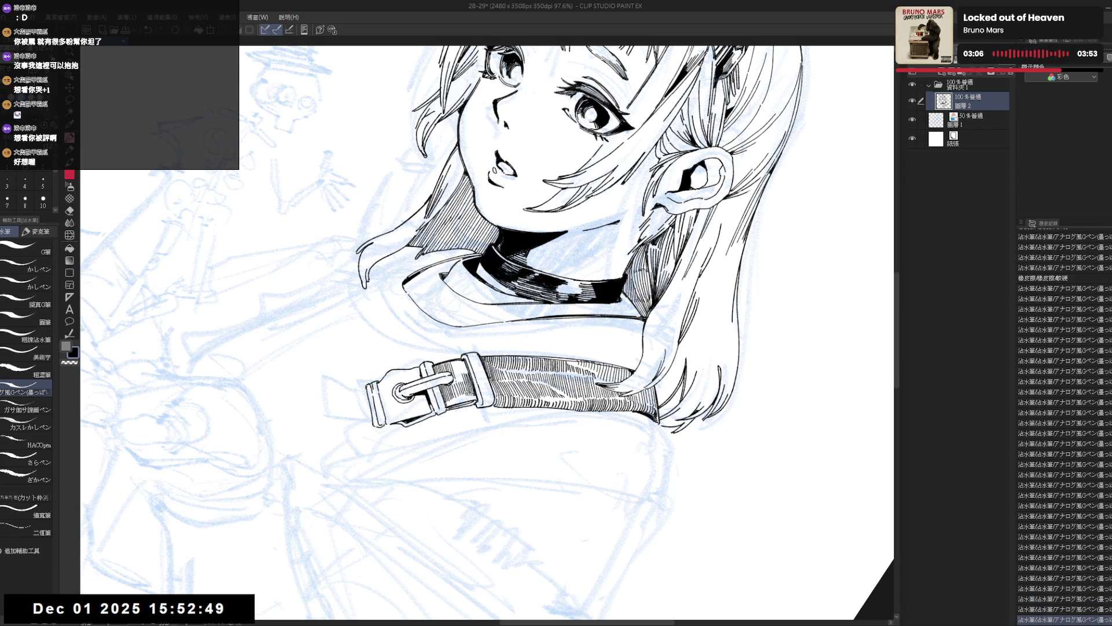
{"action": "left_click_drag", "start_coordinate": [461, 363], "coordinate": [462, 374]}
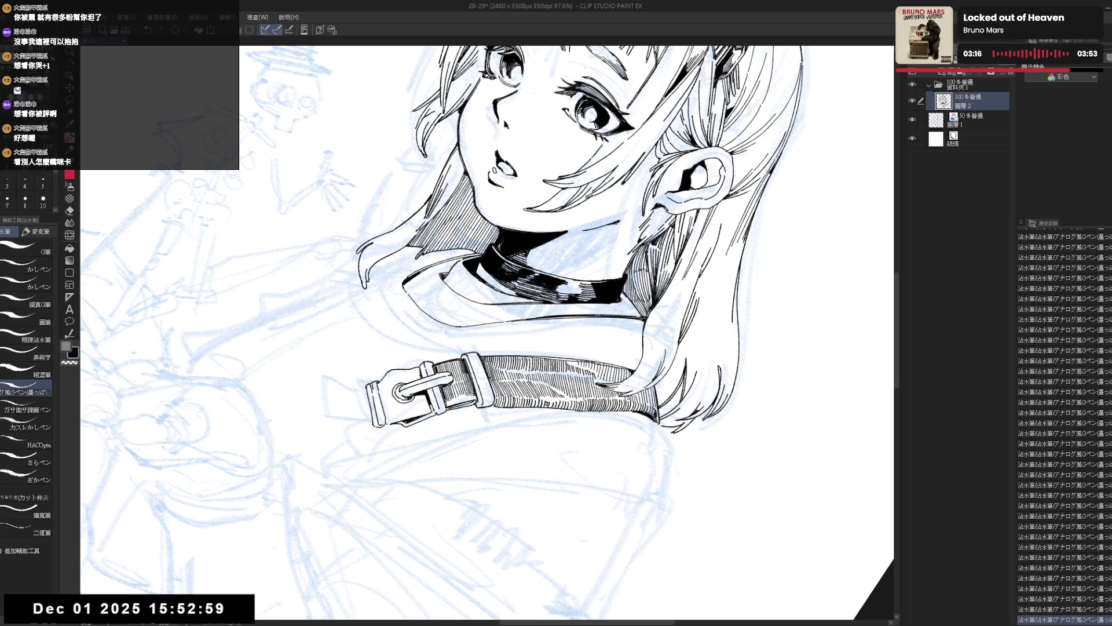
{"action": "scroll", "coordinate": [487, 333], "scroll_direction": "down", "scroll_amount": 4}
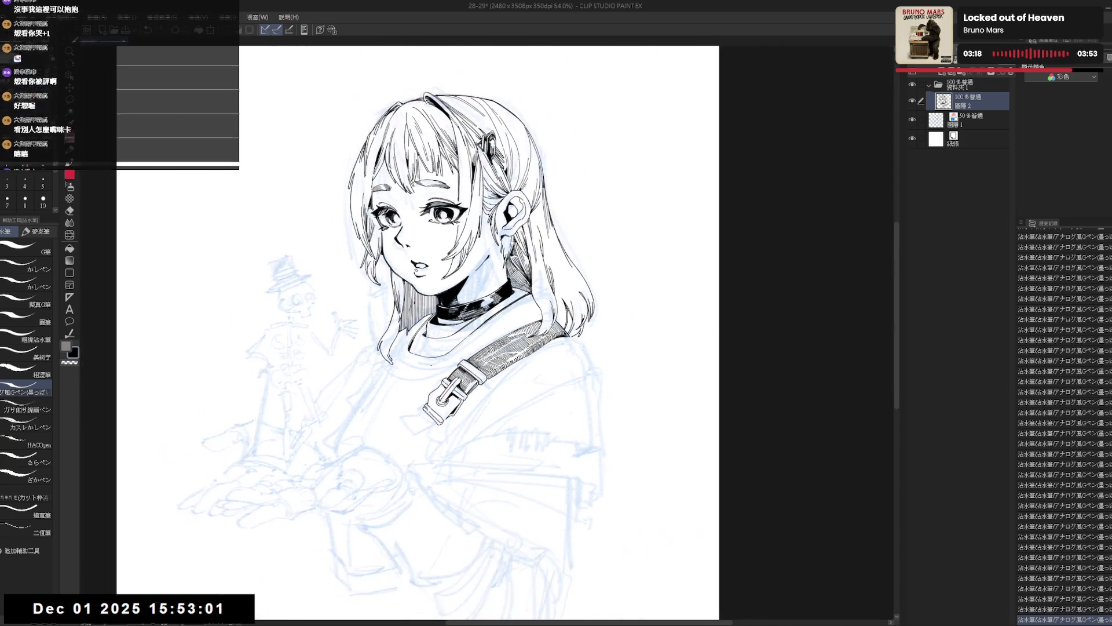
{"action": "key", "text": "ctrl+s"}
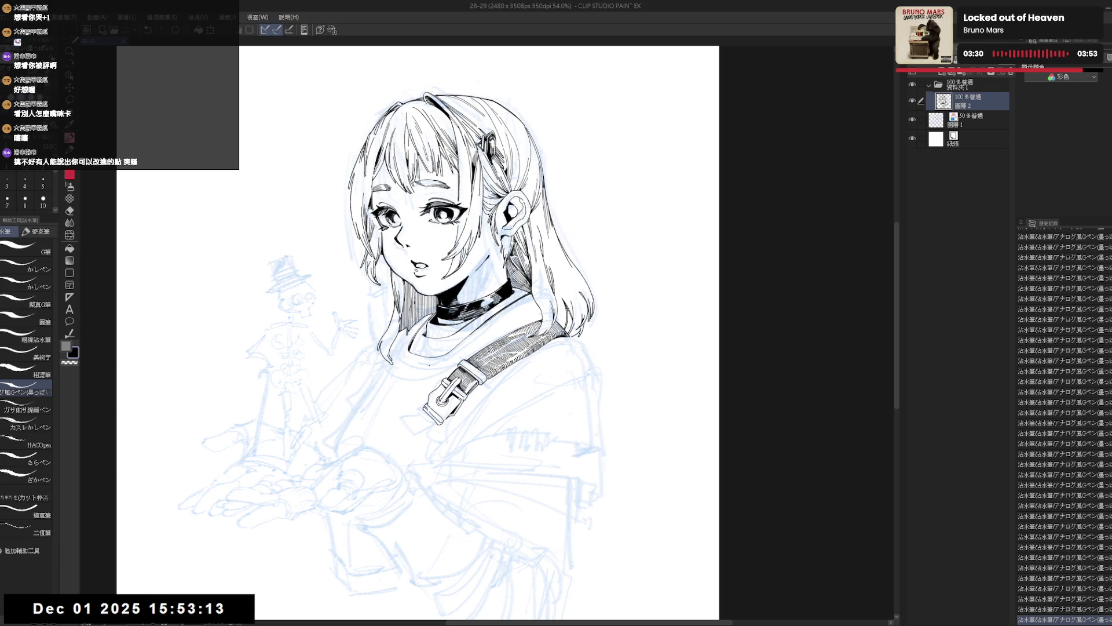
Step: Try a short stroke along the strap edge, undo it, and reset the view zoomed out
{"action": "key", "text": "r"}
{"action": "mouse_move", "coordinate": [440, 348]}
{"action": "left_mouse_down"}
{"action": "mouse_move", "coordinate": [405, 440]}
{"action": "mouse_move", "coordinate": [466, 433]}
{"action": "mouse_move", "coordinate": [394, 406]}
{"action": "left_mouse_up"}
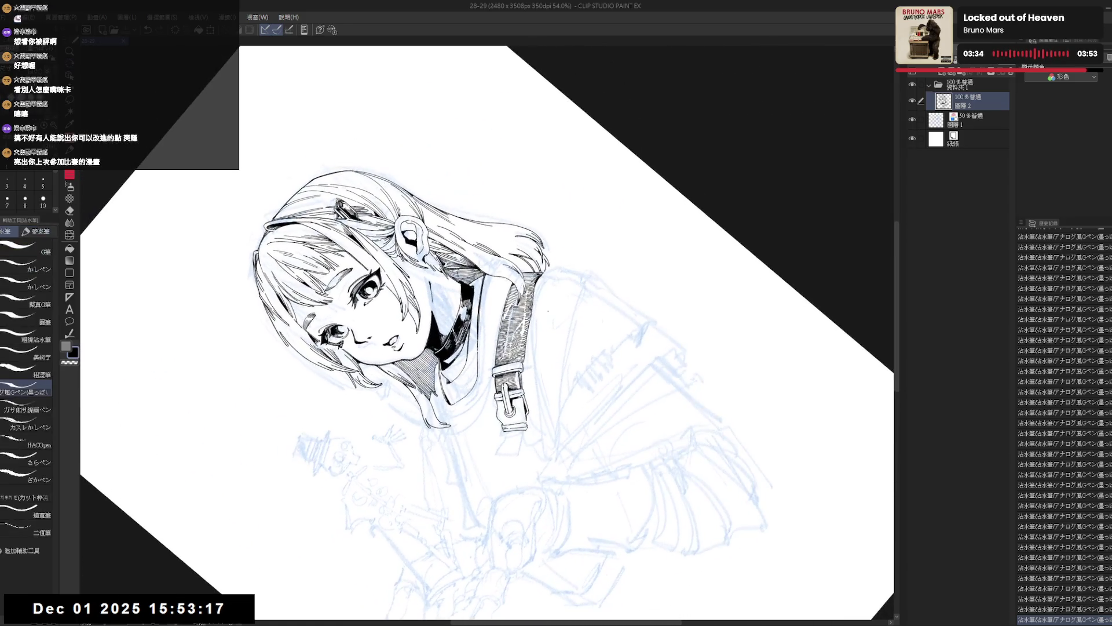
{"action": "scroll", "coordinate": [394, 406], "scroll_direction": "up", "scroll_amount": 2}
{"action": "key", "text": "ctrl+z"}
{"action": "left_click_drag", "start_coordinate": [528, 334], "coordinate": [525, 374]}
{"action": "key", "text": "ctrl+z"}
{"action": "key", "text": "ctrl+z"}
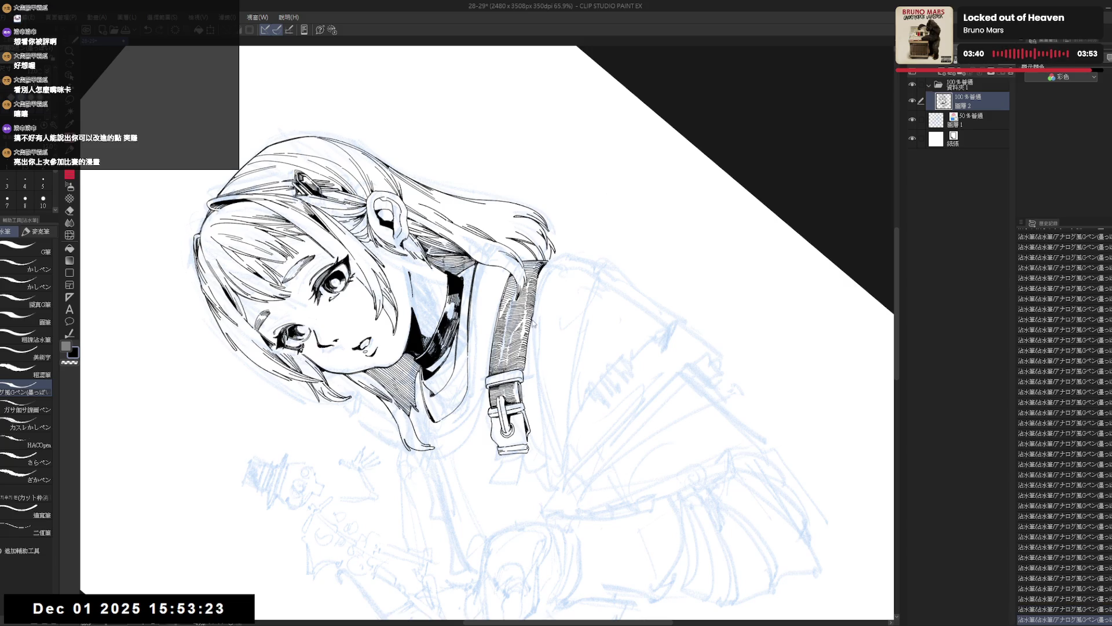
{"action": "key", "text": "ctrl+at"}
{"action": "key", "text": "asciicircum"}
{"action": "key", "text": "asciicircum"}
{"action": "key", "text": "asciicircum"}
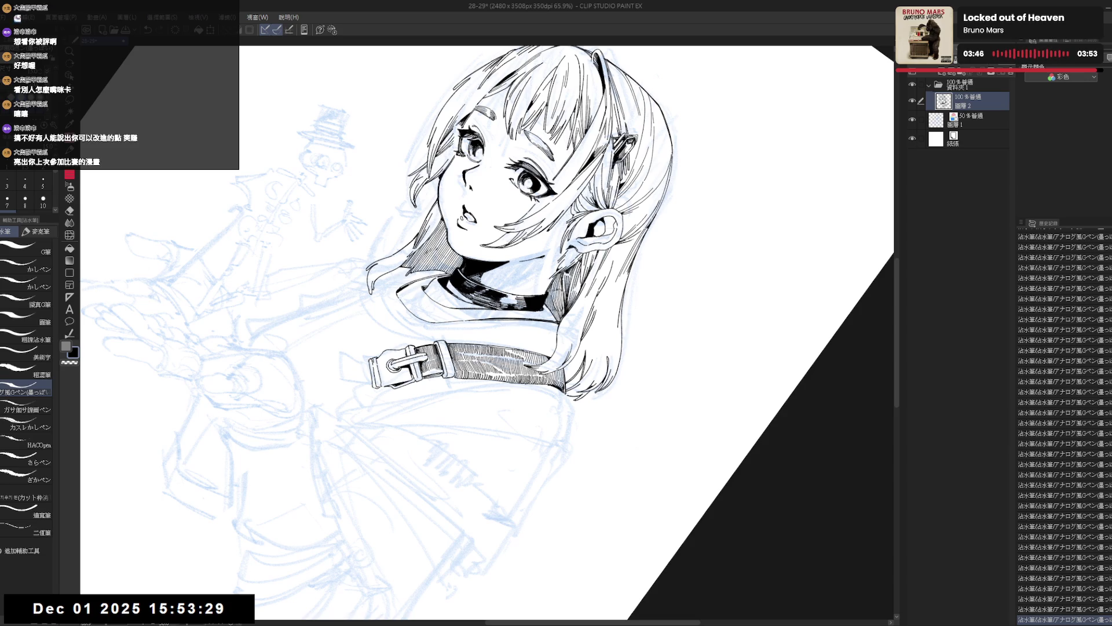
{"action": "key", "text": "at"}
{"action": "key", "text": "ctrl+minus"}
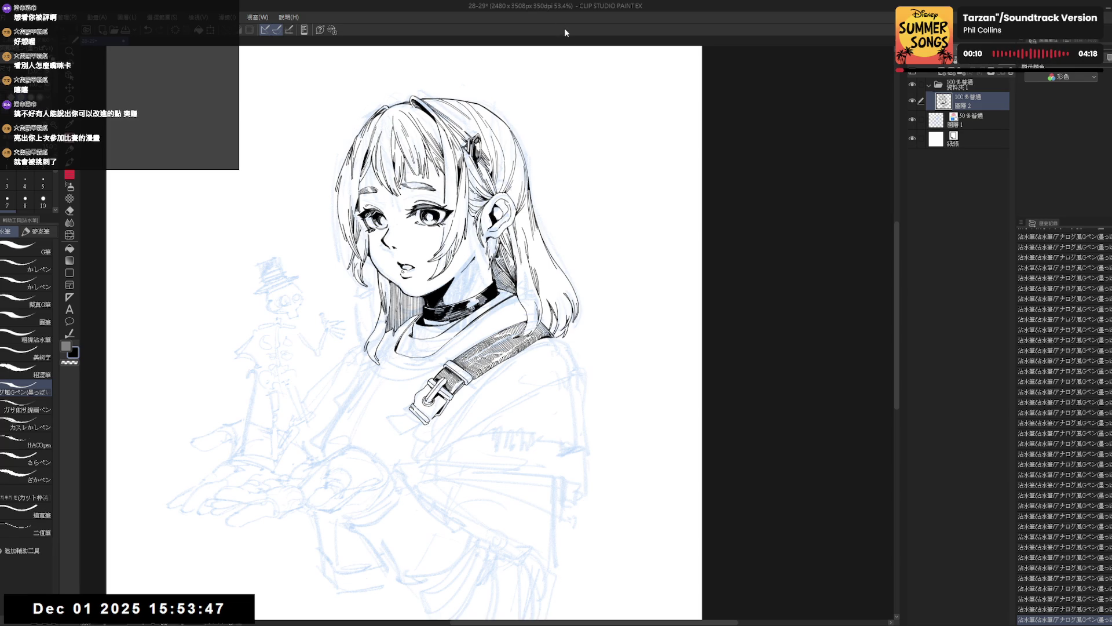
Step: Tilt the canvas to a working angle and erase a stray ink mark
{"action": "scroll", "coordinate": [405, 474], "scroll_direction": "up", "scroll_amount": 3}
{"action": "key", "text": "r"}
{"action": "mouse_move", "coordinate": [440, 440]}
{"action": "left_mouse_down"}
{"action": "mouse_move", "coordinate": [404, 474]}
{"action": "mouse_move", "coordinate": [441, 434]}
{"action": "left_mouse_up"}
{"action": "key", "text": "e"}
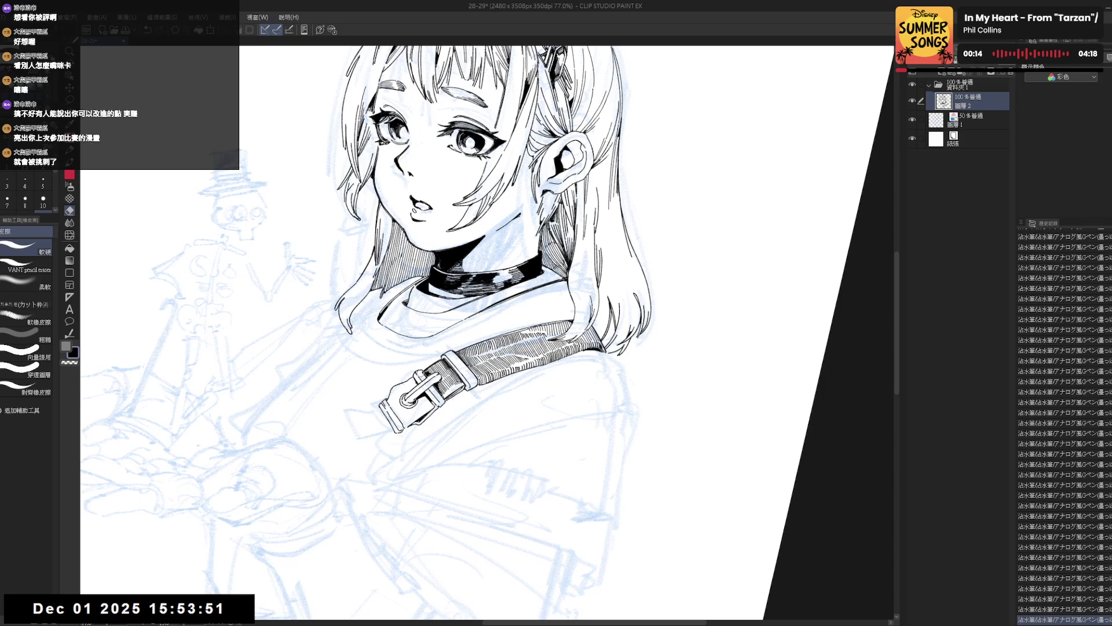
{"action": "left_click_drag", "start_coordinate": [421, 372], "coordinate": [444, 457]}
{"action": "key", "text": "p"}
Step: Add a stroke to the strap buckle, then reset the view upright
{"action": "key", "text": "^"}
{"action": "key", "text": "minus"}
{"action": "key", "text": "minus"}
{"action": "key", "text": "minus"}
{"action": "key", "text": "minus"}
{"action": "key", "text": "p"}
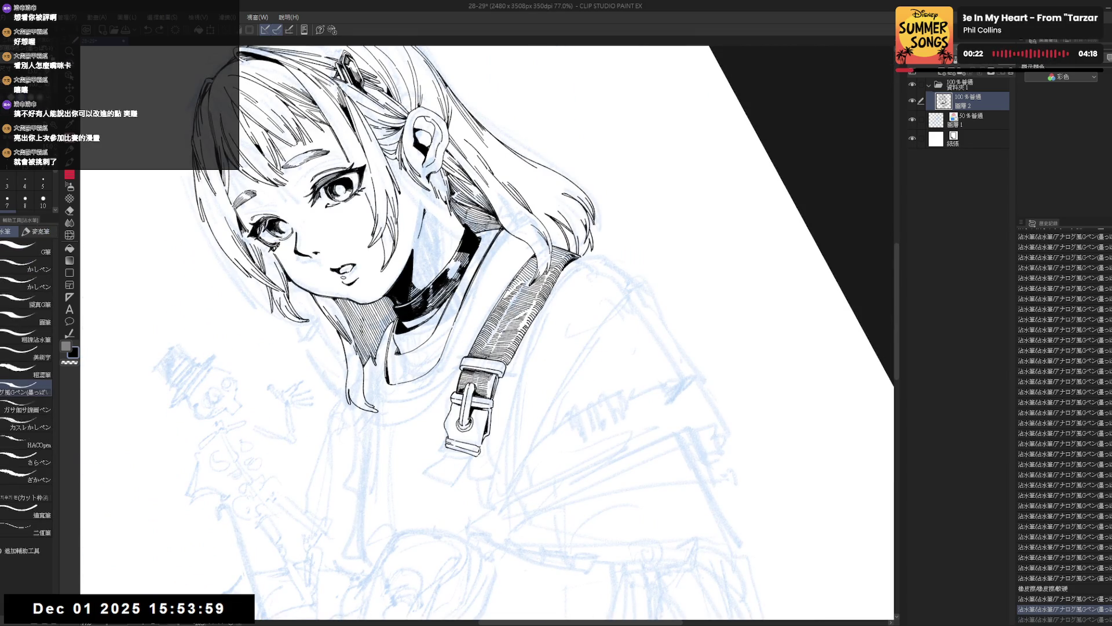
{"action": "left_click_drag", "start_coordinate": [475, 426], "coordinate": [492, 486]}
{"action": "key", "text": "ctrl+at"}
{"action": "scroll", "coordinate": [450, 333], "scroll_direction": "up", "scroll_amount": 1}
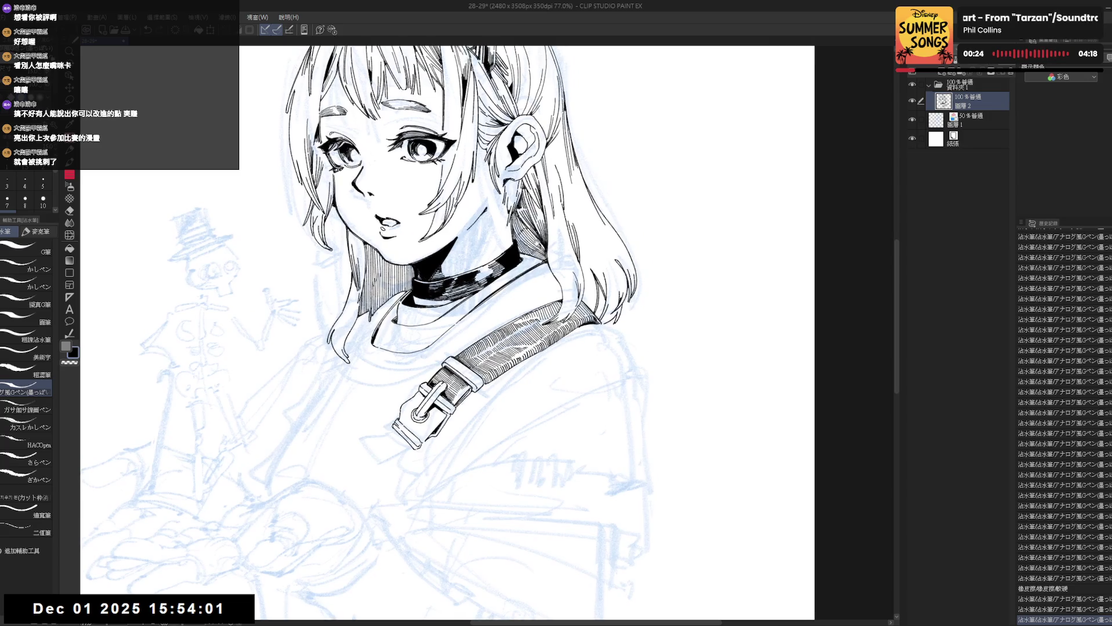
{"action": "scroll", "coordinate": [533, 238], "scroll_direction": "down", "scroll_amount": 3}
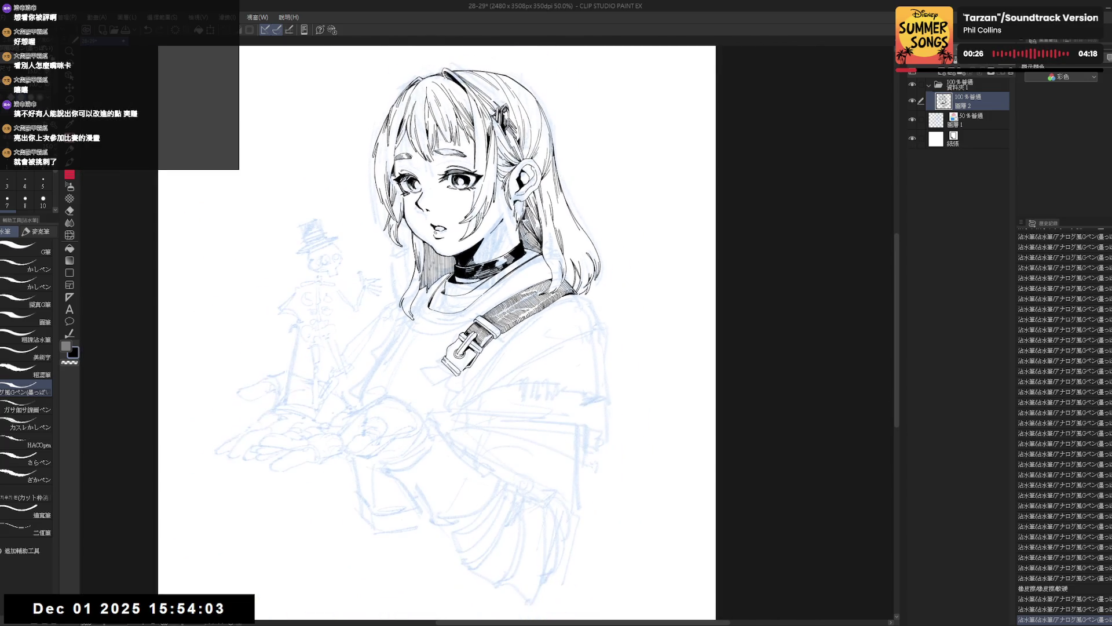
{"action": "left_click_drag", "start_coordinate": [435, 405], "coordinate": [422, 416]}
Step: Touch up the ink near the buckle, then straighten and zoom out slightly
{"action": "key", "text": "h"}
{"action": "key", "text": "h"}
{"action": "scroll", "coordinate": [443, 336], "scroll_direction": "up", "scroll_amount": 3}
{"action": "mouse_move", "coordinate": [458, 356]}
{"action": "left_mouse_down"}
{"action": "mouse_move", "coordinate": [483, 336]}
{"action": "mouse_move", "coordinate": [452, 325]}
{"action": "mouse_move", "coordinate": [429, 279]}
{"action": "left_mouse_up"}
{"action": "left_click_drag", "start_coordinate": [498, 362], "coordinate": [502, 370]}
{"action": "mouse_move", "coordinate": [521, 290]}
{"action": "left_mouse_down"}
{"action": "mouse_move", "coordinate": [475, 272]}
{"action": "mouse_move", "coordinate": [458, 289]}
{"action": "mouse_move", "coordinate": [472, 344]}
{"action": "mouse_move", "coordinate": [518, 361]}
{"action": "mouse_move", "coordinate": [462, 439]}
{"action": "mouse_move", "coordinate": [412, 544]}
{"action": "left_mouse_up"}
{"action": "key", "text": "ctrl+minus"}
Step: Refine the buckle's left edge with many tiny G-pen strokes, then reset the view
{"action": "left_click_drag", "start_coordinate": [401, 343], "coordinate": [402, 356]}
{"action": "left_click_drag", "start_coordinate": [401, 344], "coordinate": [411, 363]}
{"action": "left_click_drag", "start_coordinate": [410, 349], "coordinate": [412, 362]}
{"action": "left_click_drag", "start_coordinate": [411, 348], "coordinate": [412, 362]}
{"action": "left_click_drag", "start_coordinate": [410, 349], "coordinate": [412, 363]}
{"action": "left_click_drag", "start_coordinate": [410, 349], "coordinate": [412, 363]}
{"action": "left_click_drag", "start_coordinate": [411, 348], "coordinate": [412, 363]}
{"action": "left_click_drag", "start_coordinate": [410, 349], "coordinate": [412, 363]}
{"action": "key", "text": "ctrl+@"}
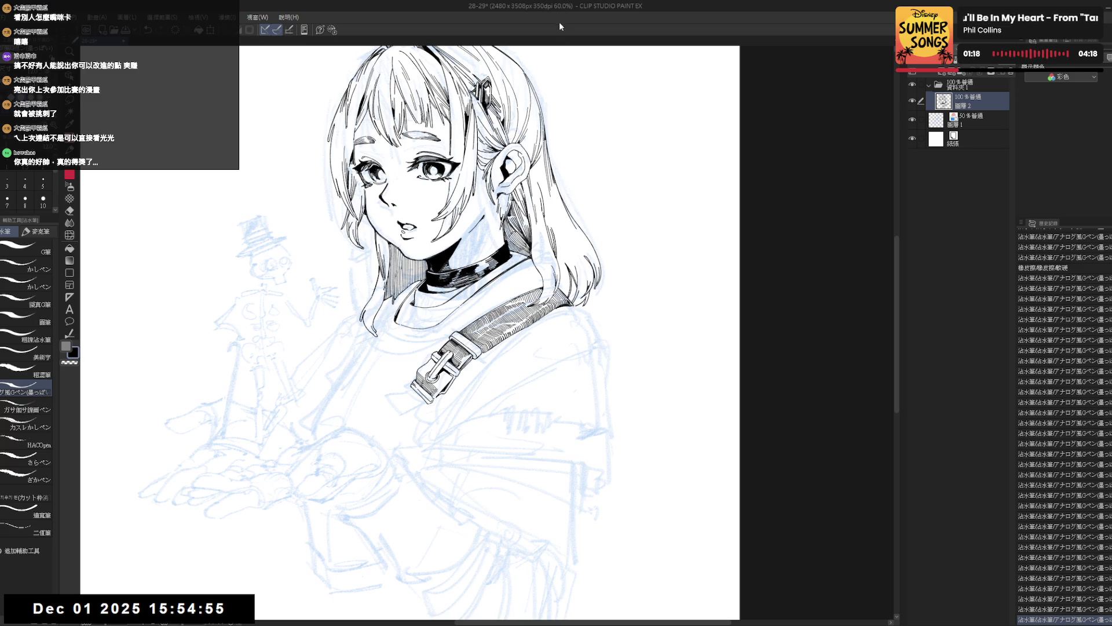
Step: Undo the last pen stroke and erase a small stray mark beside the shoulder strap
{"action": "left_click_drag", "start_coordinate": [521, 174], "coordinate": [440, 301]}
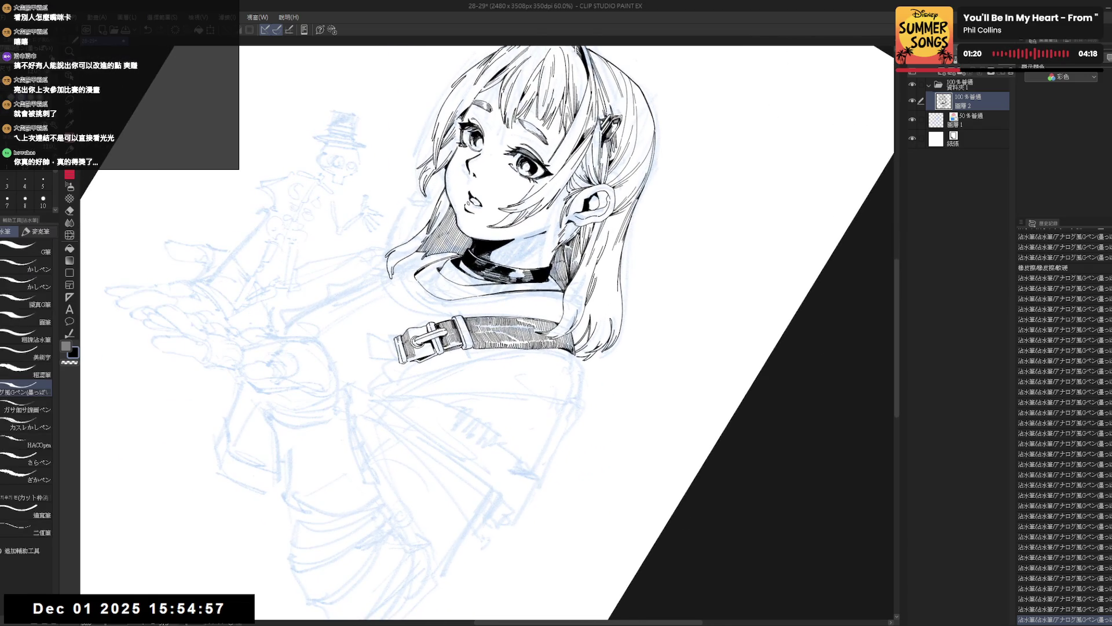
{"action": "left_click_drag", "start_coordinate": [414, 349], "coordinate": [420, 358]}
{"action": "key", "text": "ctrl+z"}
{"action": "key", "text": "ctrl+z"}
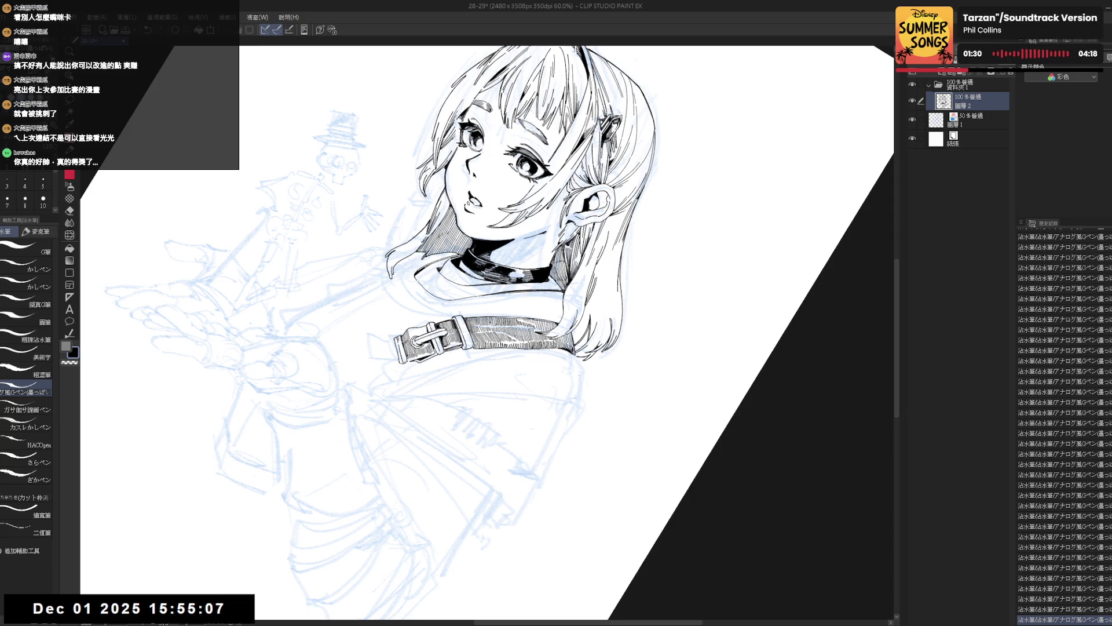
{"action": "key", "text": "e"}
{"action": "key", "text": "minus"}
{"action": "key", "text": "minus"}
{"action": "key", "text": "minus"}
{"action": "left_click_drag", "start_coordinate": [469, 387], "coordinate": [473, 393]}
Step: Back on the pen, add two short ink strokes near the strap
{"action": "key", "text": "p"}
{"action": "key", "text": "asciicircum"}
{"action": "key", "text": "asciicircum"}
{"action": "key", "text": "asciicircum"}
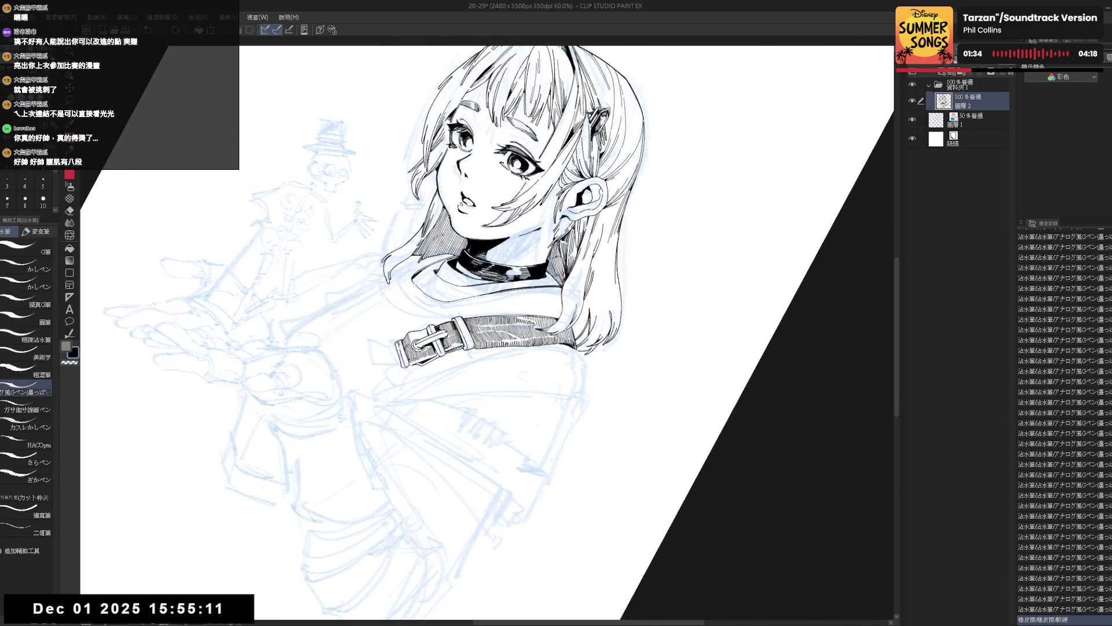
{"action": "left_click_drag", "start_coordinate": [571, 324], "coordinate": [579, 339]}
{"action": "left_click_drag", "start_coordinate": [576, 330], "coordinate": [582, 341]}
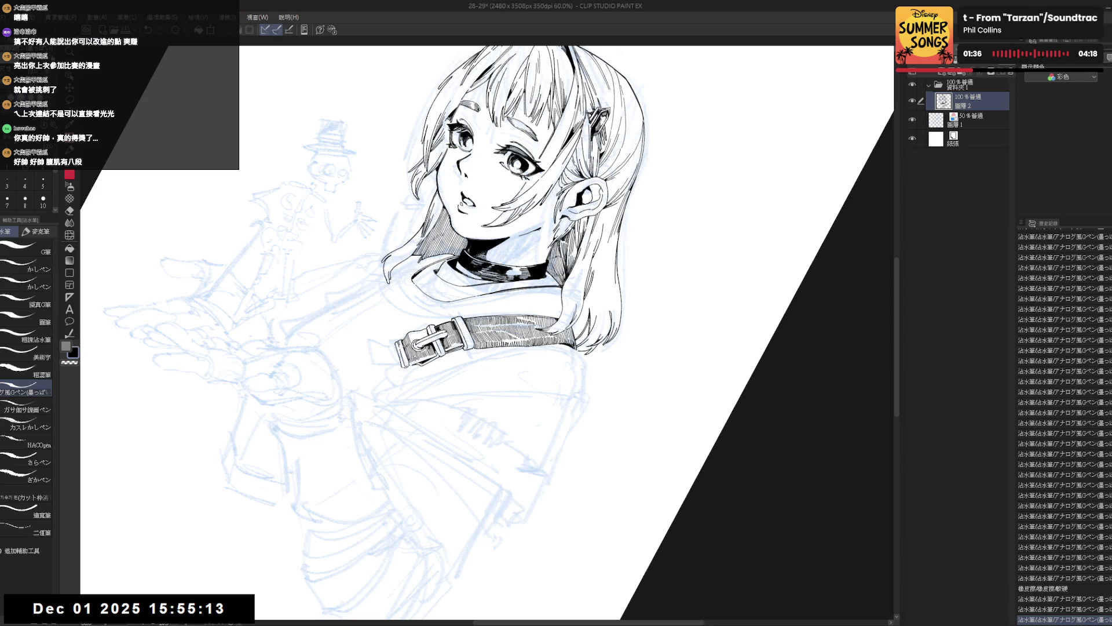
Step: Angle the strap for inking and add a tiny ink stroke near the buckle
{"action": "key", "text": "minus"}
{"action": "key", "text": "minus"}
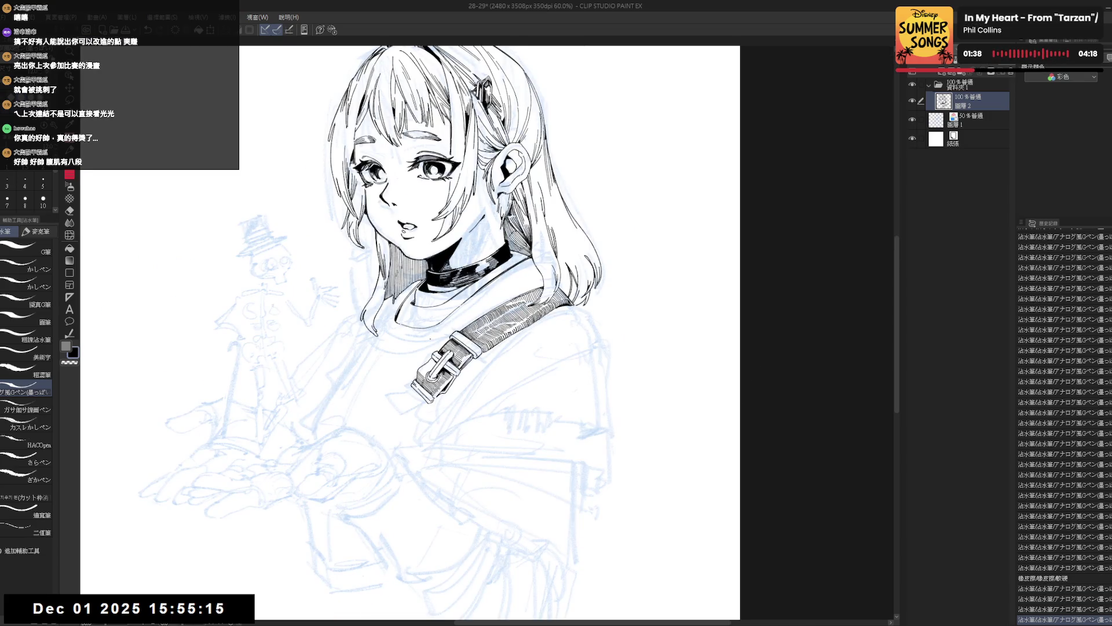
{"action": "scroll", "coordinate": [449, 403], "scroll_direction": "up", "scroll_amount": 3}
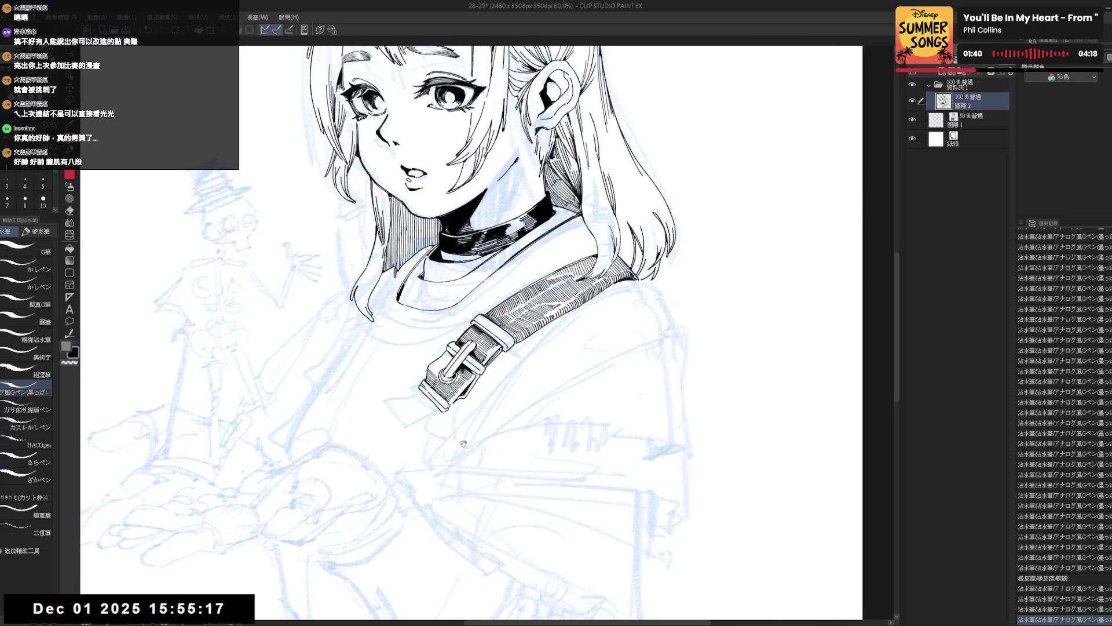
{"action": "left_click_drag", "start_coordinate": [459, 439], "coordinate": [434, 405]}
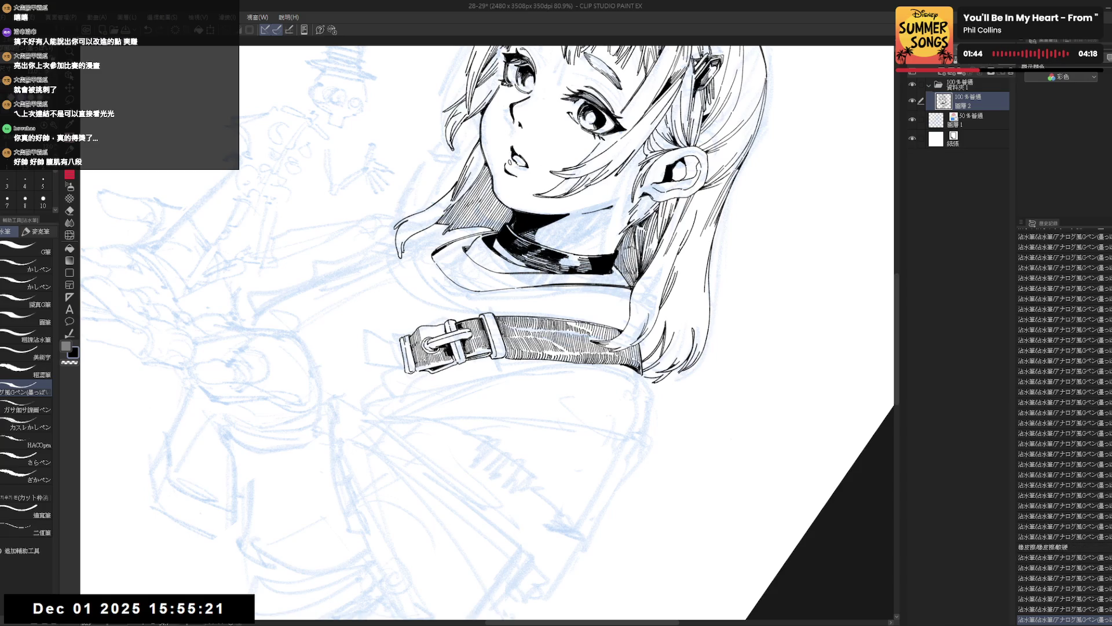
{"action": "left_click_drag", "start_coordinate": [415, 398], "coordinate": [403, 404]}
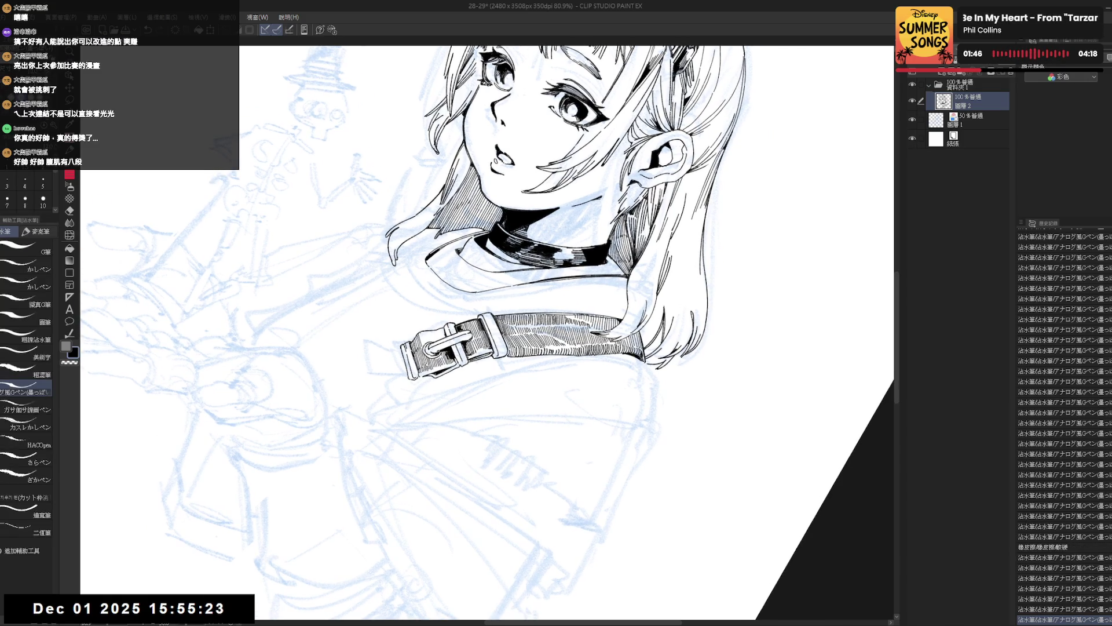
{"action": "left_click_drag", "start_coordinate": [420, 335], "coordinate": [425, 341]}
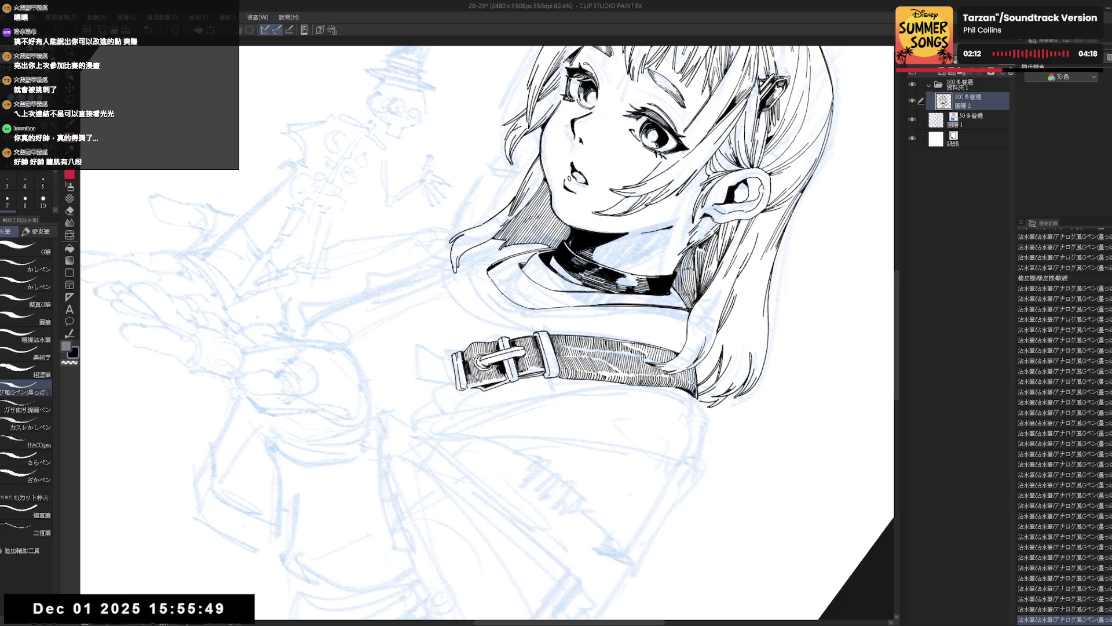
Step: Zoom out and flip the view to check the figure, then turn the strap horizontal
{"action": "key", "text": "ctrl+0"}
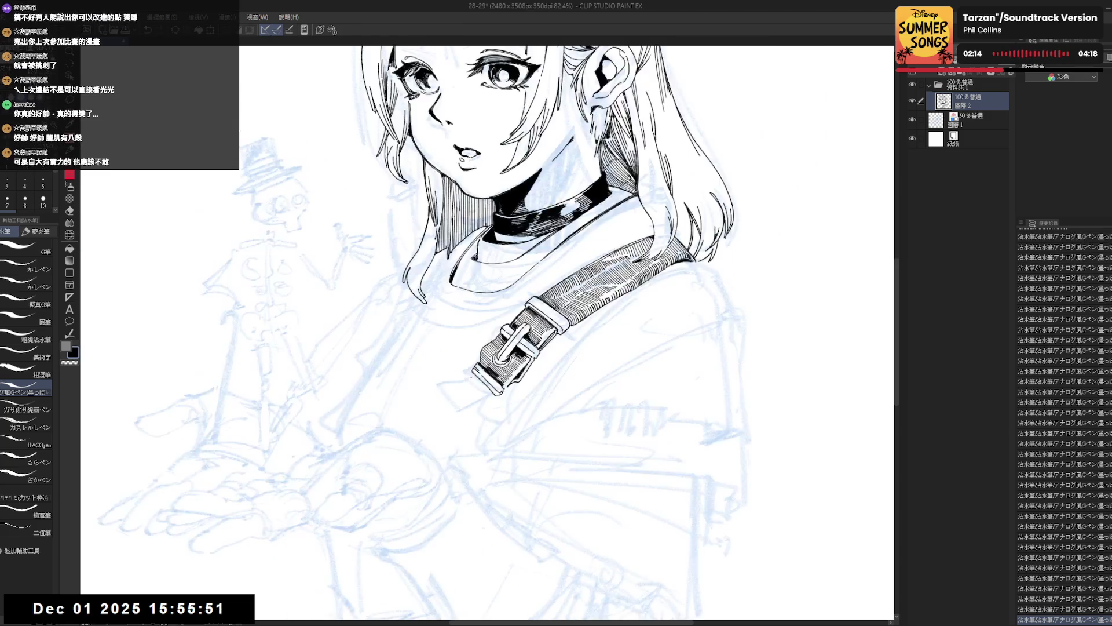
{"action": "key", "text": "ctrl+minus"}
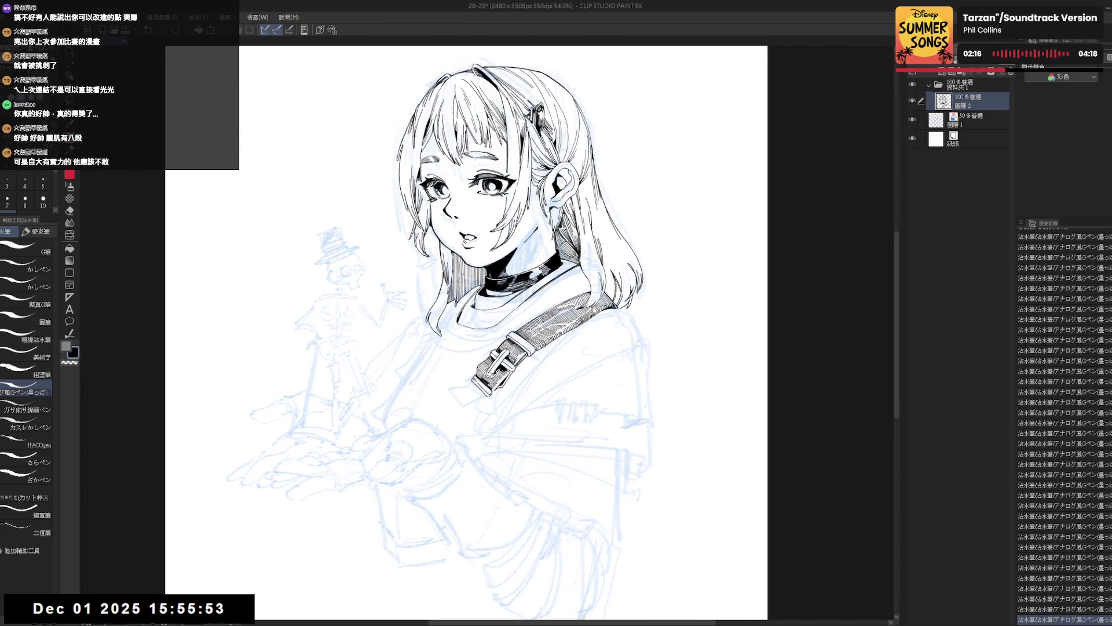
{"action": "key", "text": "h"}
{"action": "key", "text": "h"}
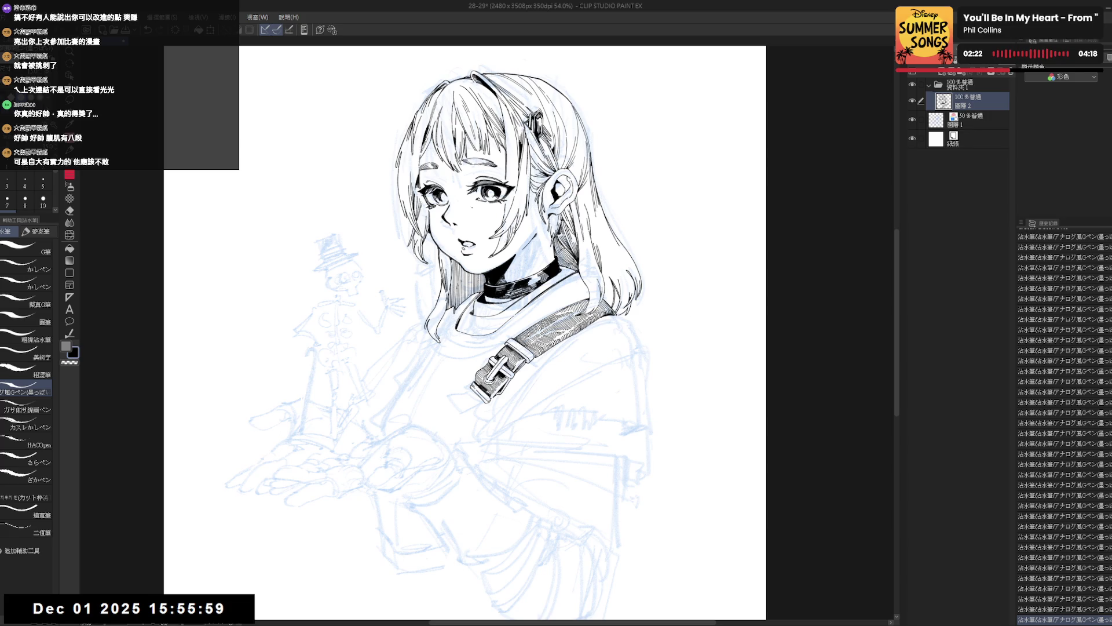
{"action": "scroll", "coordinate": [487, 333], "scroll_direction": "up", "scroll_amount": 3}
{"action": "left_click_drag", "start_coordinate": [579, 231], "coordinate": [637, 347]}
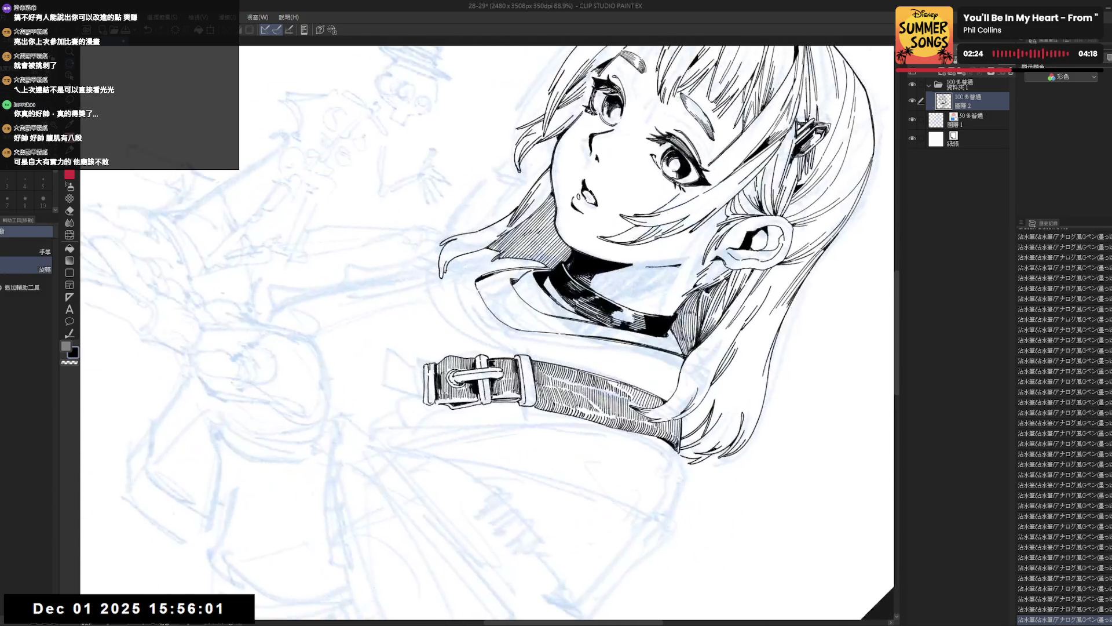
{"action": "key", "text": "p"}
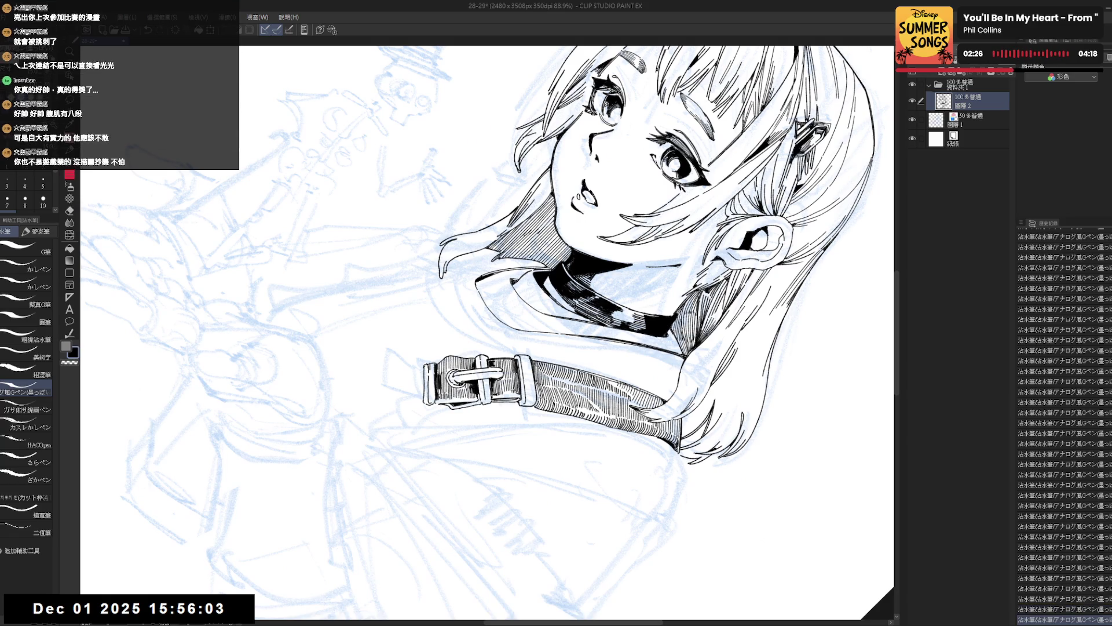
{"action": "key", "text": "ctrl+shift+r"}
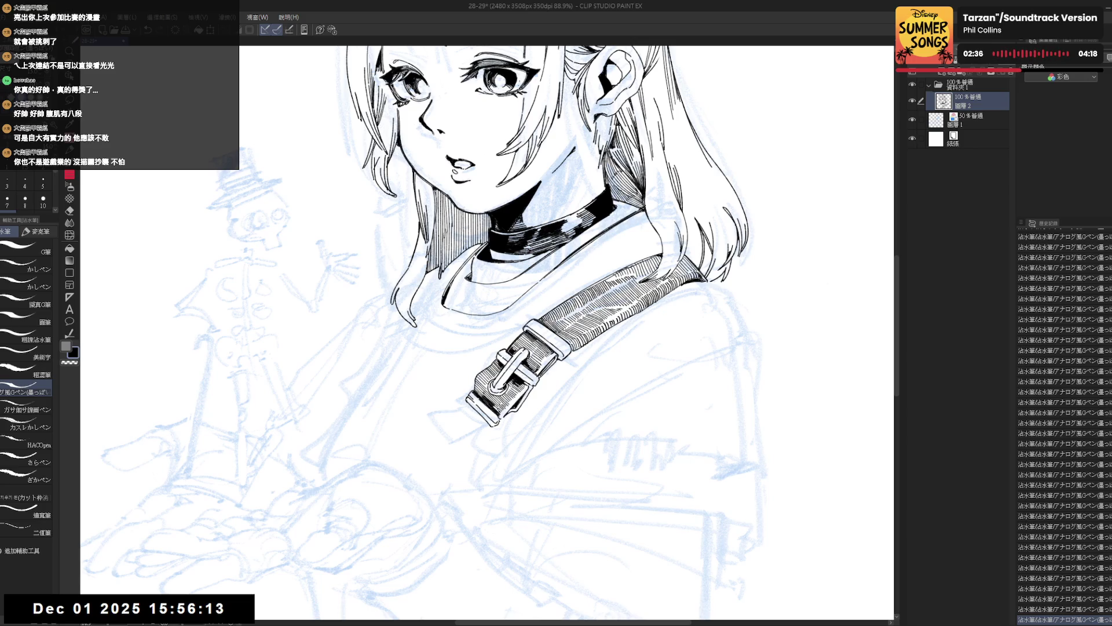
{"action": "mouse_move", "coordinate": [523, 416]}
{"action": "left_mouse_down"}
{"action": "mouse_move", "coordinate": [477, 497]}
{"action": "mouse_move", "coordinate": [440, 509]}
{"action": "left_mouse_up"}
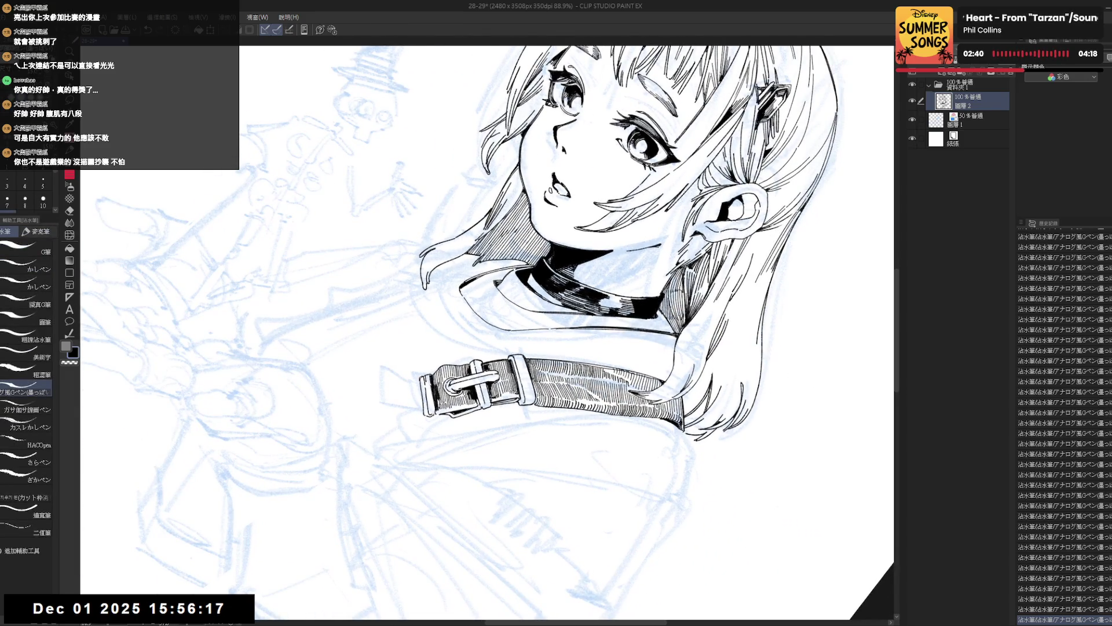
Step: Undo and redo the buckle stroke, erase the spot beside it and add a small ink mark
{"action": "key", "text": "ctrl+z"}
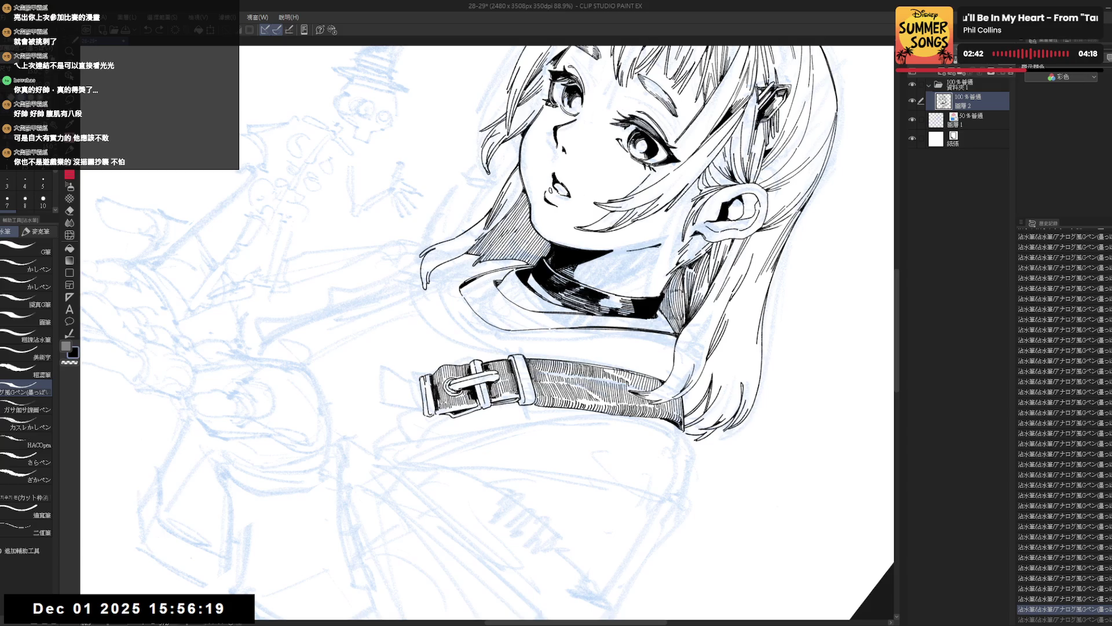
{"action": "key", "text": "ctrl+y"}
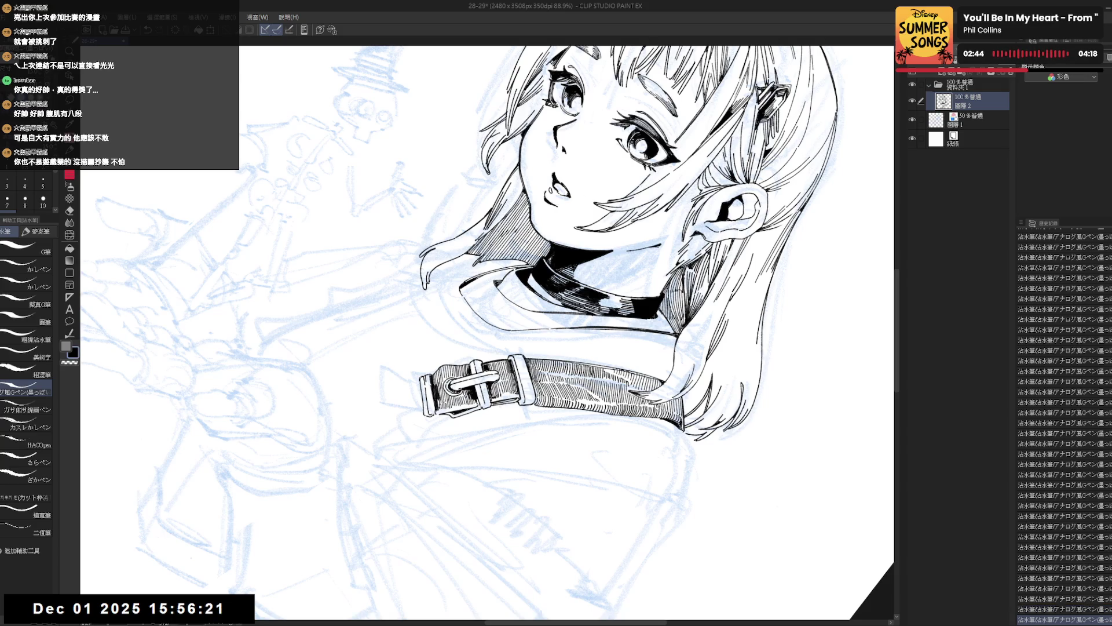
{"action": "left_click_drag", "start_coordinate": [446, 387], "coordinate": [453, 393]}
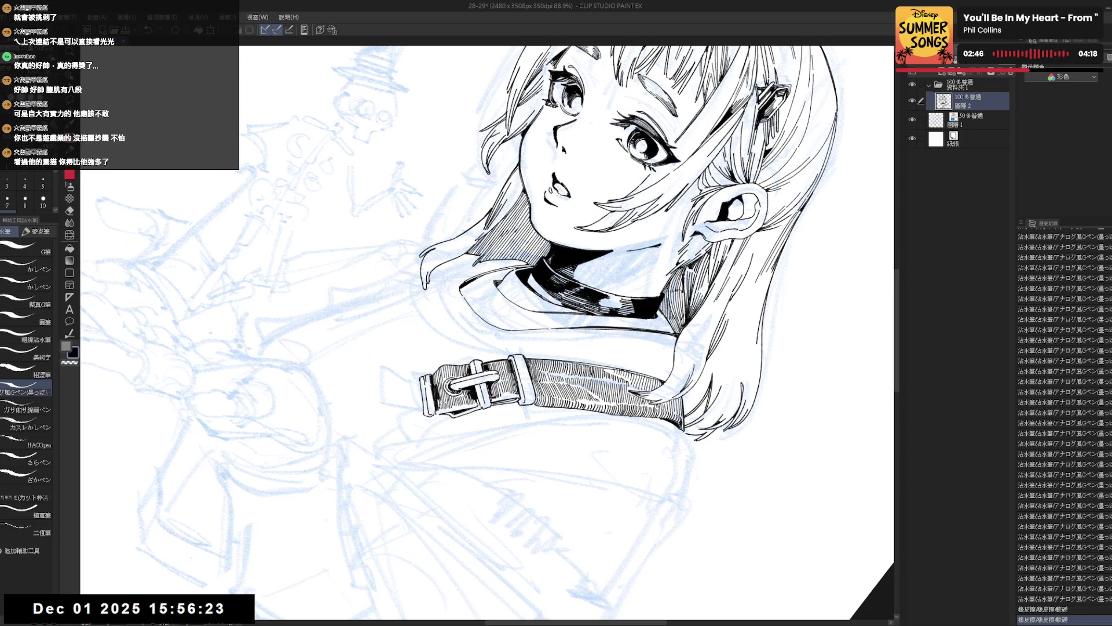
{"action": "left_click", "coordinate": [415, 359]}
Step: Return the view upright and rotate it around the shoulder strap to review
{"action": "key", "text": "^"}
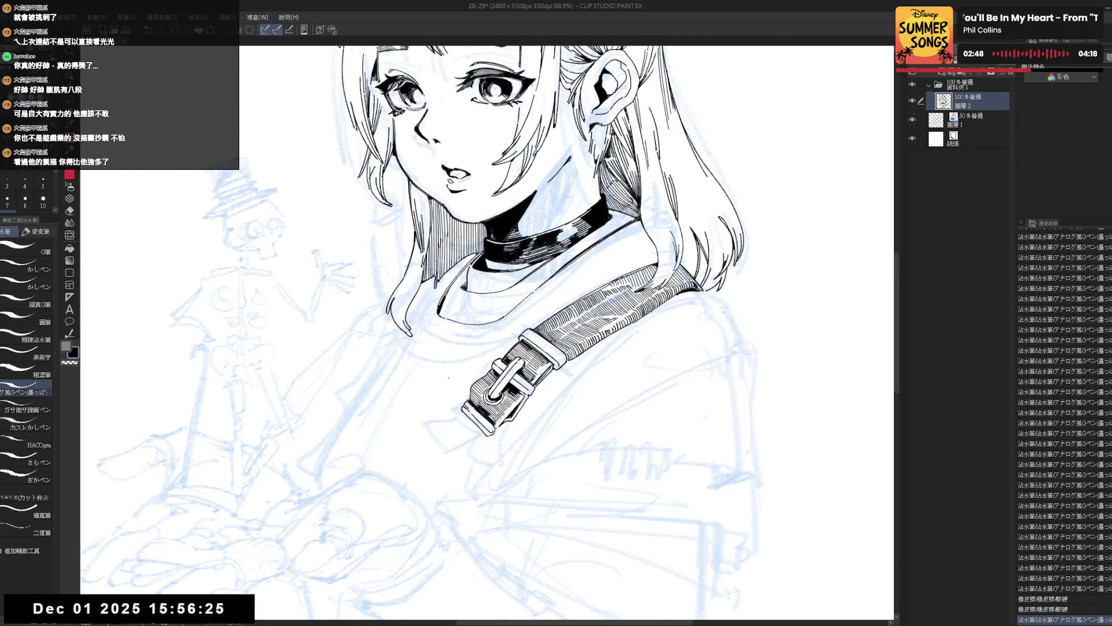
{"action": "scroll", "coordinate": [450, 380], "scroll_direction": "down", "scroll_amount": 2}
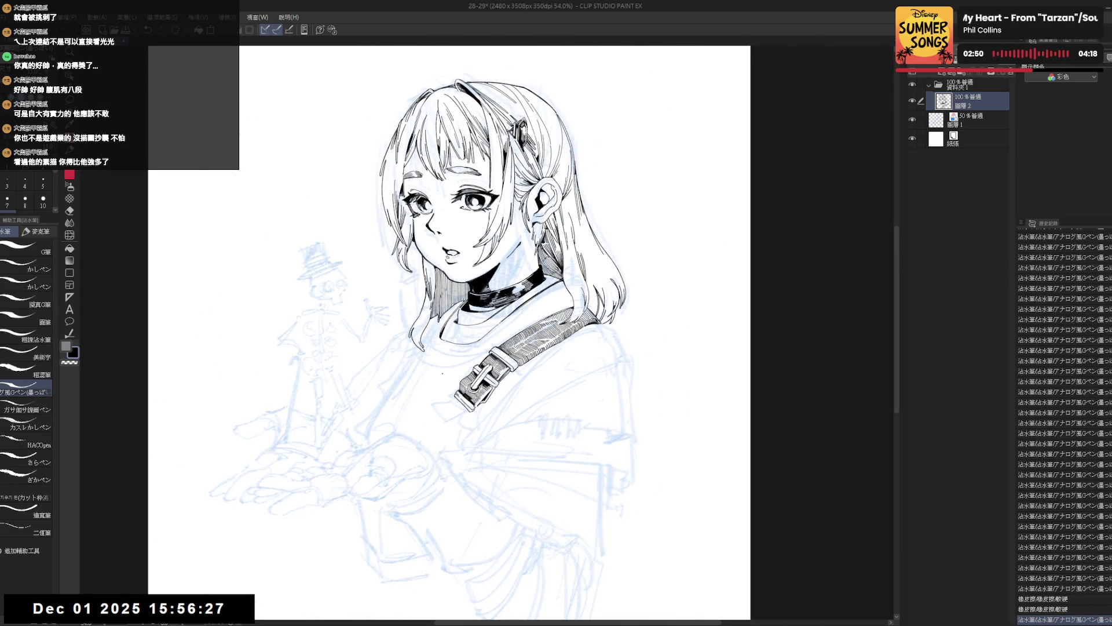
{"action": "scroll", "coordinate": [444, 374], "scroll_direction": "down", "scroll_amount": 2}
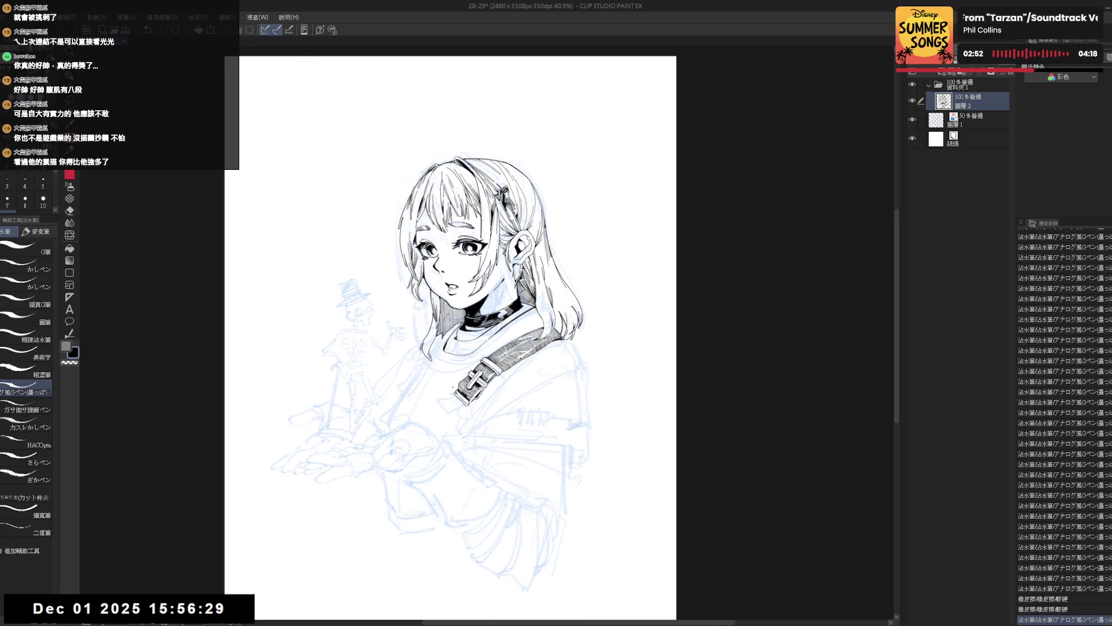
{"action": "left_click_drag", "start_coordinate": [463, 365], "coordinate": [467, 372]}
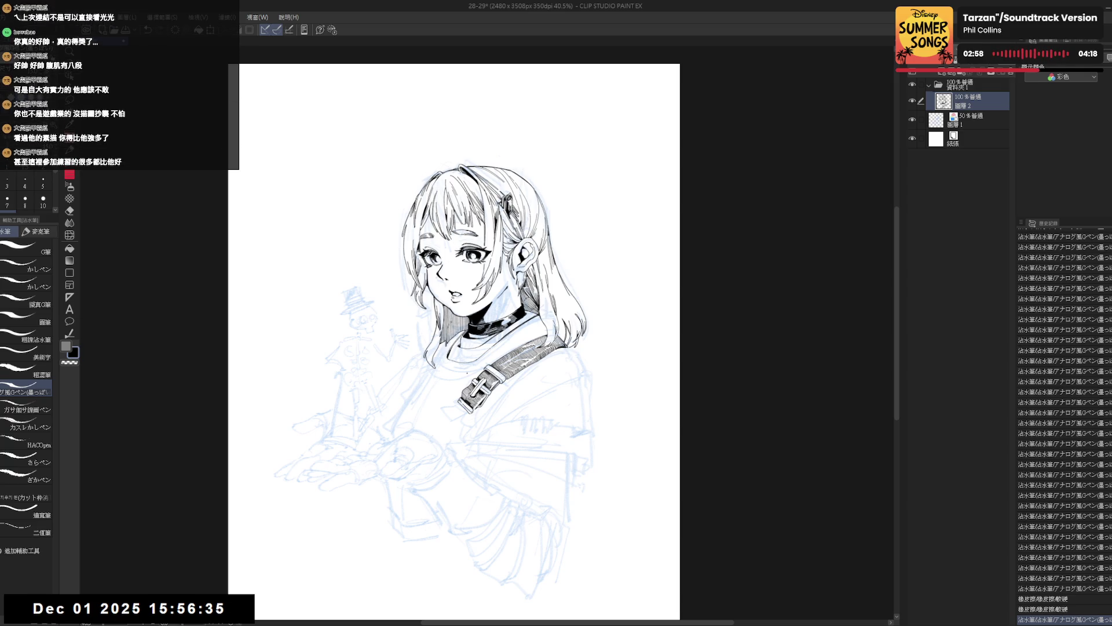
{"action": "scroll", "coordinate": [488, 427], "scroll_direction": "up", "scroll_amount": 3}
{"action": "key", "text": "r"}
{"action": "mouse_move", "coordinate": [515, 452]}
{"action": "left_mouse_down"}
{"action": "mouse_move", "coordinate": [463, 379]}
{"action": "mouse_move", "coordinate": [537, 440]}
{"action": "mouse_move", "coordinate": [467, 402]}
{"action": "left_mouse_up"}
Step: Erase a tiny spot on the buckle and touch it up with the G-pen
{"action": "key", "text": "e"}
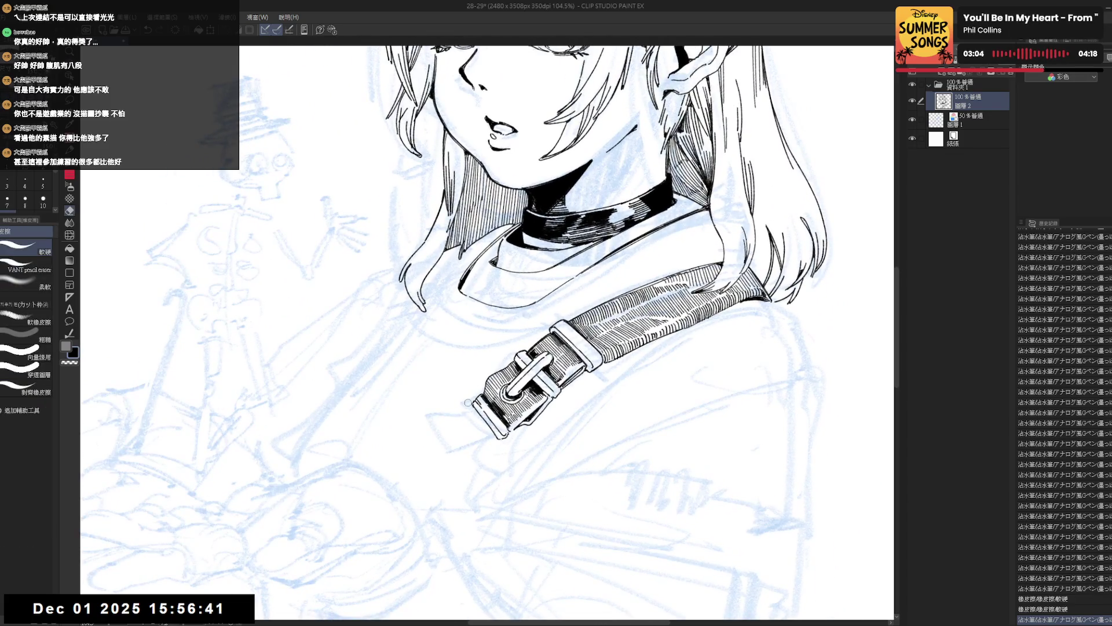
{"action": "left_click", "coordinate": [468, 402]}
{"action": "key", "text": "p"}
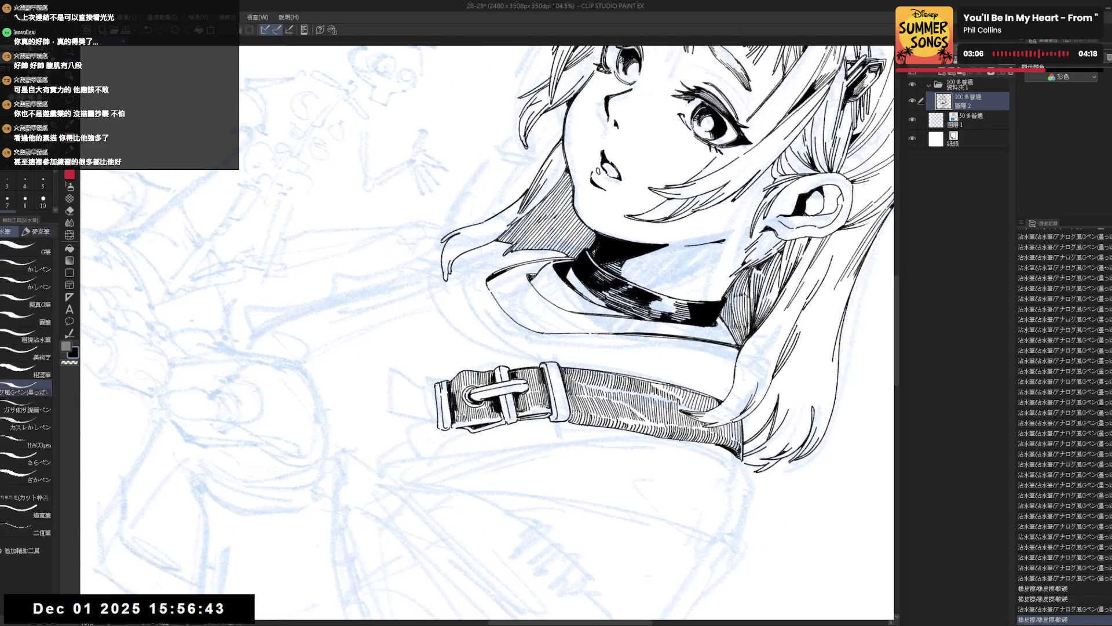
{"action": "left_click_drag", "start_coordinate": [464, 400], "coordinate": [470, 403]}
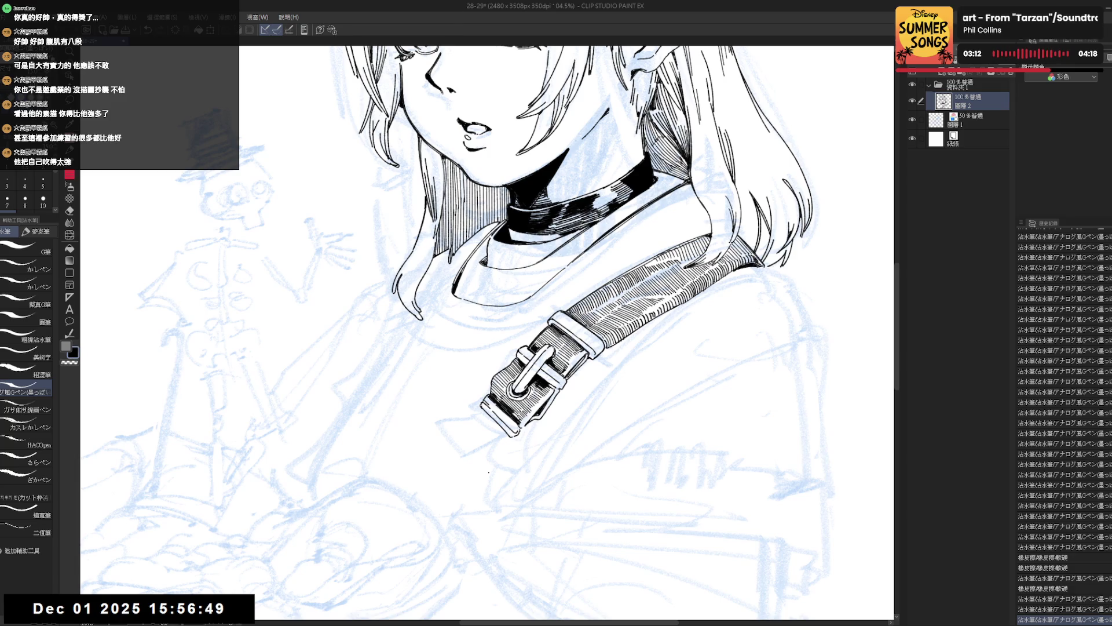
Step: Bring the upper figure back into view and flip it horizontally to check proportions
{"action": "left_click_drag", "start_coordinate": [588, 30], "coordinate": [538, 259]}
{"action": "scroll", "coordinate": [536, 249], "scroll_direction": "down", "scroll_amount": 2}
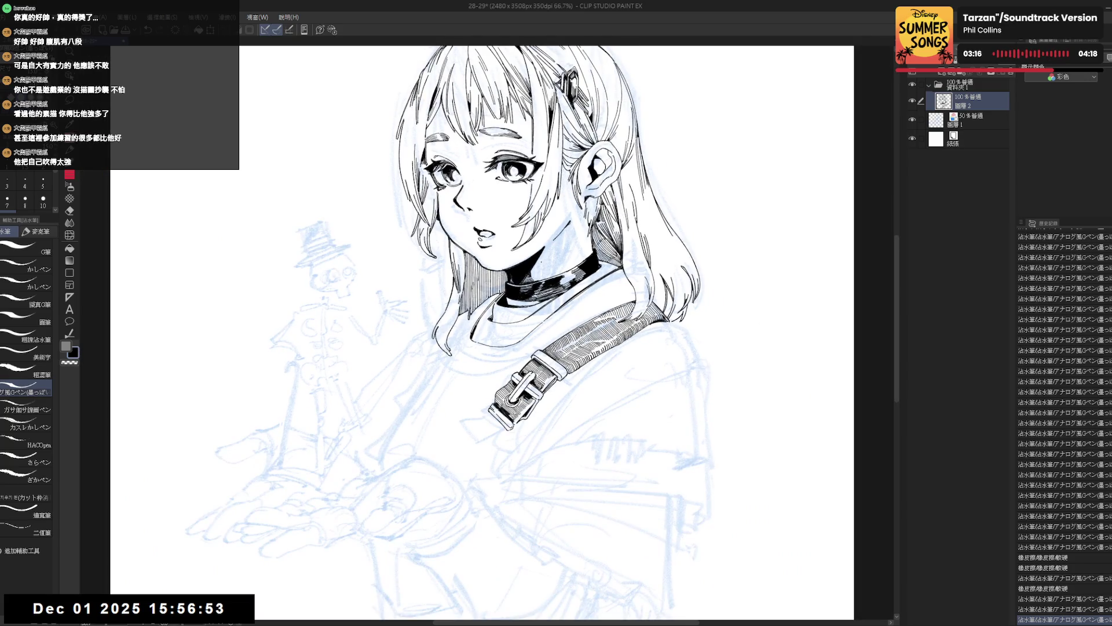
{"action": "scroll", "coordinate": [452, 487], "scroll_direction": "down", "scroll_amount": 1}
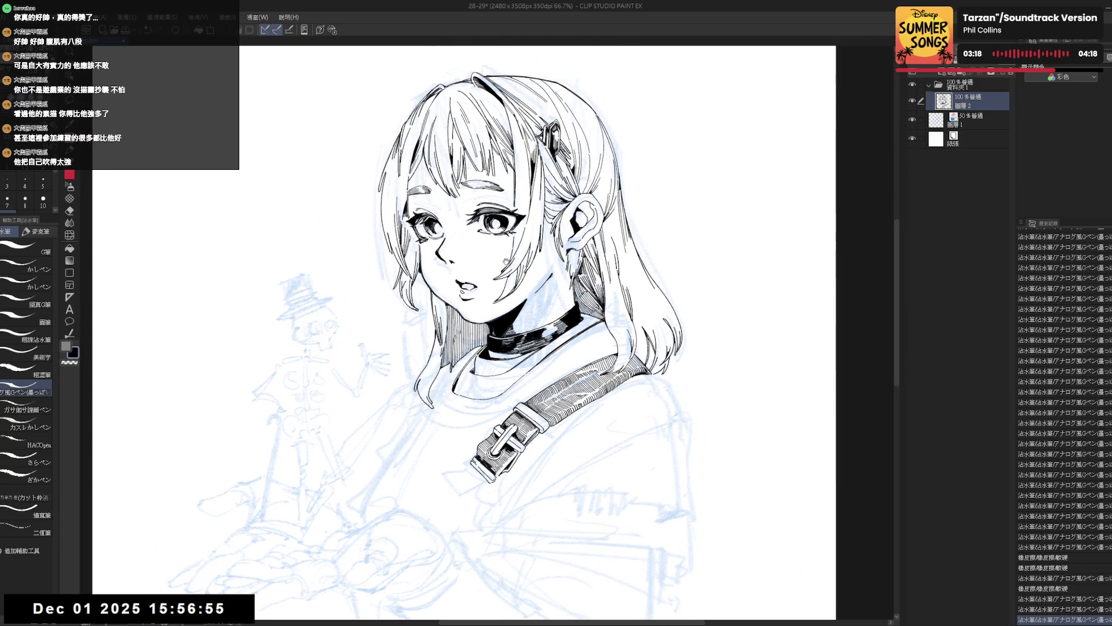
{"action": "scroll", "coordinate": [452, 487], "scroll_direction": "down", "scroll_amount": 1}
{"action": "key", "text": "h"}
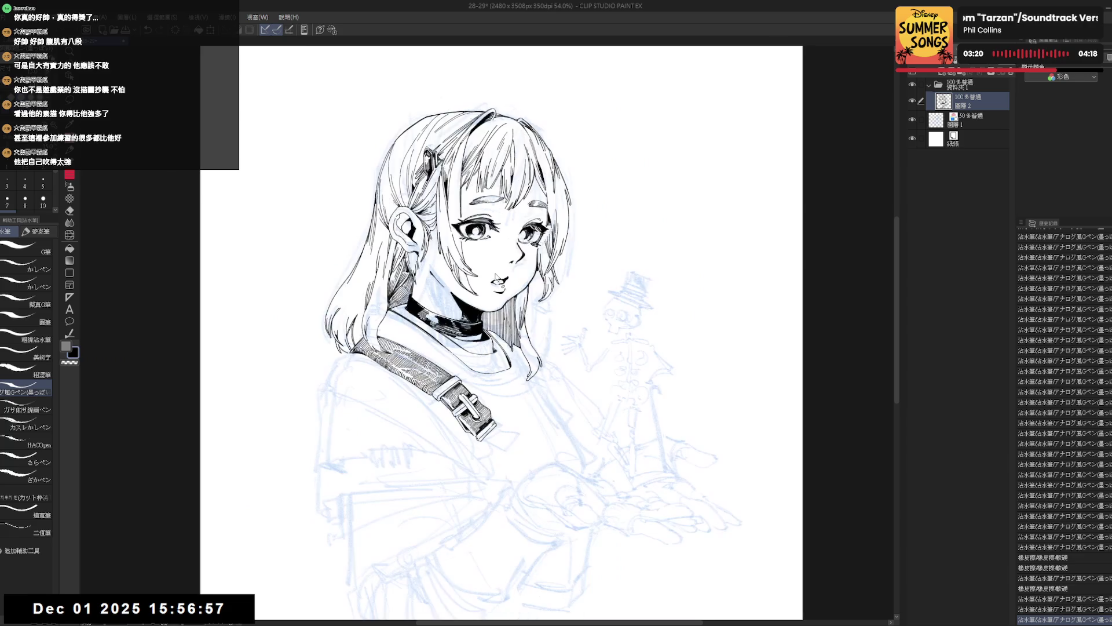
{"action": "key", "text": "h"}
{"action": "left_click_drag", "start_coordinate": [456, 470], "coordinate": [401, 387]}
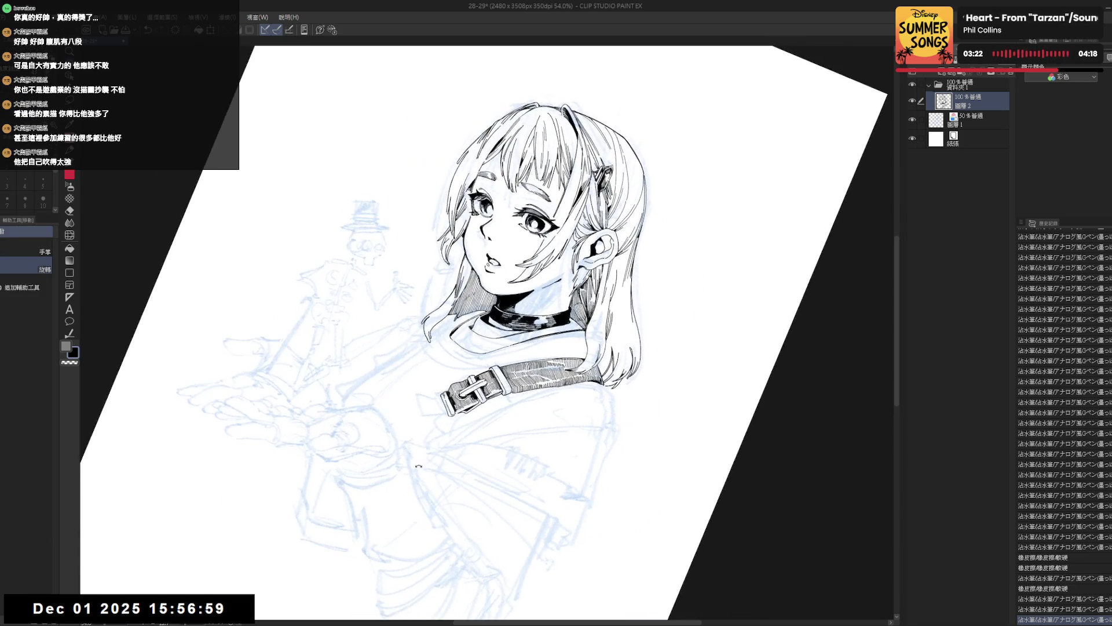
{"action": "scroll", "coordinate": [400, 387], "scroll_direction": "up", "scroll_amount": 1}
{"action": "key", "text": "p"}
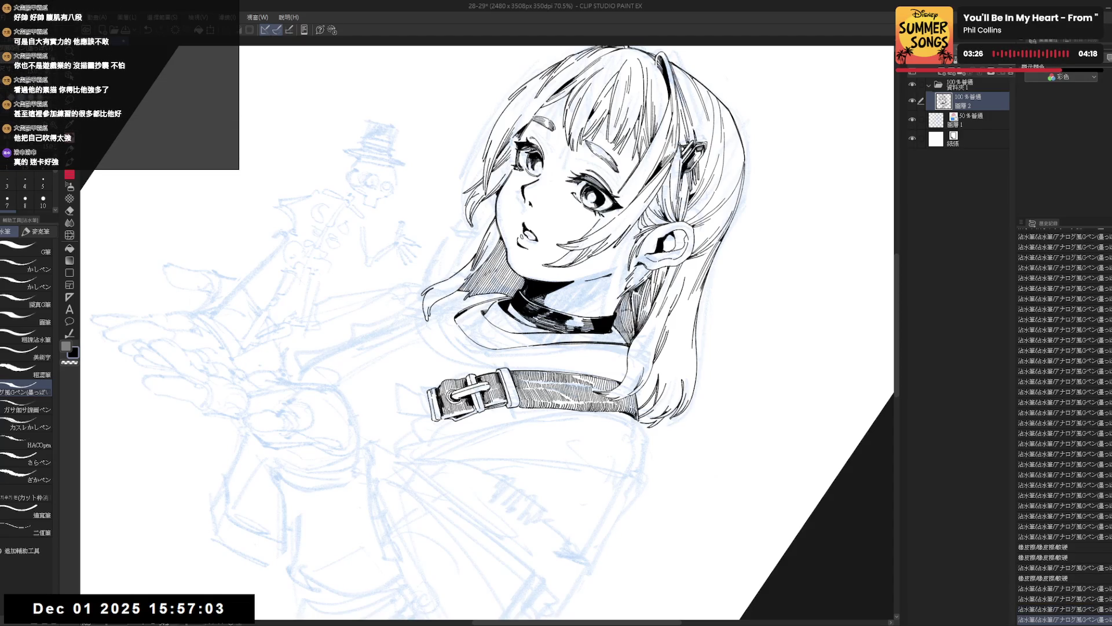
Step: Ink a small mark on the strap buckle and two fine strokes beside it
{"action": "key", "text": "^"}
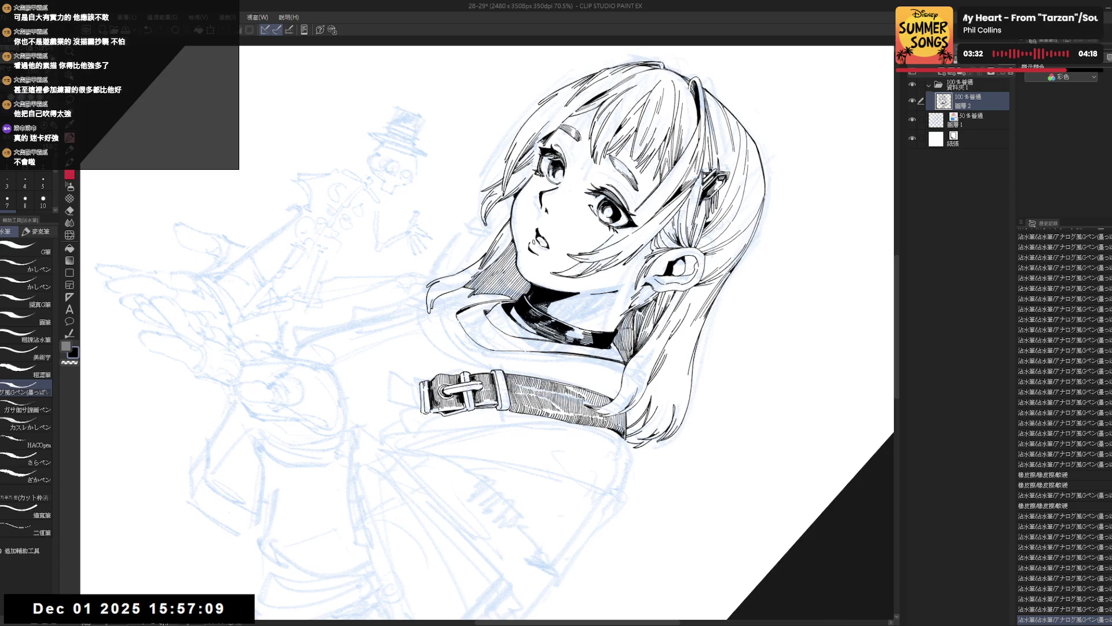
{"action": "key", "text": "minus"}
{"action": "key", "text": "minus"}
{"action": "key", "text": "minus"}
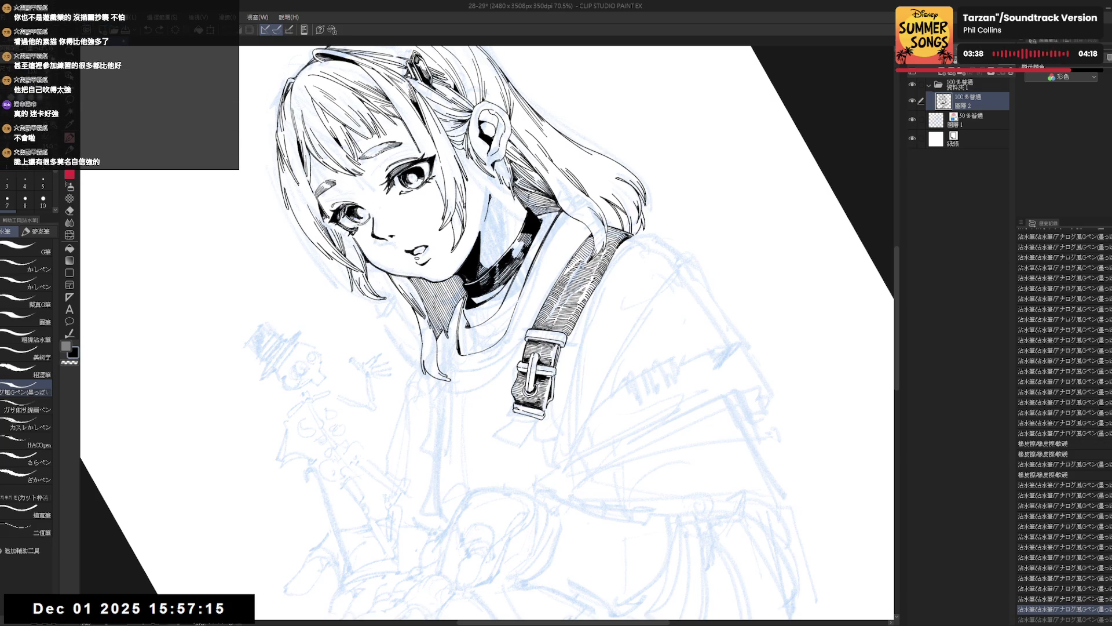
{"action": "left_click_drag", "start_coordinate": [553, 375], "coordinate": [552, 395]}
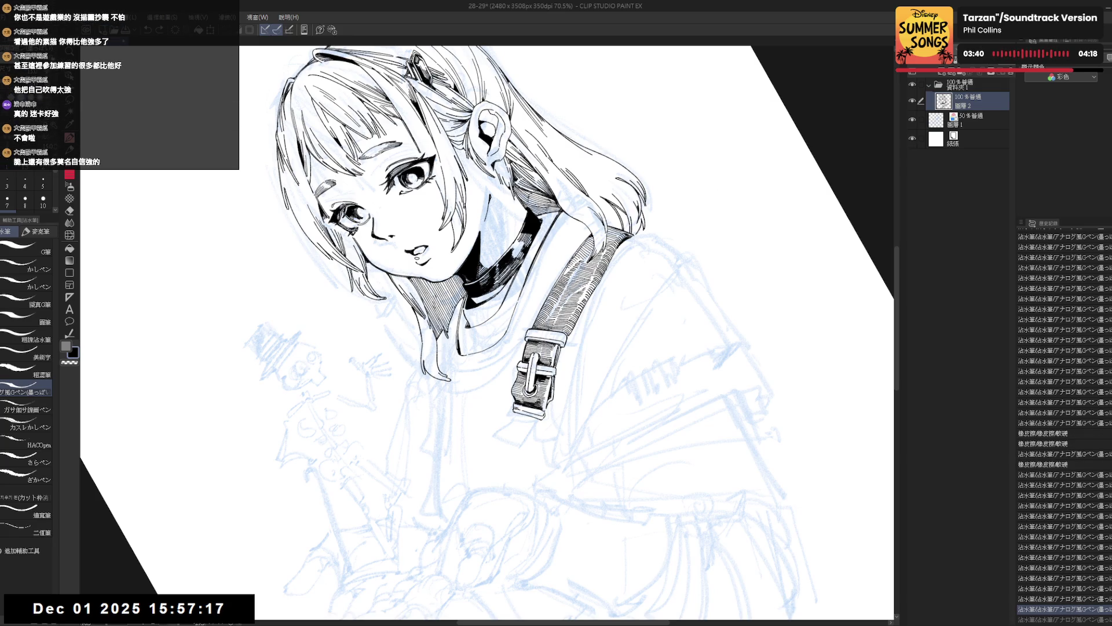
{"action": "left_click_drag", "start_coordinate": [561, 349], "coordinate": [564, 351]}
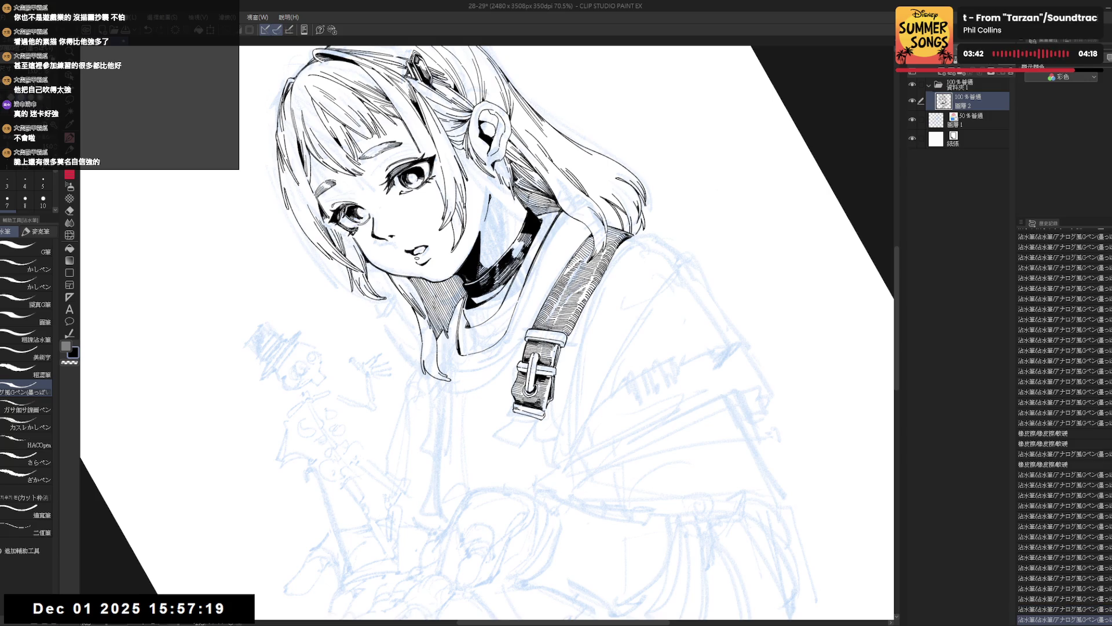
{"action": "left_click_drag", "start_coordinate": [562, 350], "coordinate": [565, 353]}
Step: Erase a stray line near the strap from a newly rotated view
{"action": "key", "text": "ctrl+shift+r"}
{"action": "key", "text": "h"}
{"action": "key", "text": "h"}
{"action": "mouse_move", "coordinate": [473, 441]}
{"action": "left_mouse_down"}
{"action": "mouse_move", "coordinate": [473, 416]}
{"action": "mouse_move", "coordinate": [494, 515]}
{"action": "mouse_move", "coordinate": [562, 499]}
{"action": "mouse_move", "coordinate": [602, 474]}
{"action": "left_mouse_up"}
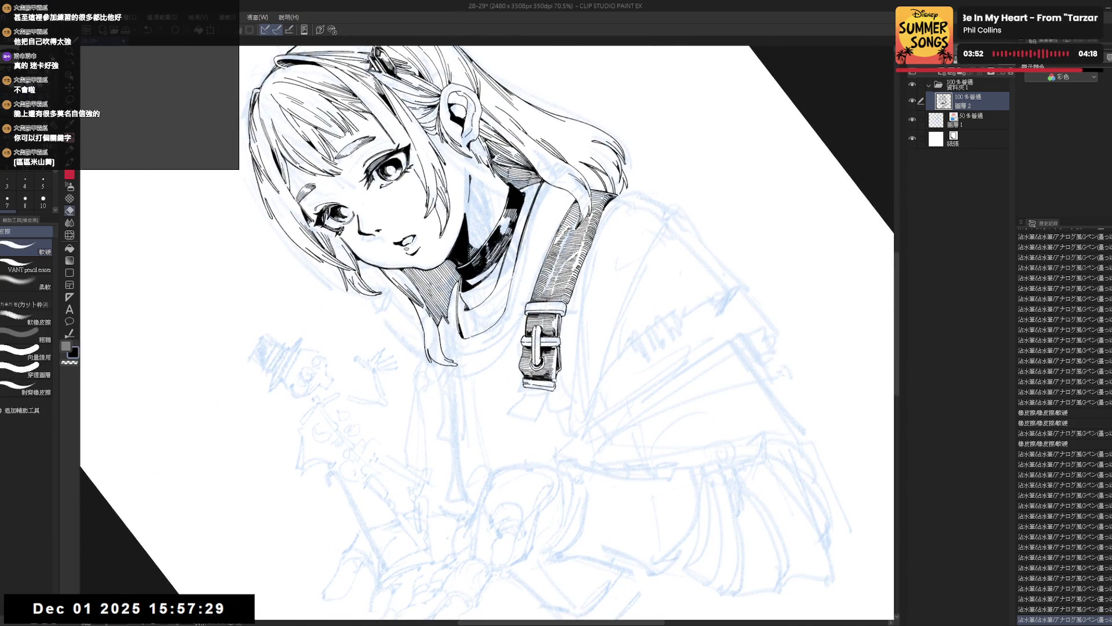
{"action": "left_click_drag", "start_coordinate": [371, 243], "coordinate": [383, 249]}
{"action": "key", "text": "ctrl+z"}
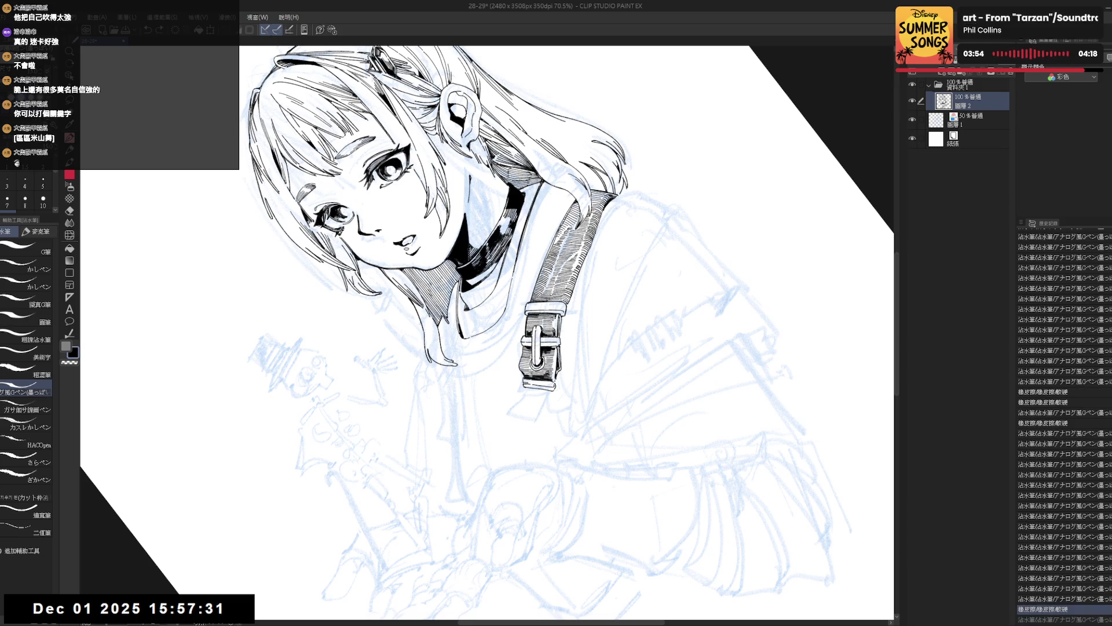
{"action": "key", "text": "ctrl+y"}
Step: Tilt the canvas and try a short line on the buckle's left edge, then undo it
{"action": "key", "text": "ctrl+0"}
{"action": "key", "text": "h"}
{"action": "key", "text": "h"}
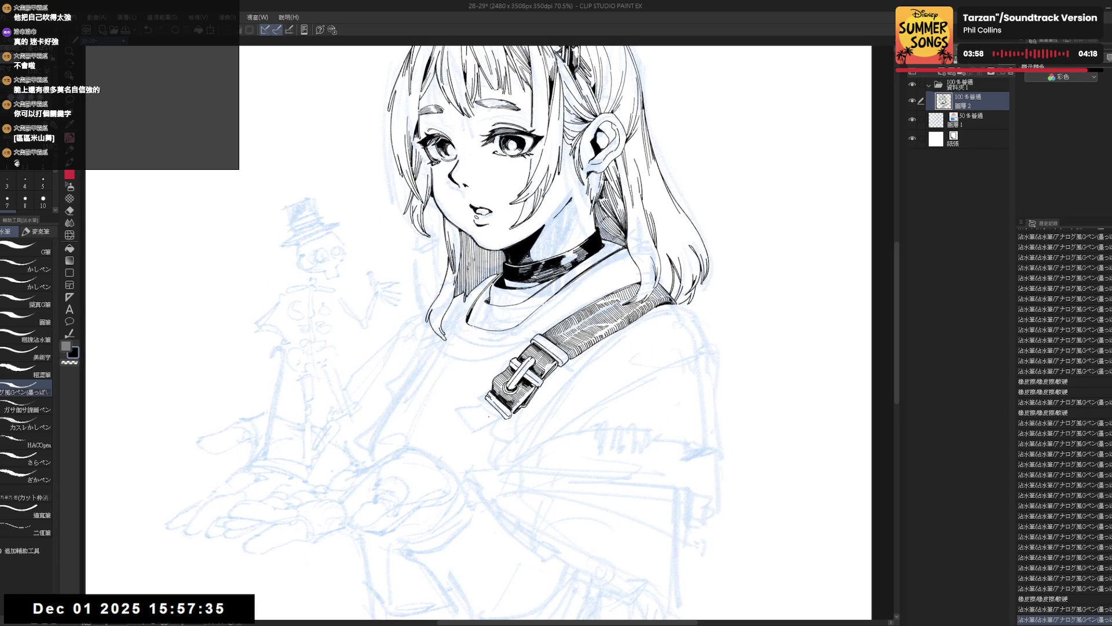
{"action": "key", "text": "m"}
{"action": "key", "text": "r"}
{"action": "left_click_drag", "start_coordinate": [519, 354], "coordinate": [560, 443]}
{"action": "key", "text": "p"}
{"action": "scroll", "coordinate": [560, 442], "scroll_direction": "up", "scroll_amount": 2}
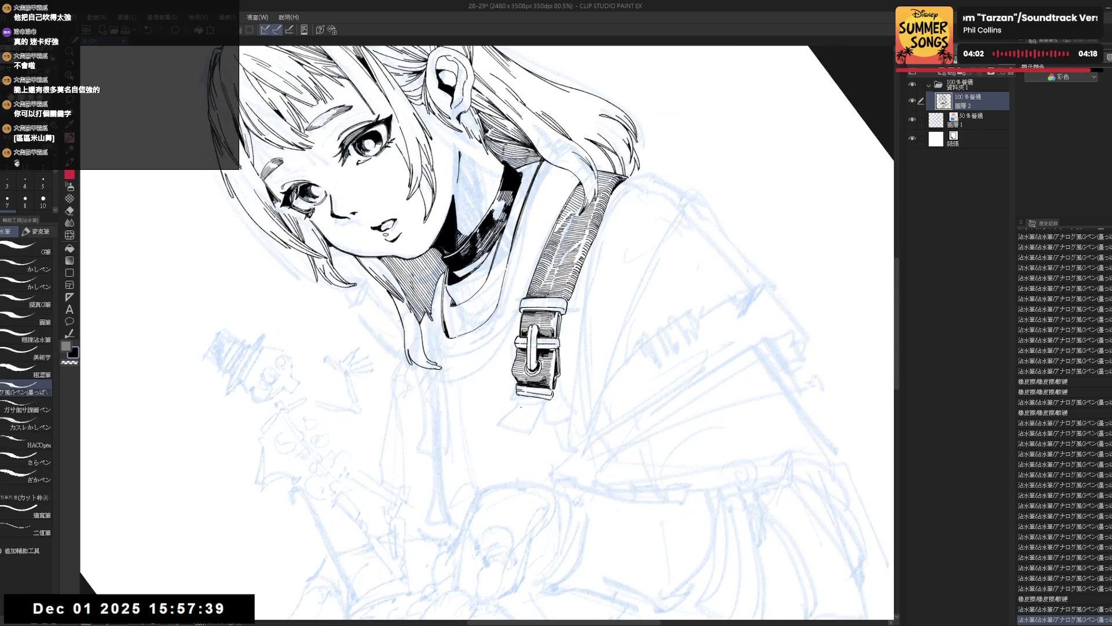
{"action": "key", "text": "minus"}
{"action": "key", "text": "ctrl+z"}
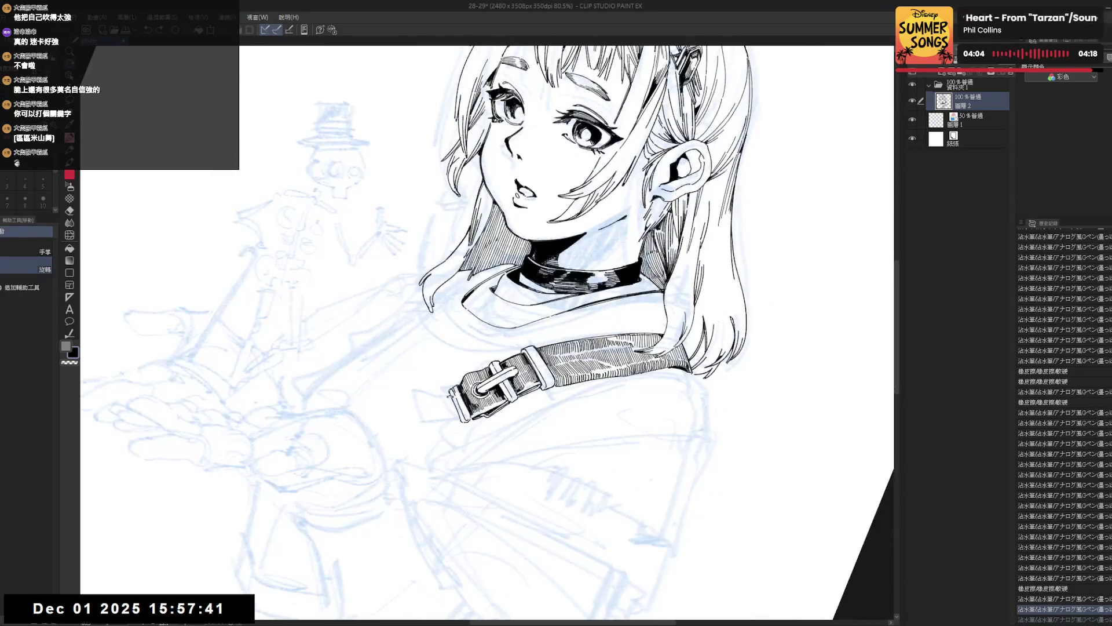
{"action": "mouse_move", "coordinate": [453, 396]}
{"action": "left_mouse_down"}
{"action": "mouse_move", "coordinate": [458, 428]}
{"action": "mouse_move", "coordinate": [457, 414]}
{"action": "left_mouse_up"}
{"action": "key", "text": "ctrl+z"}
Step: Erase the stray ink around the buckle and the marks near the strap
{"action": "key", "text": "shift+space"}
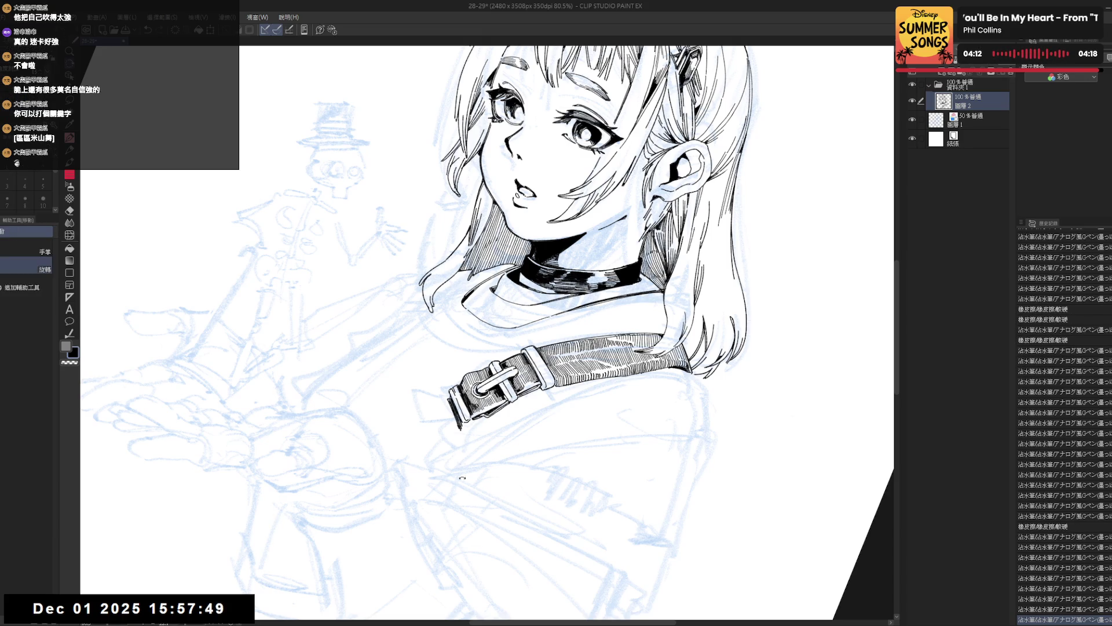
{"action": "left_click_drag", "start_coordinate": [463, 469], "coordinate": [513, 420]}
{"action": "key", "text": "e"}
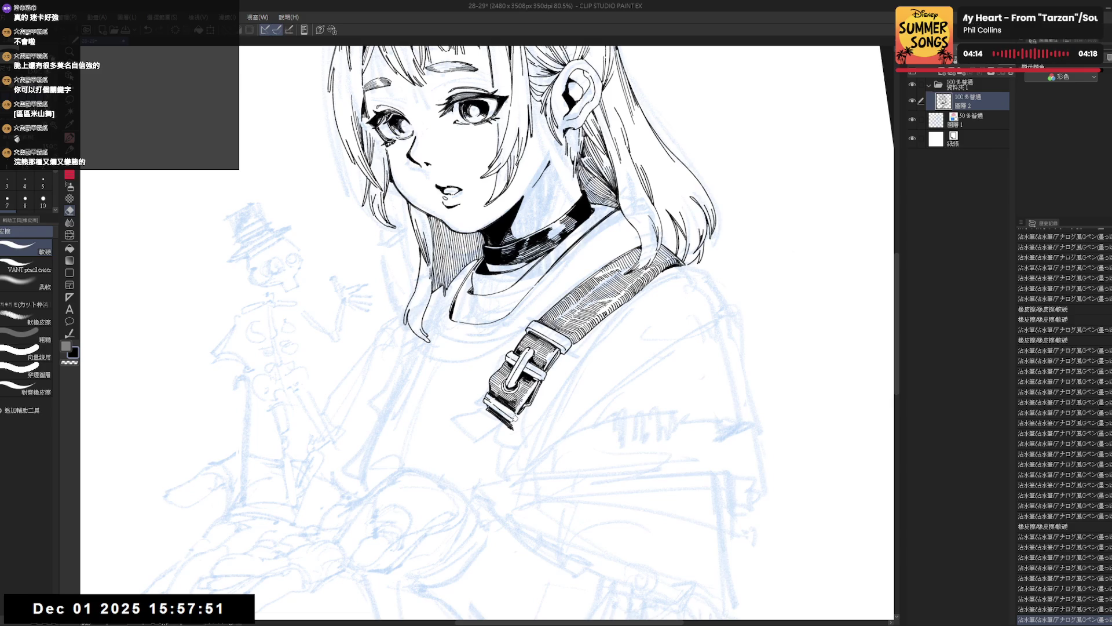
{"action": "left_click_drag", "start_coordinate": [512, 416], "coordinate": [580, 435]}
{"action": "key", "text": "p"}
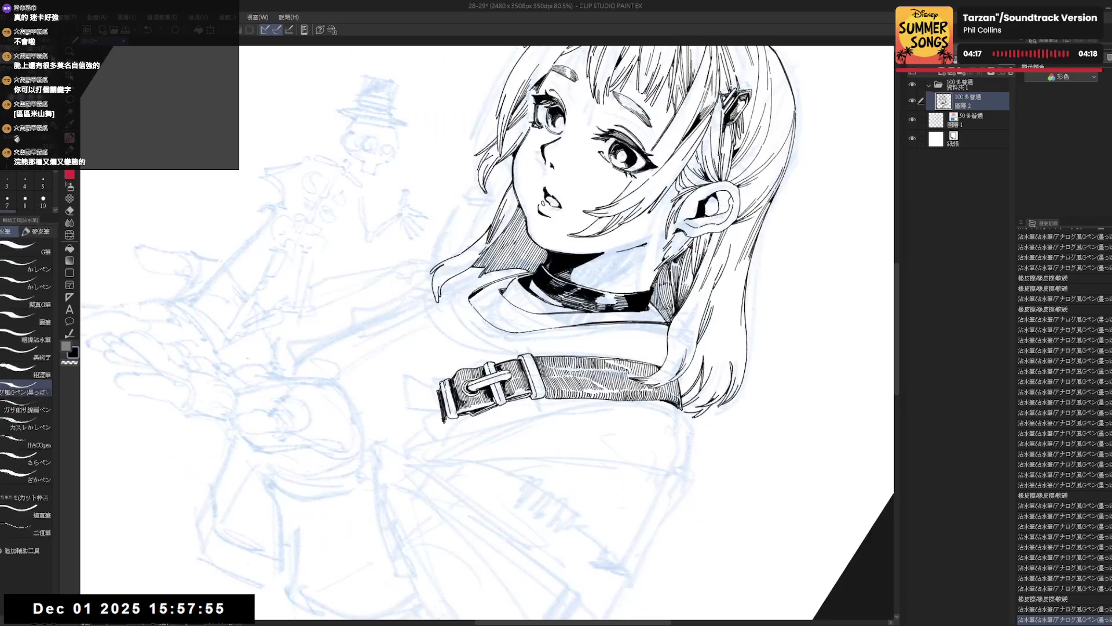
{"action": "key", "text": "e"}
{"action": "mouse_move", "coordinate": [445, 382]}
{"action": "left_mouse_down"}
{"action": "mouse_move", "coordinate": [449, 394]}
{"action": "mouse_move", "coordinate": [561, 284]}
{"action": "left_mouse_up"}
Step: Erase two small spots at the buckle's left end
{"action": "key", "text": "p"}
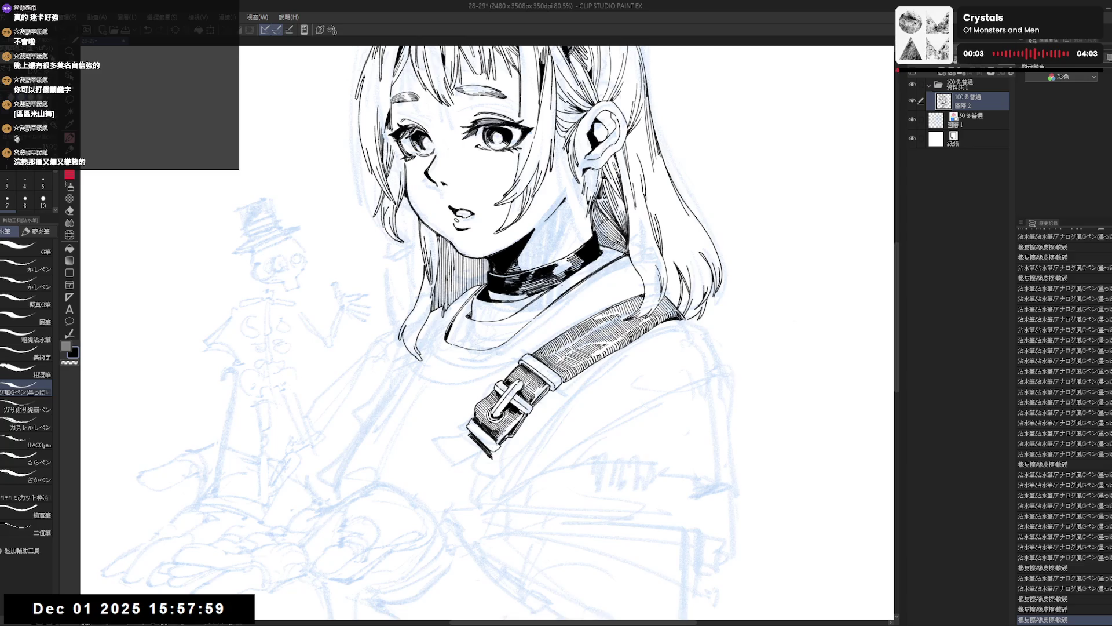
{"action": "scroll", "coordinate": [539, 293], "scroll_direction": "down", "scroll_amount": 2}
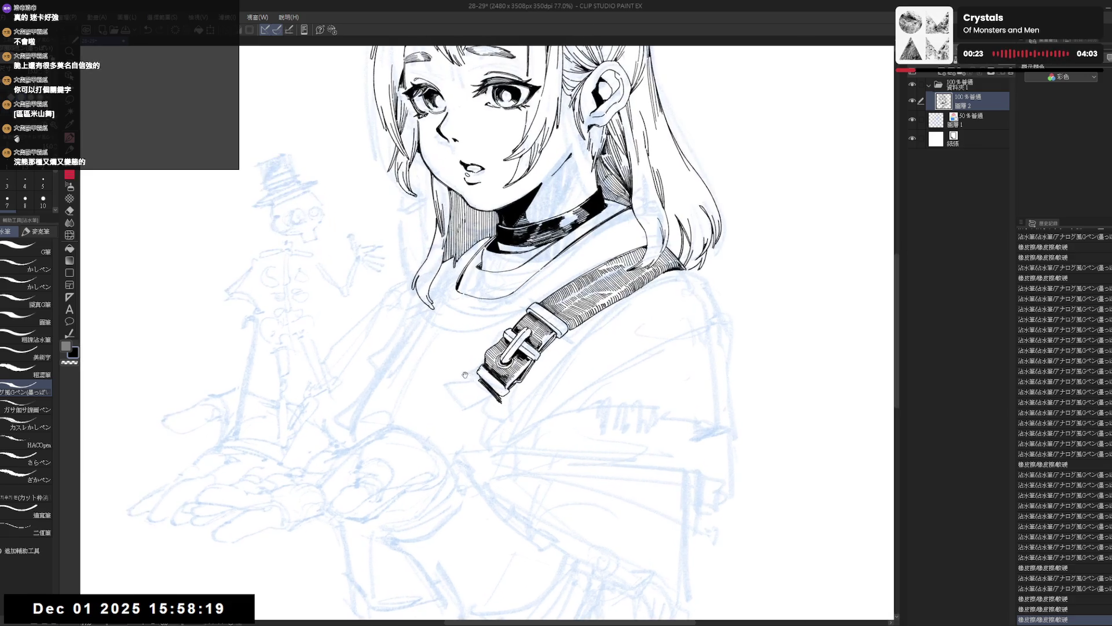
{"action": "key", "text": "e"}
{"action": "left_click_drag", "start_coordinate": [458, 387], "coordinate": [456, 384]}
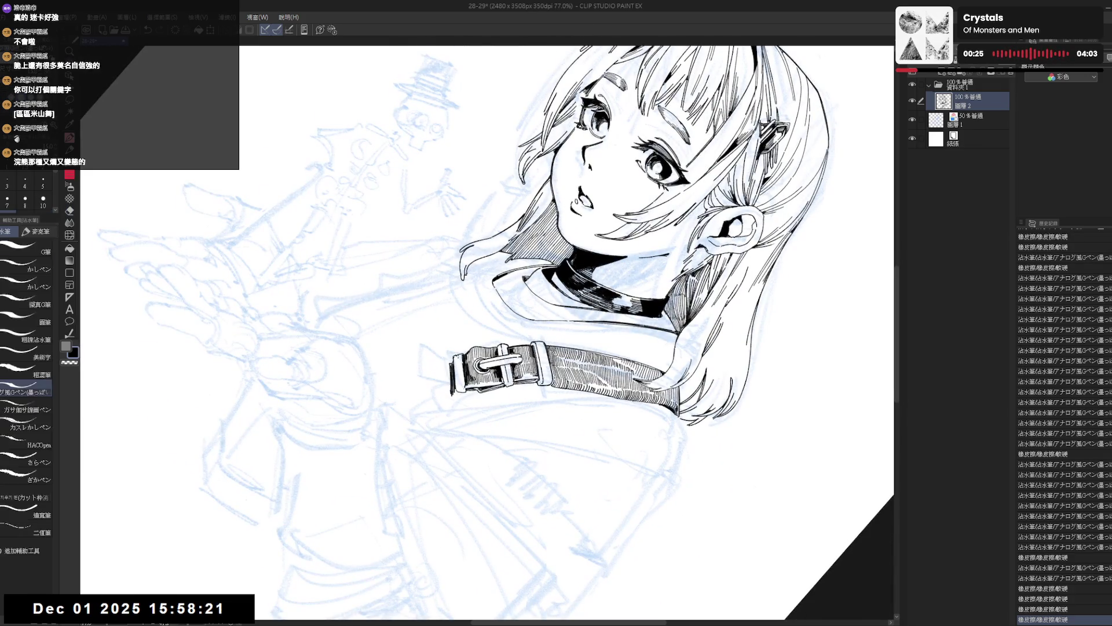
{"action": "left_click", "coordinate": [458, 357]}
Step: Add a fine G-pen stroke near the buckle
{"action": "key", "text": "p"}
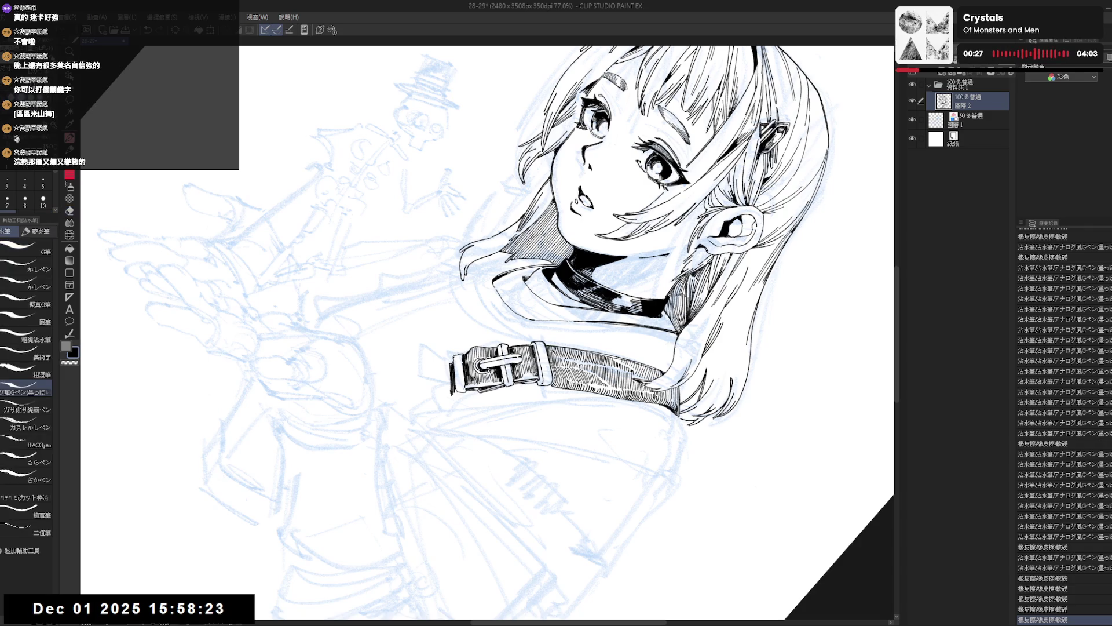
{"action": "key", "text": "e"}
{"action": "key", "text": "p"}
{"action": "left_click_drag", "start_coordinate": [456, 359], "coordinate": [454, 355]}
{"action": "key", "text": "ctrl+z"}
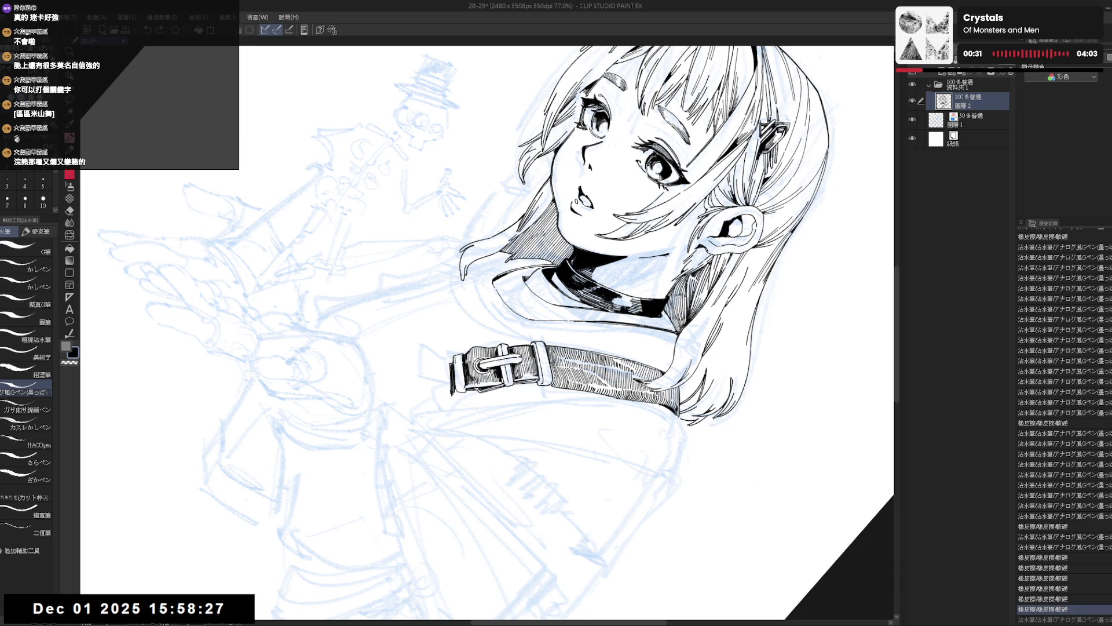
{"action": "key", "text": "ctrl+y"}
{"action": "left_click_drag", "start_coordinate": [456, 358], "coordinate": [453, 371]}
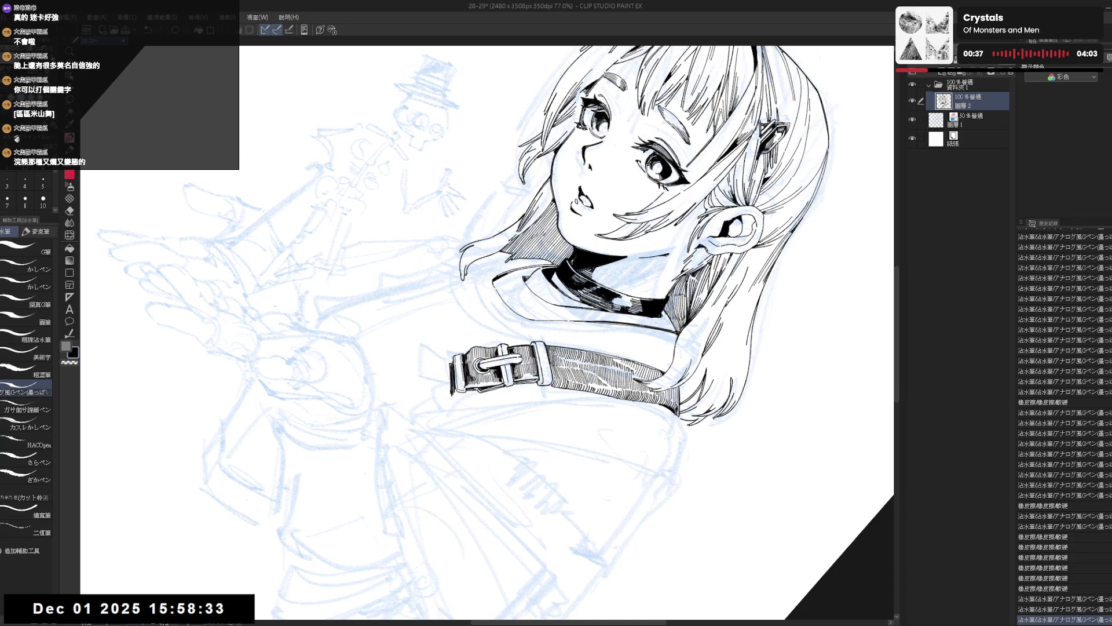
Step: Turn the view upright, check the mirrored drawing and reframe the strap area
{"action": "mouse_move", "coordinate": [539, 475]}
{"action": "left_mouse_down"}
{"action": "mouse_move", "coordinate": [467, 413]}
{"action": "mouse_move", "coordinate": [544, 439]}
{"action": "mouse_move", "coordinate": [548, 382]}
{"action": "left_mouse_up"}
{"action": "key", "text": "r"}
{"action": "key", "text": "e"}
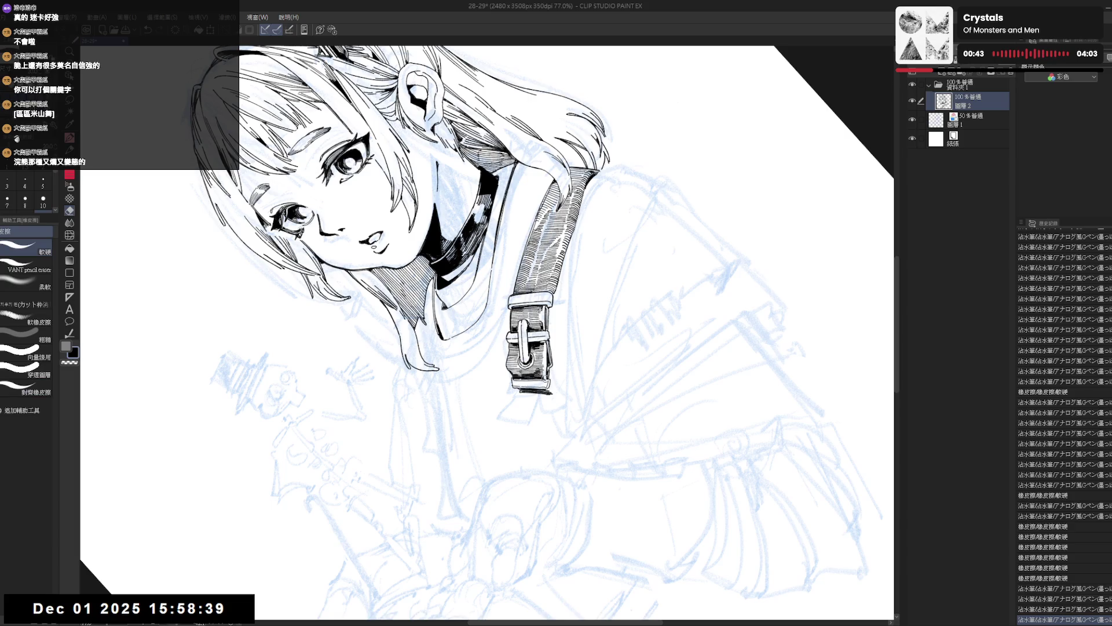
{"action": "key", "text": "p"}
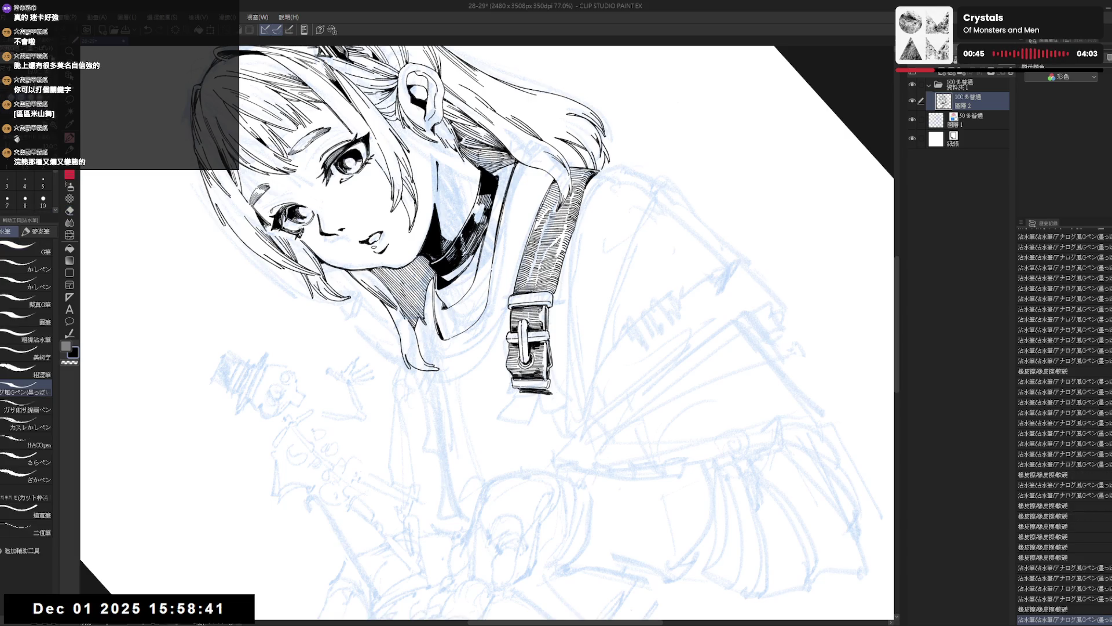
{"action": "key", "text": "ctrl+@"}
{"action": "key", "text": "h"}
{"action": "key", "text": "h"}
{"action": "left_click_drag", "start_coordinate": [555, 369], "coordinate": [553, 384]}
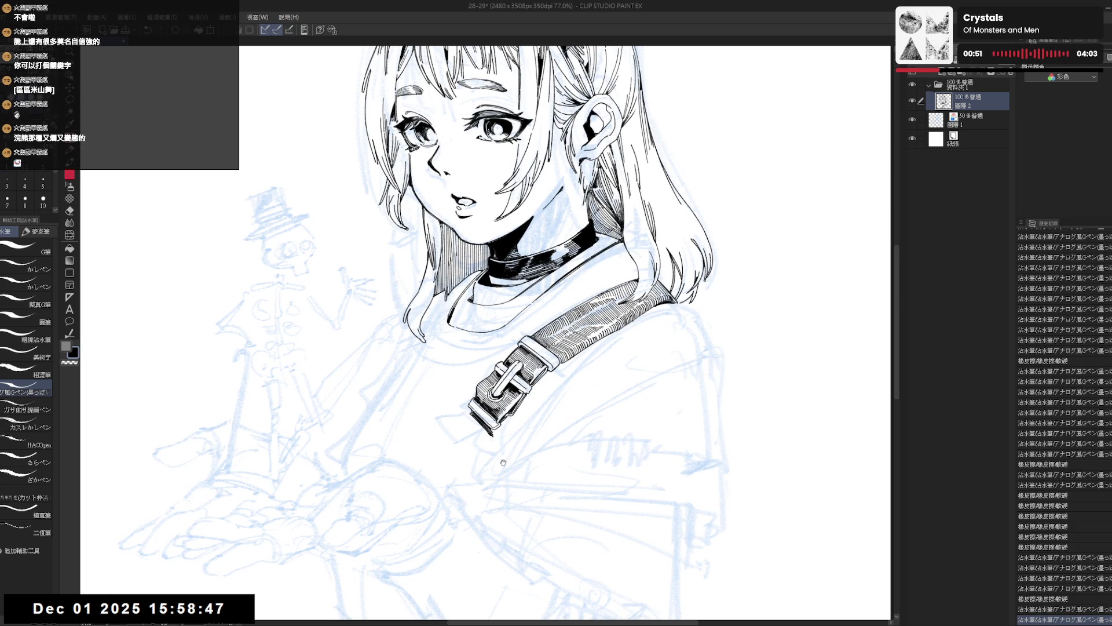
{"action": "mouse_move", "coordinate": [517, 426]}
{"action": "left_mouse_down"}
{"action": "mouse_move", "coordinate": [540, 415]}
{"action": "mouse_move", "coordinate": [522, 447]}
{"action": "left_mouse_up"}
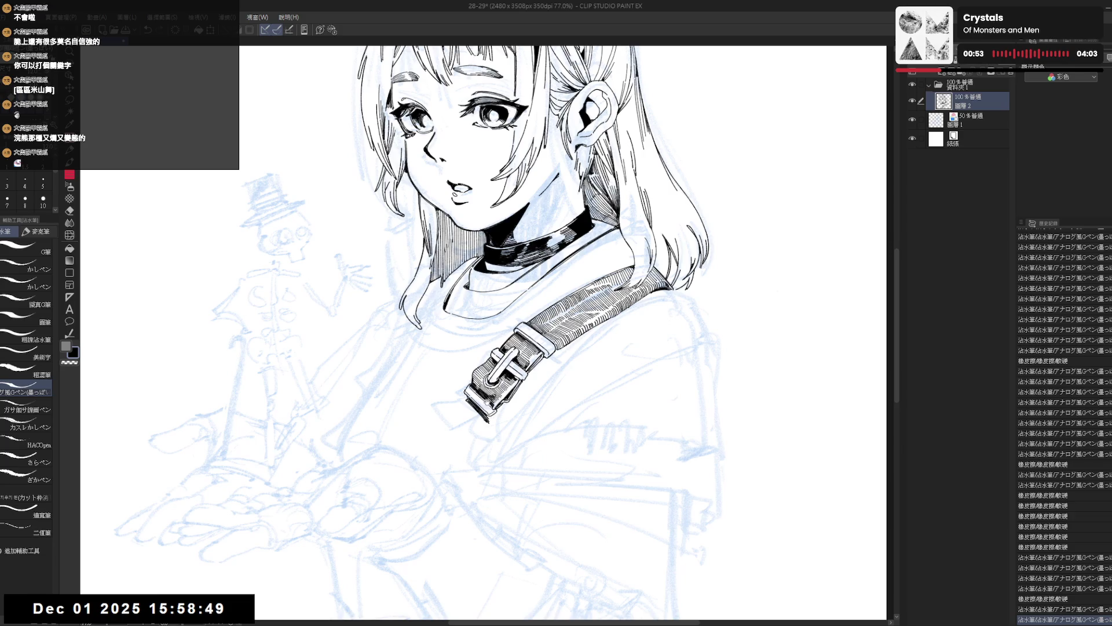
{"action": "left_click_drag", "start_coordinate": [451, 400], "coordinate": [513, 282]}
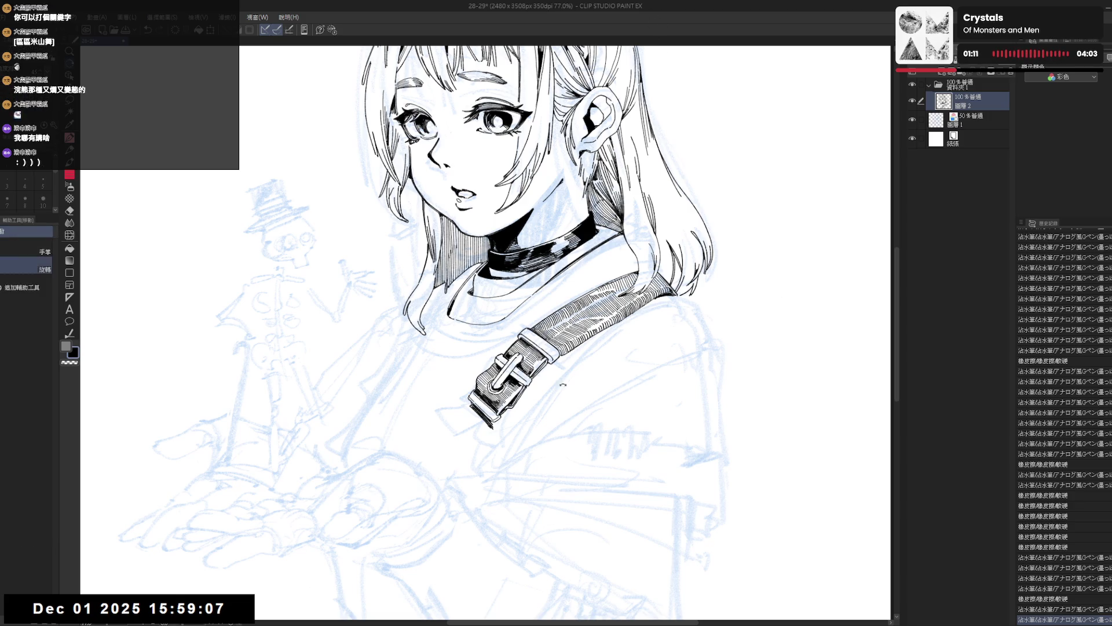
Step: Add a run of dark hatch strokes across the shoulder strap
{"action": "key", "text": "asciicircum"}
{"action": "key", "text": "asciicircum"}
{"action": "key", "text": "asciicircum"}
{"action": "left_click_drag", "start_coordinate": [523, 369], "coordinate": [522, 384]}
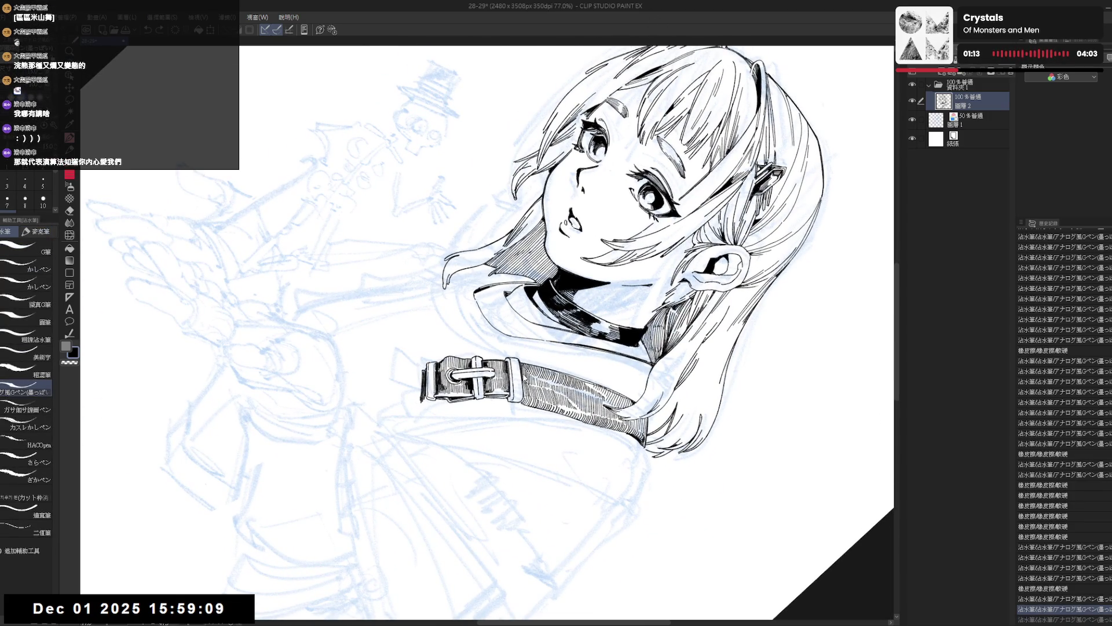
{"action": "left_click_drag", "start_coordinate": [621, 285], "coordinate": [654, 284]}
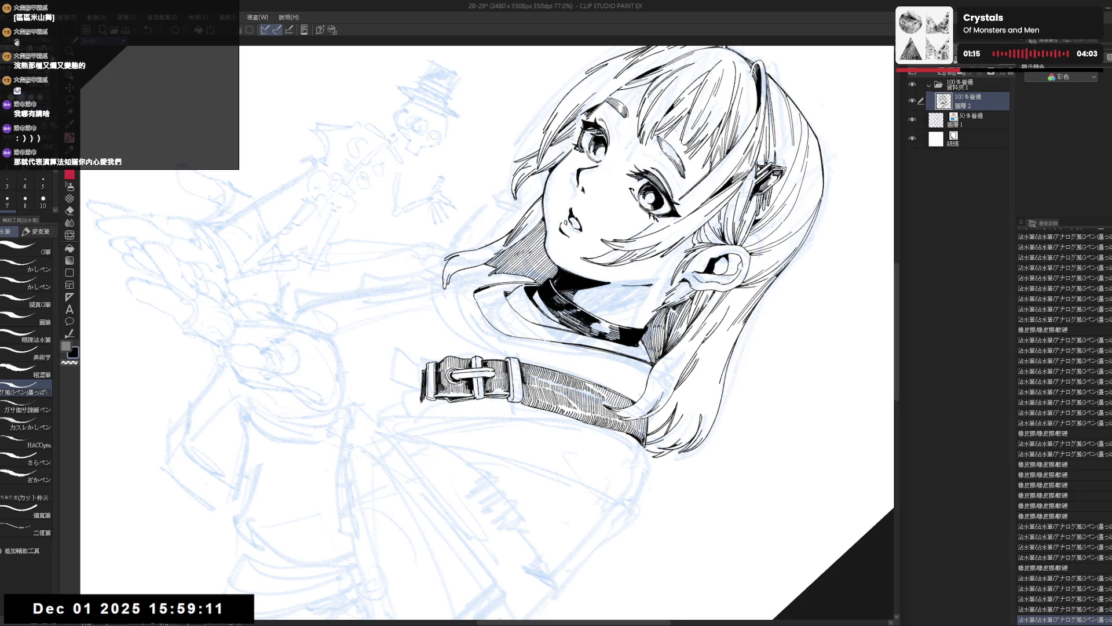
{"action": "left_click_drag", "start_coordinate": [523, 369], "coordinate": [523, 387]}
{"action": "left_click_drag", "start_coordinate": [527, 369], "coordinate": [531, 388]}
{"action": "left_click_drag", "start_coordinate": [534, 370], "coordinate": [542, 391]}
{"action": "left_click_drag", "start_coordinate": [545, 373], "coordinate": [547, 392]}
{"action": "left_click_drag", "start_coordinate": [550, 374], "coordinate": [549, 393]}
Step: Turn the girl more upright and add a fine pen stroke to the strap
{"action": "key", "text": "r"}
{"action": "mouse_move", "coordinate": [666, 347]}
{"action": "left_mouse_down"}
{"action": "mouse_move", "coordinate": [579, 464]}
{"action": "mouse_move", "coordinate": [551, 481]}
{"action": "left_mouse_up"}
{"action": "key", "text": "p"}
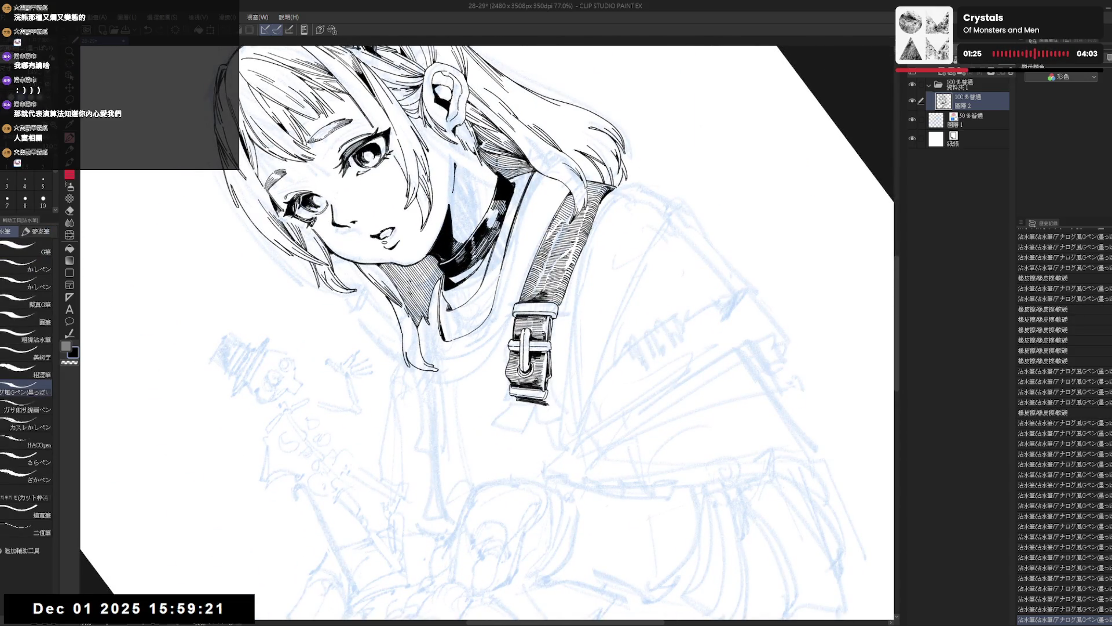
{"action": "key", "text": "ctrl+@"}
{"action": "mouse_move", "coordinate": [587, 384]}
{"action": "left_mouse_down"}
{"action": "mouse_move", "coordinate": [539, 433]}
{"action": "mouse_move", "coordinate": [474, 446]}
{"action": "left_mouse_up"}
{"action": "left_click_drag", "start_coordinate": [579, 405], "coordinate": [544, 359]}
{"action": "mouse_move", "coordinate": [471, 362]}
{"action": "left_mouse_down"}
{"action": "mouse_move", "coordinate": [484, 374]}
{"action": "mouse_move", "coordinate": [458, 407]}
{"action": "mouse_move", "coordinate": [456, 365]}
{"action": "mouse_move", "coordinate": [525, 496]}
{"action": "mouse_move", "coordinate": [498, 463]}
{"action": "left_mouse_up"}
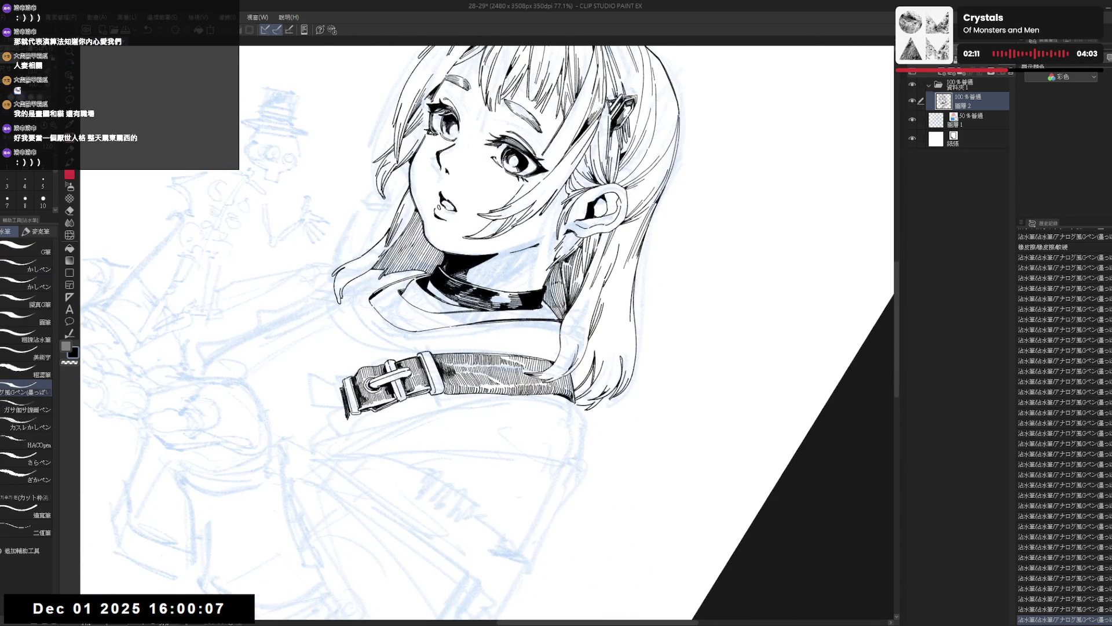
Step: Add a couple of ink strokes to the line art and check it mirrored
{"action": "key", "text": "h"}
{"action": "key", "text": "h"}
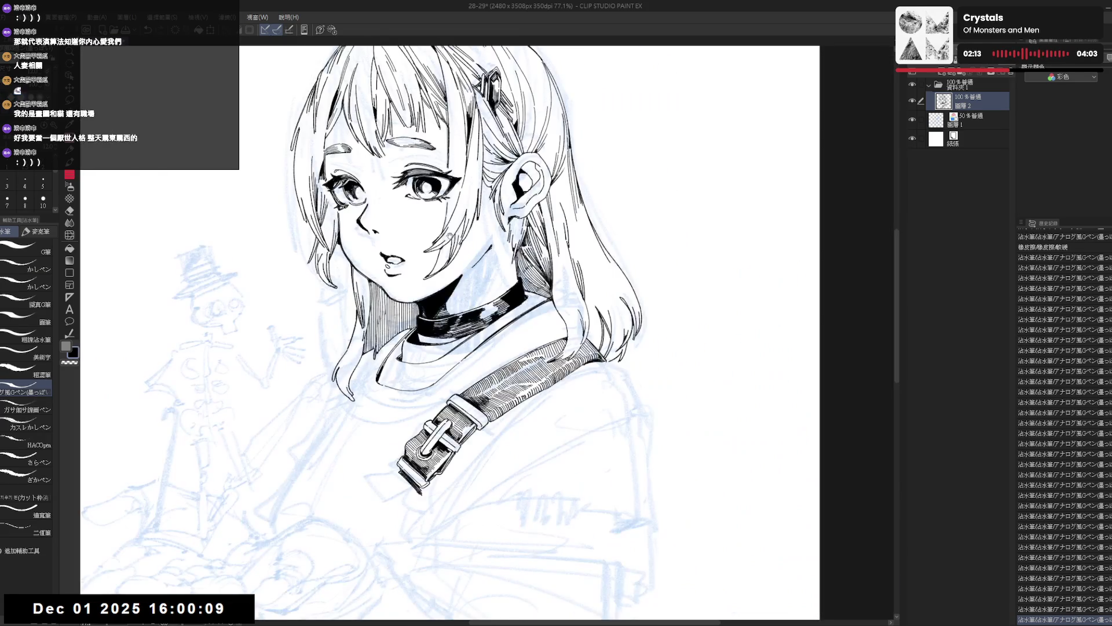
{"action": "mouse_move", "coordinate": [378, 484]}
{"action": "left_mouse_down"}
{"action": "mouse_move", "coordinate": [418, 413]}
{"action": "mouse_move", "coordinate": [406, 413]}
{"action": "mouse_move", "coordinate": [420, 371]}
{"action": "left_mouse_up"}
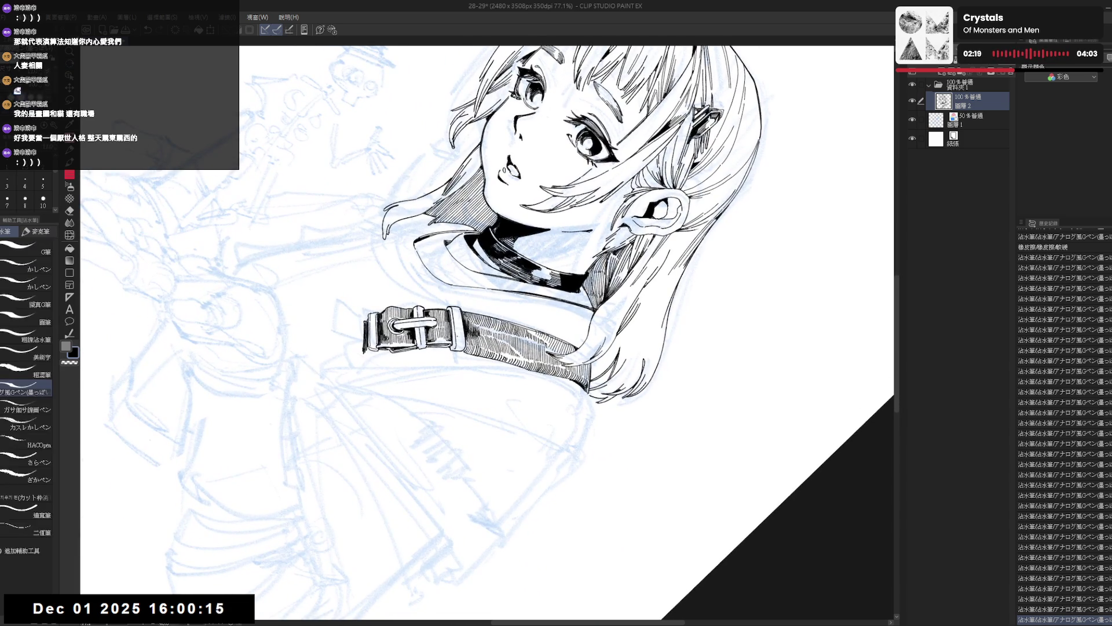
{"action": "left_click", "coordinate": [458, 342]}
{"action": "left_click_drag", "start_coordinate": [510, 342], "coordinate": [521, 347]}
{"action": "left_click_drag", "start_coordinate": [512, 345], "coordinate": [527, 354]}
{"action": "key", "text": "at"}
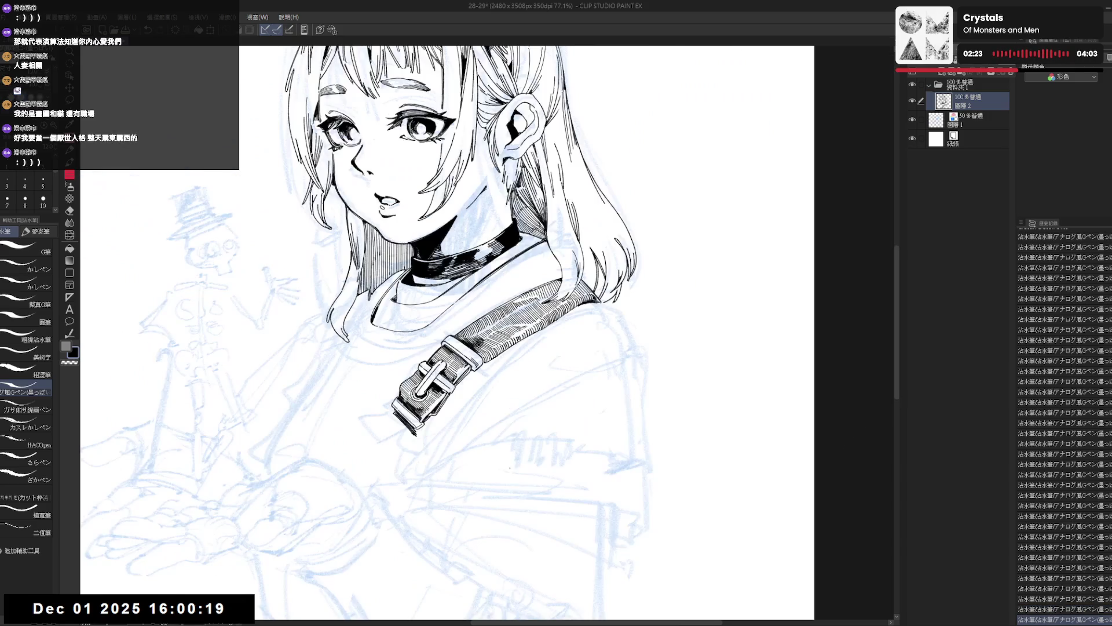
{"action": "key", "text": "h"}
{"action": "key", "text": "h"}
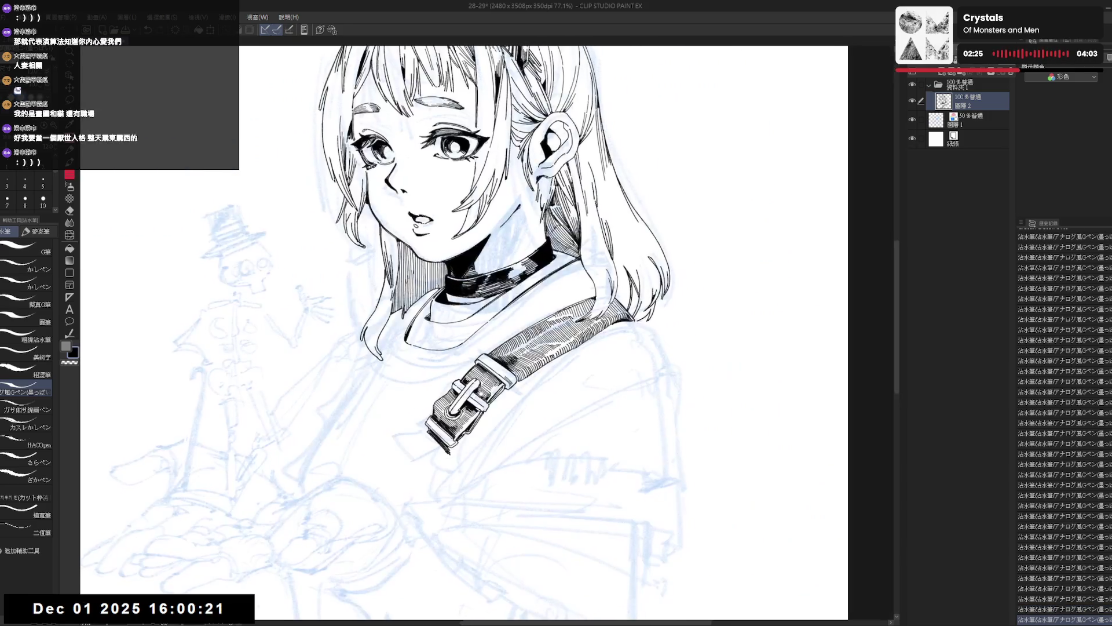
{"action": "key", "text": "minus"}
{"action": "key", "text": "minus"}
{"action": "key", "text": "minus"}
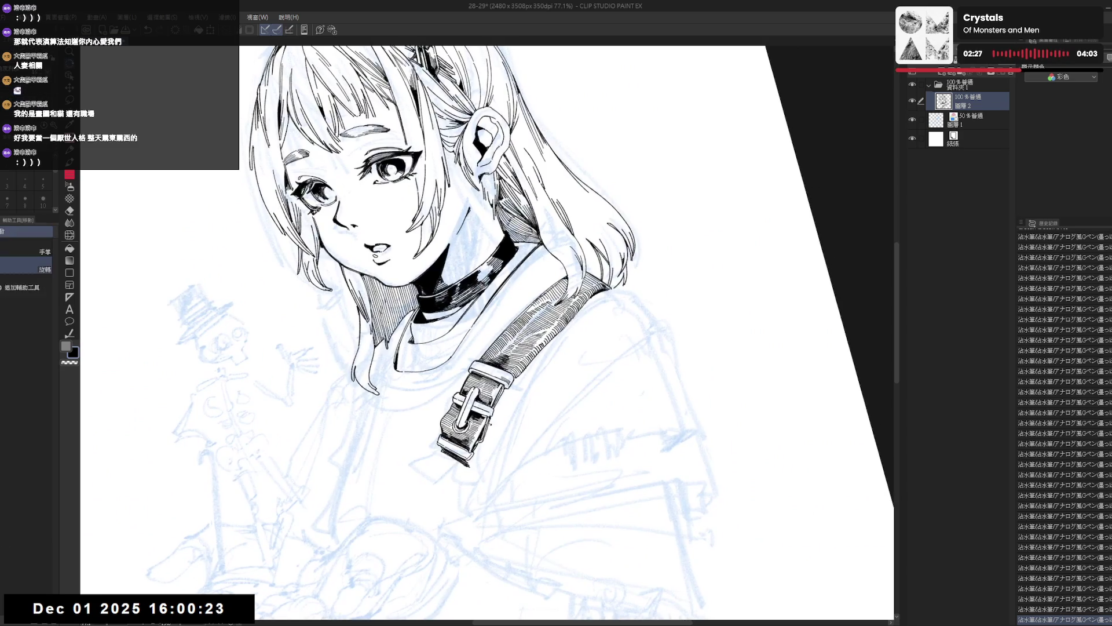
Step: Try a short line right of the strap six times, undoing every attempt
{"action": "left_click_drag", "start_coordinate": [542, 316], "coordinate": [539, 405]}
{"action": "key", "text": "ctrl+z"}
{"action": "left_click_drag", "start_coordinate": [540, 321], "coordinate": [540, 391]}
{"action": "key", "text": "ctrl+z"}
{"action": "left_click_drag", "start_coordinate": [539, 337], "coordinate": [536, 388]}
{"action": "key", "text": "ctrl+z"}
{"action": "left_click_drag", "start_coordinate": [540, 331], "coordinate": [535, 392]}
{"action": "key", "text": "ctrl+z"}
{"action": "left_click_drag", "start_coordinate": [537, 342], "coordinate": [533, 408]}
{"action": "key", "text": "ctrl+z"}
{"action": "left_click_drag", "start_coordinate": [536, 351], "coordinate": [532, 410]}
{"action": "key", "text": "ctrl+z"}
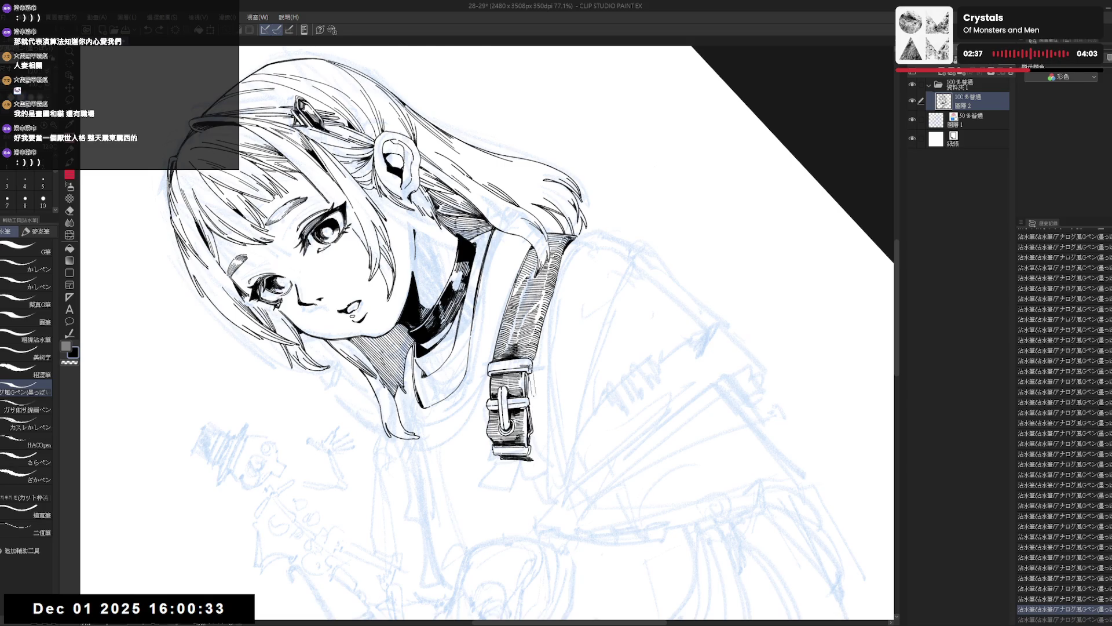
{"action": "key", "text": "ctrl+@"}
{"action": "mouse_move", "coordinate": [548, 382]}
{"action": "left_mouse_down"}
{"action": "mouse_move", "coordinate": [522, 313]}
{"action": "mouse_move", "coordinate": [533, 325]}
{"action": "left_mouse_up"}
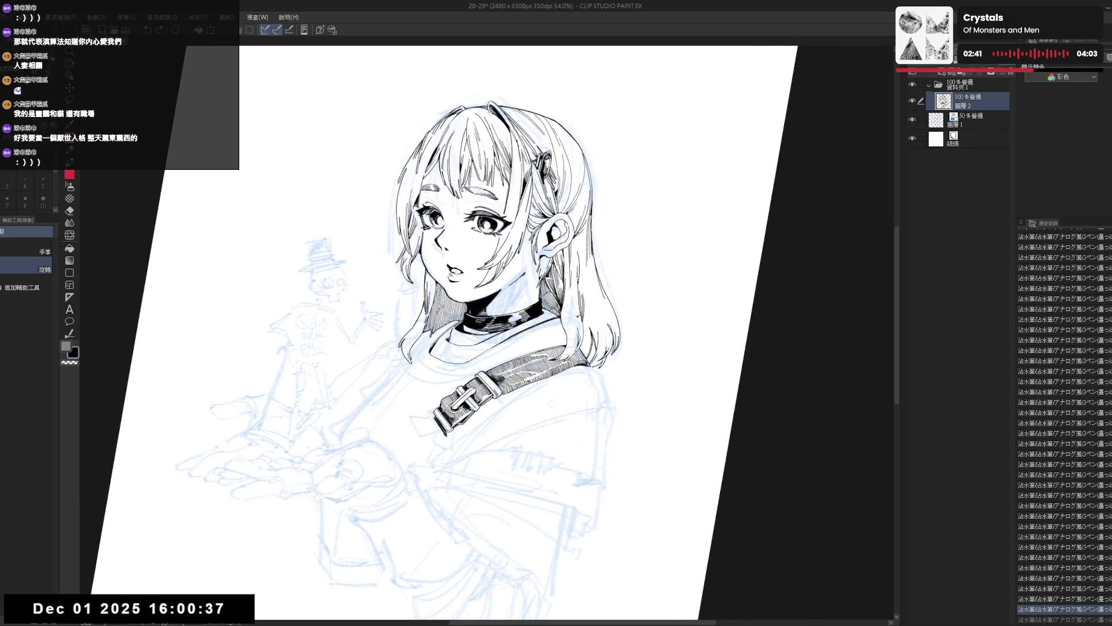
Step: Erase the stray ink lines near the girl's ear
{"action": "key", "text": "p"}
{"action": "key", "text": "e"}
{"action": "left_click_drag", "start_coordinate": [569, 277], "coordinate": [573, 293]}
Step: With the pen at size 10, add a fine stroke near the ear on a flipped, tilted view
{"action": "key", "text": "p"}
{"action": "left_click", "coordinate": [43, 200]}
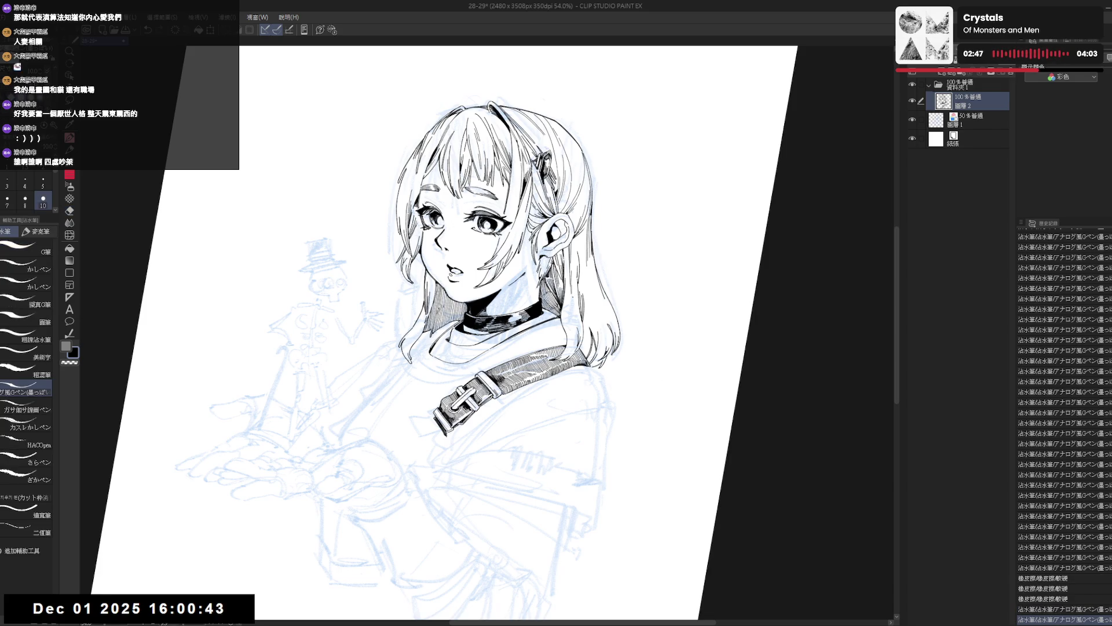
{"action": "left_click_drag", "start_coordinate": [406, 452], "coordinate": [379, 490]}
{"action": "key", "text": "h"}
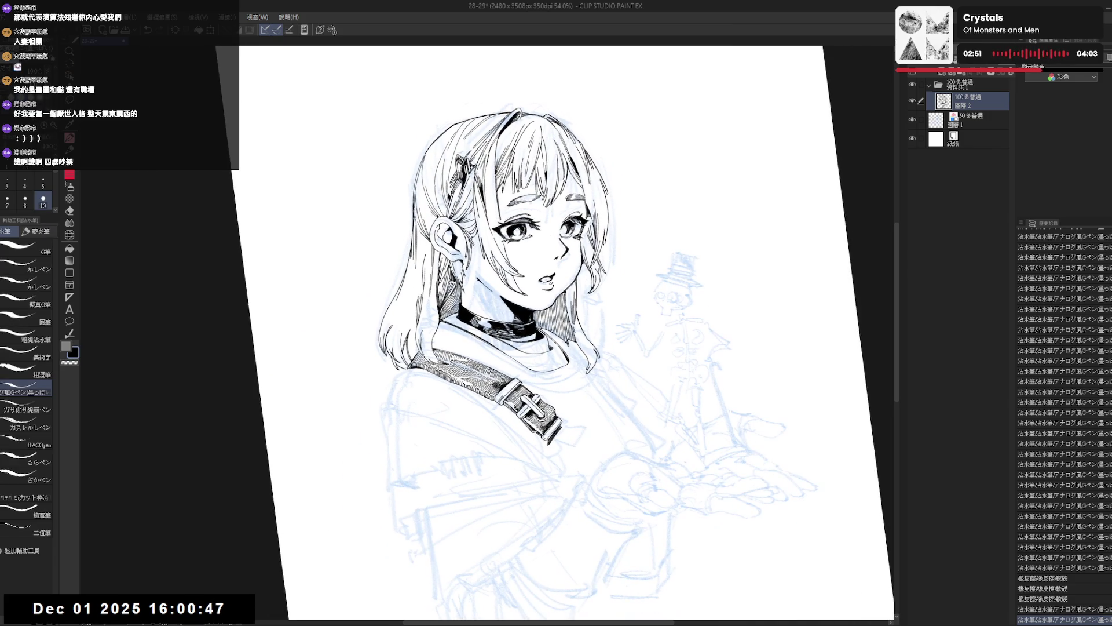
{"action": "left_click_drag", "start_coordinate": [429, 242], "coordinate": [434, 248]}
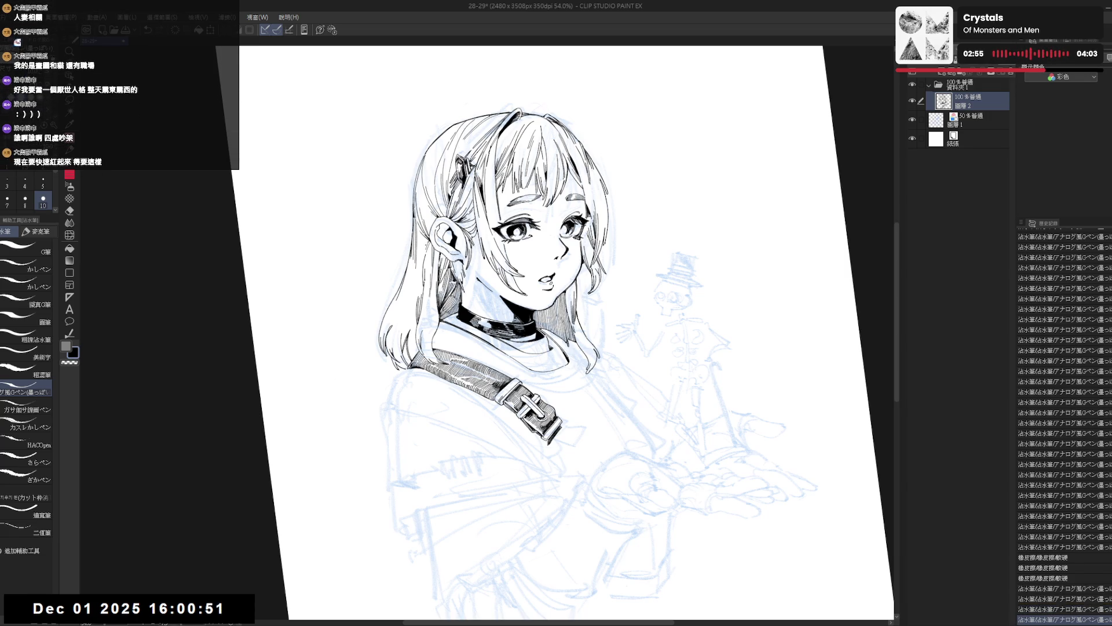
{"action": "key", "text": "h"}
{"action": "key", "text": "ctrl+alt+0"}
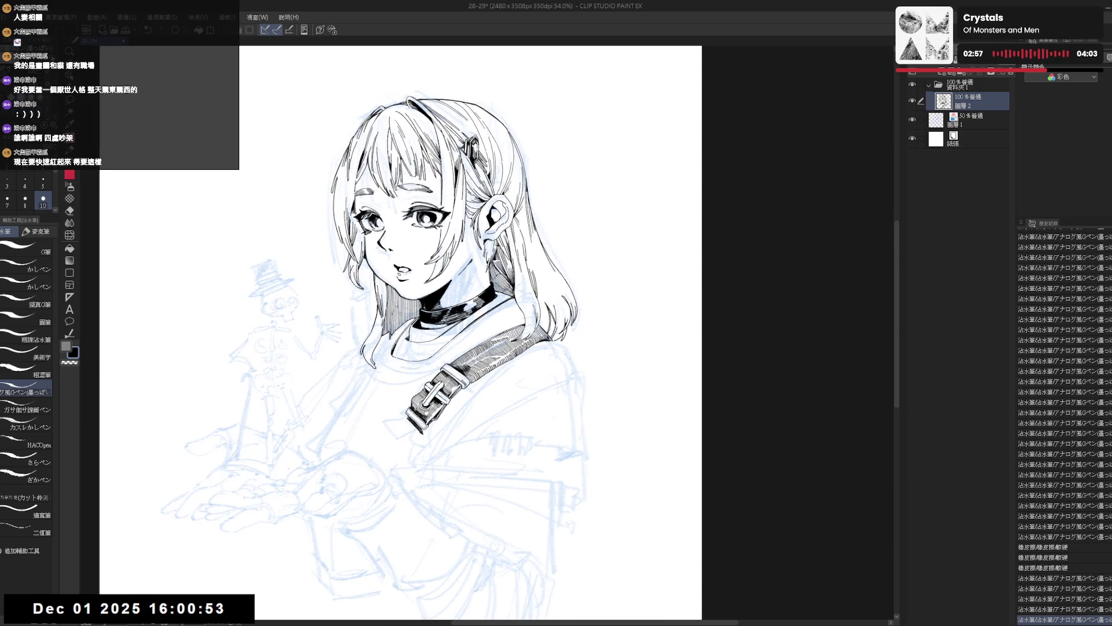
Step: Undo a trial stroke and the previous pen stroke, then straighten and recentre the drawing
{"action": "left_click_drag", "start_coordinate": [409, 289], "coordinate": [415, 298]}
{"action": "key", "text": "ctrl+z"}
{"action": "mouse_move", "coordinate": [578, 453]}
{"action": "left_mouse_down"}
{"action": "mouse_move", "coordinate": [565, 429]}
{"action": "mouse_move", "coordinate": [539, 452]}
{"action": "mouse_move", "coordinate": [559, 437]}
{"action": "left_mouse_up"}
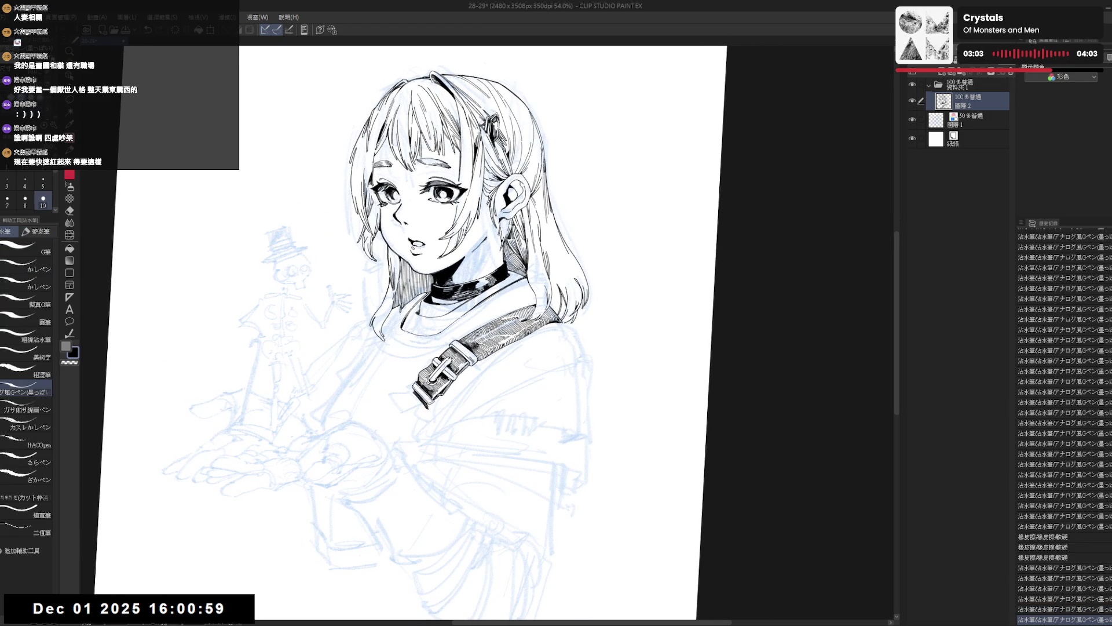
{"action": "key", "text": "ctrl+z"}
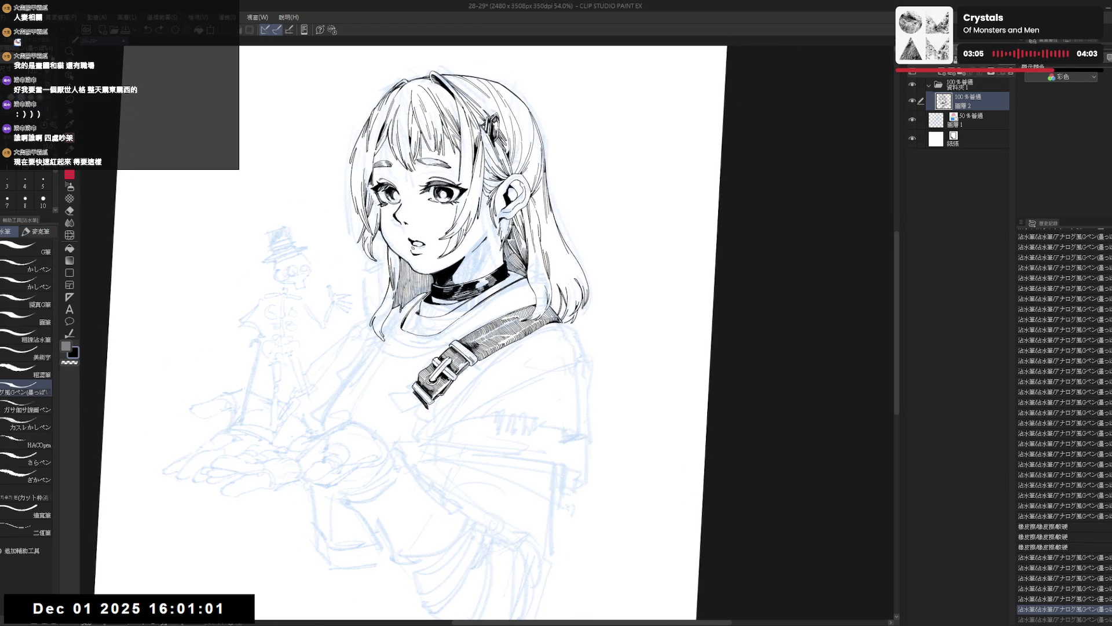
{"action": "left_click_drag", "start_coordinate": [559, 438], "coordinate": [518, 469]}
{"action": "scroll", "coordinate": [678, 408], "scroll_direction": "up", "scroll_amount": 3}
{"action": "left_click_drag", "start_coordinate": [426, 354], "coordinate": [387, 386]}
Step: Erase a small bit of line, then test a short stroke near the hair and undo it
{"action": "key", "text": "e"}
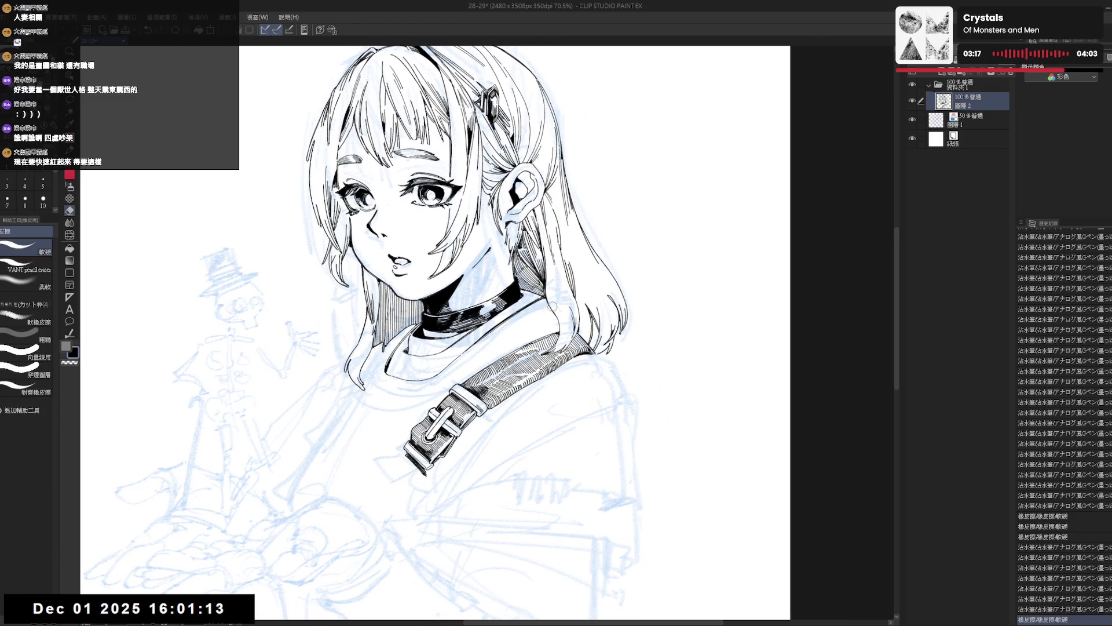
{"action": "left_click", "coordinate": [551, 306]}
{"action": "key", "text": "p"}
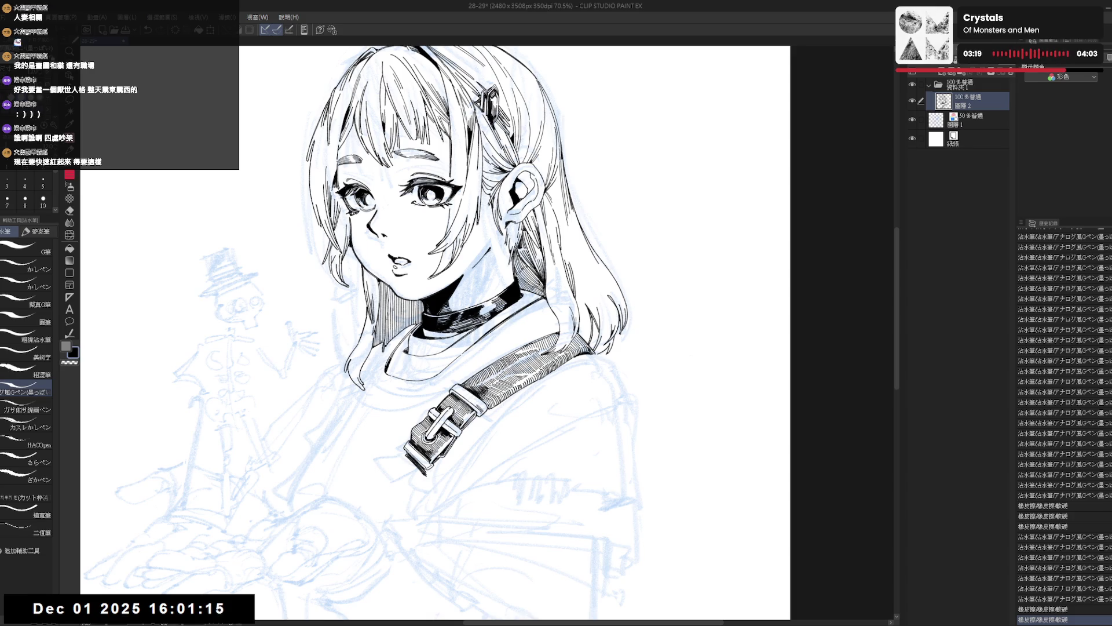
{"action": "key", "text": "r"}
{"action": "mouse_move", "coordinate": [487, 440]}
{"action": "left_mouse_down"}
{"action": "mouse_move", "coordinate": [439, 461]}
{"action": "mouse_move", "coordinate": [462, 374]}
{"action": "mouse_move", "coordinate": [441, 382]}
{"action": "left_mouse_up"}
{"action": "key", "text": "p"}
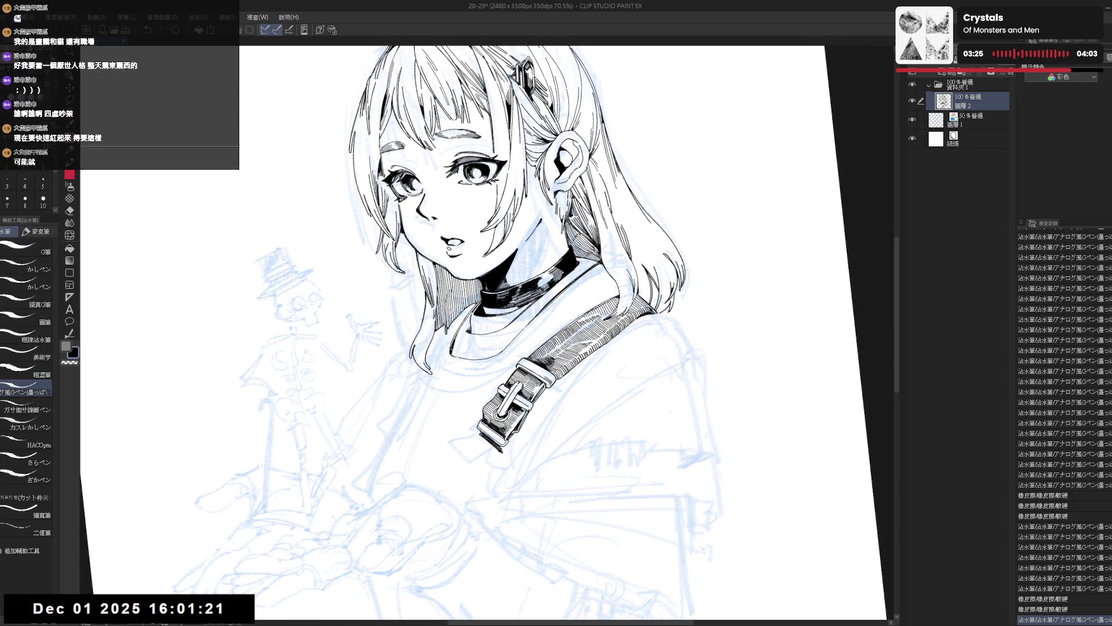
{"action": "left_click_drag", "start_coordinate": [446, 333], "coordinate": [432, 351]}
{"action": "key", "text": "ctrl+z"}
{"action": "key", "text": "ctrl+z"}
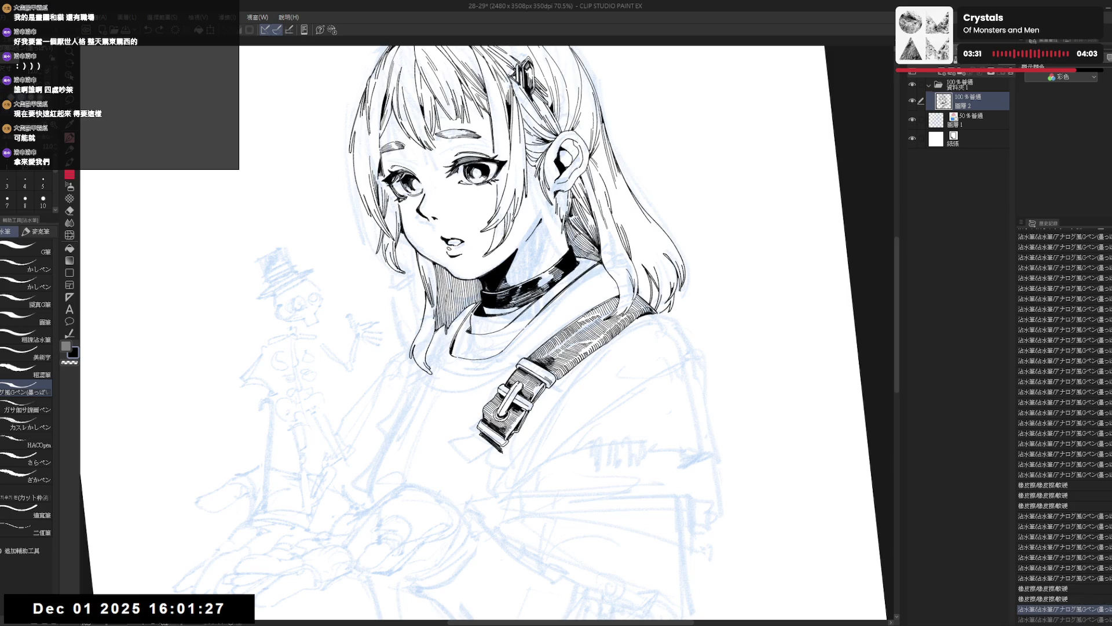
Step: Tilt the canvas about 10 degrees for inking, undoing and redoing the latest stroke
{"action": "left_click_drag", "start_coordinate": [432, 373], "coordinate": [436, 353]}
{"action": "scroll", "coordinate": [437, 353], "scroll_direction": "down", "scroll_amount": 2}
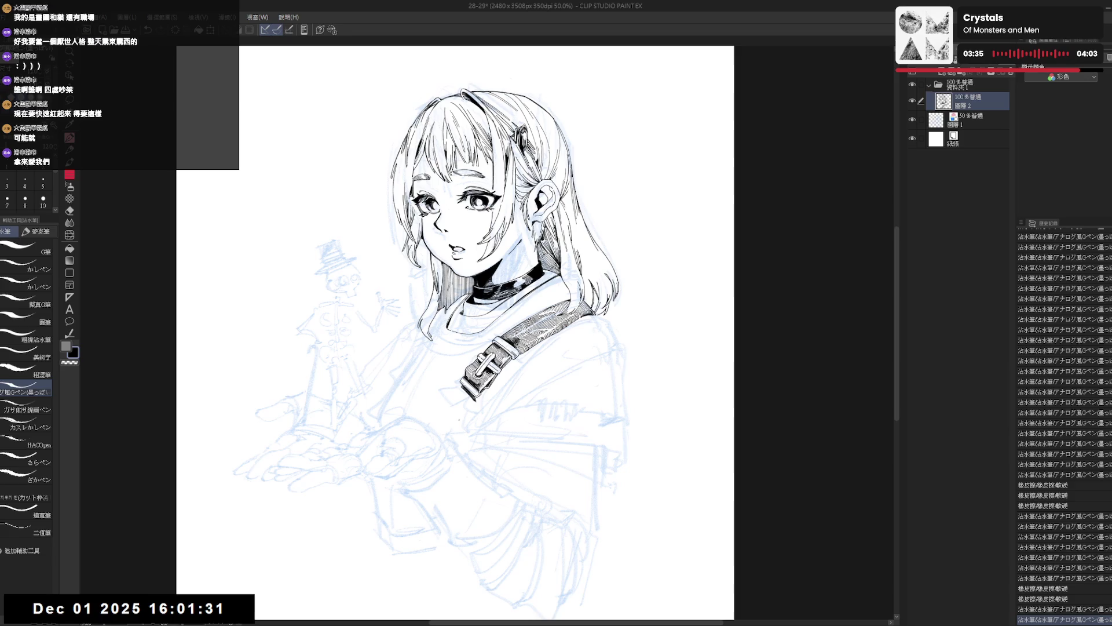
{"action": "left_click_drag", "start_coordinate": [429, 375], "coordinate": [475, 394]}
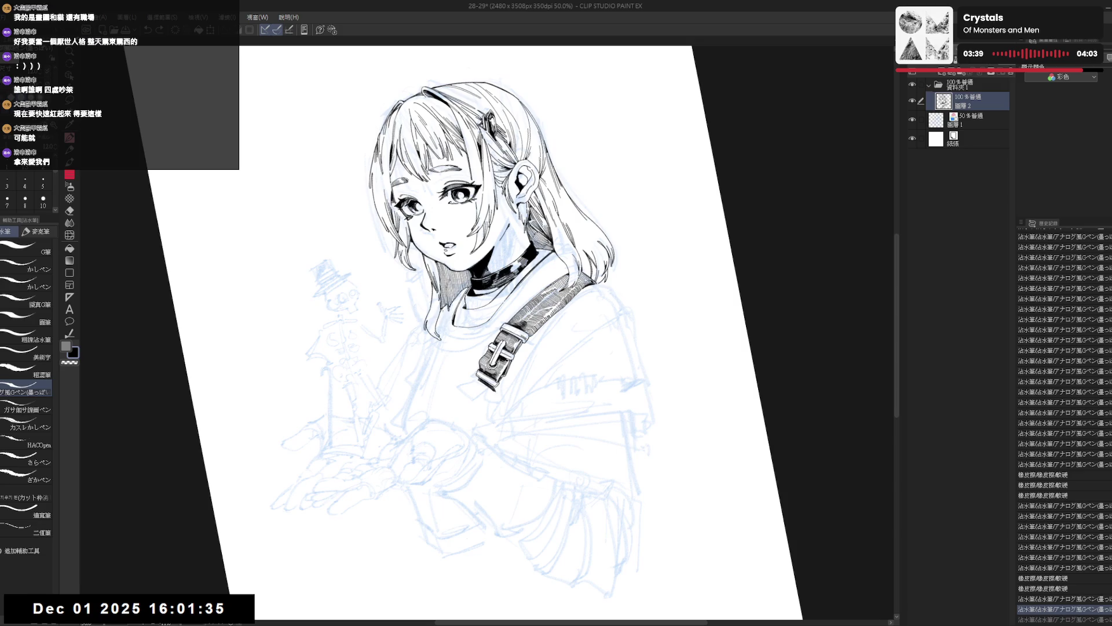
{"action": "key", "text": "ctrl+z"}
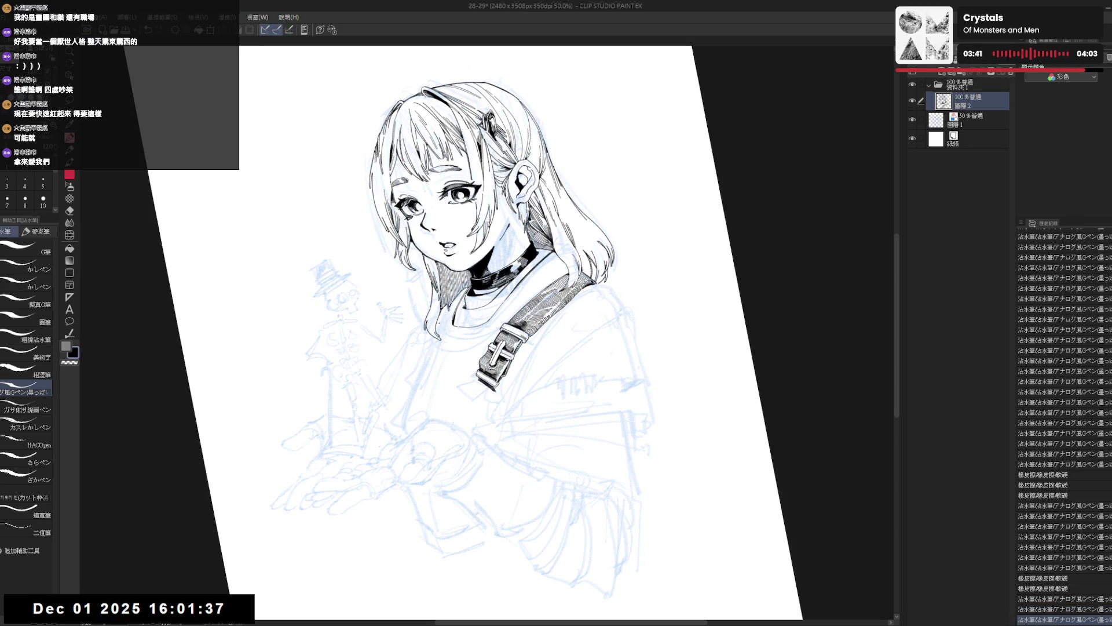
{"action": "key", "text": "ctrl+y"}
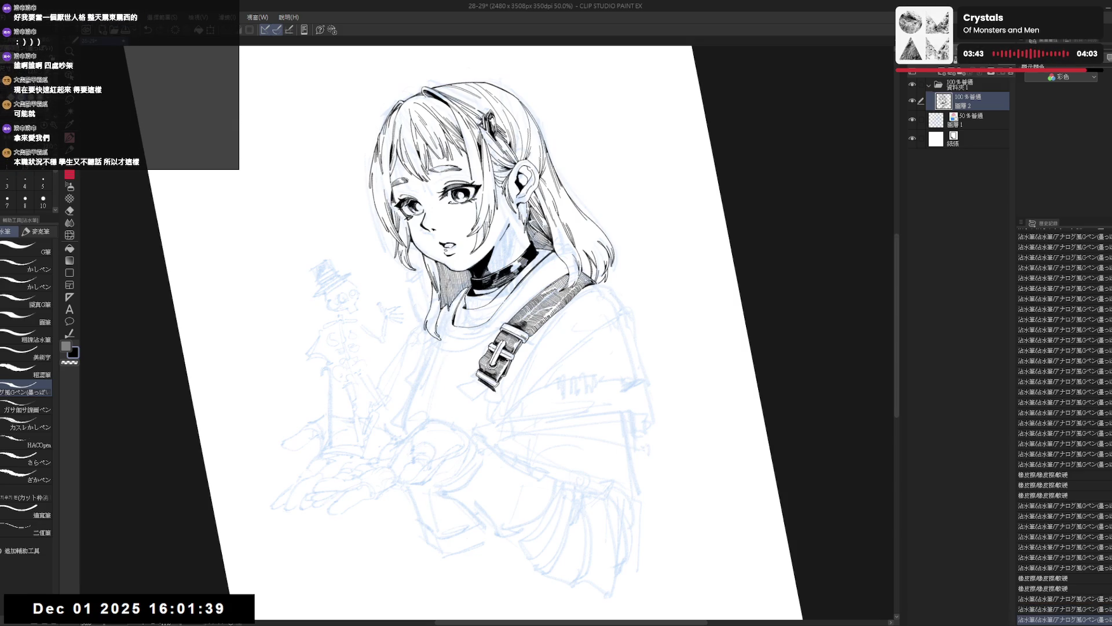
{"action": "key", "text": "ctrl+0"}
{"action": "left_click_drag", "start_coordinate": [466, 442], "coordinate": [426, 407]}
Step: Erase a stray mark and ink the torso line running down below the hair tip
{"action": "key", "text": "e"}
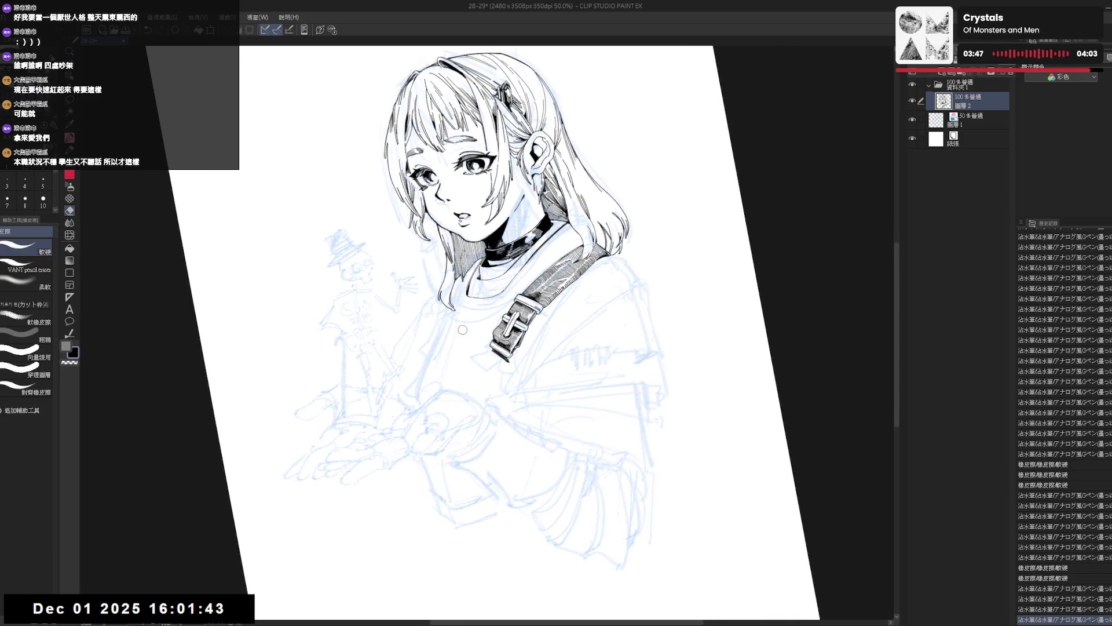
{"action": "left_click", "coordinate": [439, 349]}
{"action": "key", "text": "p"}
{"action": "left_click_drag", "start_coordinate": [446, 311], "coordinate": [432, 347]}
{"action": "key", "text": "ctrl+z"}
{"action": "key", "text": "ctrl+z"}
{"action": "key", "text": "ctrl+z"}
{"action": "key", "text": "ctrl+z"}
{"action": "left_click_drag", "start_coordinate": [448, 310], "coordinate": [432, 351]}
{"action": "mouse_move", "coordinate": [446, 311]}
{"action": "left_mouse_down"}
{"action": "mouse_move", "coordinate": [434, 348]}
{"action": "mouse_move", "coordinate": [390, 376]}
{"action": "mouse_move", "coordinate": [434, 363]}
{"action": "mouse_move", "coordinate": [434, 409]}
{"action": "left_mouse_up"}
{"action": "key", "text": "ctrl+z"}
{"action": "key", "text": "ctrl+z"}
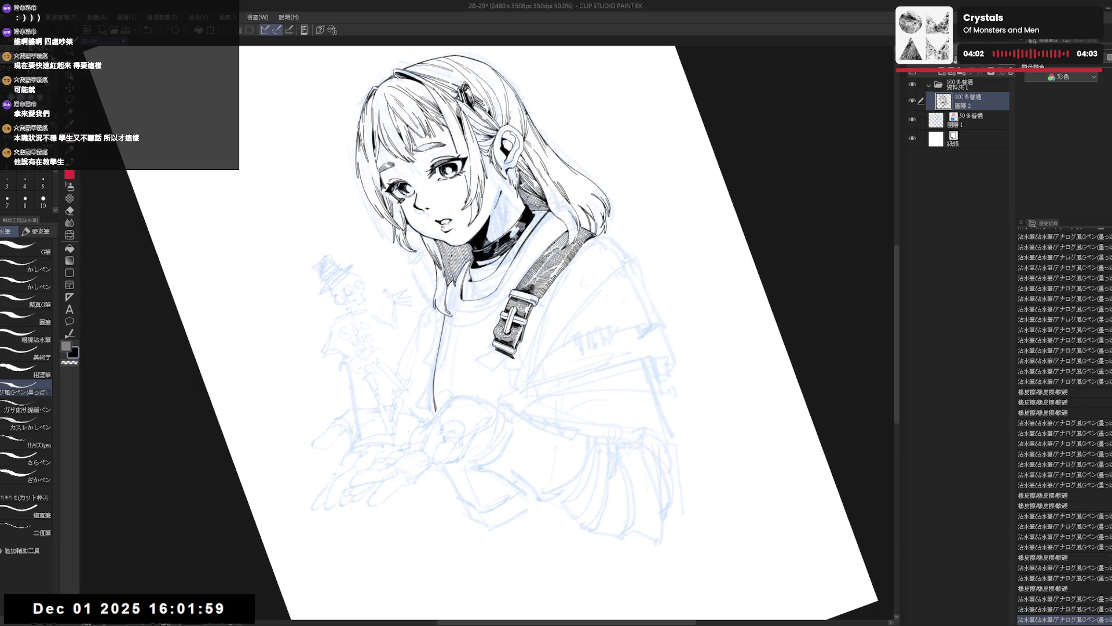
Step: Touch up the end of the body line and check it on a flipped view
{"action": "left_click_drag", "start_coordinate": [436, 371], "coordinate": [438, 420]}
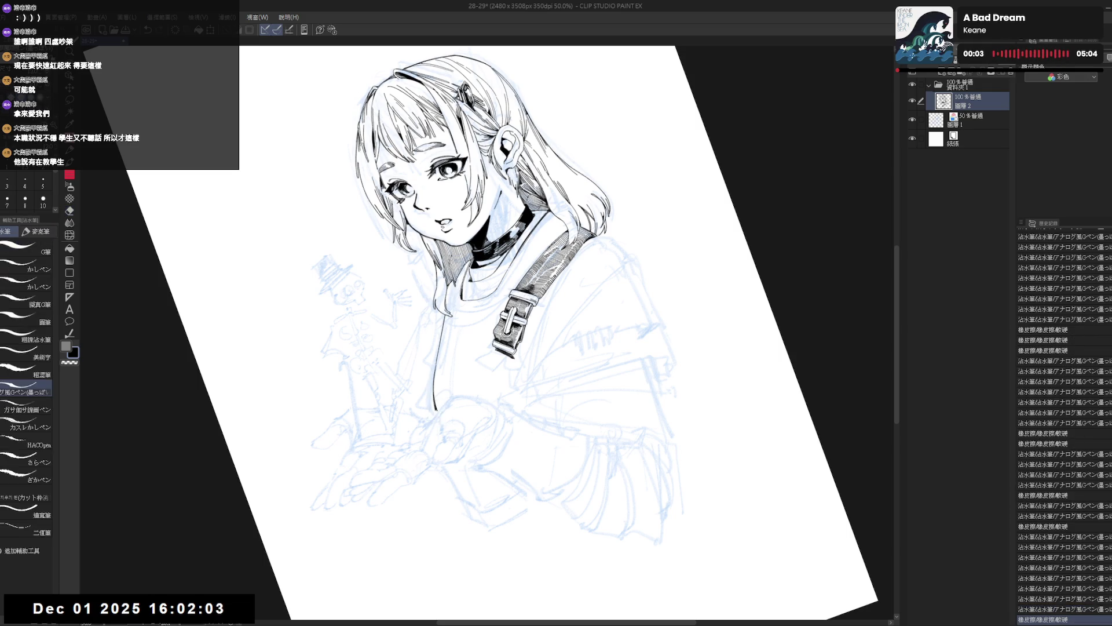
{"action": "key", "text": "ctrl+at"}
{"action": "key", "text": "h"}
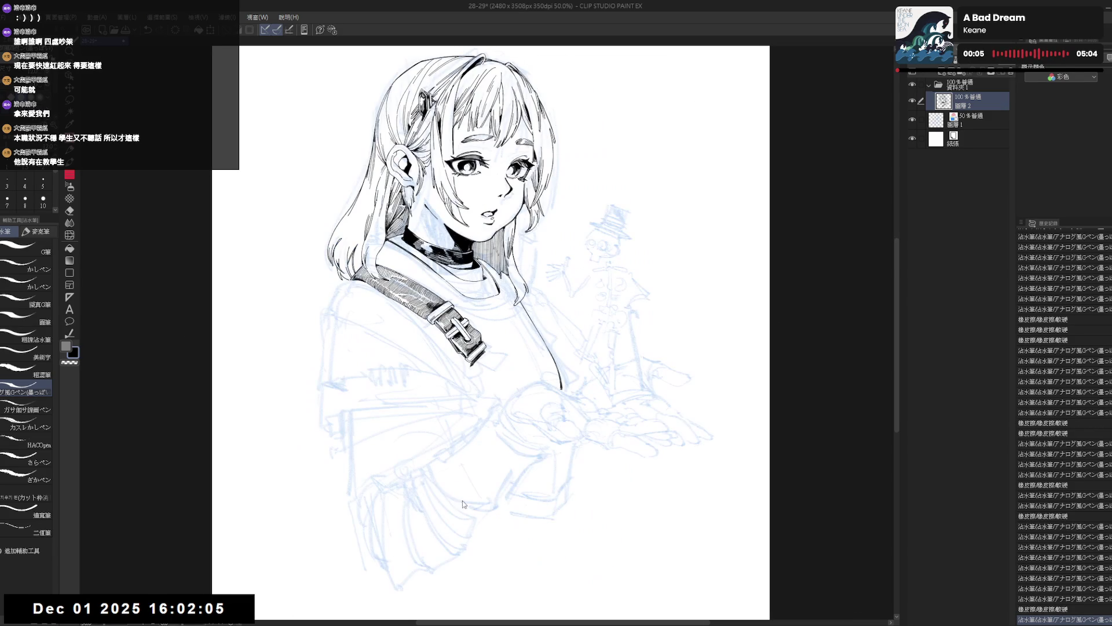
{"action": "key", "text": "h"}
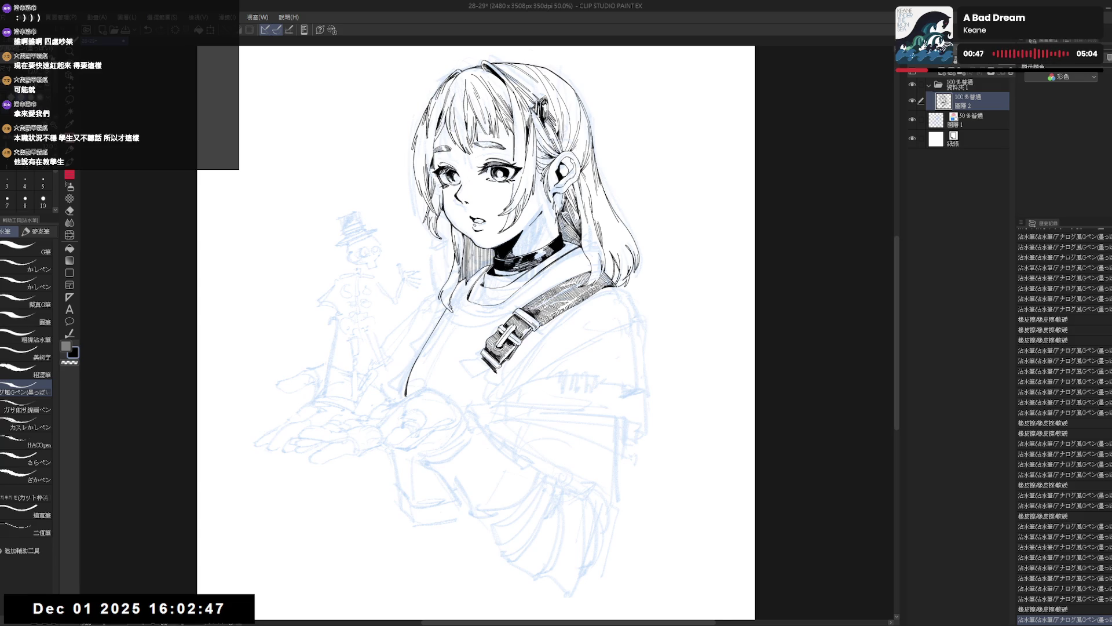
Step: Try a stroke on the buckle, undoing and redoing it before removing it
{"action": "scroll", "coordinate": [481, 360], "scroll_direction": "up", "scroll_amount": 3}
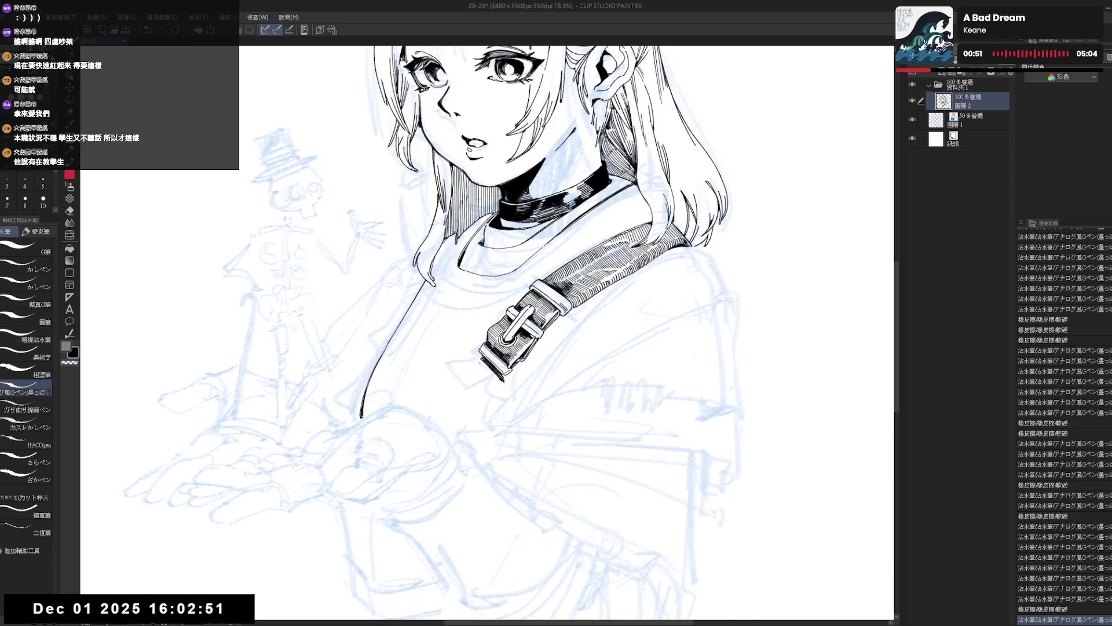
{"action": "left_click_drag", "start_coordinate": [484, 364], "coordinate": [499, 383]}
{"action": "key", "text": "ctrl+z"}
{"action": "key", "text": "ctrl+y"}
{"action": "key", "text": "ctrl+z"}
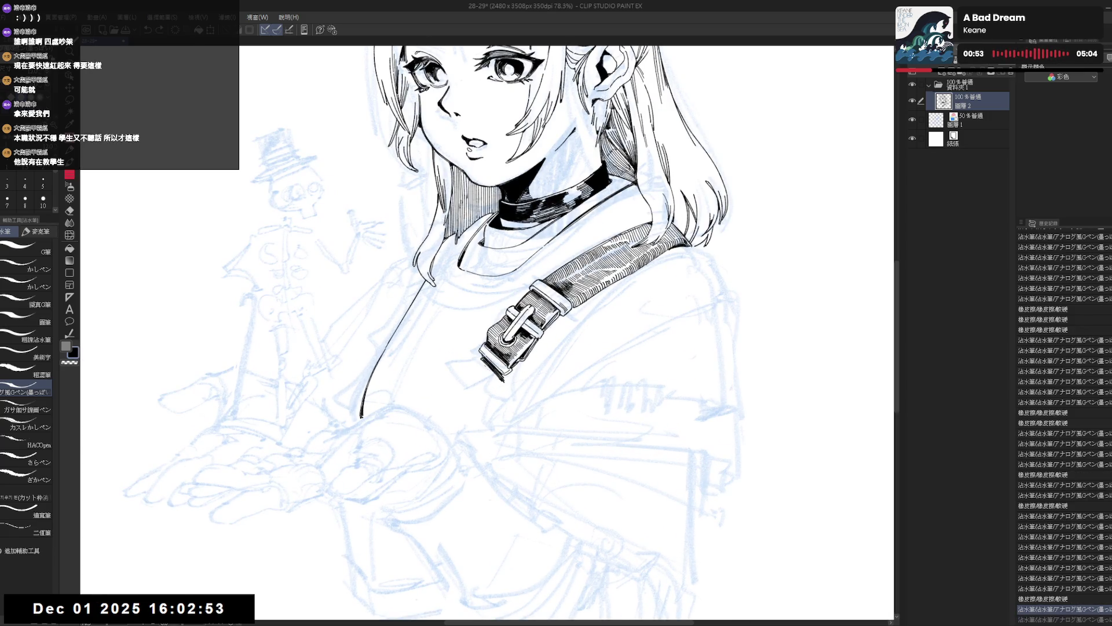
{"action": "key", "text": "ctrl+y"}
{"action": "key", "text": "ctrl+z"}
Step: Ink a line along the buckle and close off its tip, trimming the overlap
{"action": "left_click_drag", "start_coordinate": [471, 366], "coordinate": [485, 398]}
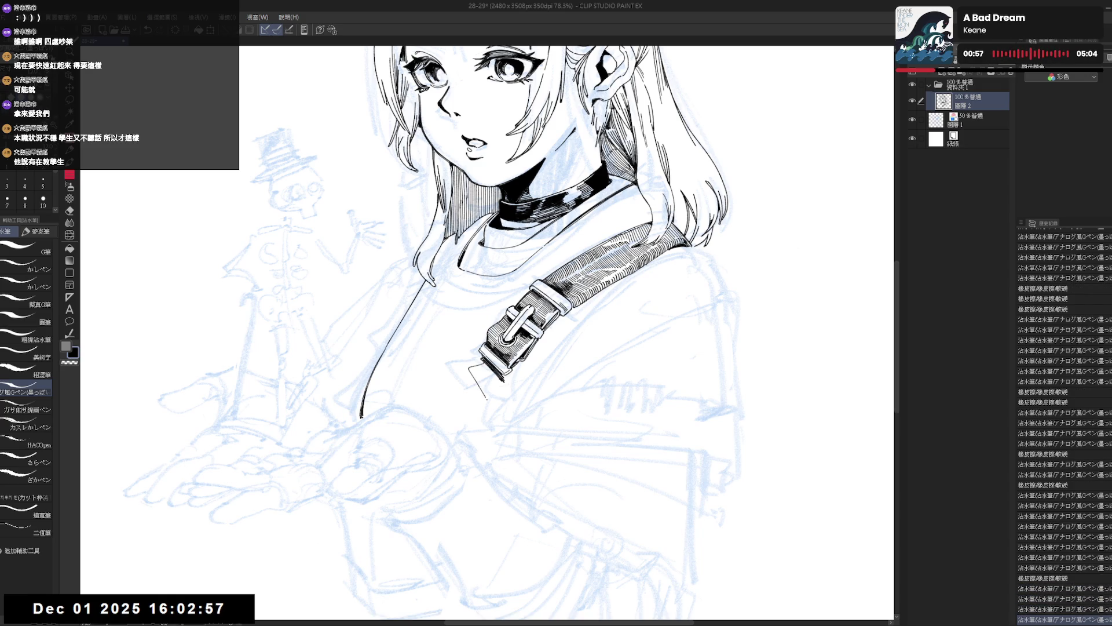
{"action": "key", "text": "e"}
{"action": "left_click", "coordinate": [485, 399]}
{"action": "key", "text": "p"}
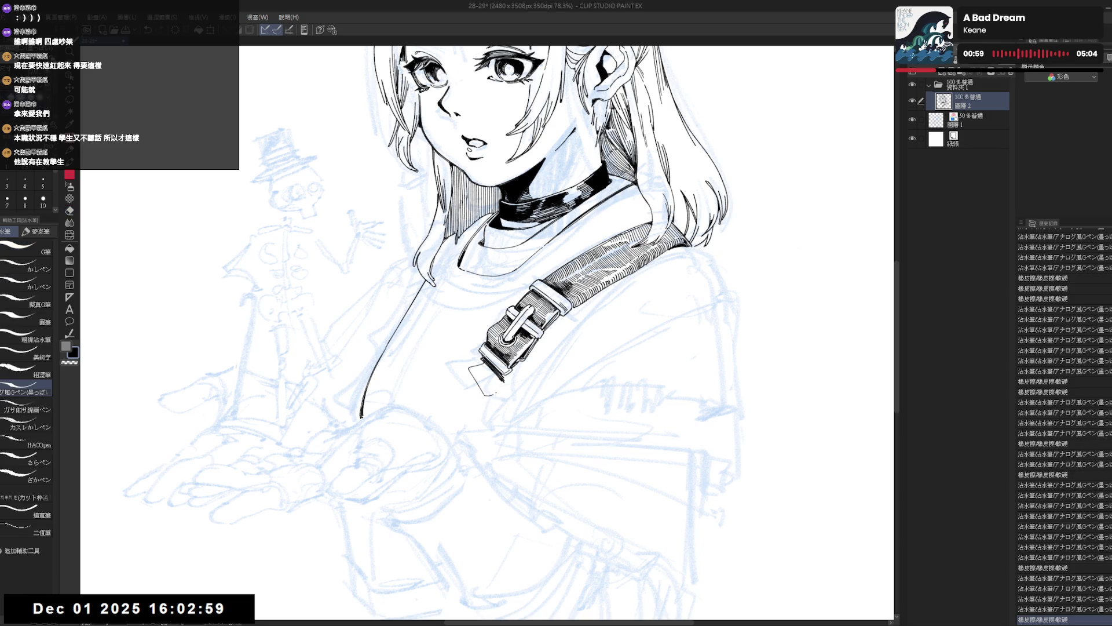
{"action": "left_click_drag", "start_coordinate": [485, 396], "coordinate": [504, 383]}
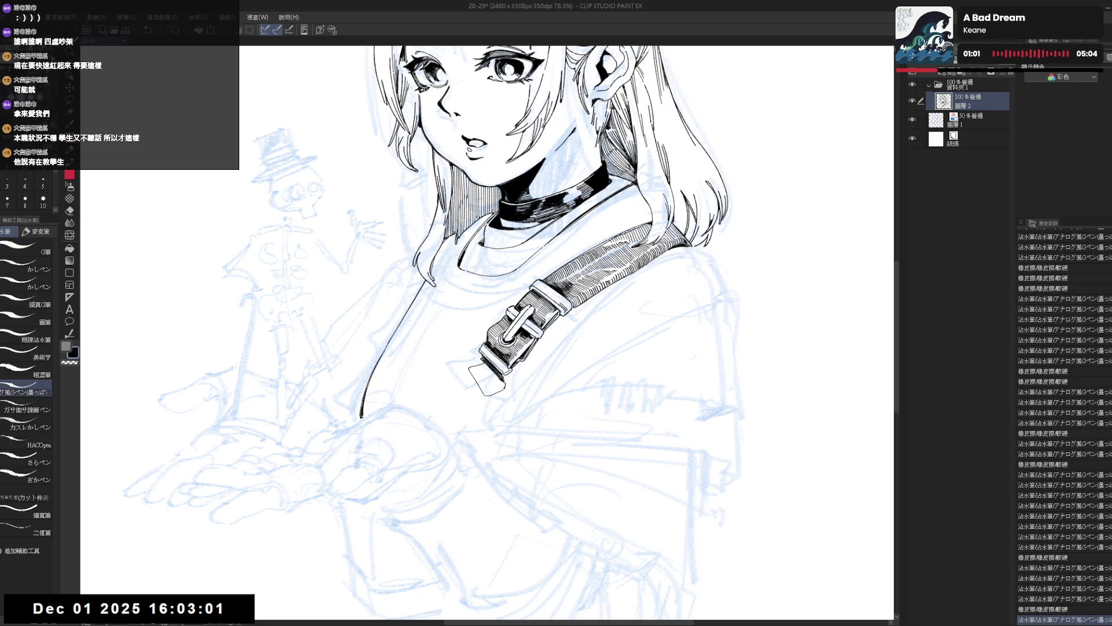
{"action": "key", "text": "h"}
{"action": "key", "text": "h"}
{"action": "left_click_drag", "start_coordinate": [527, 389], "coordinate": [509, 455]}
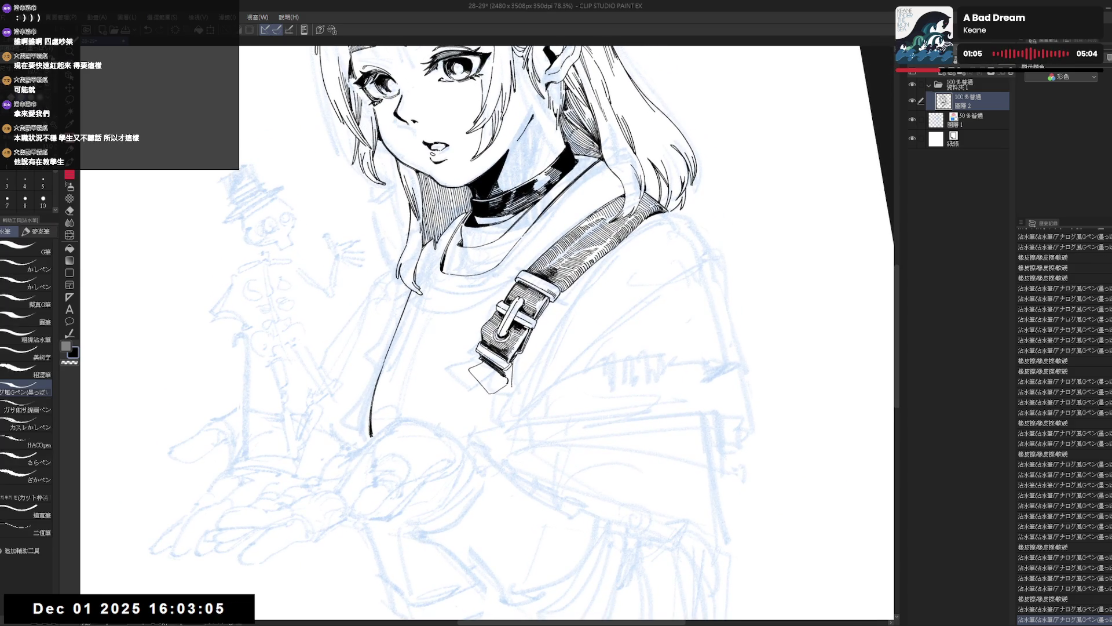
Step: Clean the strap end with a small erasure and a short ink stroke
{"action": "key", "text": "e"}
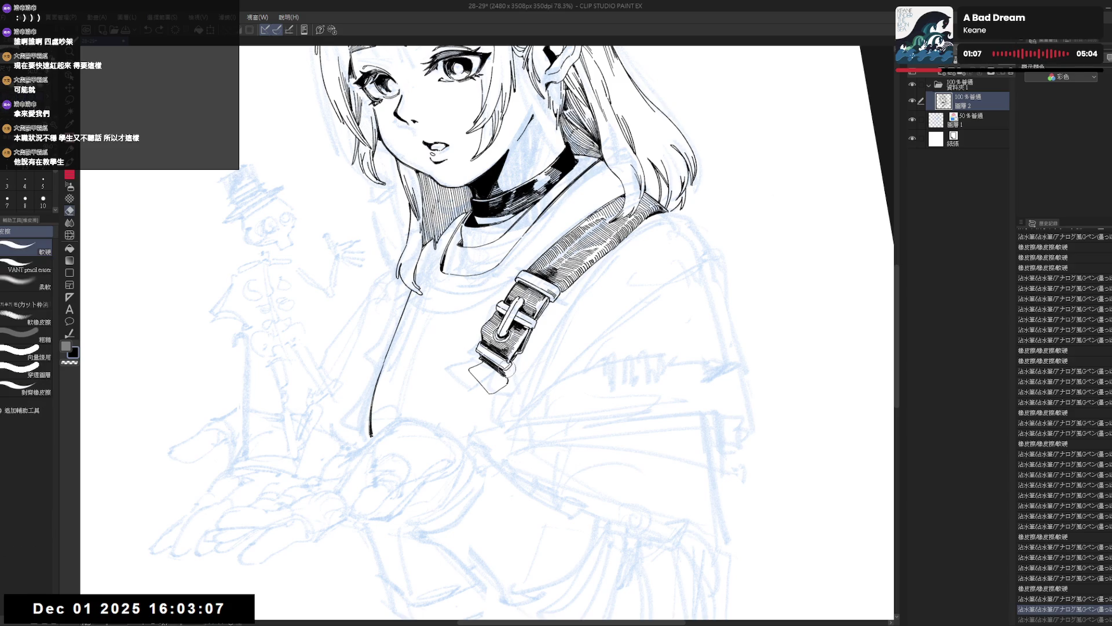
{"action": "left_click_drag", "start_coordinate": [507, 368], "coordinate": [510, 367]}
{"action": "key", "text": "p"}
{"action": "key", "text": "e"}
{"action": "key", "text": "p"}
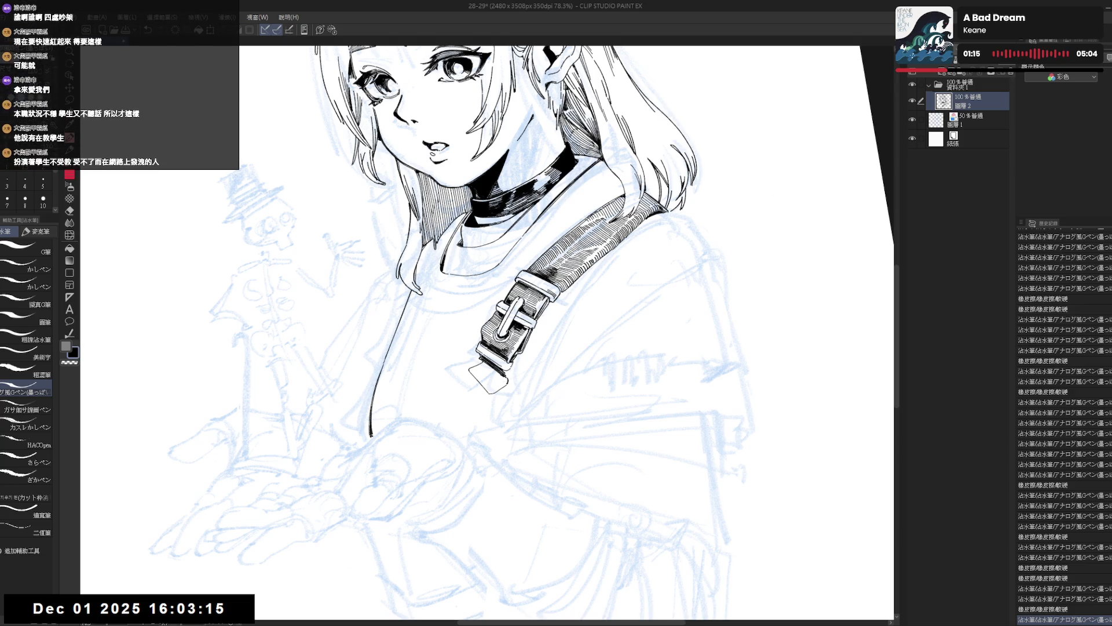
{"action": "left_click_drag", "start_coordinate": [505, 370], "coordinate": [506, 368]}
{"action": "key", "text": "e"}
{"action": "key", "text": "p"}
{"action": "key", "text": "ctrl+z"}
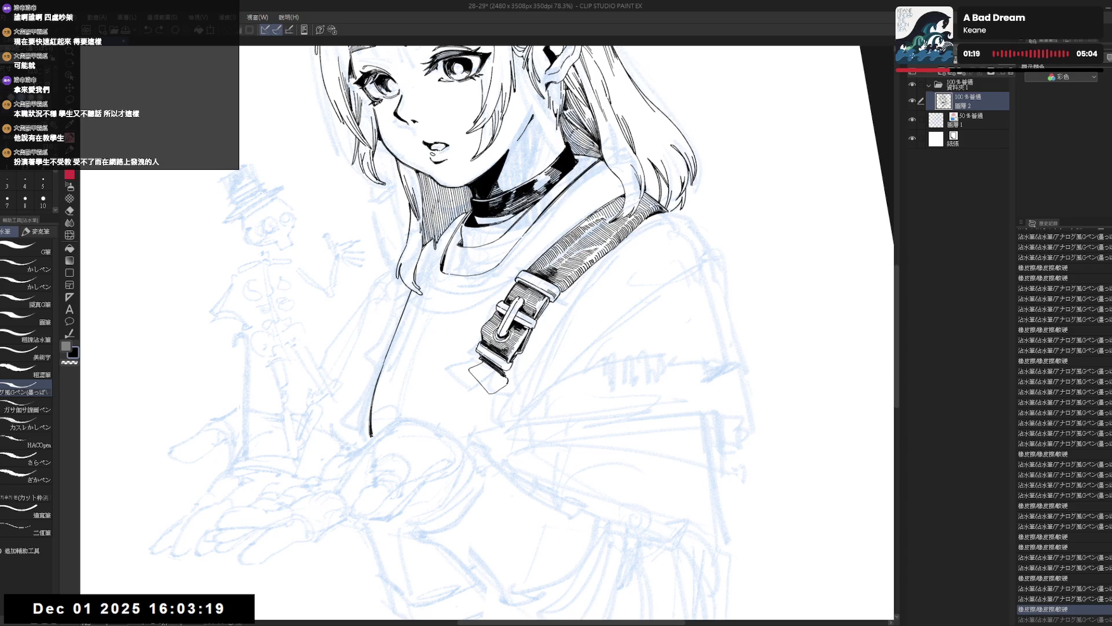
{"action": "key", "text": "ctrl+y"}
Step: Zoom out and rotate the view, then try a long line down from the buckle tip and undo it
{"action": "left_click_drag", "start_coordinate": [545, 313], "coordinate": [565, 295]}
{"action": "key", "text": "ctrl+minus"}
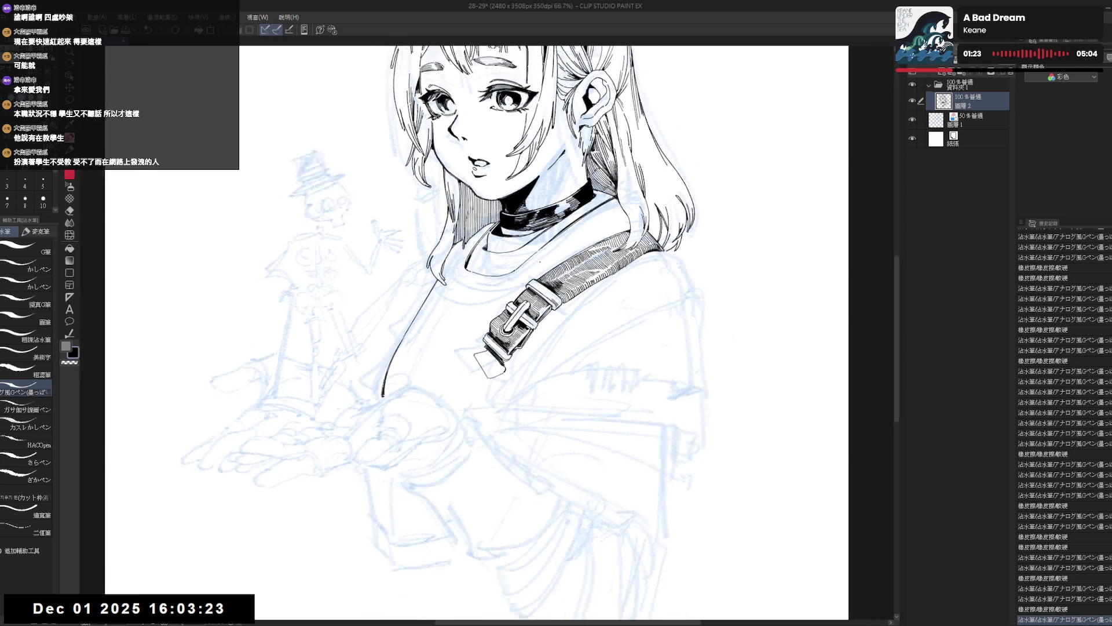
{"action": "mouse_move", "coordinate": [459, 349]}
{"action": "left_mouse_down"}
{"action": "mouse_move", "coordinate": [471, 440]}
{"action": "mouse_move", "coordinate": [491, 409]}
{"action": "mouse_move", "coordinate": [489, 354]}
{"action": "left_mouse_up"}
{"action": "key", "text": "h"}
{"action": "scroll", "coordinate": [486, 371], "scroll_direction": "up", "scroll_amount": 2}
{"action": "key", "text": "h"}
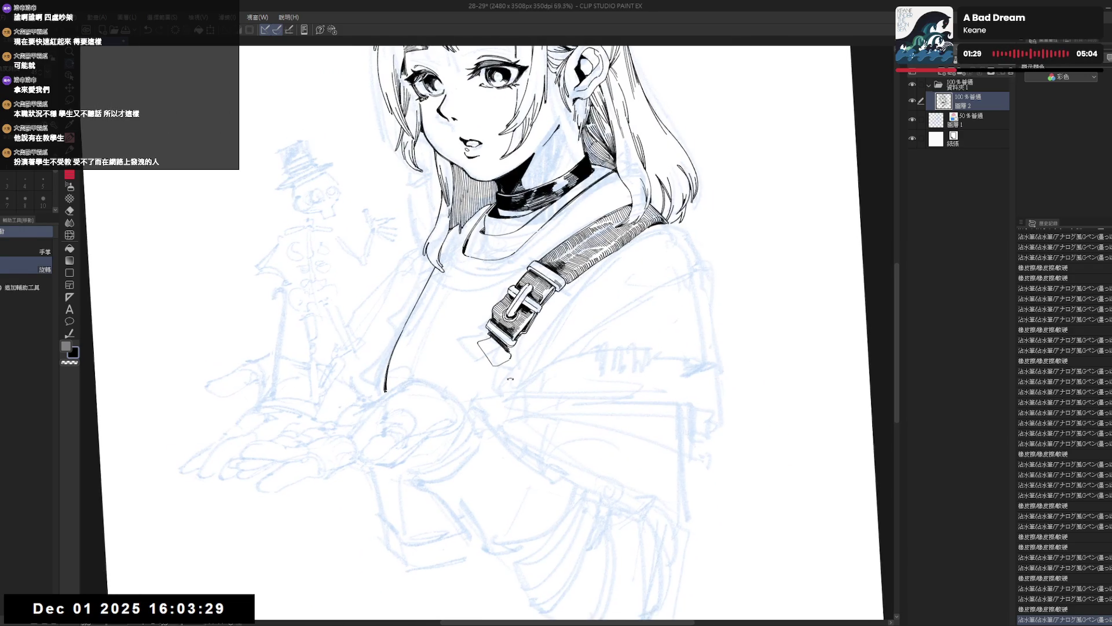
{"action": "key", "text": "p"}
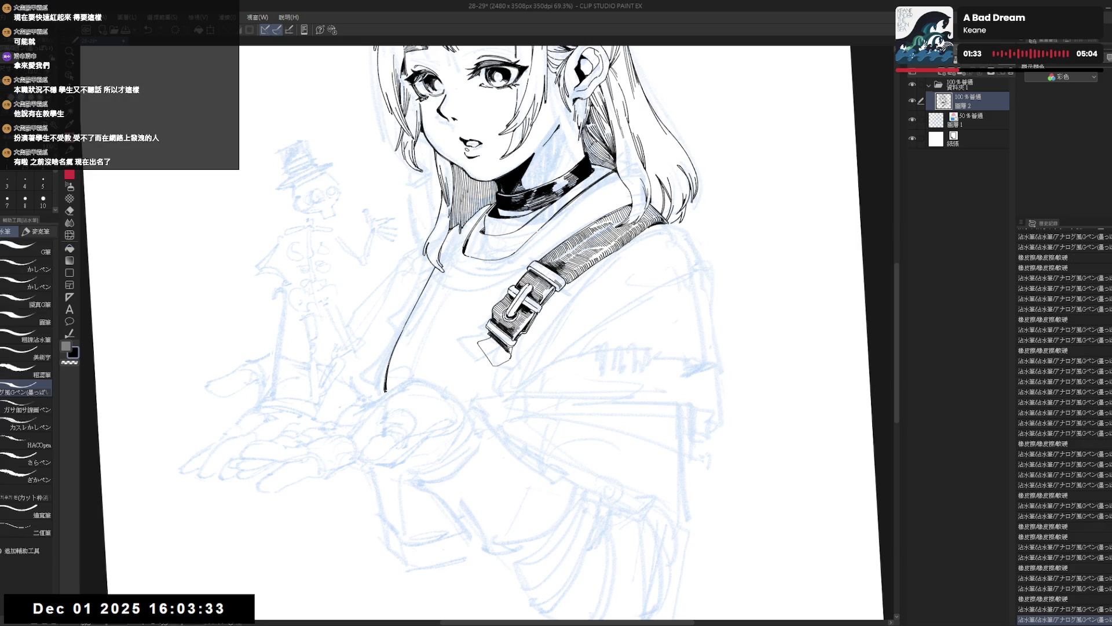
{"action": "left_click_drag", "start_coordinate": [512, 347], "coordinate": [512, 355]}
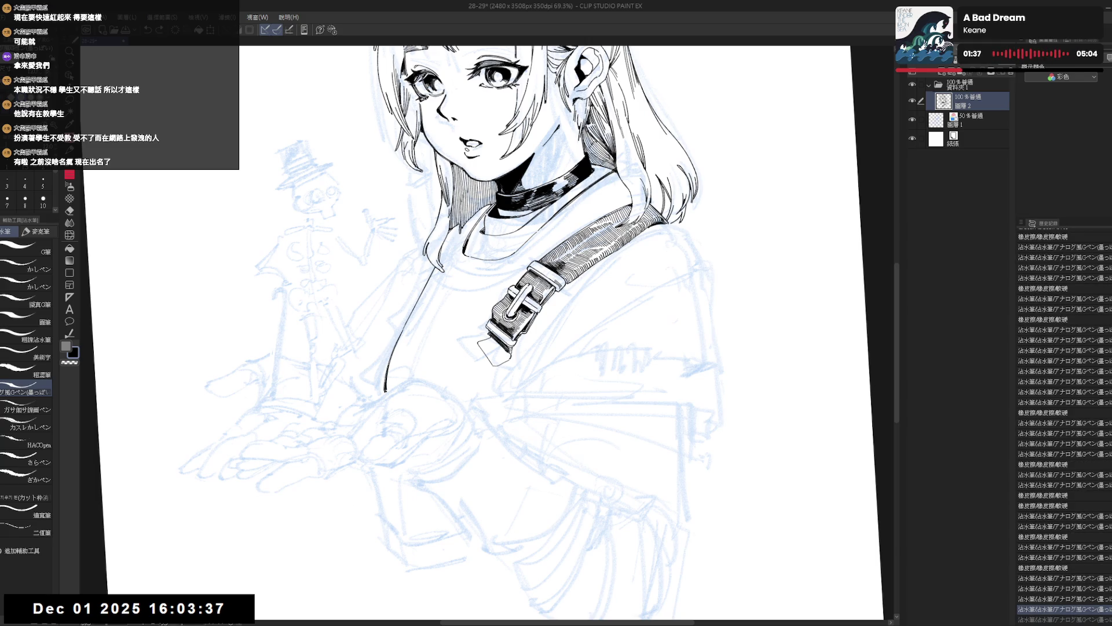
{"action": "left_click_drag", "start_coordinate": [511, 352], "coordinate": [555, 490]}
{"action": "key", "text": "ctrl+z"}
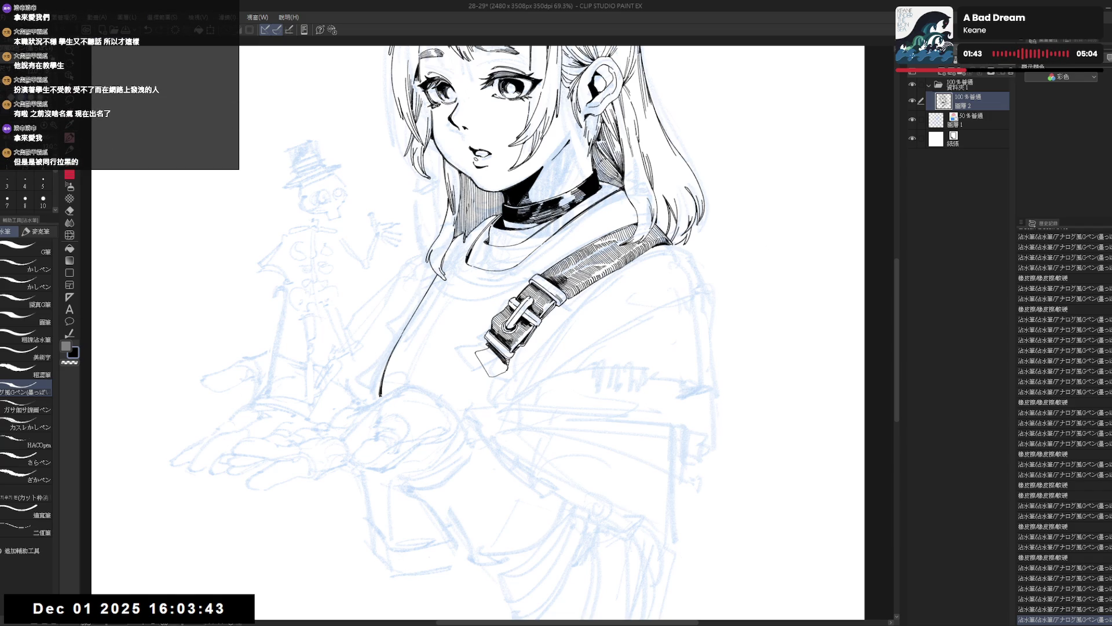
Step: Refine the ink at the strap end, checking it on a mirrored, rotated view
{"action": "left_click_drag", "start_coordinate": [480, 397], "coordinate": [517, 362]}
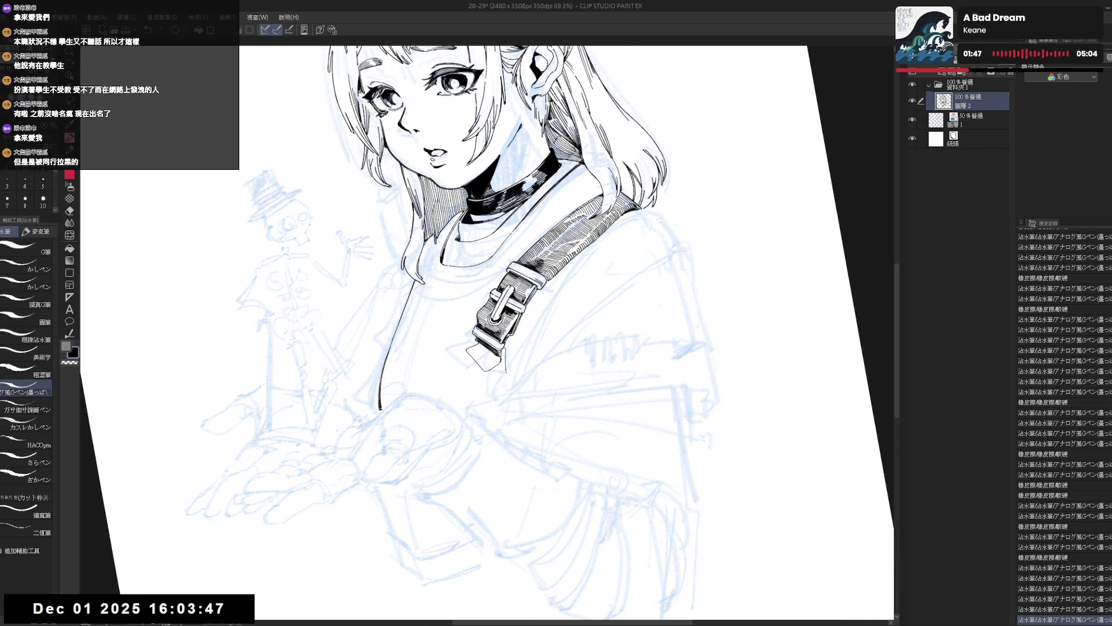
{"action": "key", "text": "ctrl+z"}
{"action": "key", "text": "ctrl+z"}
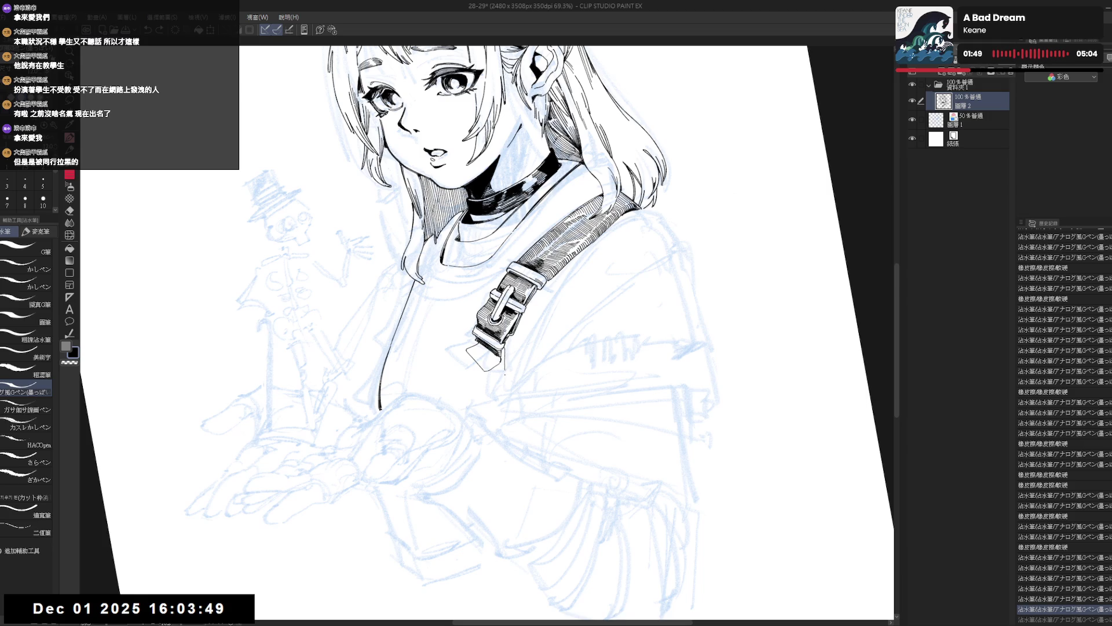
{"action": "key", "text": "ctrl+y"}
{"action": "left_click_drag", "start_coordinate": [504, 348], "coordinate": [505, 376]}
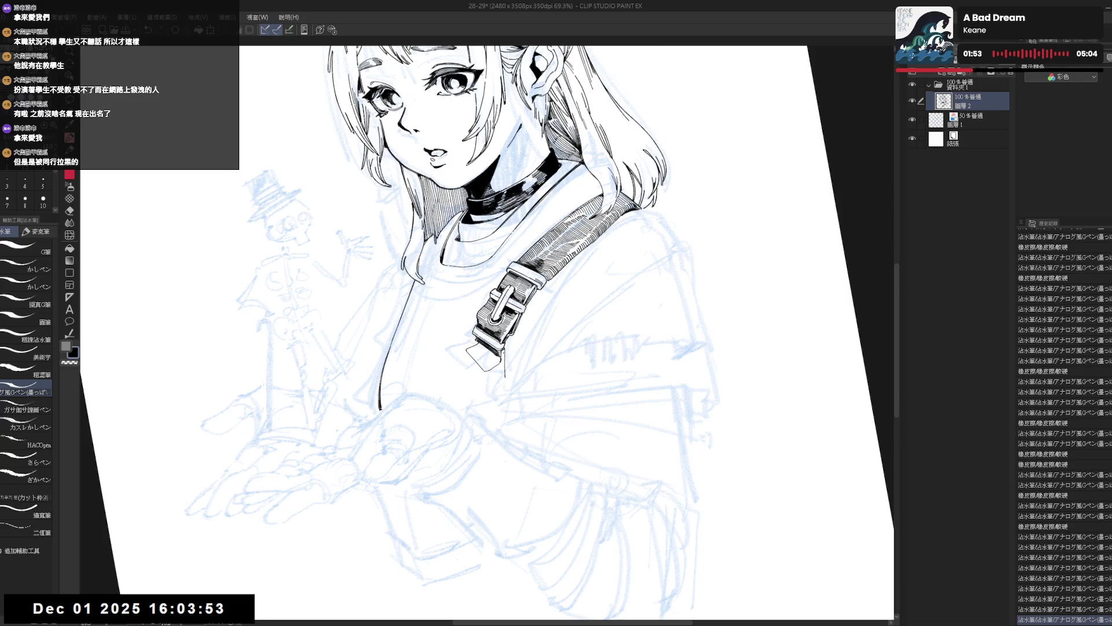
{"action": "key", "text": "h"}
{"action": "mouse_move", "coordinate": [517, 356]}
{"action": "left_mouse_down"}
{"action": "mouse_move", "coordinate": [509, 384]}
{"action": "mouse_move", "coordinate": [497, 382]}
{"action": "left_mouse_up"}
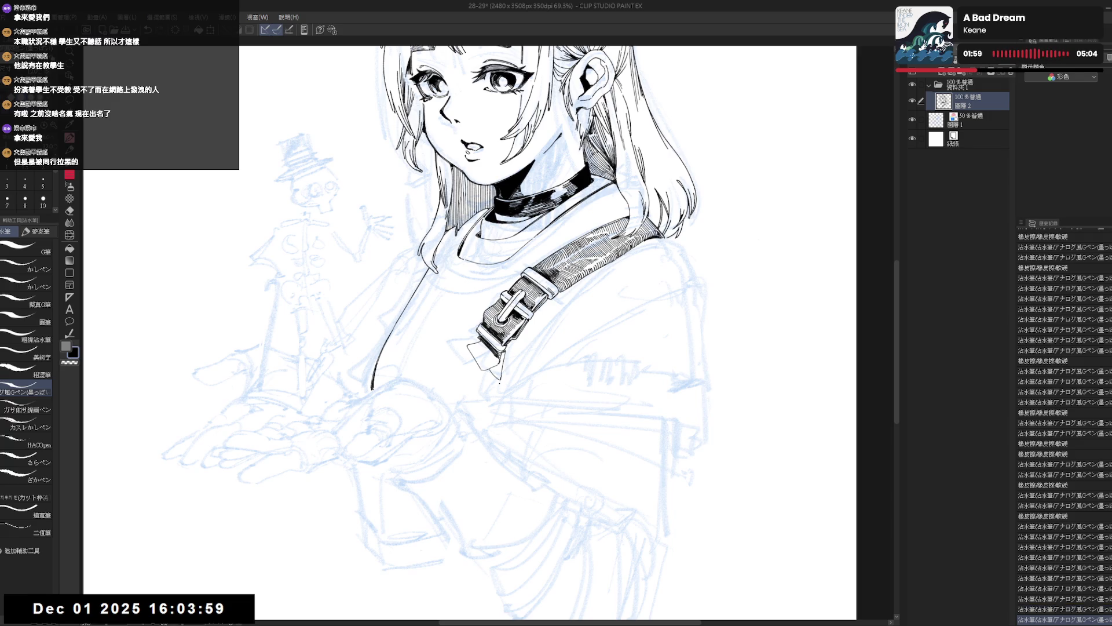
{"action": "scroll", "coordinate": [492, 377], "scroll_direction": "down", "scroll_amount": 2}
{"action": "left_click_drag", "start_coordinate": [606, 328], "coordinate": [499, 369]}
{"action": "key", "text": "e"}
{"action": "key", "text": "p"}
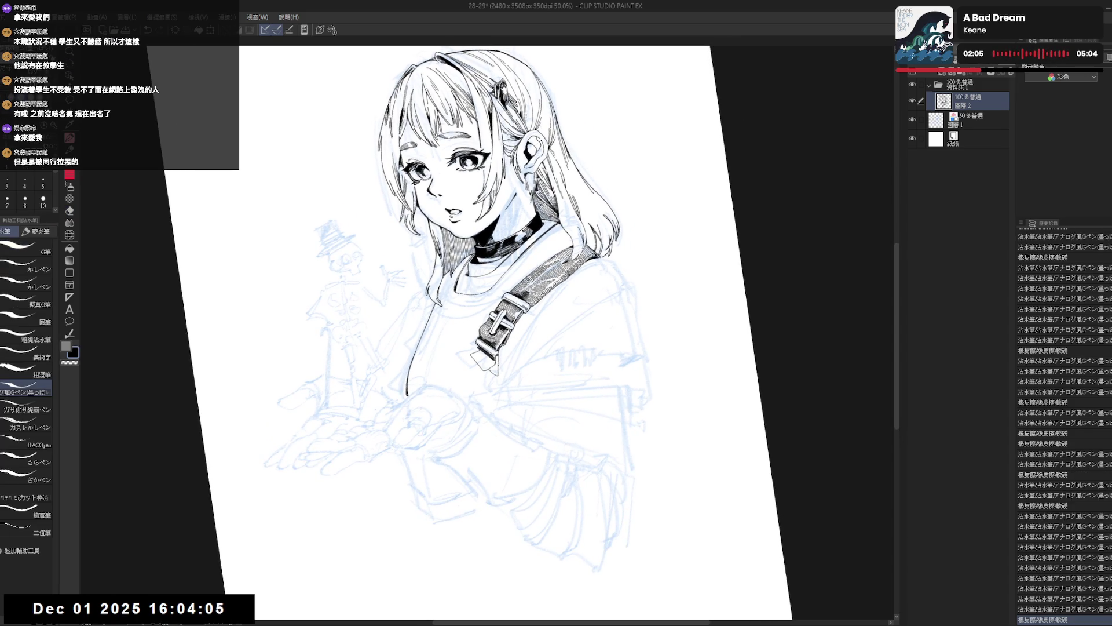
Step: Undo the pen stroke near the buckle and re-angle the mirrored view
{"action": "mouse_move", "coordinate": [504, 324]}
{"action": "left_mouse_down"}
{"action": "mouse_move", "coordinate": [521, 360]}
{"action": "mouse_move", "coordinate": [597, 406]}
{"action": "mouse_move", "coordinate": [612, 431]}
{"action": "mouse_move", "coordinate": [602, 332]}
{"action": "left_mouse_up"}
{"action": "key", "text": "ctrl+z"}
{"action": "key", "text": "p"}
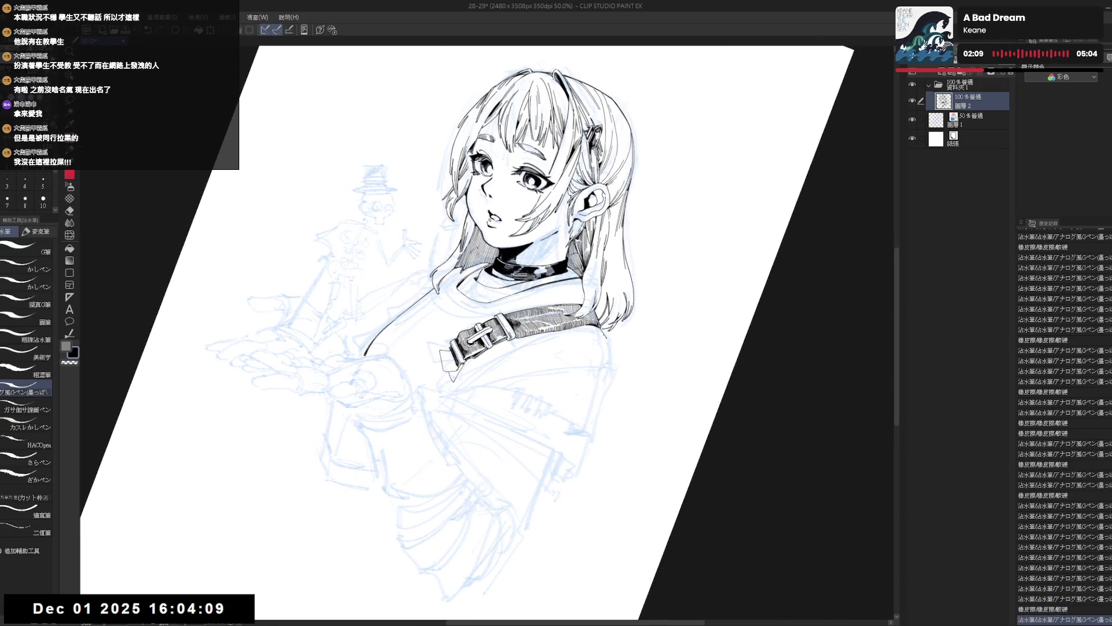
{"action": "mouse_move", "coordinate": [602, 332]}
{"action": "left_mouse_down"}
{"action": "mouse_move", "coordinate": [580, 302]}
{"action": "mouse_move", "coordinate": [608, 347]}
{"action": "mouse_move", "coordinate": [591, 324]}
{"action": "mouse_move", "coordinate": [603, 359]}
{"action": "mouse_move", "coordinate": [605, 303]}
{"action": "left_mouse_up"}
{"action": "key", "text": "h"}
{"action": "key", "text": "h"}
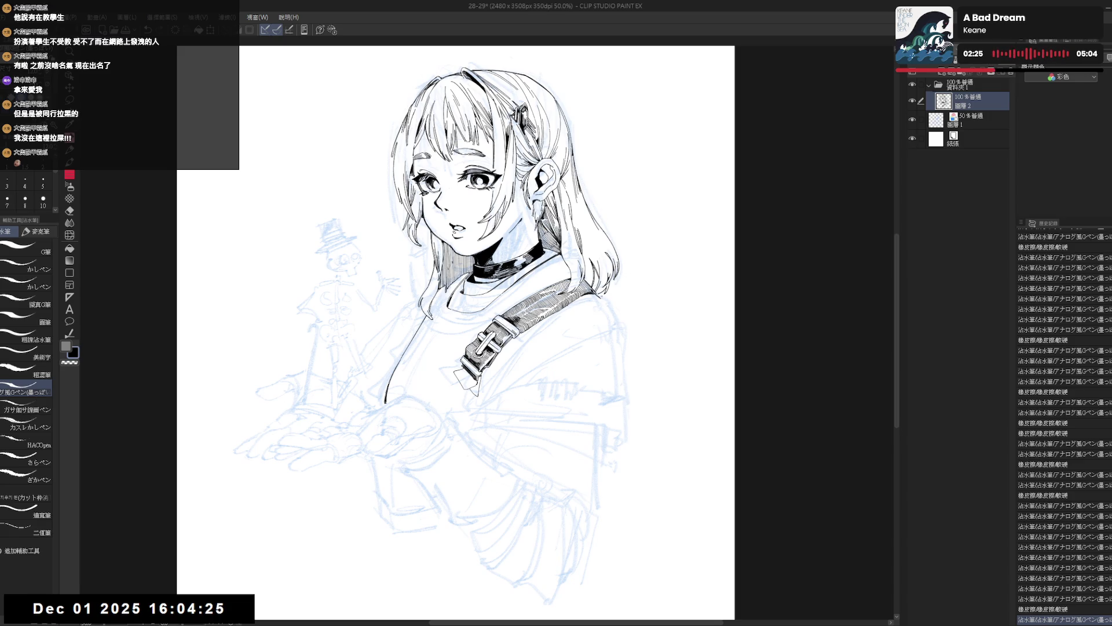
{"action": "key", "text": "r"}
{"action": "mouse_move", "coordinate": [556, 387]}
{"action": "left_mouse_down"}
{"action": "mouse_move", "coordinate": [570, 365]}
{"action": "mouse_move", "coordinate": [549, 379]}
{"action": "left_mouse_up"}
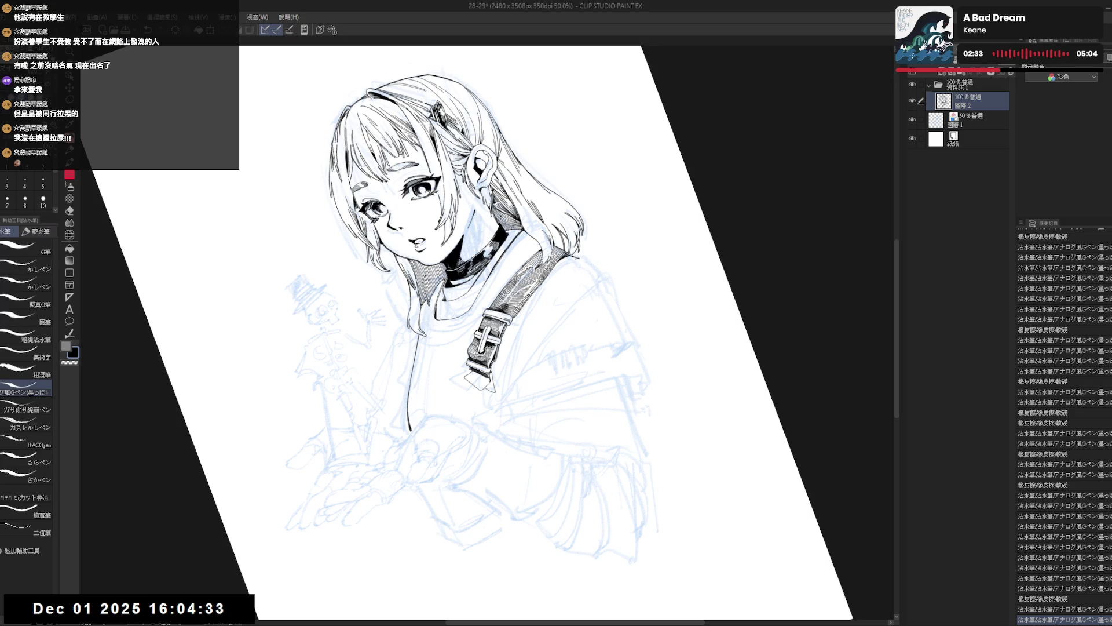
Step: Add short ink touch-up strokes near the strap, shoulder and buckle
{"action": "left_click_drag", "start_coordinate": [553, 283], "coordinate": [540, 306]}
{"action": "key", "text": "ctrl+z"}
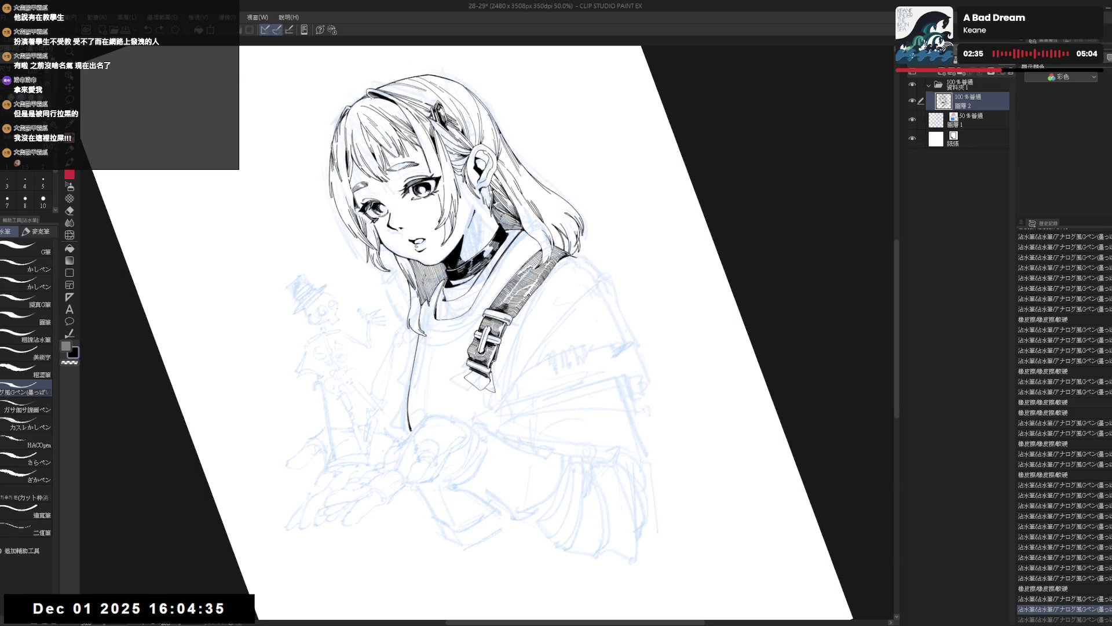
{"action": "left_click_drag", "start_coordinate": [553, 283], "coordinate": [540, 307]}
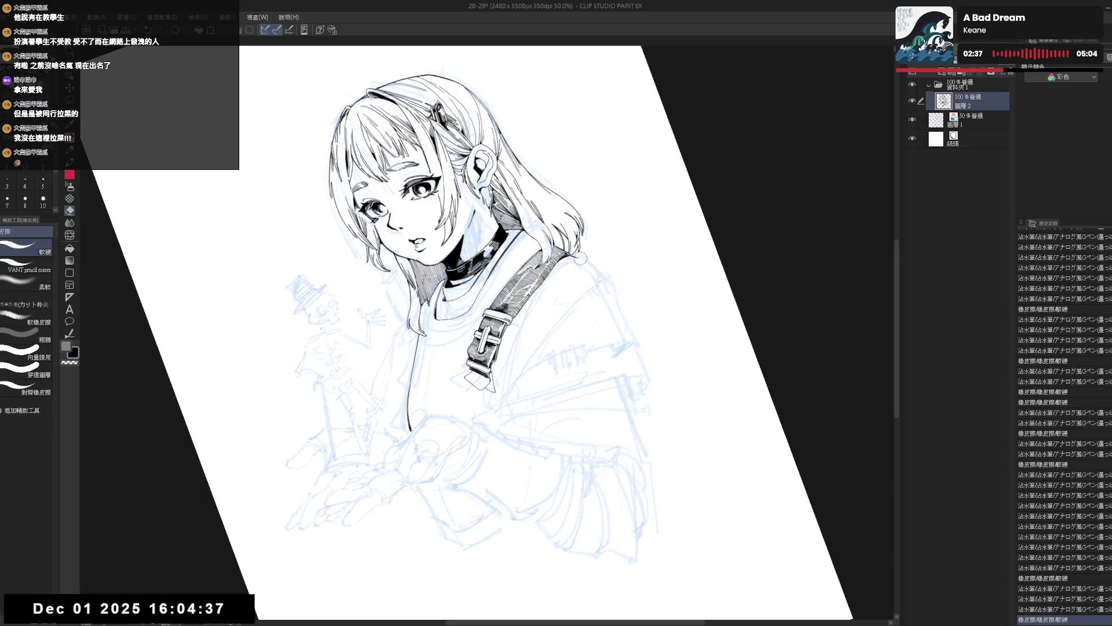
{"action": "left_click_drag", "start_coordinate": [637, 406], "coordinate": [597, 464]}
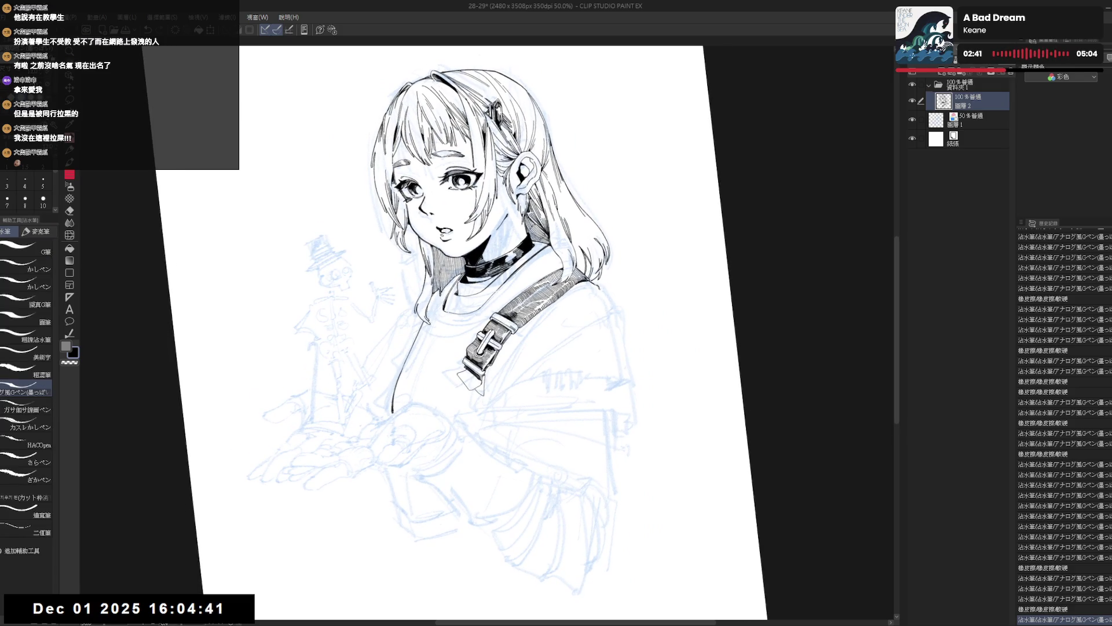
{"action": "mouse_move", "coordinate": [597, 290]}
{"action": "left_mouse_down"}
{"action": "mouse_move", "coordinate": [605, 301]}
{"action": "mouse_move", "coordinate": [580, 307]}
{"action": "left_mouse_up"}
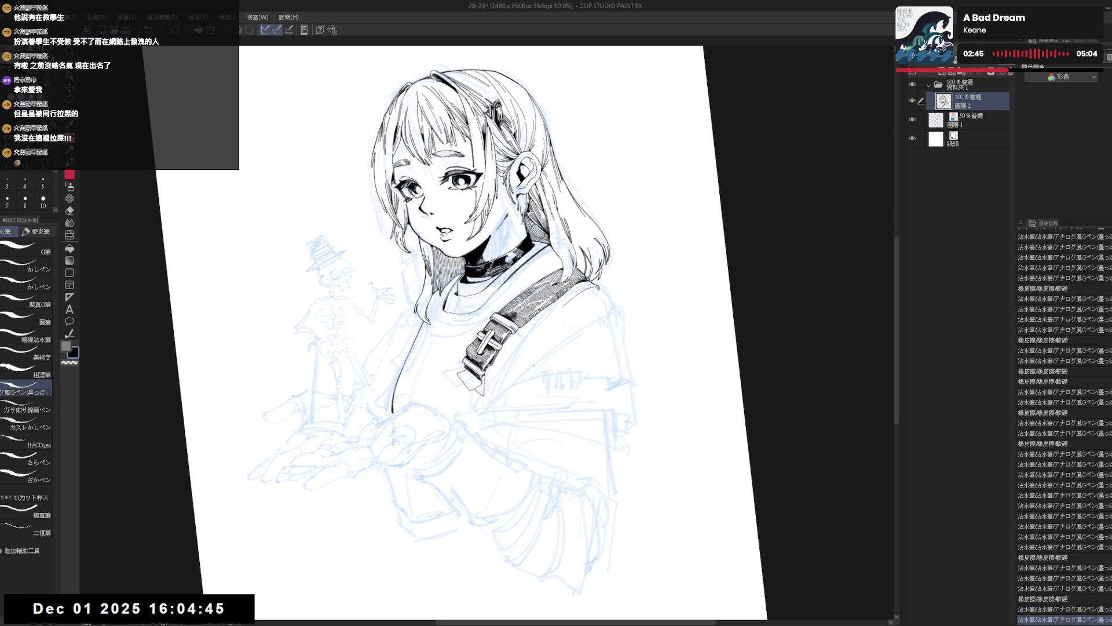
{"action": "left_click_drag", "start_coordinate": [638, 348], "coordinate": [609, 440]}
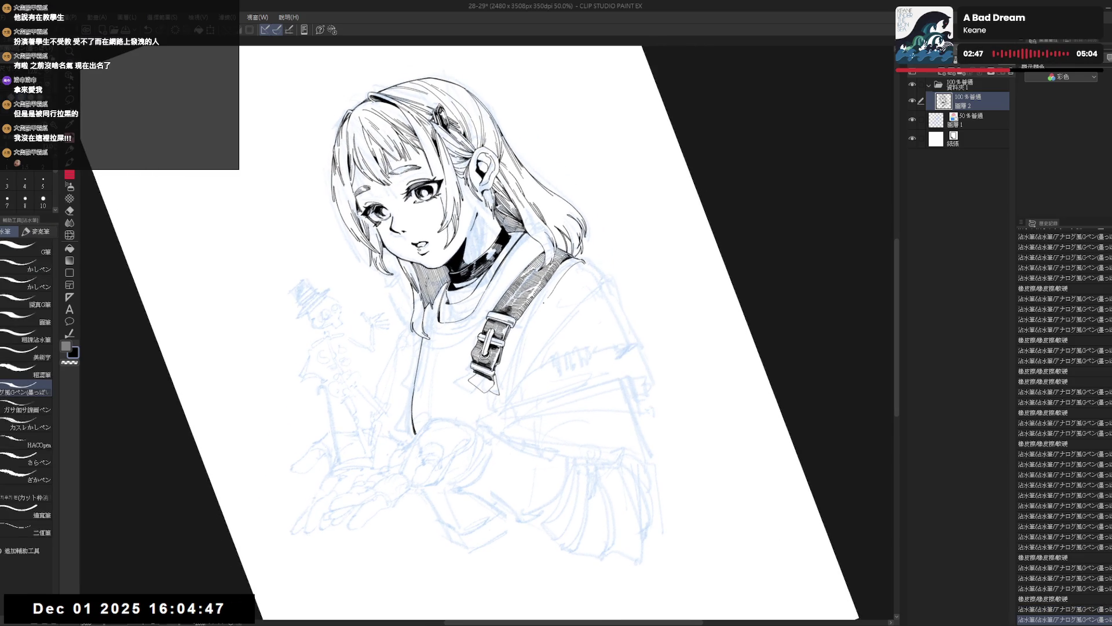
{"action": "left_click_drag", "start_coordinate": [516, 358], "coordinate": [512, 515]}
Step: Erase the stray mark near the strap tip
{"action": "key", "text": "h"}
{"action": "key", "text": "minus"}
{"action": "key", "text": "minus"}
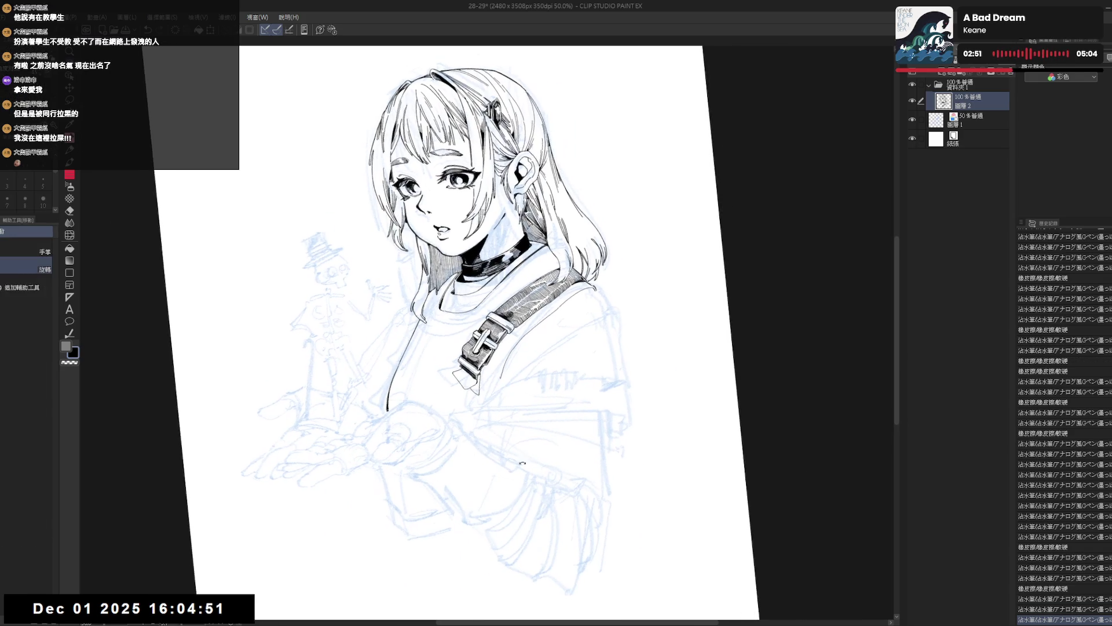
{"action": "key", "text": "e"}
{"action": "left_click_drag", "start_coordinate": [501, 383], "coordinate": [501, 373]}
{"action": "key", "text": "p"}
Step: Straighten and recentre the view, then undo the extra stroke near the strap
{"action": "key", "text": "asciicircum"}
{"action": "key", "text": "asciicircum"}
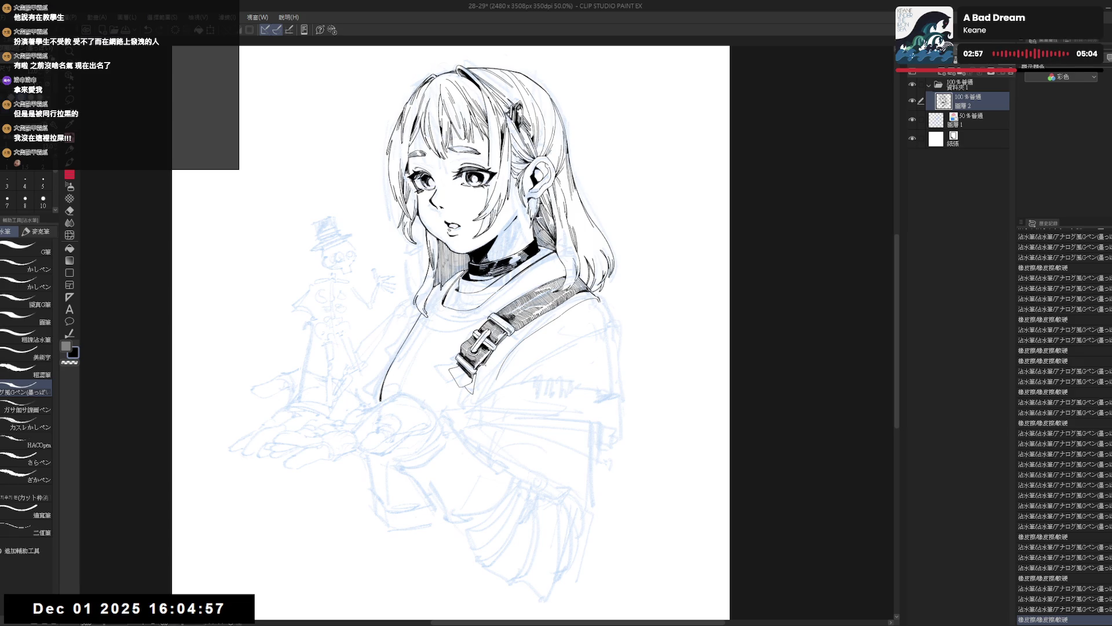
{"action": "key", "text": "h"}
{"action": "key", "text": "h"}
{"action": "scroll", "coordinate": [464, 325], "scroll_direction": "up", "scroll_amount": 3}
{"action": "left_click_drag", "start_coordinate": [463, 324], "coordinate": [447, 339]}
{"action": "mouse_move", "coordinate": [574, 328]}
{"action": "left_mouse_down"}
{"action": "mouse_move", "coordinate": [559, 339]}
{"action": "mouse_move", "coordinate": [595, 270]}
{"action": "mouse_move", "coordinate": [576, 287]}
{"action": "mouse_move", "coordinate": [597, 306]}
{"action": "mouse_move", "coordinate": [552, 320]}
{"action": "mouse_move", "coordinate": [576, 307]}
{"action": "left_mouse_up"}
{"action": "key", "text": "ctrl+z"}
{"action": "key", "text": "ctrl+z"}
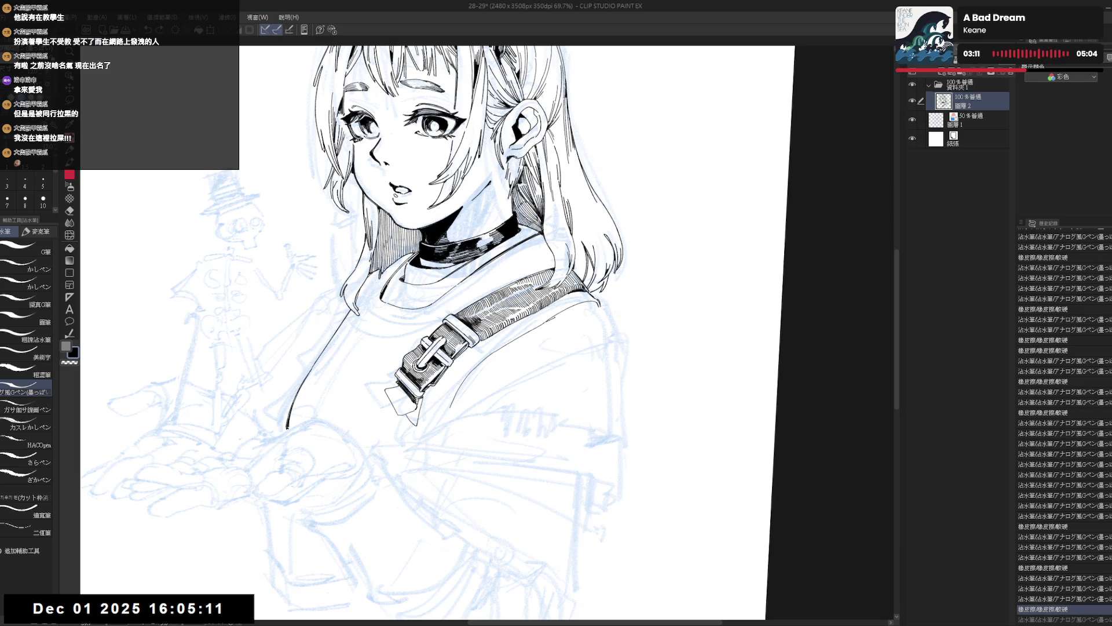
Step: Erase ink near the strap end and fill an enclosed area of the line art
{"action": "key", "text": "e"}
{"action": "left_click_drag", "start_coordinate": [596, 303], "coordinate": [599, 308]}
{"action": "key", "text": "g"}
{"action": "left_click", "coordinate": [568, 360]}
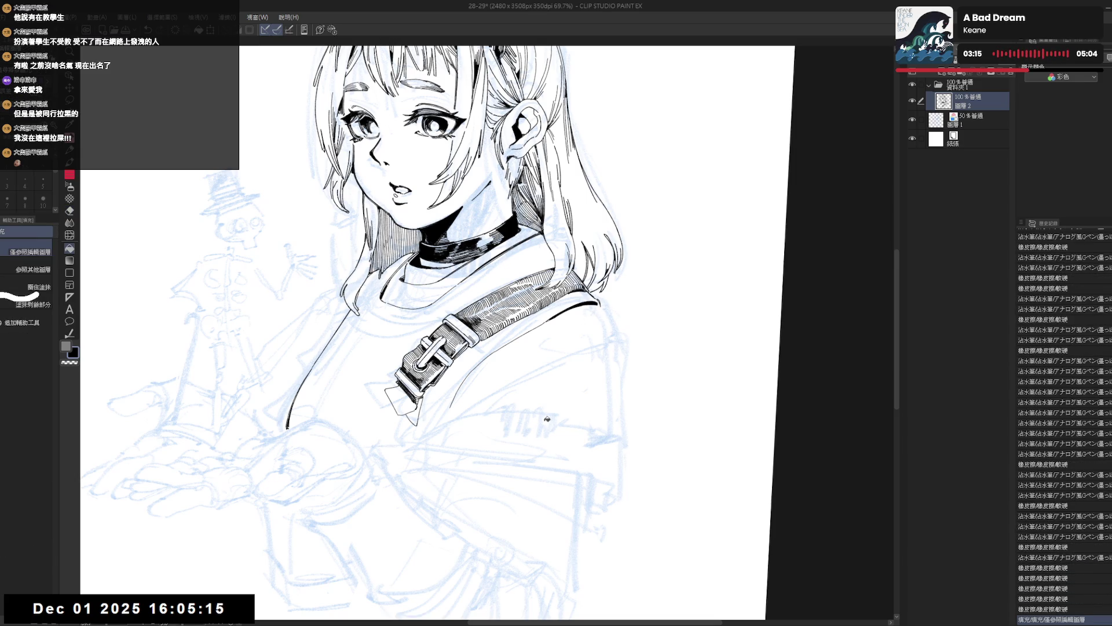
Step: On a mirrored, rotated view, redraw the strap's left edge until the stroke sits right
{"action": "key", "text": "h"}
{"action": "key", "text": "^"}
{"action": "key", "text": "^"}
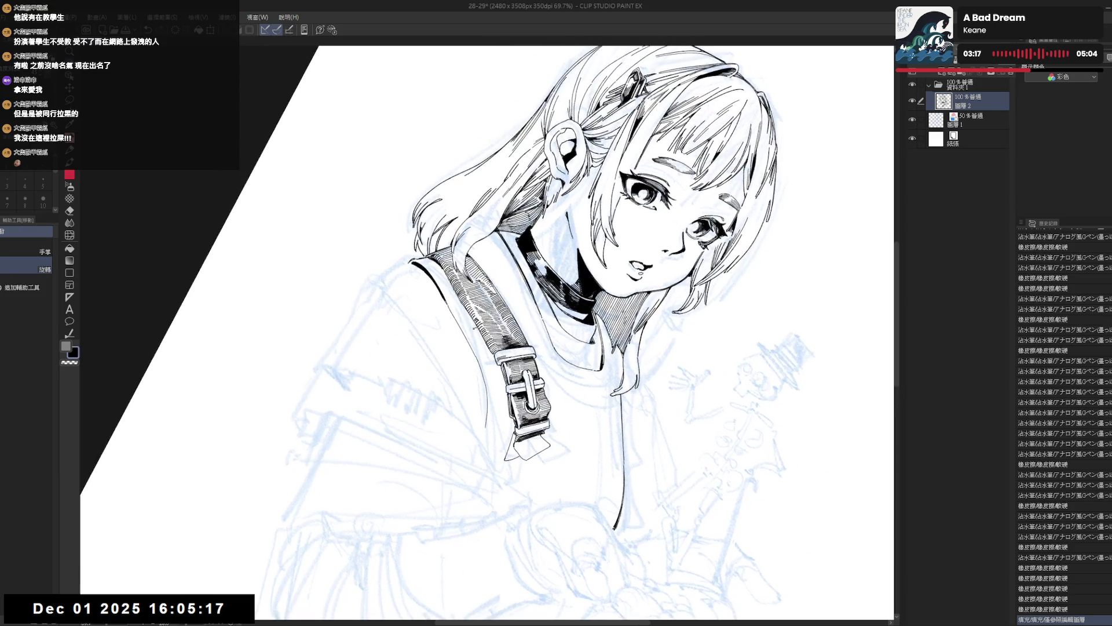
{"action": "key", "text": "p"}
{"action": "key", "text": "ctrl+z"}
{"action": "left_click_drag", "start_coordinate": [465, 336], "coordinate": [484, 383]}
{"action": "key", "text": "ctrl+z"}
{"action": "key", "text": "ctrl+z"}
{"action": "left_click_drag", "start_coordinate": [467, 341], "coordinate": [487, 384]}
{"action": "key", "text": "ctrl+z"}
{"action": "left_click_drag", "start_coordinate": [462, 334], "coordinate": [485, 384]}
Step: Fill a small strap area with black and recentre the upright view on the drawing
{"action": "key", "text": "g"}
{"action": "left_click", "coordinate": [498, 371]}
{"action": "key", "text": "-"}
{"action": "key", "text": "-"}
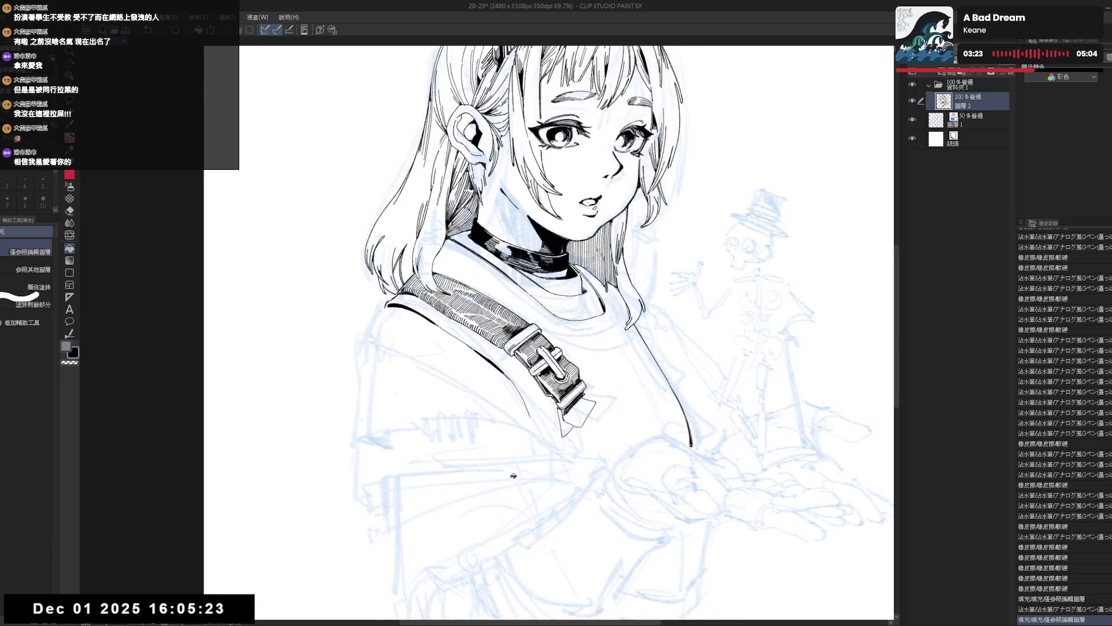
{"action": "left_click_drag", "start_coordinate": [495, 423], "coordinate": [519, 317]}
{"action": "key", "text": "-"}
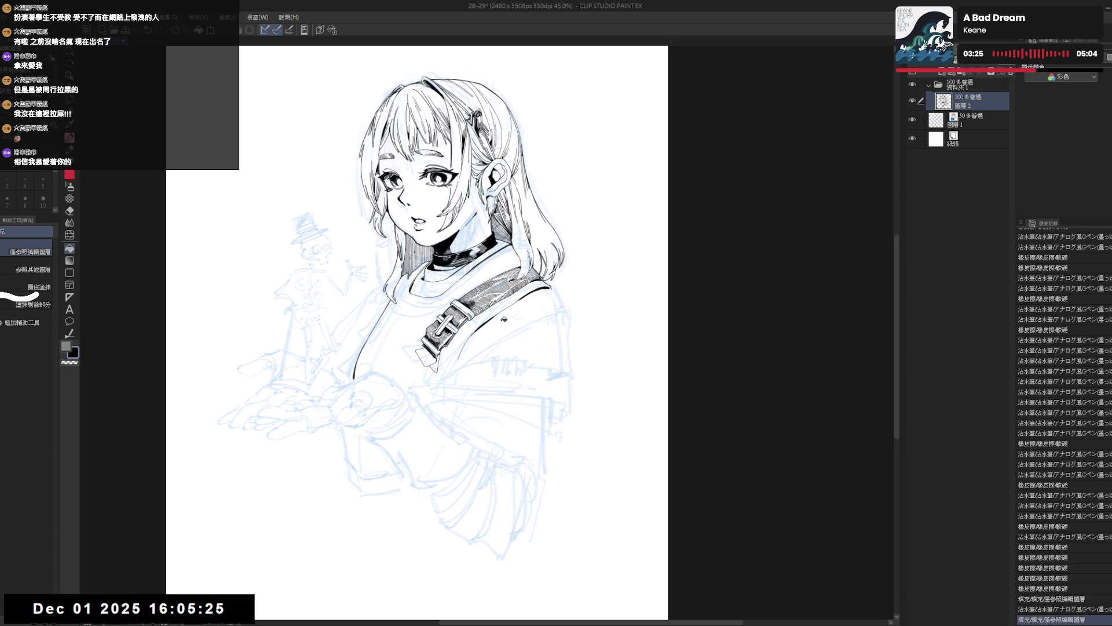
{"action": "scroll", "coordinate": [502, 318], "scroll_direction": "up", "scroll_amount": 1}
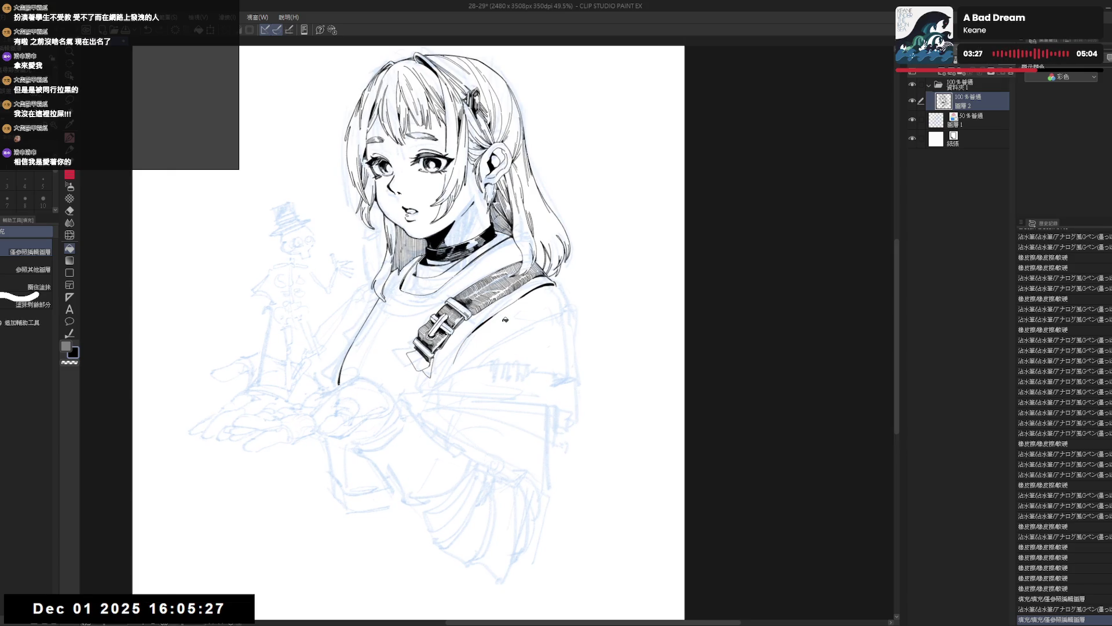
{"action": "left_click_drag", "start_coordinate": [463, 371], "coordinate": [475, 388]}
Step: Erase the stray line below the strap end and add a short pen stroke there
{"action": "key", "text": "e"}
{"action": "left_click_drag", "start_coordinate": [366, 363], "coordinate": [351, 417]}
{"action": "key", "text": "p"}
{"action": "left_click_drag", "start_coordinate": [366, 354], "coordinate": [362, 365]}
{"action": "key", "text": "e"}
{"action": "key", "text": "p"}
{"action": "key", "text": "ctrl+z"}
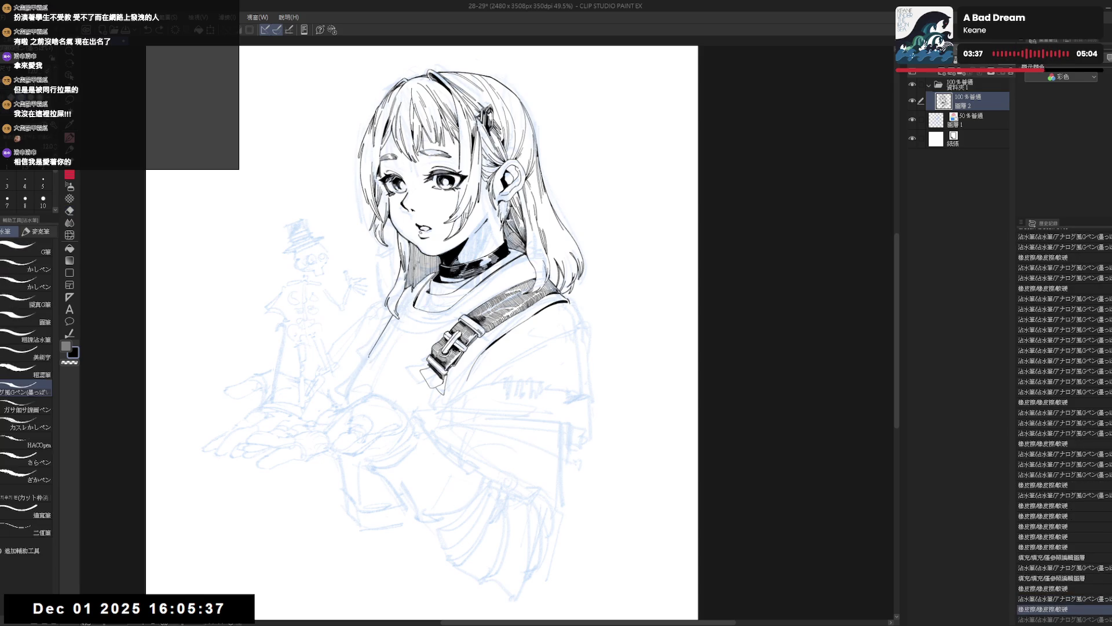
{"action": "key", "text": "ctrl+y"}
Step: Check the drawing mirrored, tilt the view counterclockwise, and erase a stray mark near the strap
{"action": "key", "text": "h"}
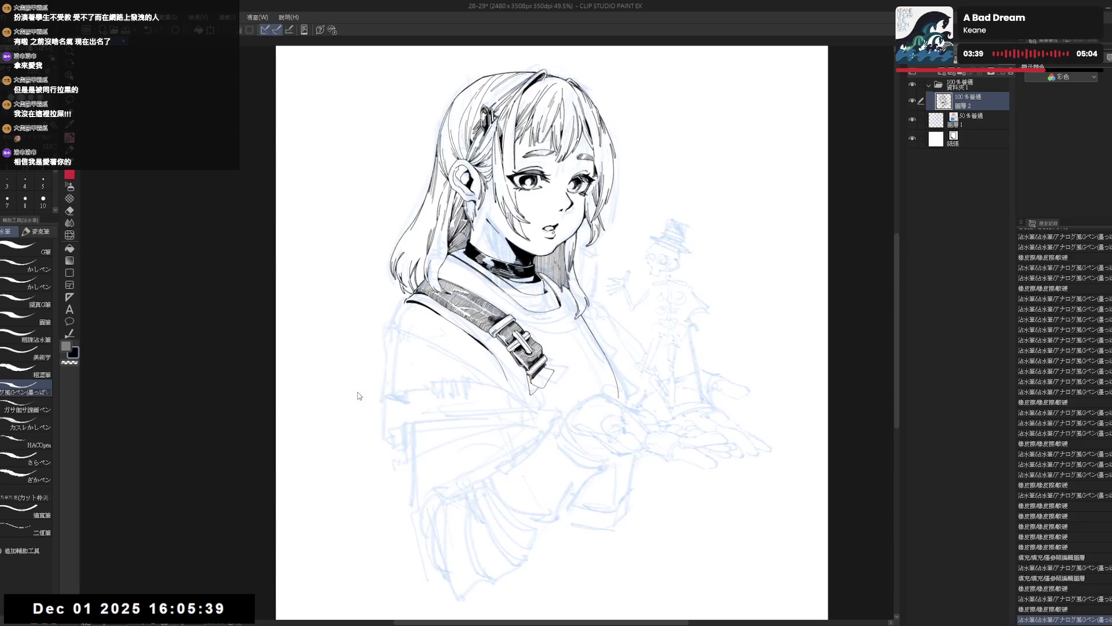
{"action": "key", "text": "h"}
{"action": "key", "text": "minus"}
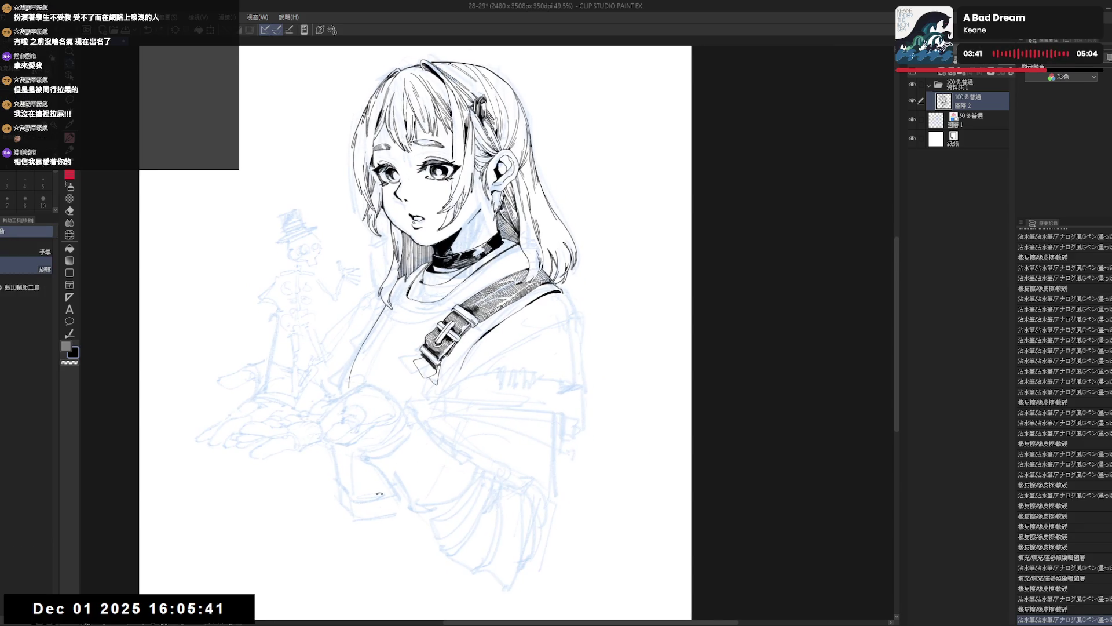
{"action": "key", "text": "minus"}
{"action": "key", "text": "minus"}
{"action": "key", "text": "minus"}
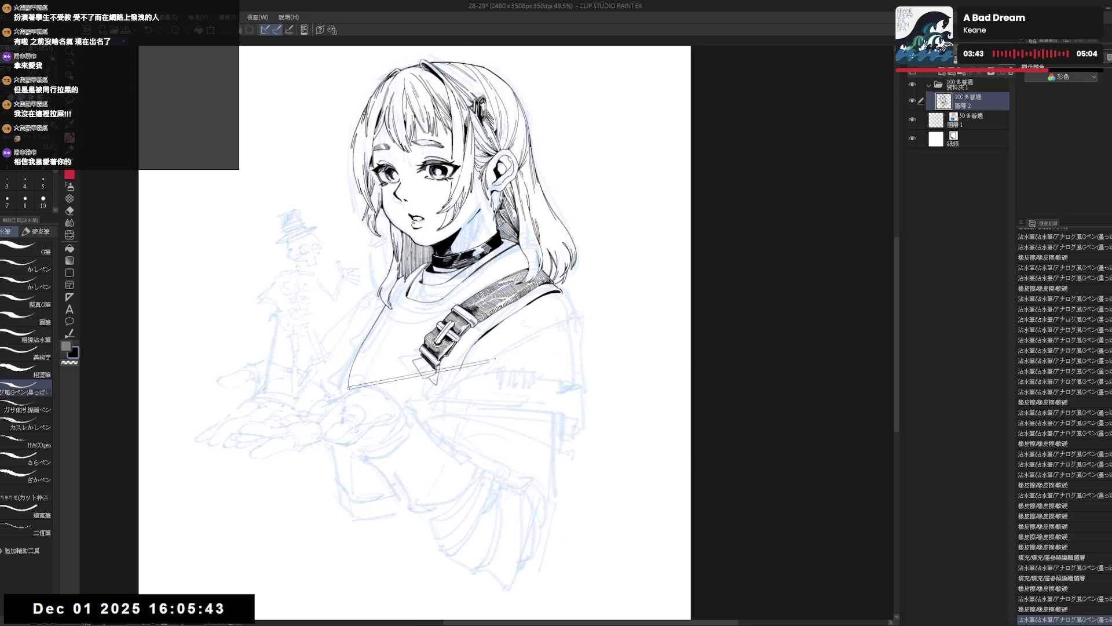
{"action": "key", "text": "e"}
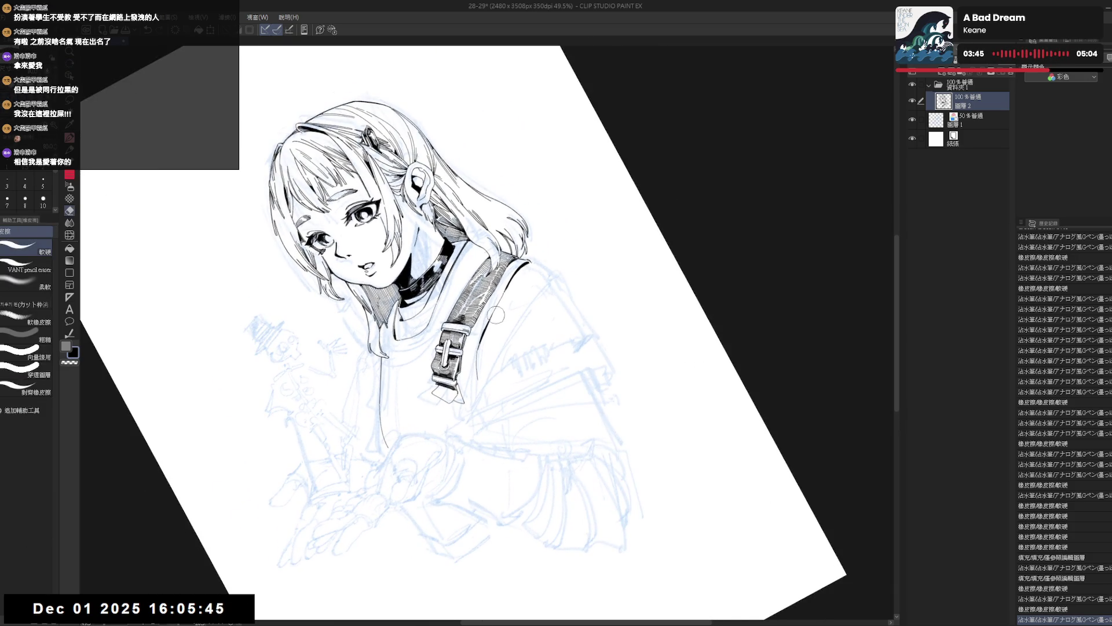
{"action": "left_click_drag", "start_coordinate": [481, 342], "coordinate": [476, 383]}
Step: Ink a vertical line beside the strap buckle
{"action": "left_click", "coordinate": [476, 385]}
{"action": "key", "text": "p"}
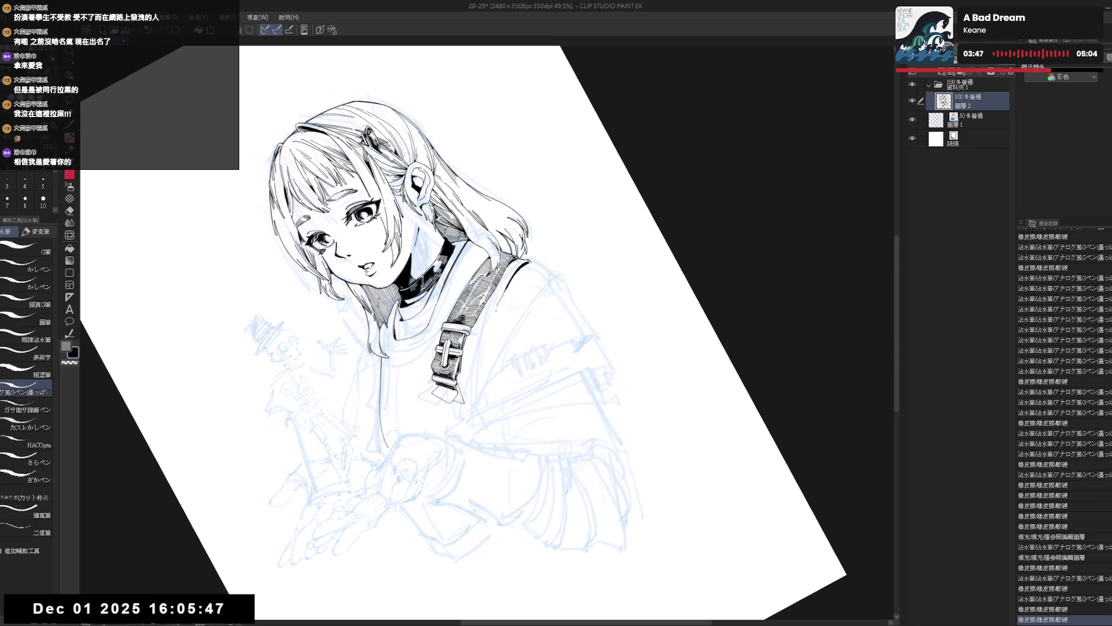
{"action": "mouse_move", "coordinate": [487, 313]}
{"action": "left_mouse_down"}
{"action": "mouse_move", "coordinate": [483, 326]}
{"action": "mouse_move", "coordinate": [504, 298]}
{"action": "left_mouse_up"}
{"action": "key", "text": "ctrl+z"}
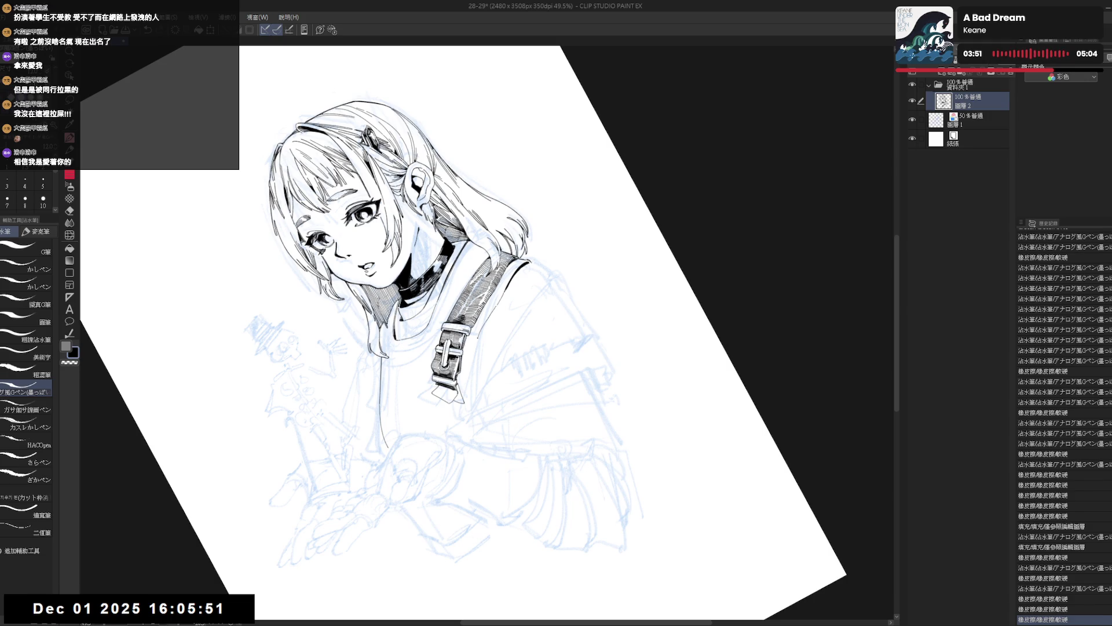
{"action": "left_click_drag", "start_coordinate": [477, 343], "coordinate": [474, 382]}
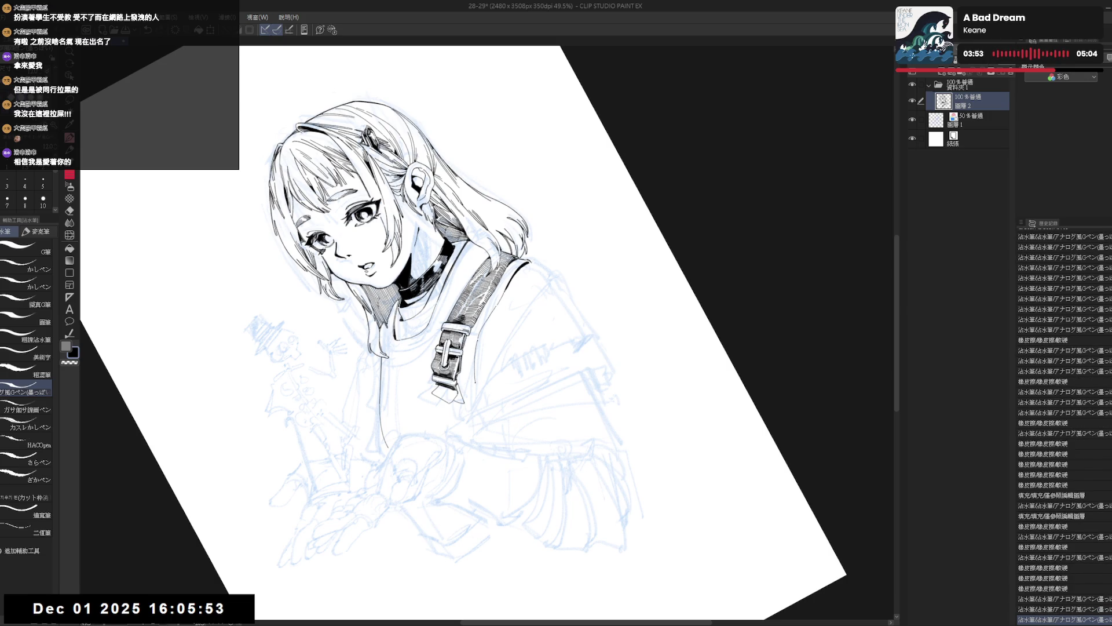
Step: Reset the view upright, mirror it, and zoom in on the upper body
{"action": "key", "text": "ctrl+@"}
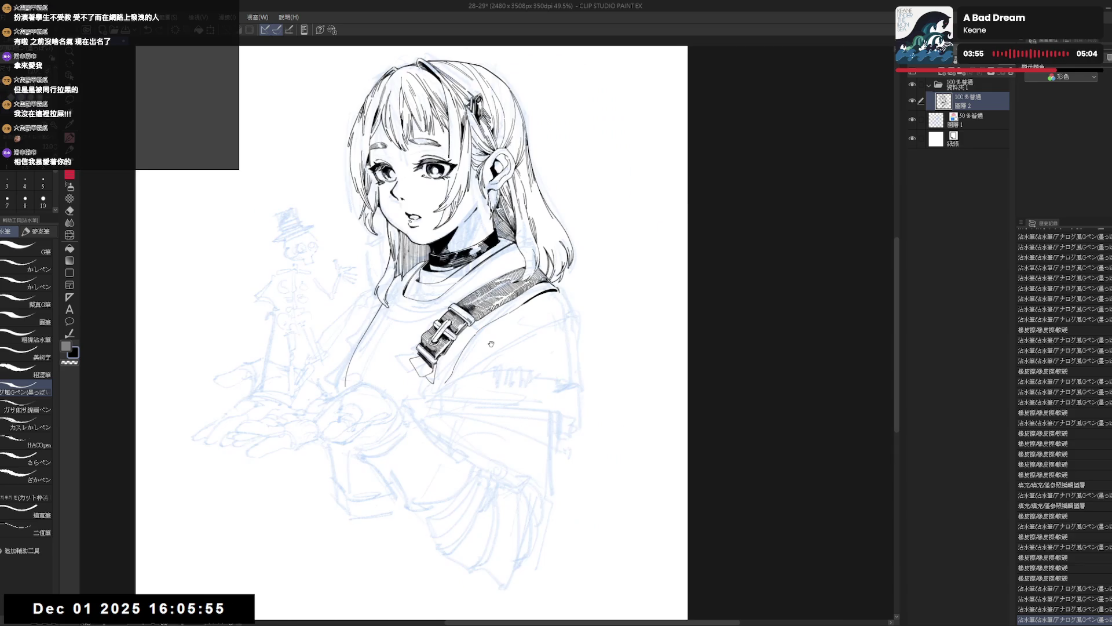
{"action": "key", "text": "asciicircum"}
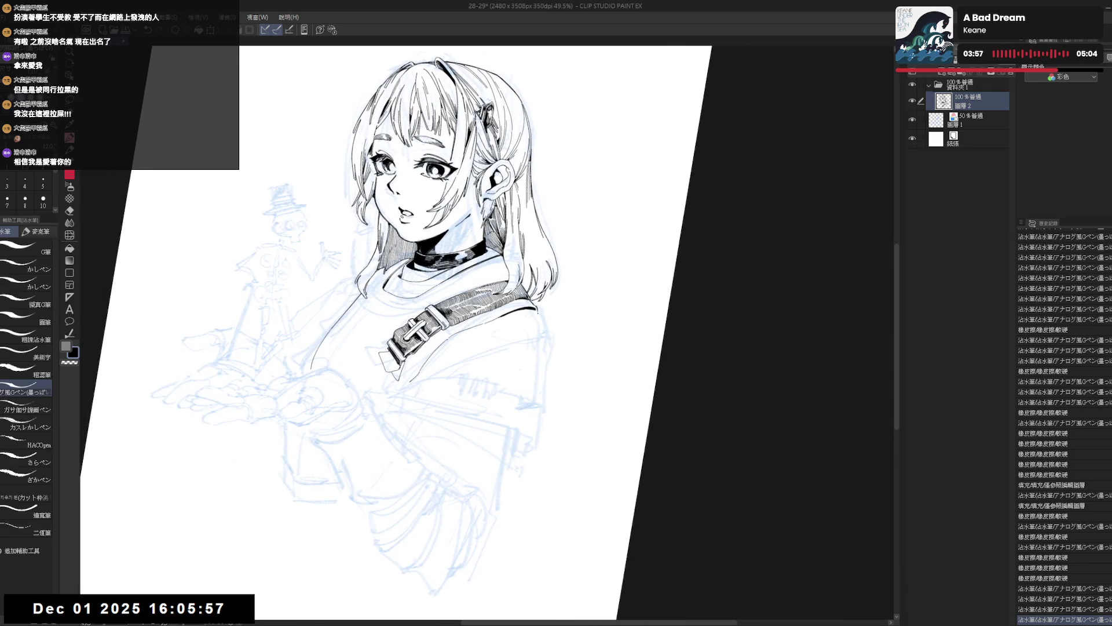
{"action": "left_click_drag", "start_coordinate": [536, 320], "coordinate": [544, 311]}
{"action": "key", "text": "ctrl+z"}
{"action": "key", "text": "ctrl+z"}
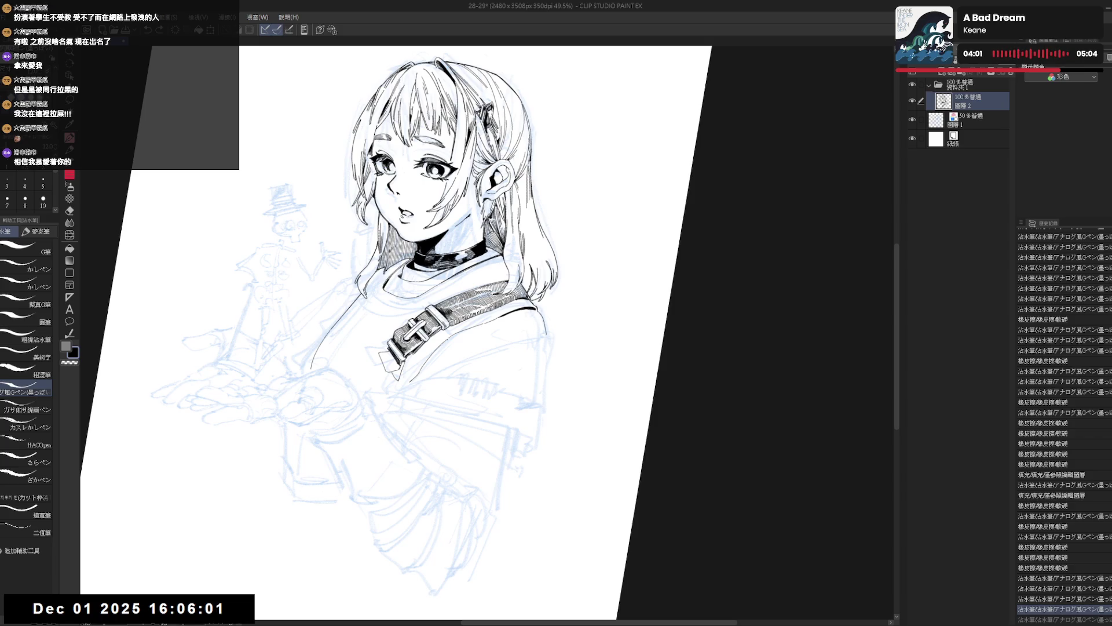
{"action": "key", "text": "ctrl+at"}
{"action": "key", "text": "h"}
{"action": "key", "text": "ctrl+plus"}
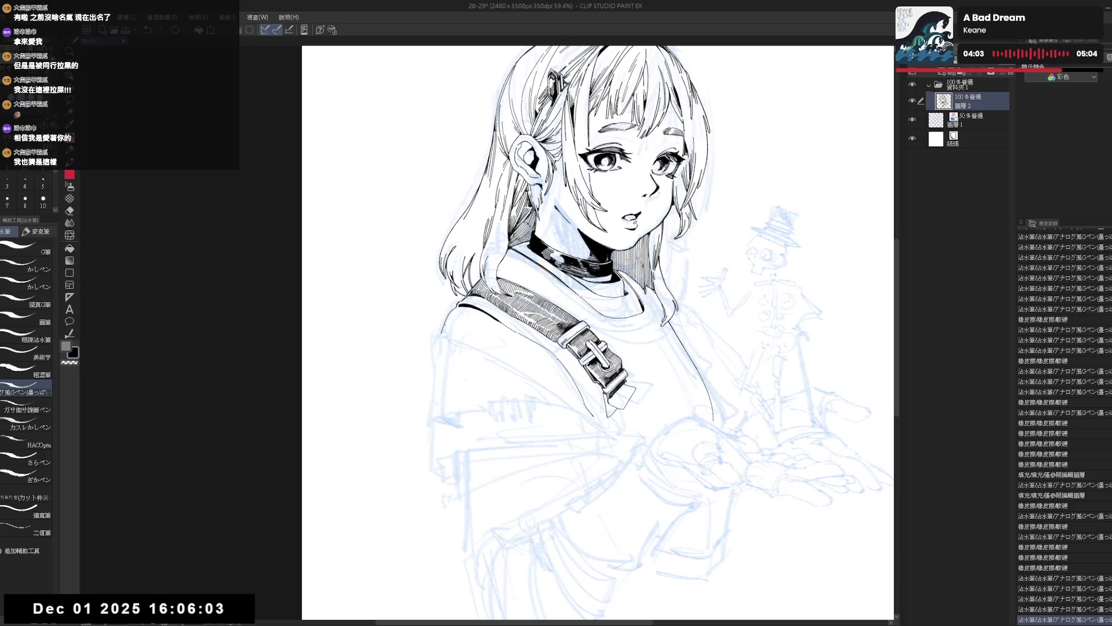
{"action": "key", "text": "p"}
{"action": "key", "text": "p"}
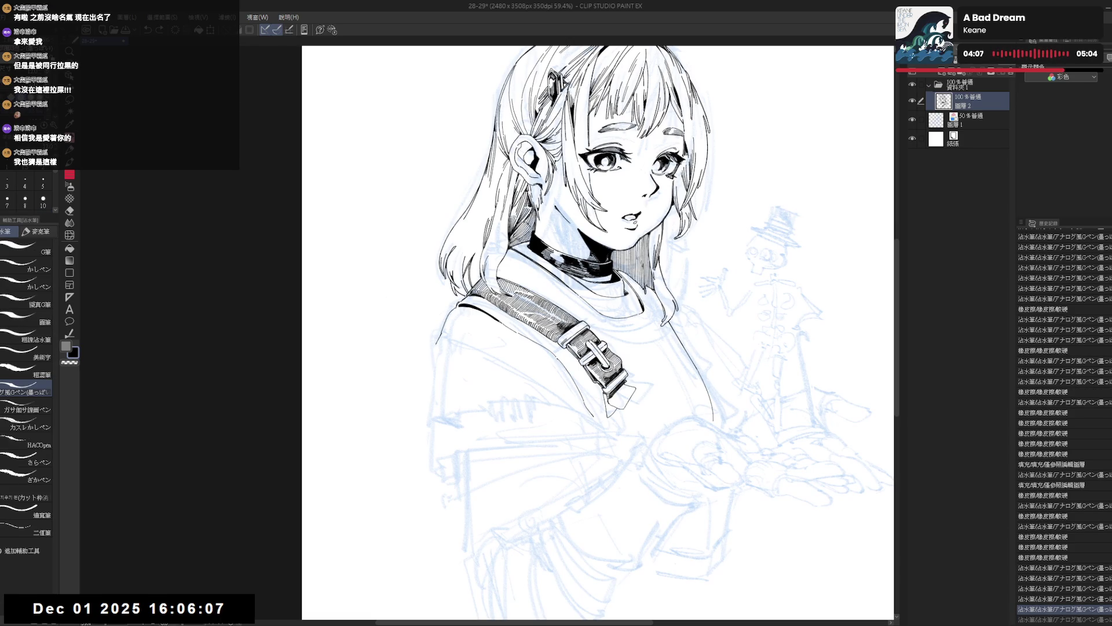
Step: With the view tilted left, ink a short stroke along the shoulder edge beside the strap
{"action": "mouse_move", "coordinate": [415, 489]}
{"action": "left_mouse_down"}
{"action": "mouse_move", "coordinate": [447, 440]}
{"action": "mouse_move", "coordinate": [478, 467]}
{"action": "left_mouse_up"}
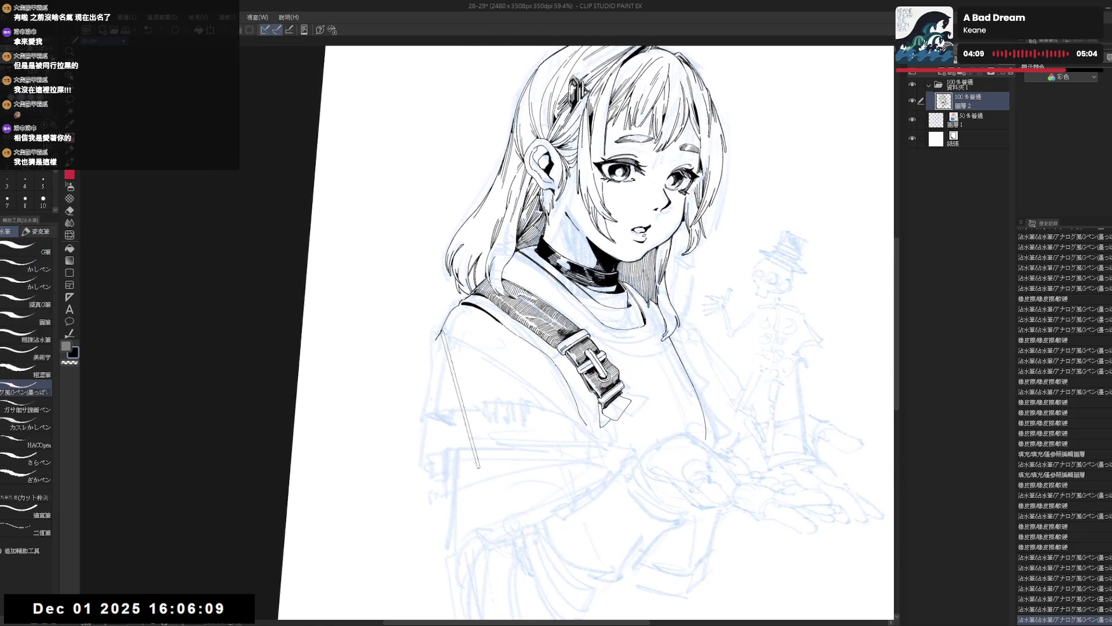
{"action": "key", "text": "h"}
{"action": "left_click_drag", "start_coordinate": [394, 420], "coordinate": [427, 415]}
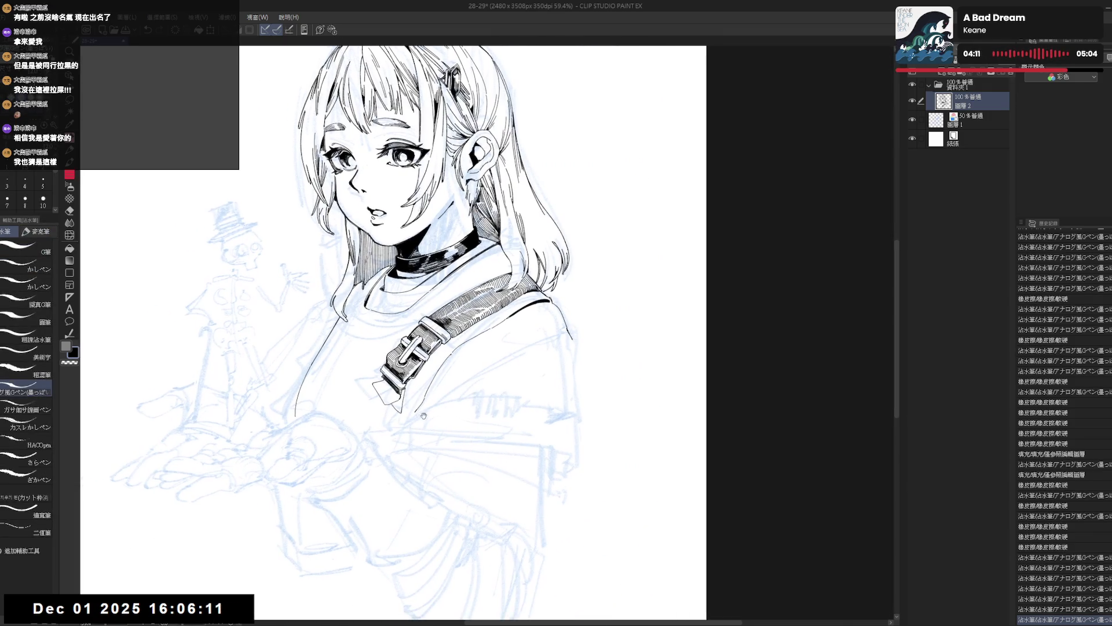
{"action": "mouse_move", "coordinate": [578, 351]}
{"action": "left_mouse_down"}
{"action": "mouse_move", "coordinate": [576, 307]}
{"action": "mouse_move", "coordinate": [487, 318]}
{"action": "left_mouse_up"}
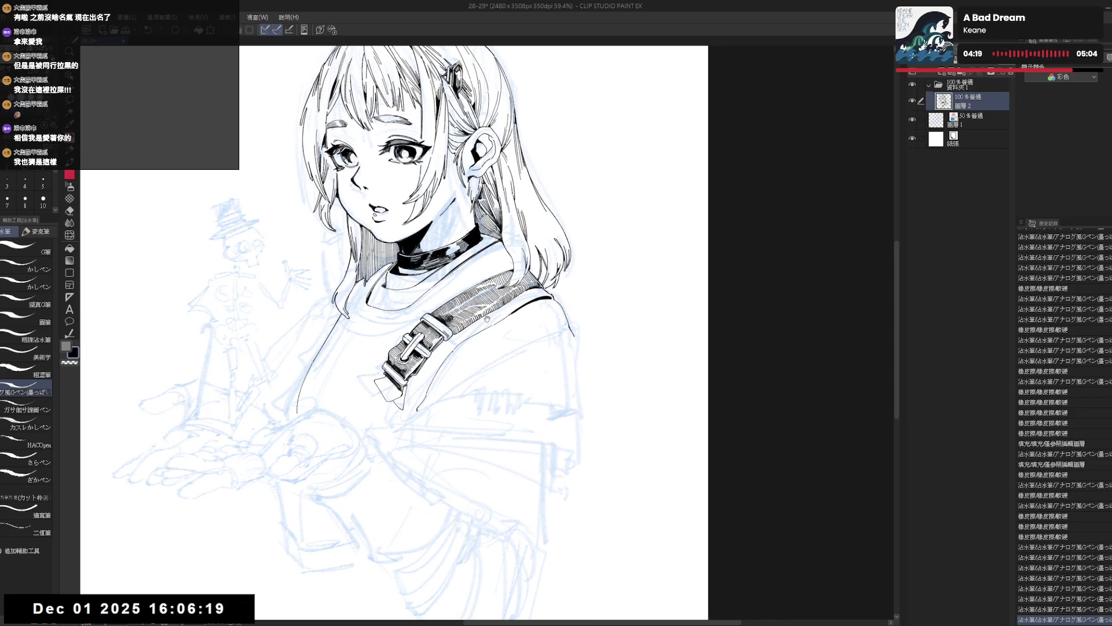
{"action": "mouse_move", "coordinate": [492, 320]}
{"action": "left_mouse_down"}
{"action": "mouse_move", "coordinate": [505, 334]}
{"action": "mouse_move", "coordinate": [482, 345]}
{"action": "left_mouse_up"}
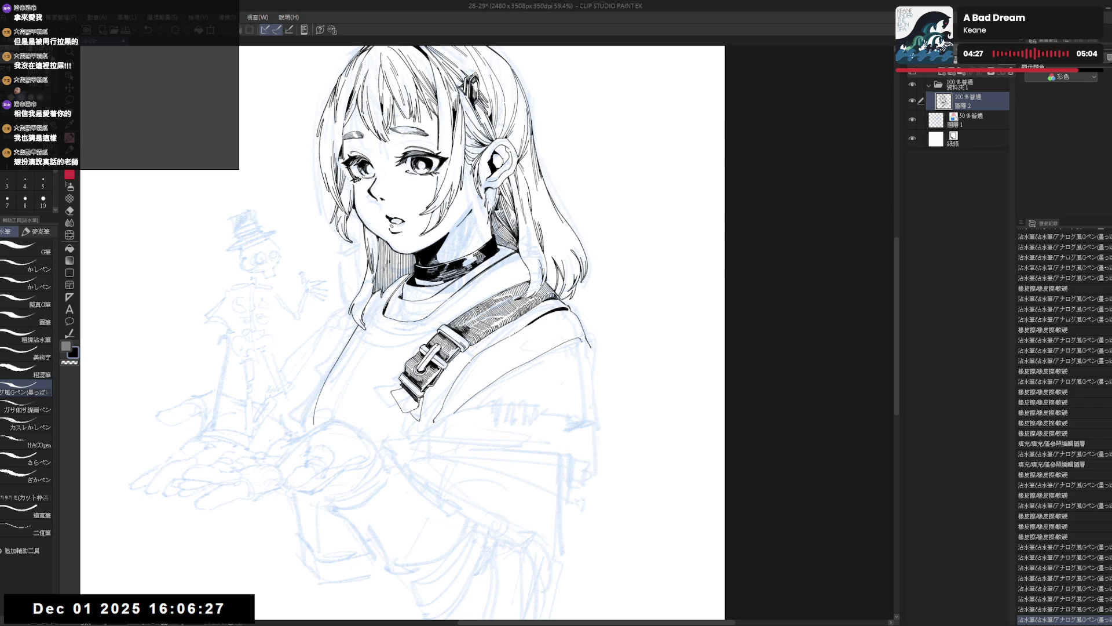
{"action": "left_click_drag", "start_coordinate": [590, 343], "coordinate": [592, 352]}
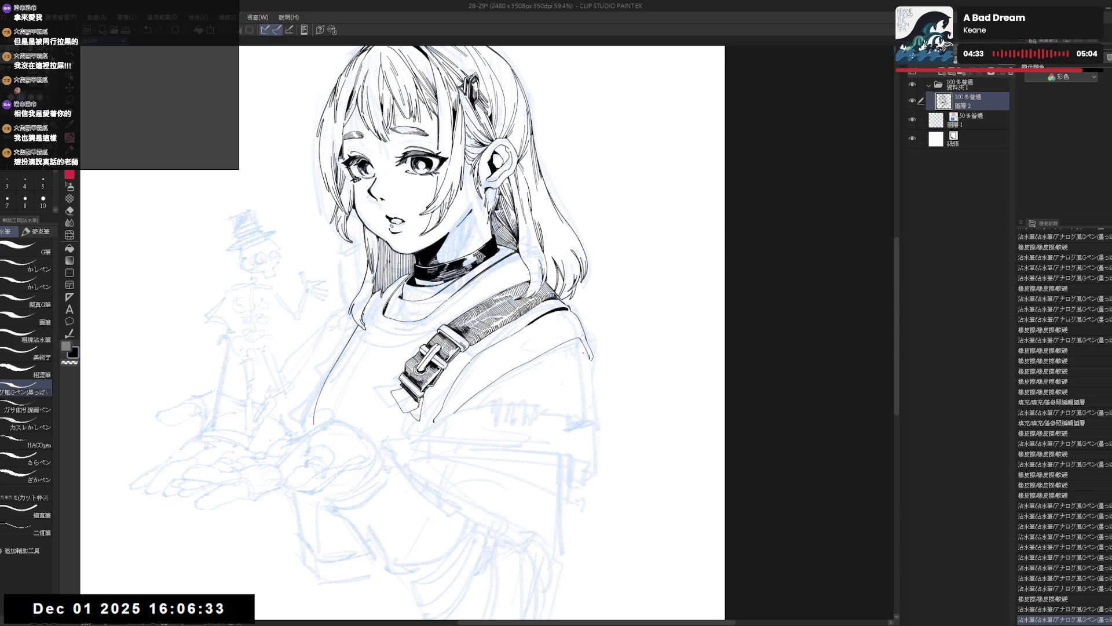
{"action": "scroll", "coordinate": [594, 345], "scroll_direction": "down", "scroll_amount": 2}
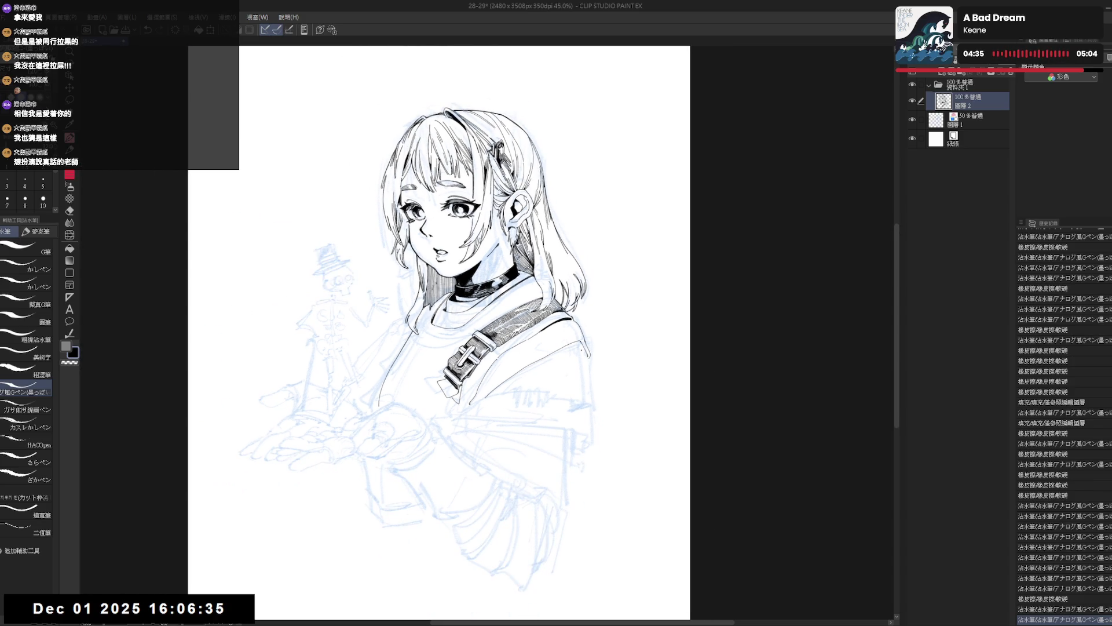
{"action": "key", "text": "e"}
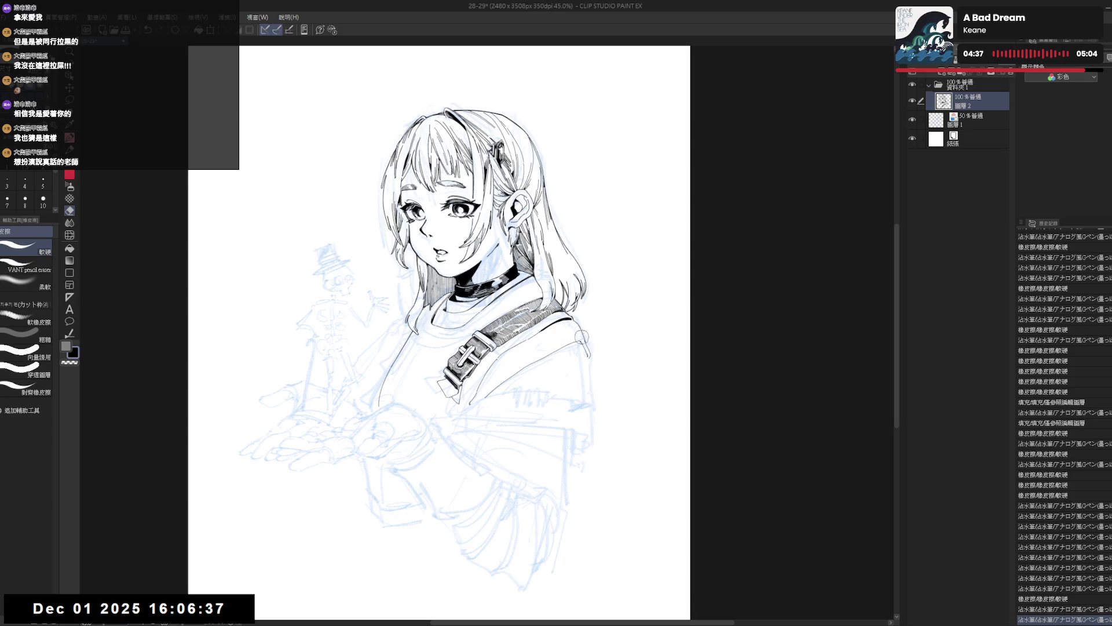
{"action": "scroll", "coordinate": [576, 342], "scroll_direction": "up", "scroll_amount": 2}
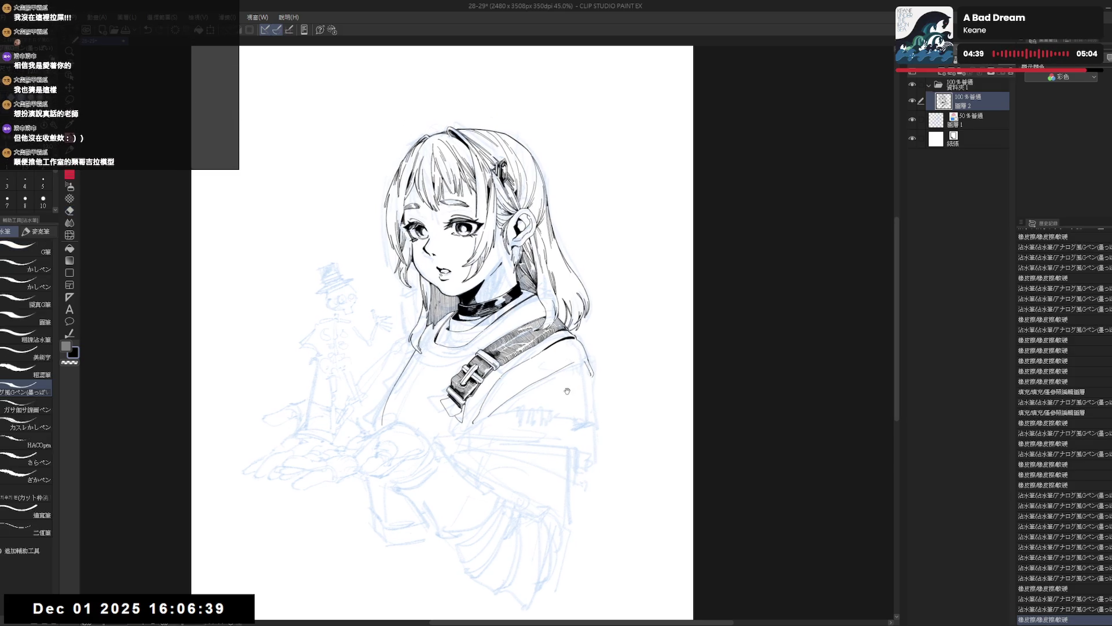
{"action": "left_click_drag", "start_coordinate": [577, 342], "coordinate": [585, 272]}
Step: Restore the short shoulder stroke and straighten and pan the view
{"action": "key", "text": "p"}
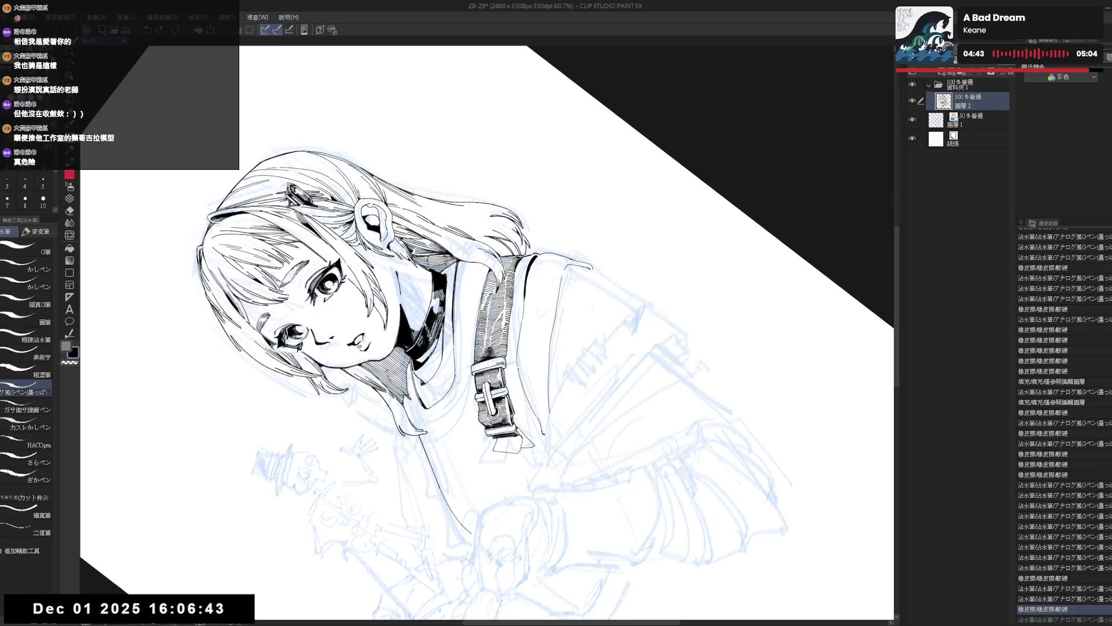
{"action": "key", "text": "ctrl+y"}
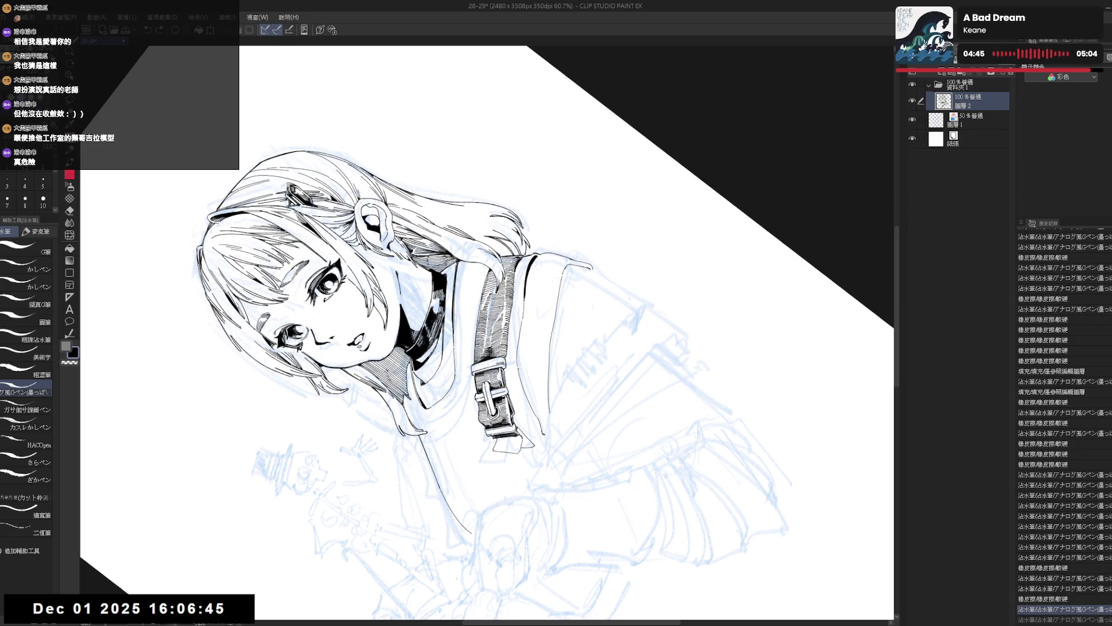
{"action": "key", "text": "ctrl+at"}
{"action": "key", "text": "h"}
{"action": "mouse_move", "coordinate": [455, 451]}
{"action": "left_mouse_down"}
{"action": "mouse_move", "coordinate": [486, 446]}
{"action": "mouse_move", "coordinate": [391, 396]}
{"action": "left_mouse_up"}
{"action": "key", "text": "p"}
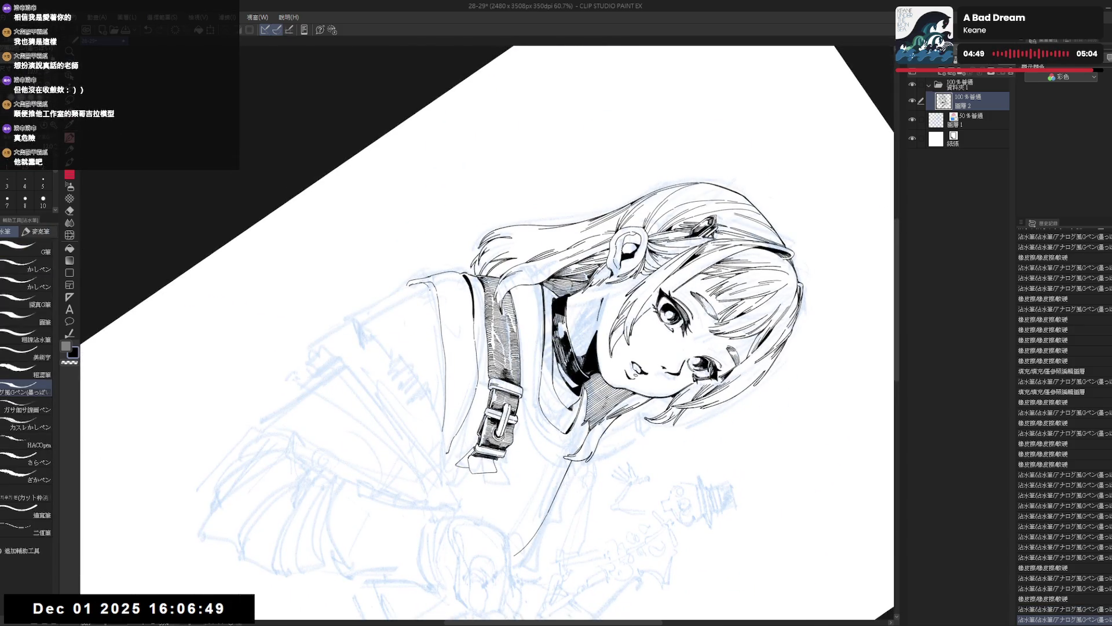
{"action": "key", "text": "ctrl+z"}
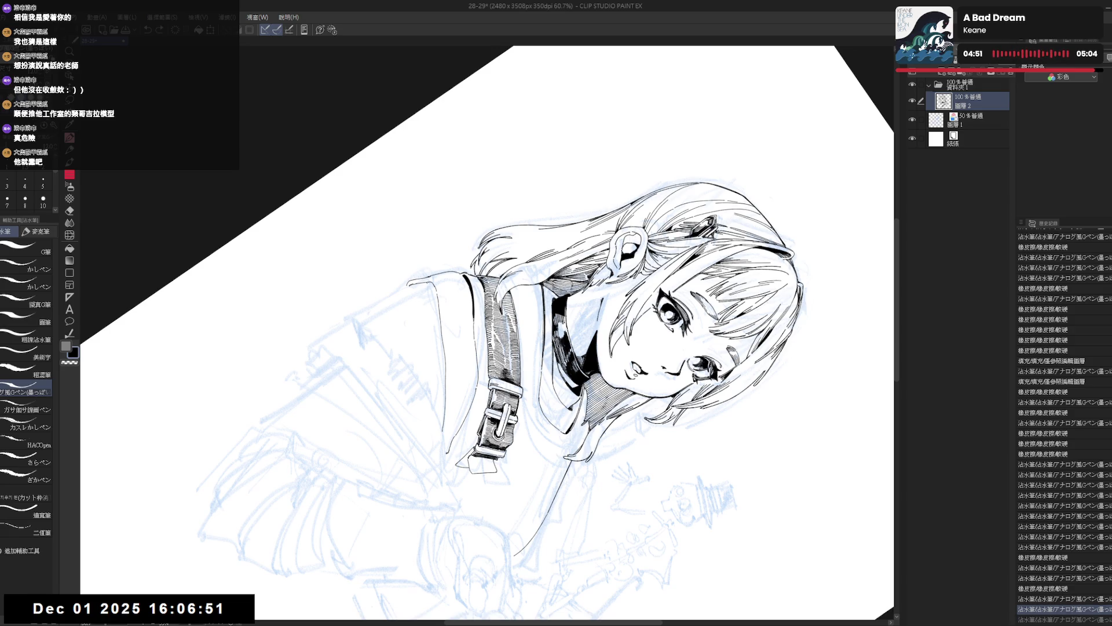
{"action": "key", "text": "ctrl+y"}
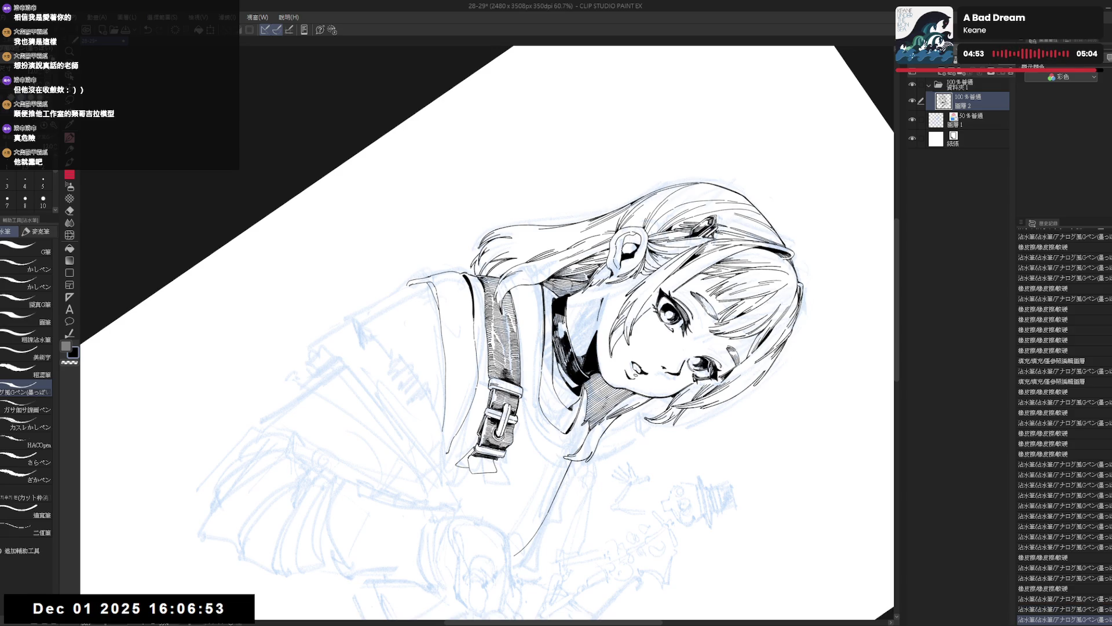
Step: Erase stray marks near the shoulder strap, then reset rotation and zoom out
{"action": "key", "text": "r"}
{"action": "mouse_move", "coordinate": [770, 463]}
{"action": "left_mouse_down"}
{"action": "mouse_move", "coordinate": [468, 481]}
{"action": "mouse_move", "coordinate": [643, 502]}
{"action": "left_mouse_up"}
{"action": "key", "text": "e"}
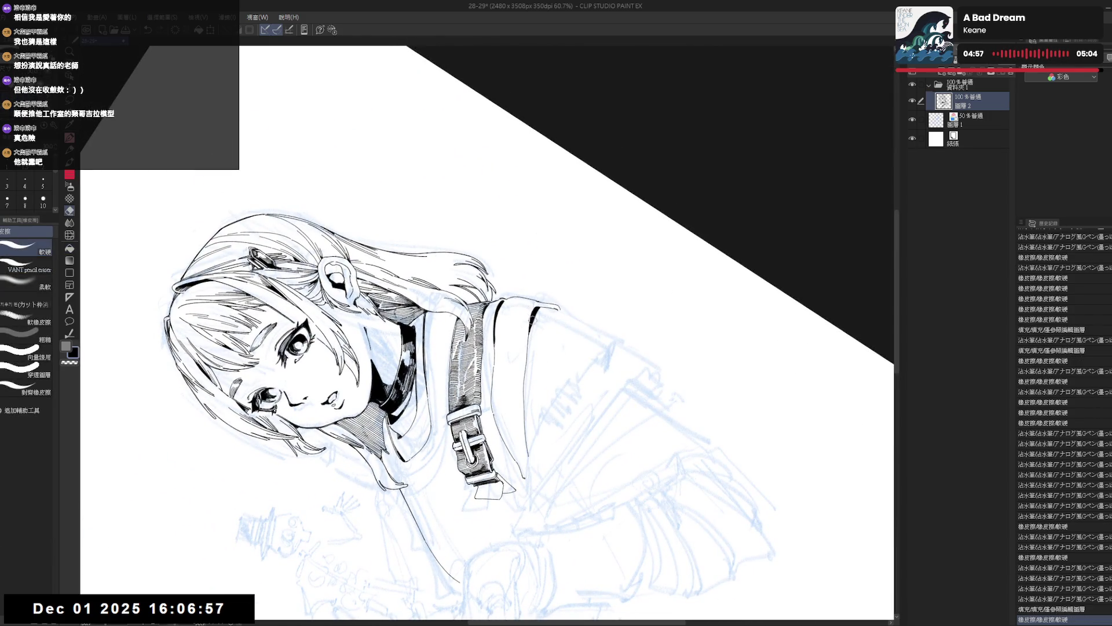
{"action": "mouse_move", "coordinate": [532, 313]}
{"action": "left_mouse_down"}
{"action": "mouse_move", "coordinate": [538, 339]}
{"action": "mouse_move", "coordinate": [536, 323]}
{"action": "left_mouse_up"}
{"action": "key", "text": "p"}
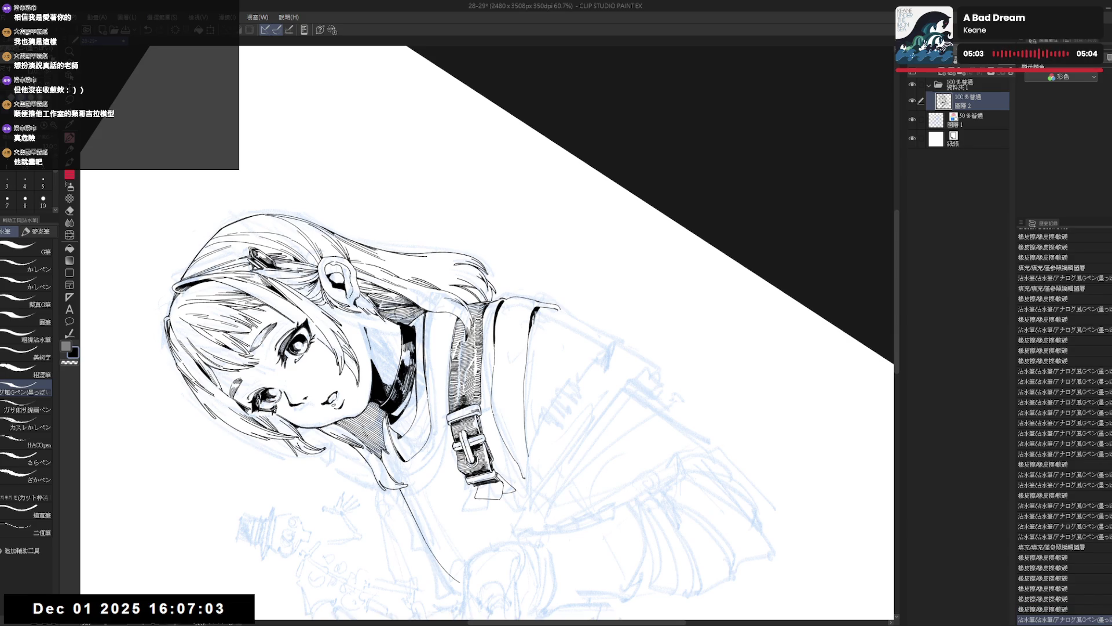
{"action": "key", "text": "ctrl+0"}
{"action": "key", "text": "ctrl+minus"}
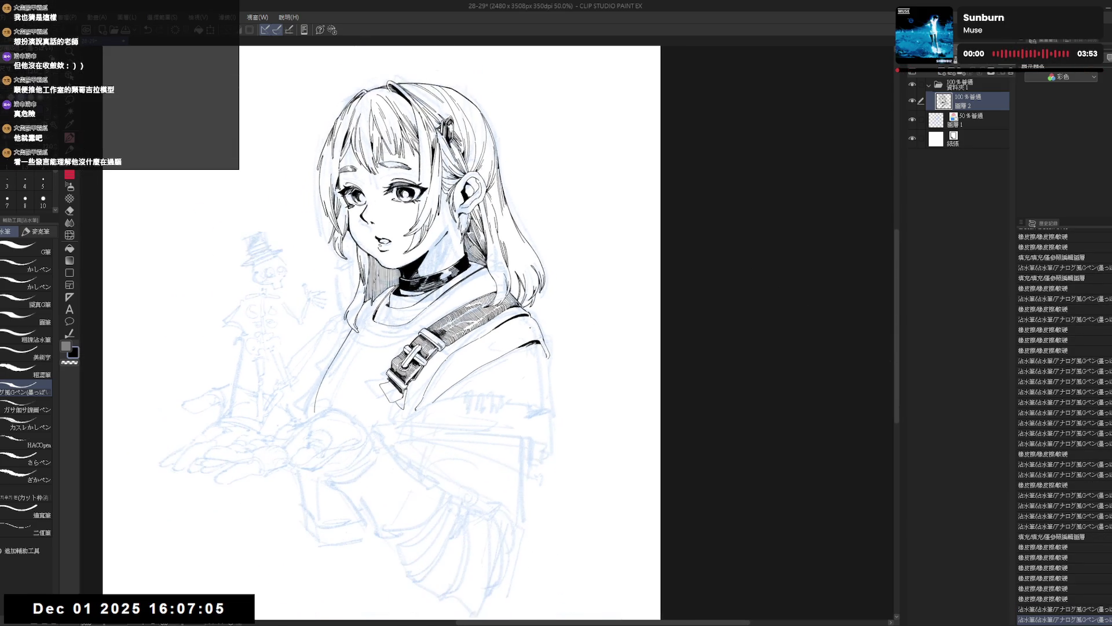
Step: On a counter-clockwise tilted view, ink a line on the jacket below the strap
{"action": "key", "text": "e"}
{"action": "key", "text": "minus"}
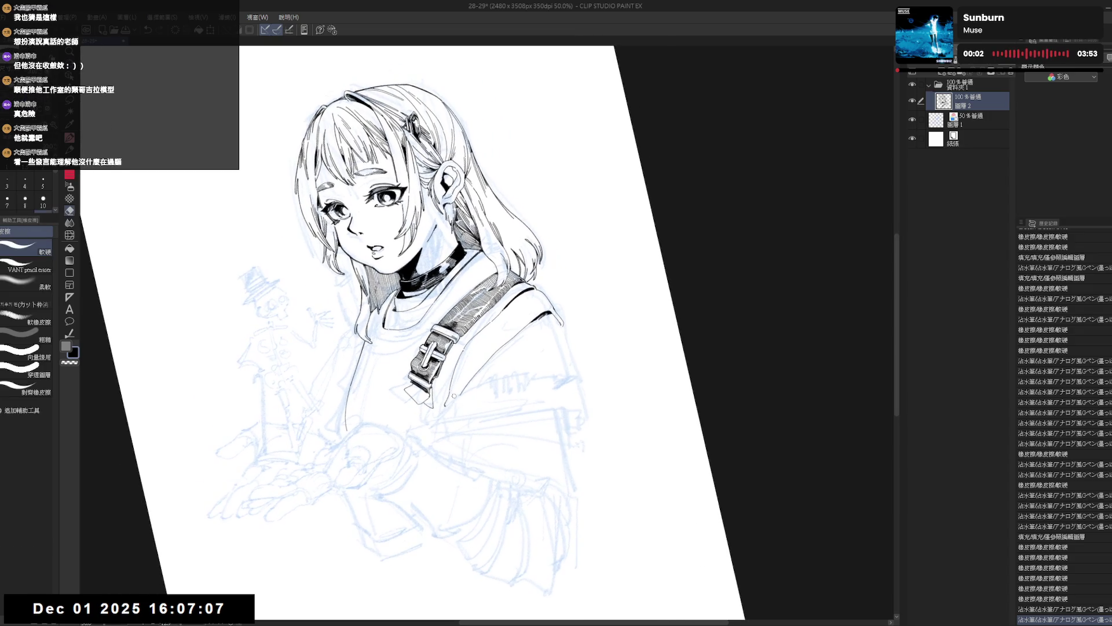
{"action": "left_click_drag", "start_coordinate": [458, 398], "coordinate": [590, 327]}
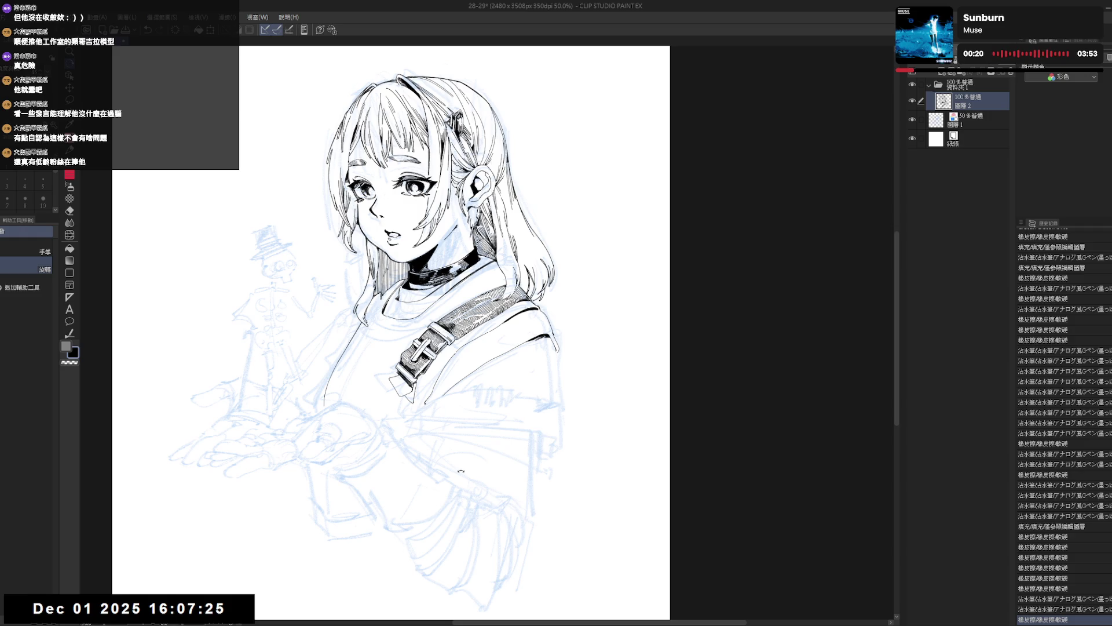
{"action": "left_click_drag", "start_coordinate": [477, 385], "coordinate": [493, 402]}
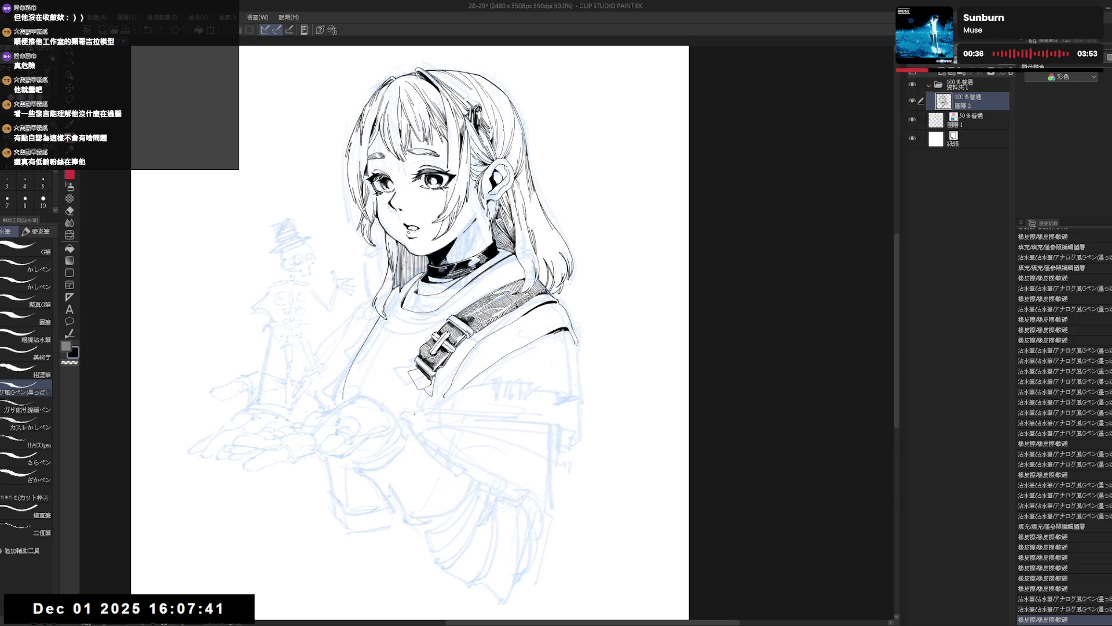
{"action": "scroll", "coordinate": [409, 333], "scroll_direction": "down", "scroll_amount": 1}
{"action": "key", "text": "-"}
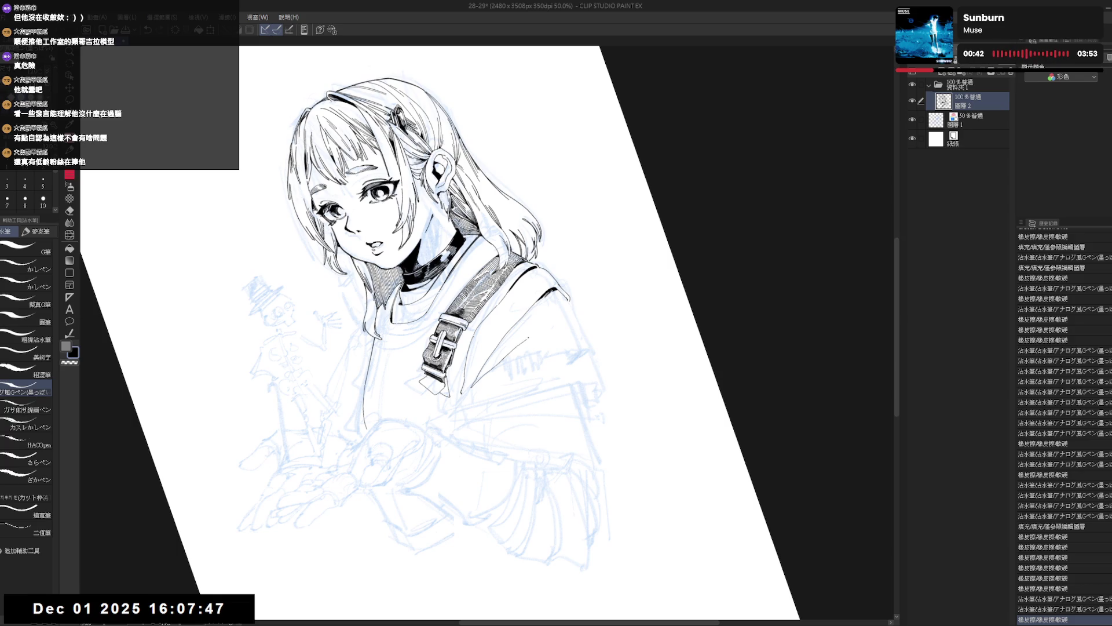
{"action": "left_click_drag", "start_coordinate": [476, 331], "coordinate": [545, 385]}
{"action": "key", "text": "ctrl+z"}
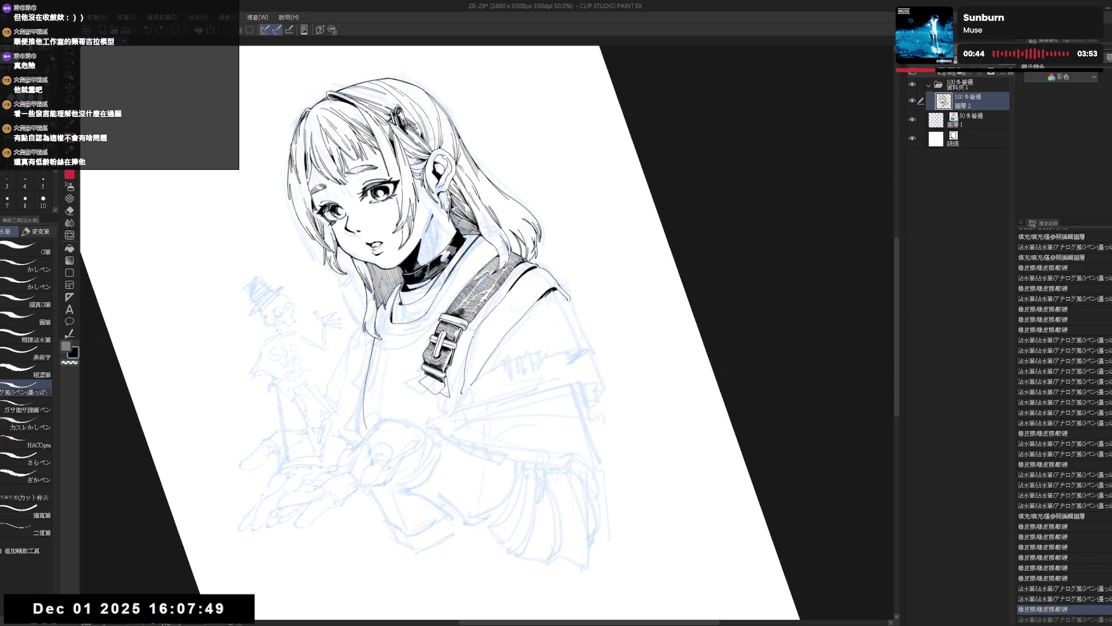
{"action": "key", "text": "ctrl+y"}
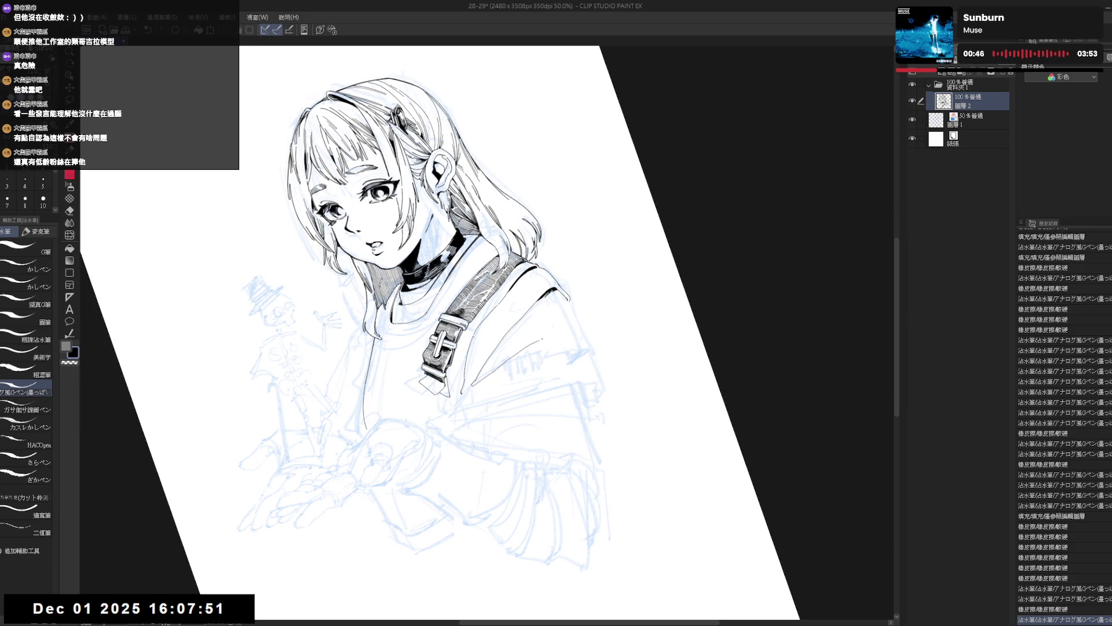
Step: Remove the stroke's stray tail and erase a small mark on the jacket
{"action": "key", "text": "ctrl+0"}
{"action": "key", "text": "h"}
{"action": "key", "text": "h"}
{"action": "left_click_drag", "start_coordinate": [498, 405], "coordinate": [510, 374]}
{"action": "key", "text": "e"}
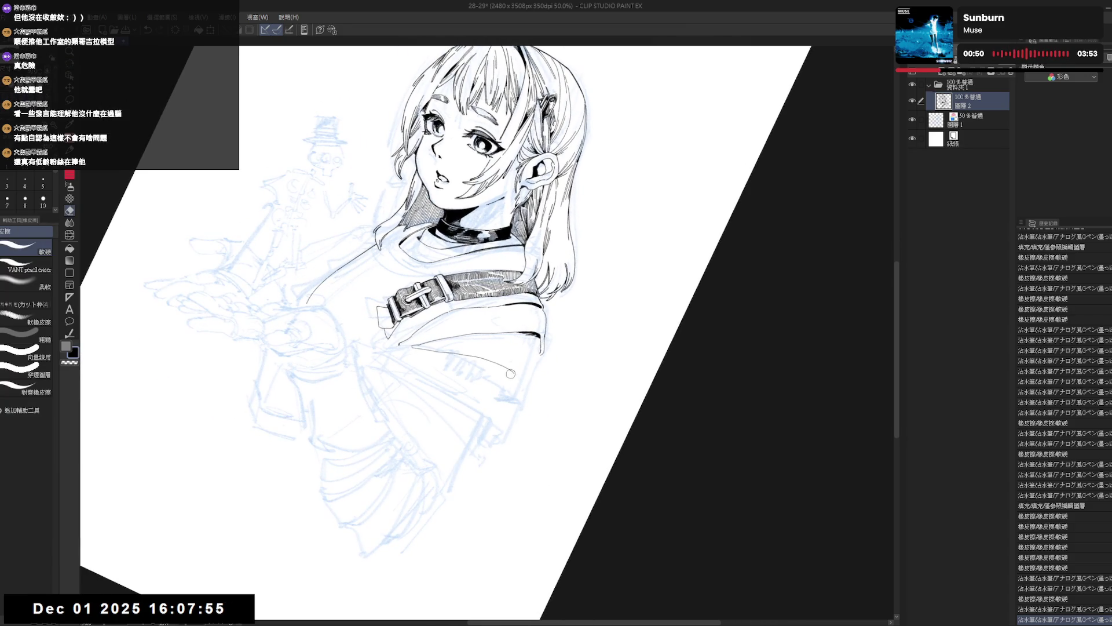
{"action": "key", "text": "p"}
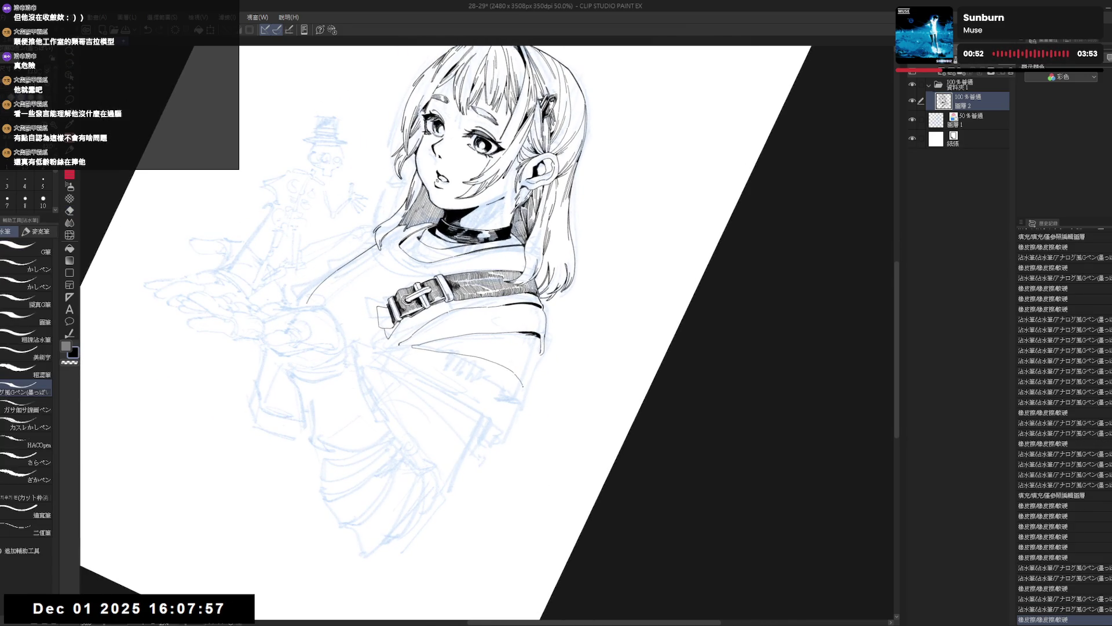
{"action": "key", "text": "ctrl+z"}
{"action": "key", "text": "ctrl+z"}
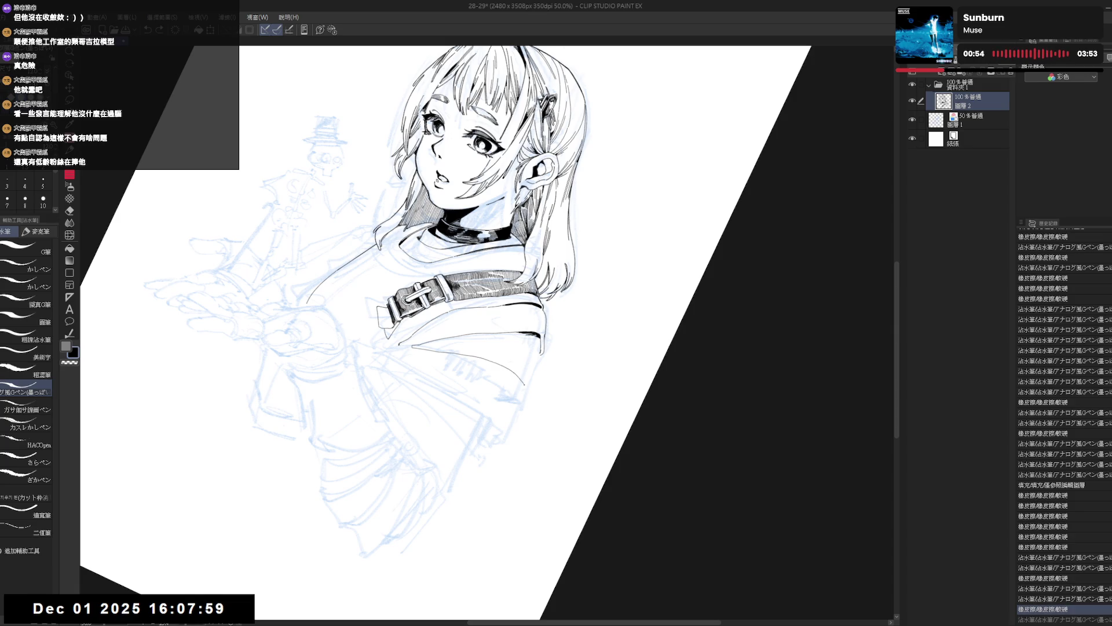
{"action": "key", "text": "e"}
{"action": "left_click_drag", "start_coordinate": [538, 348], "coordinate": [529, 386]}
{"action": "key", "text": "p"}
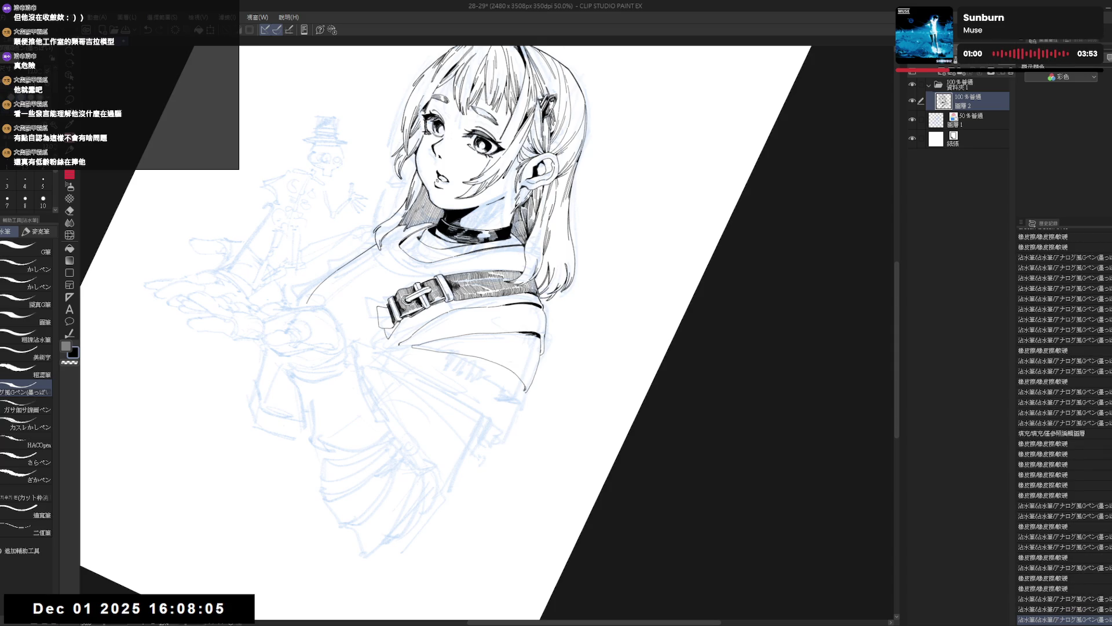
Step: Erase a mark below the strap, add a short jacket line, and fit the page to the window
{"action": "key", "text": "ctrl+@"}
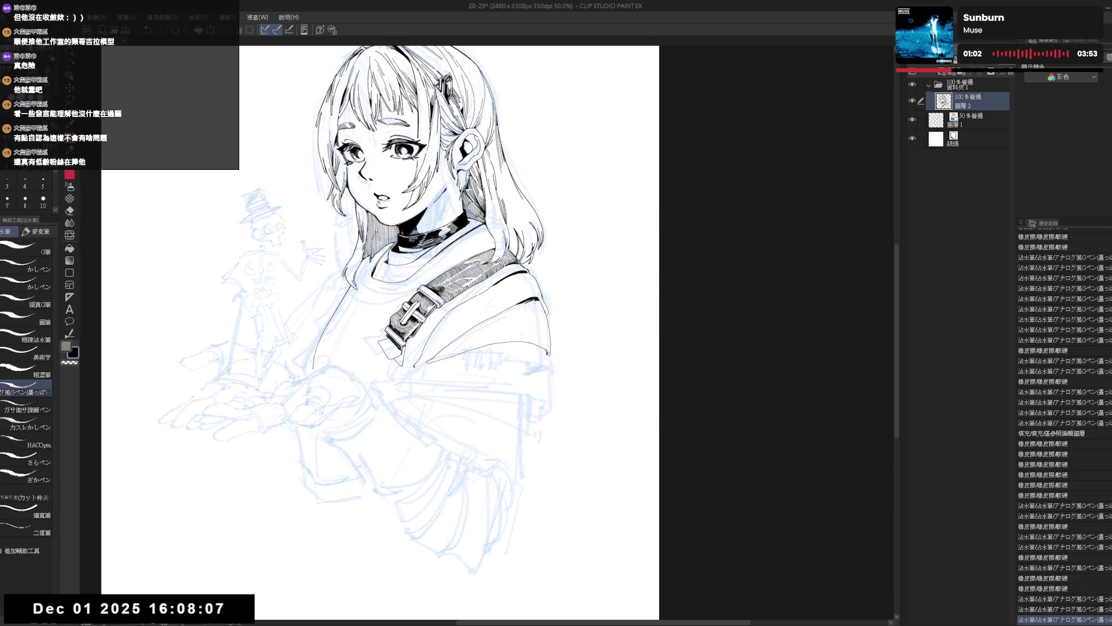
{"action": "key", "text": "e"}
{"action": "left_click_drag", "start_coordinate": [542, 354], "coordinate": [547, 363]}
{"action": "key", "text": "p"}
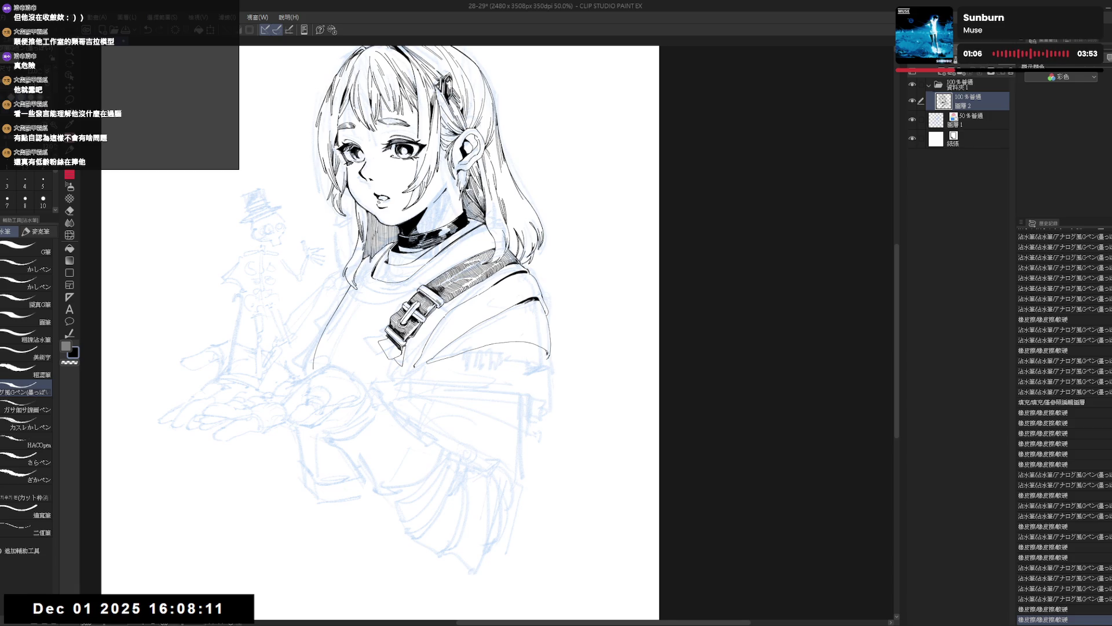
{"action": "left_click_drag", "start_coordinate": [463, 347], "coordinate": [504, 295]}
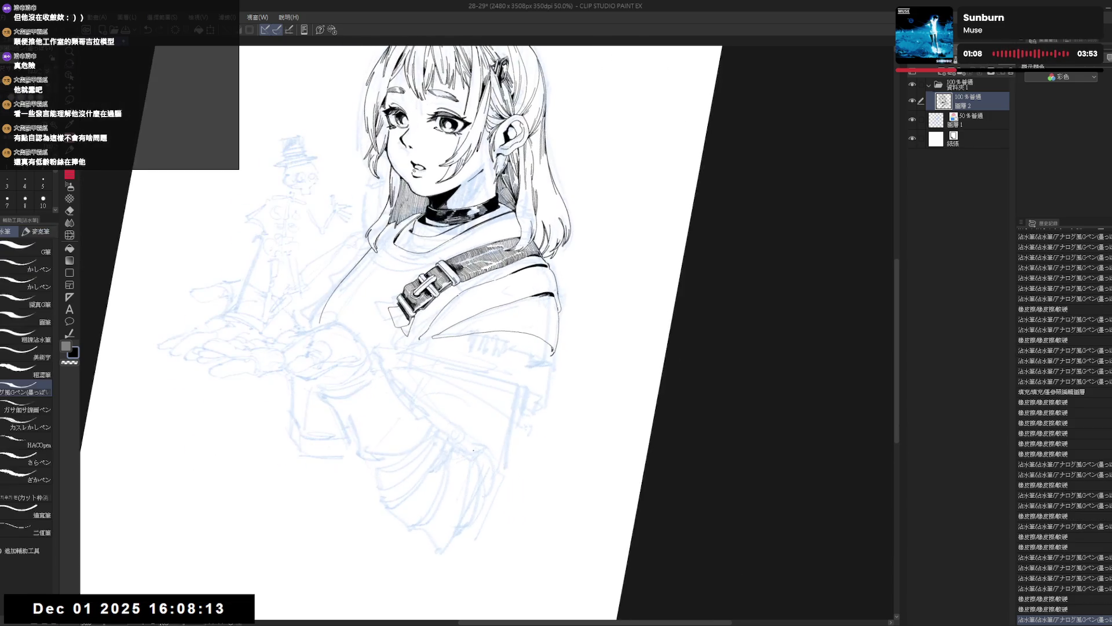
{"action": "key", "text": "ctrl+0"}
{"action": "scroll", "coordinate": [462, 227], "scroll_direction": "up", "scroll_amount": 1}
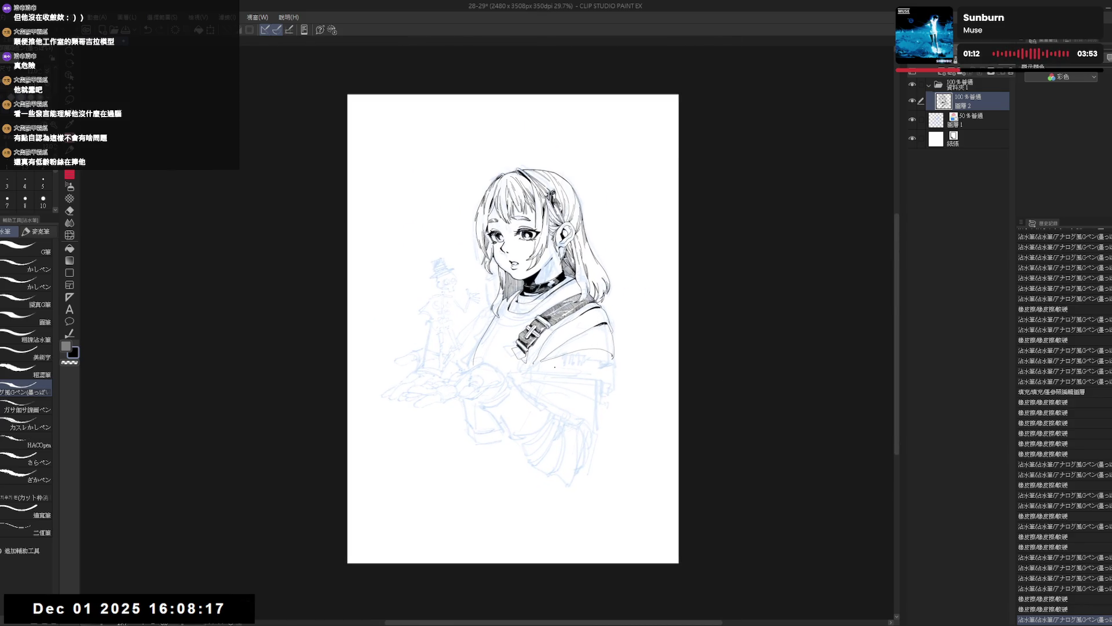
Step: On Layer 1, lasso the small figure and hands, shrink them slightly, shift up-left, and deselect
{"action": "left_click", "coordinate": [971, 118]}
{"action": "key", "text": "m"}
{"action": "mouse_move", "coordinate": [437, 243]}
{"action": "left_mouse_down"}
{"action": "mouse_move", "coordinate": [390, 425]}
{"action": "mouse_move", "coordinate": [458, 436]}
{"action": "mouse_move", "coordinate": [548, 494]}
{"action": "mouse_move", "coordinate": [606, 455]}
{"action": "mouse_move", "coordinate": [568, 399]}
{"action": "mouse_move", "coordinate": [470, 339]}
{"action": "mouse_move", "coordinate": [491, 283]}
{"action": "mouse_move", "coordinate": [455, 259]}
{"action": "left_mouse_up"}
{"action": "left_click", "coordinate": [522, 520]}
{"action": "left_click_drag", "start_coordinate": [483, 495], "coordinate": [483, 493]}
{"action": "left_click_drag", "start_coordinate": [551, 397], "coordinate": [554, 418]}
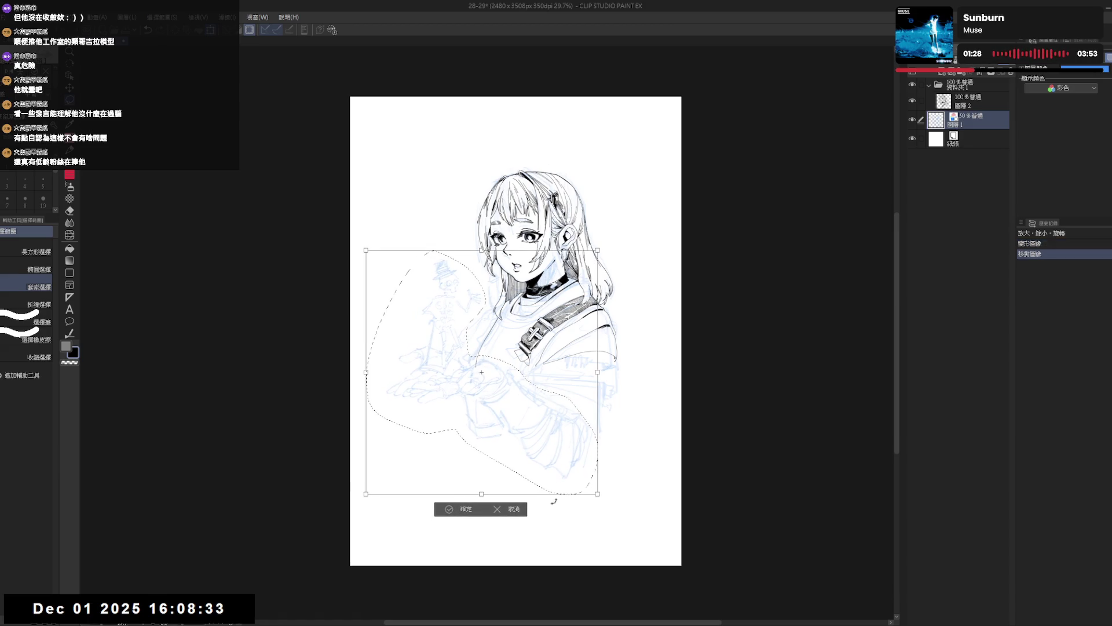
{"action": "left_click", "coordinate": [473, 515]}
{"action": "key", "text": "ctrl+d"}
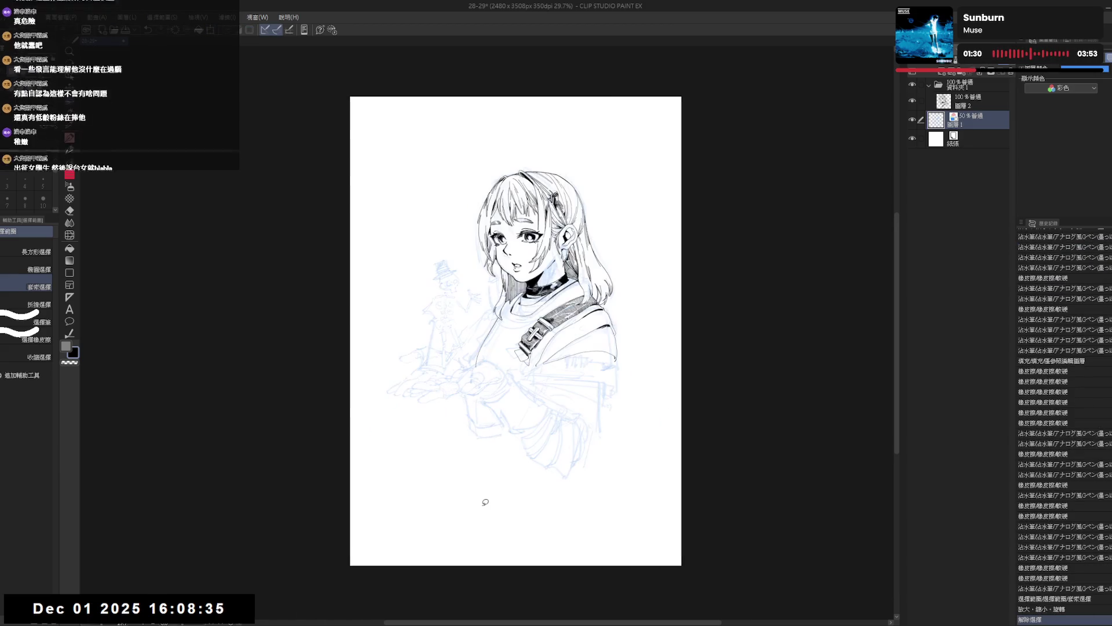
Step: Back on the ink layer with the pen, draw a line along the jacket's lower edge
{"action": "left_click", "coordinate": [562, 386]}
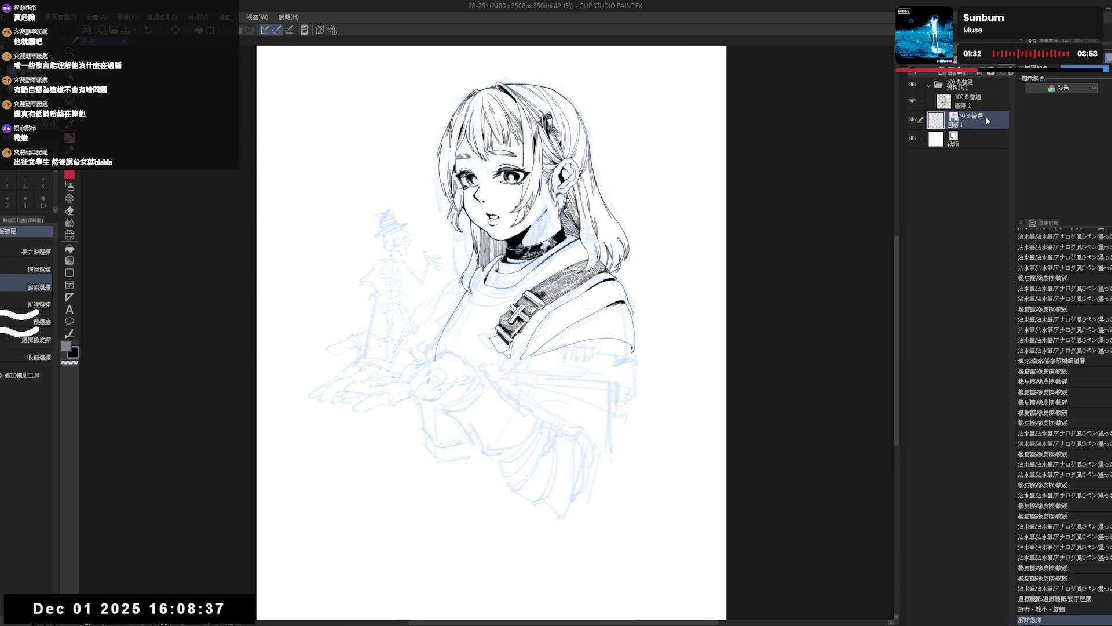
{"action": "key", "text": "alt+]"}
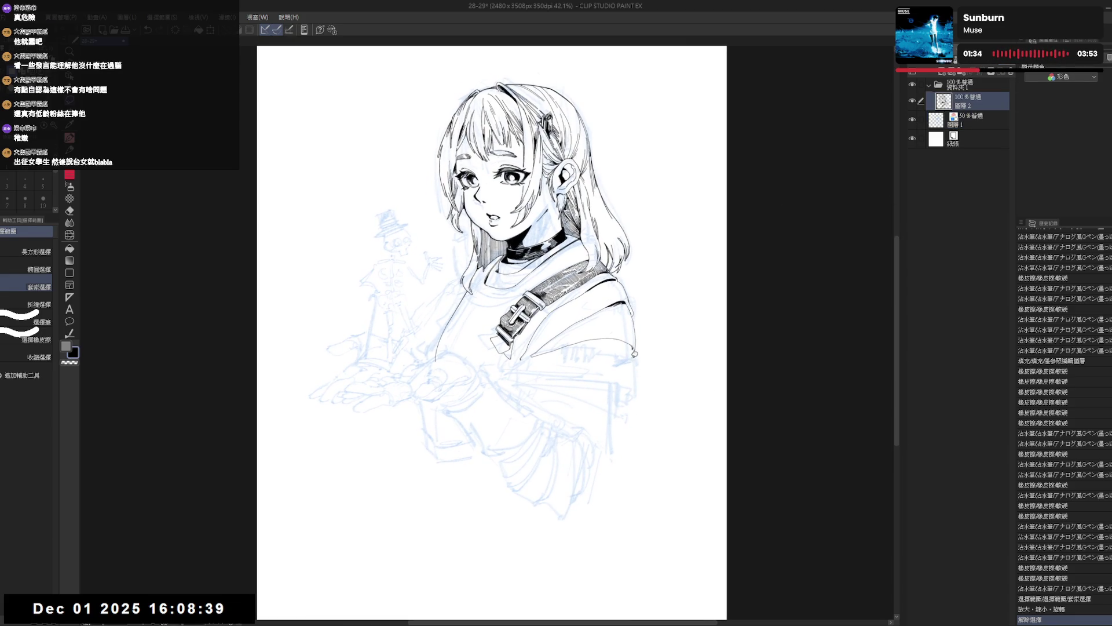
{"action": "key", "text": "p"}
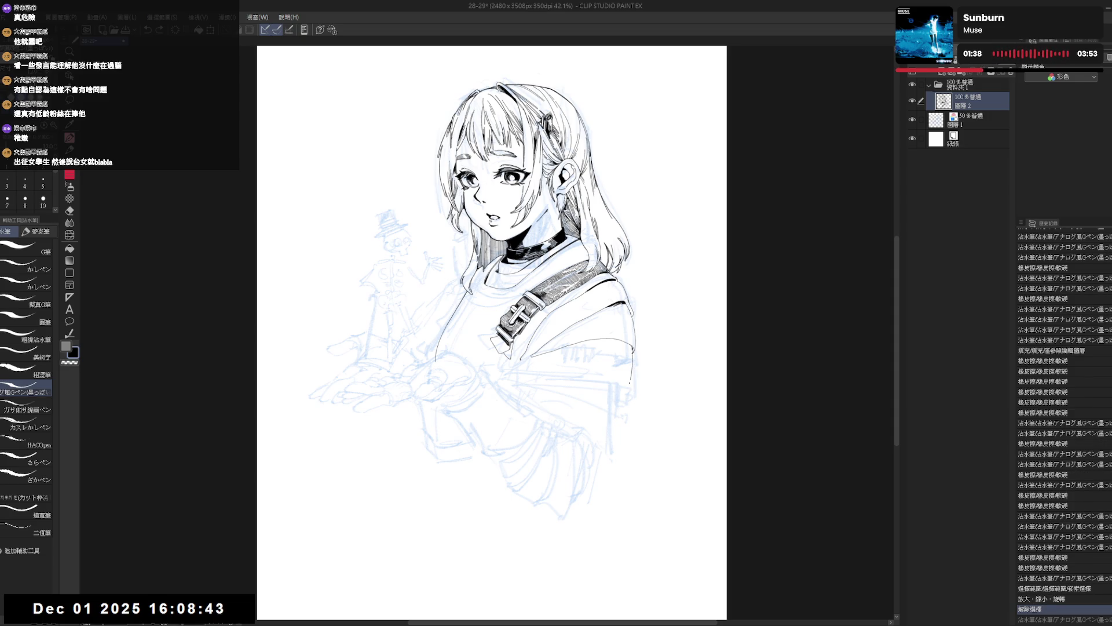
{"action": "key", "text": "ctrl+y"}
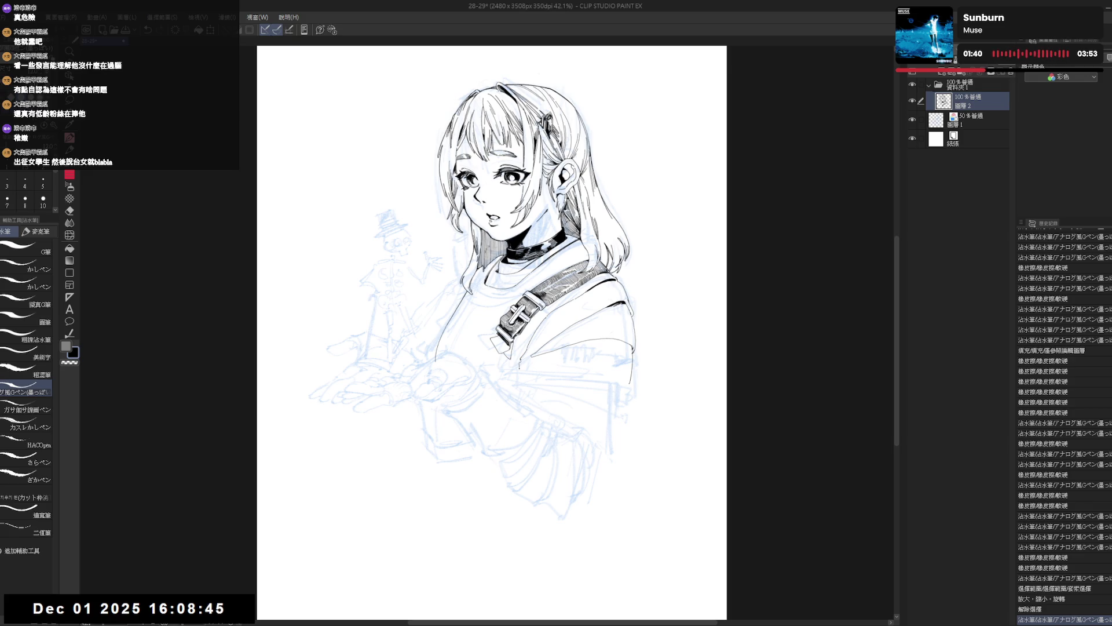
{"action": "left_click_drag", "start_coordinate": [559, 366], "coordinate": [629, 385]}
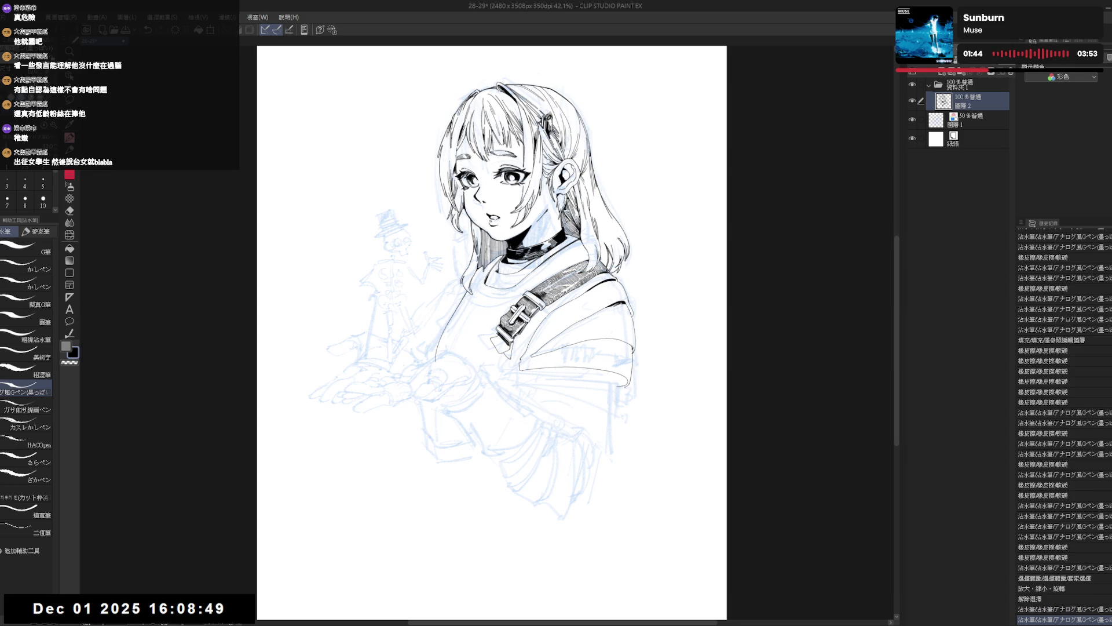
{"action": "scroll", "coordinate": [692, 260], "scroll_direction": "down", "scroll_amount": 2}
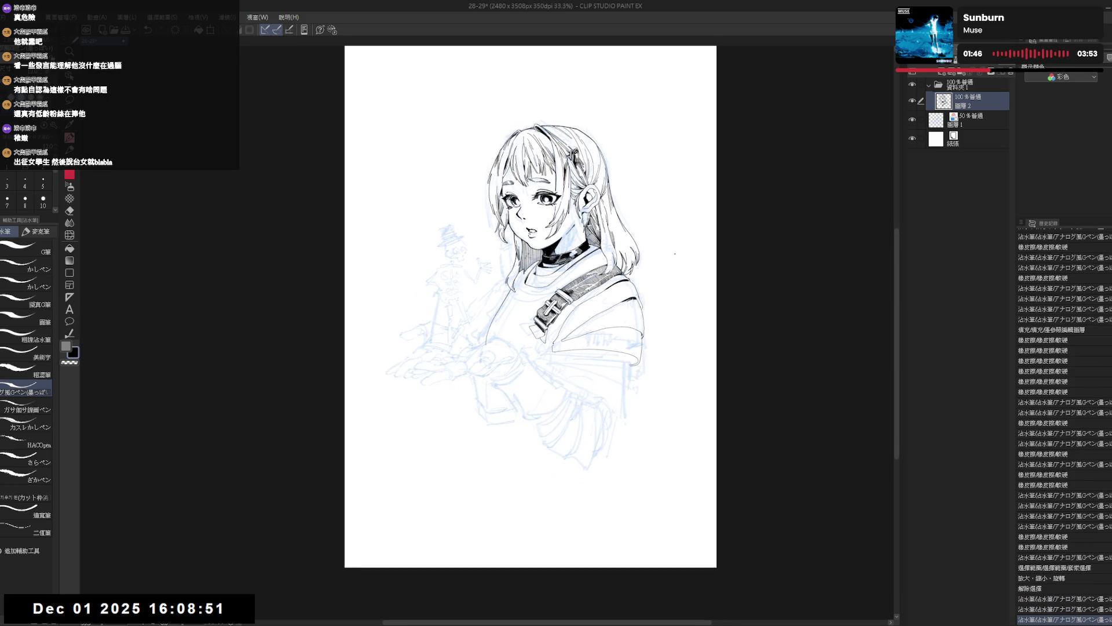
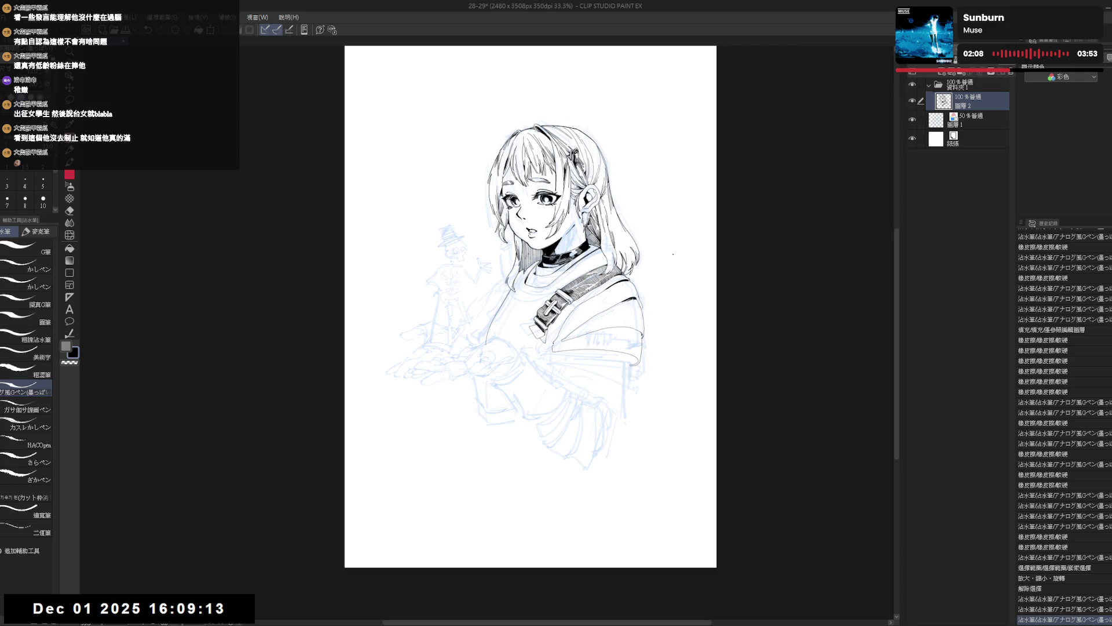
Step: Erase stray marks in the strap lineart, checking the drawing upright and mirrored
{"action": "mouse_move", "coordinate": [580, 316]}
{"action": "left_mouse_down"}
{"action": "mouse_move", "coordinate": [620, 325]}
{"action": "mouse_move", "coordinate": [591, 417]}
{"action": "left_mouse_up"}
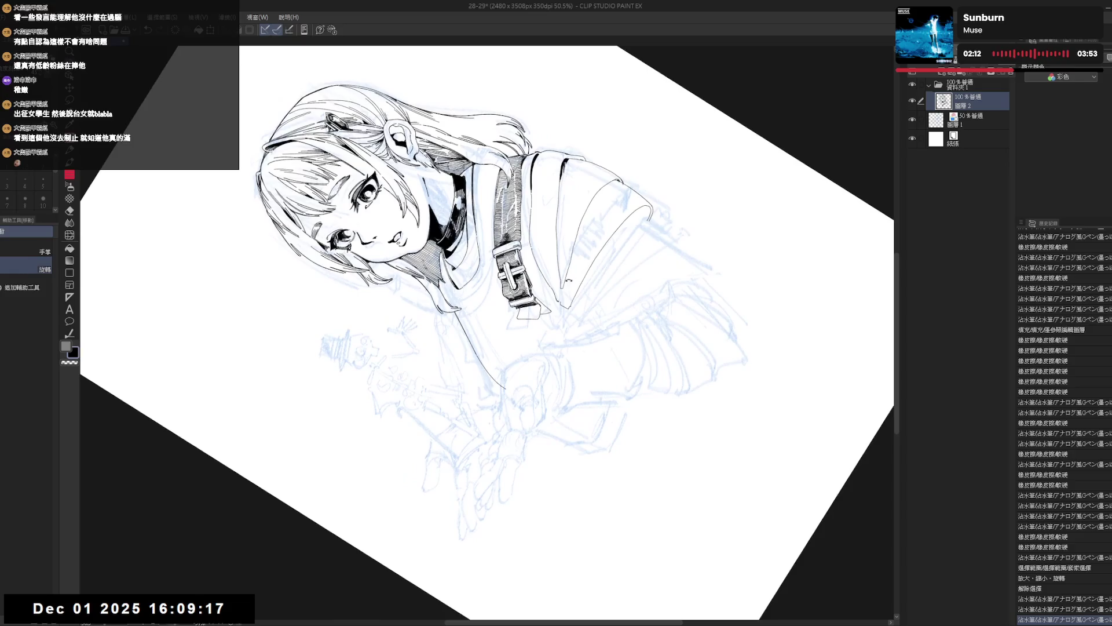
{"action": "left_click_drag", "start_coordinate": [570, 282], "coordinate": [567, 291]}
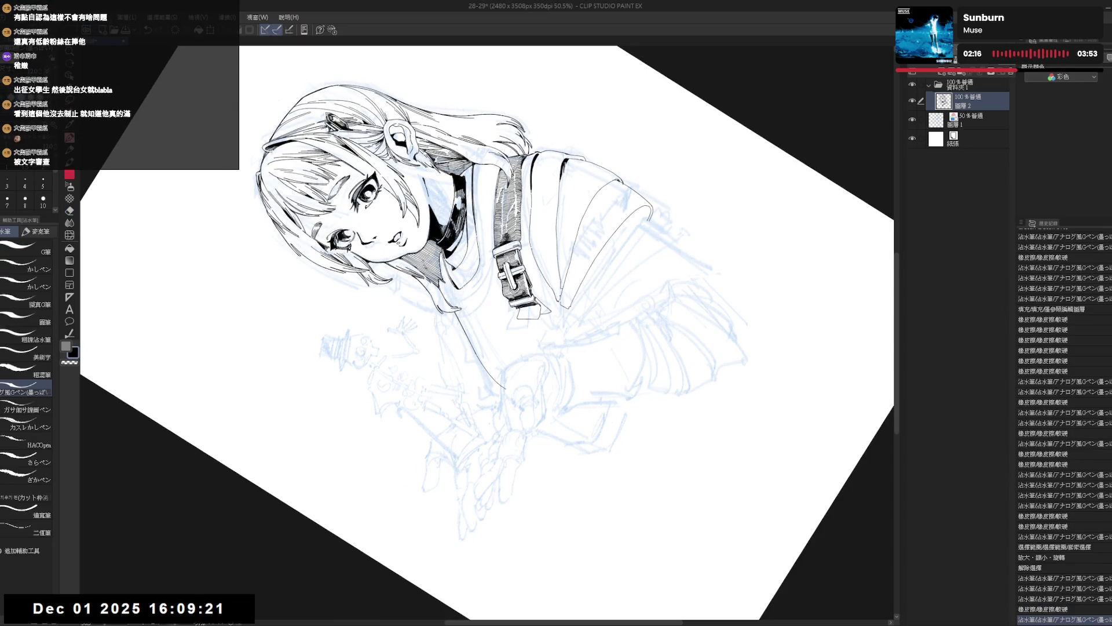
{"action": "key", "text": "ctrl+at"}
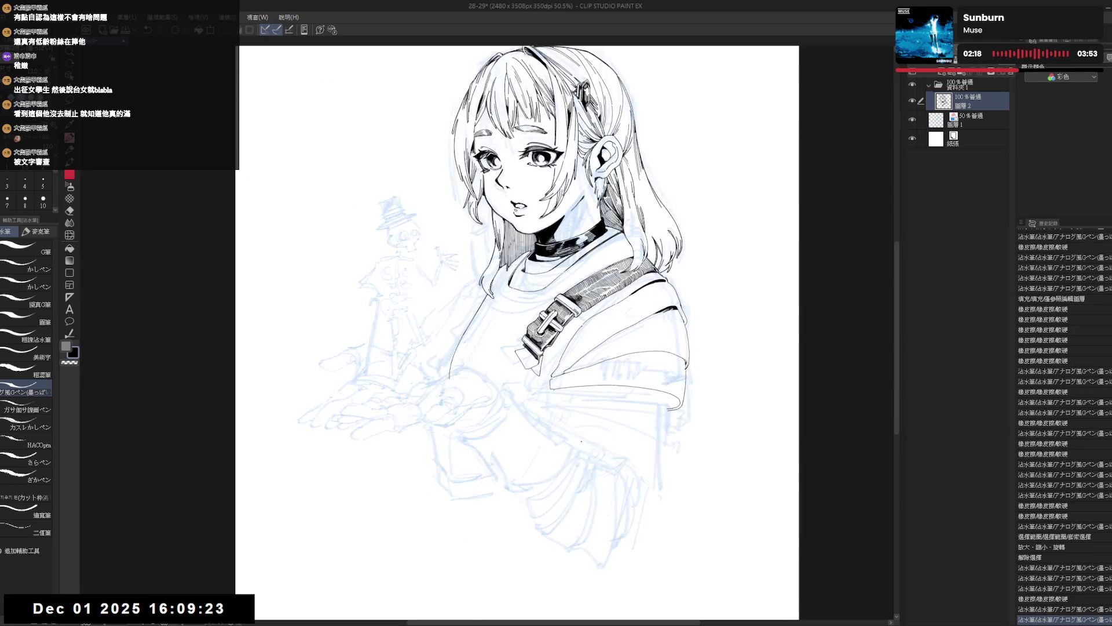
{"action": "left_click_drag", "start_coordinate": [550, 328], "coordinate": [464, 357]}
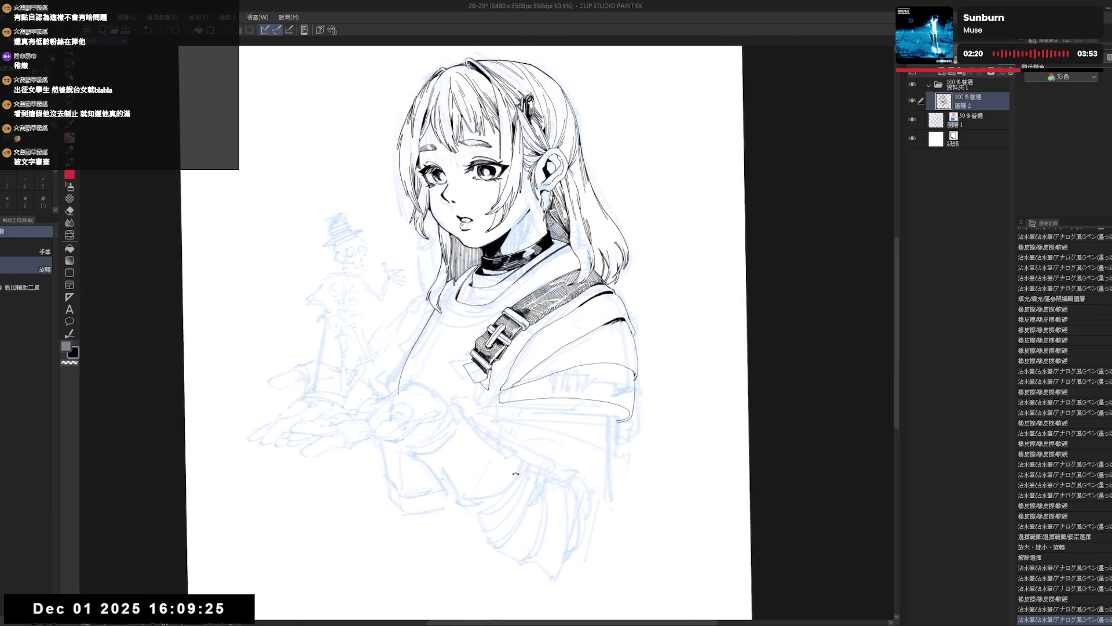
{"action": "left_click_drag", "start_coordinate": [504, 460], "coordinate": [441, 417]}
{"action": "key", "text": "e"}
{"action": "left_click_drag", "start_coordinate": [584, 266], "coordinate": [579, 275]}
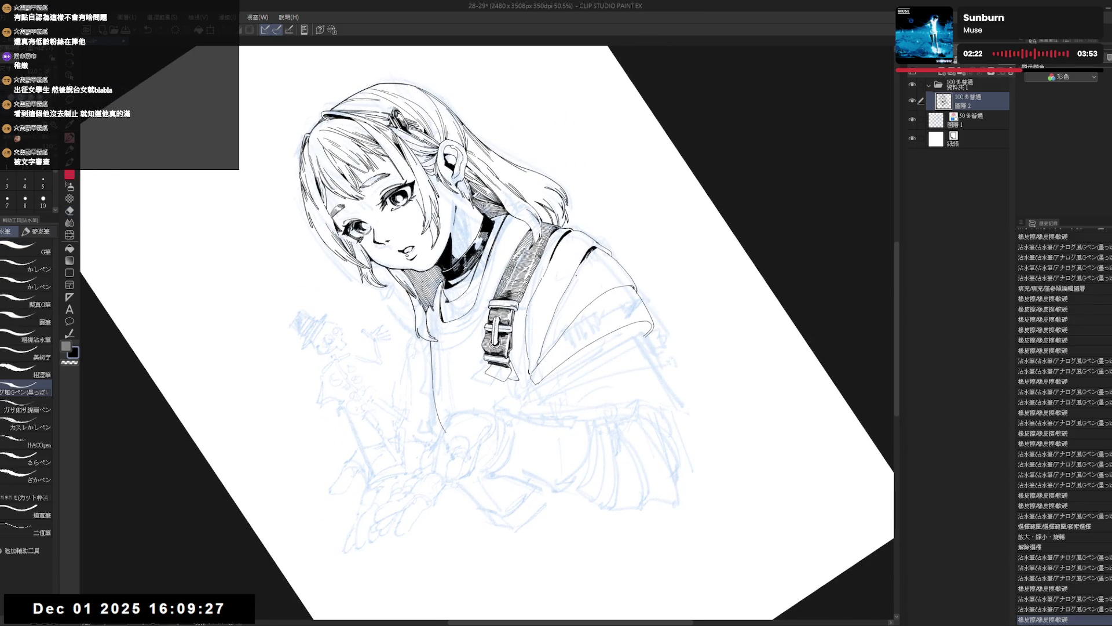
{"action": "key", "text": "ctrl+at"}
{"action": "key", "text": "h"}
{"action": "key", "text": "h"}
Step: Ink a hatching stroke on the jacket shoulder with the canvas tilted about 35 degrees
{"action": "left_click_drag", "start_coordinate": [607, 380], "coordinate": [579, 386]}
{"action": "key", "text": "r"}
{"action": "key", "text": "p"}
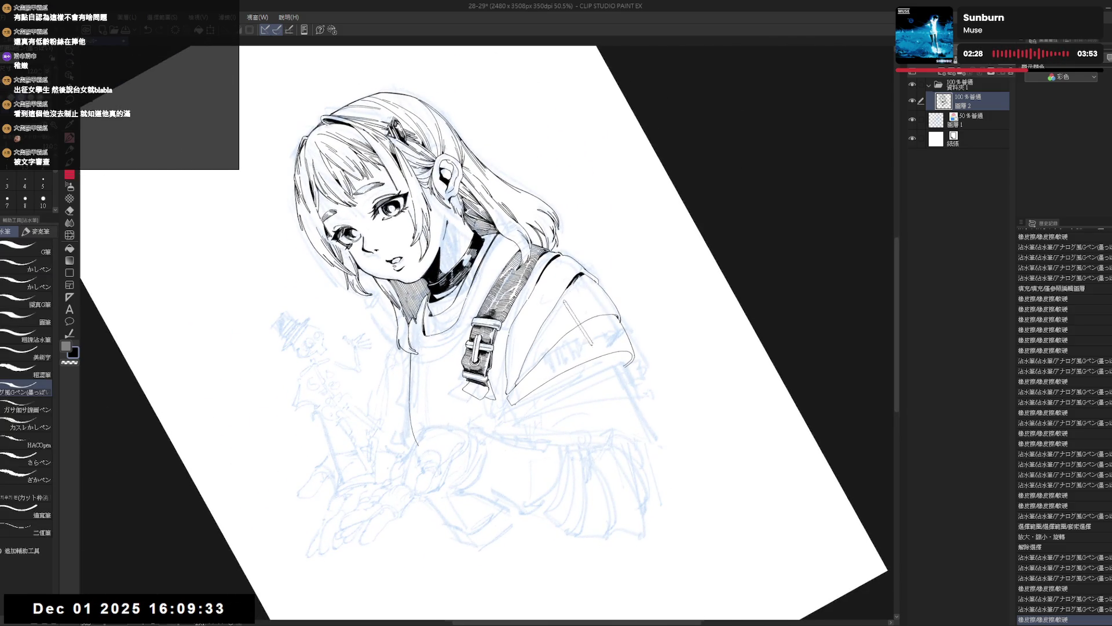
{"action": "key", "text": "ctrl+at"}
{"action": "left_click_drag", "start_coordinate": [561, 322], "coordinate": [584, 320]}
{"action": "key", "text": "r"}
{"action": "key", "text": "p"}
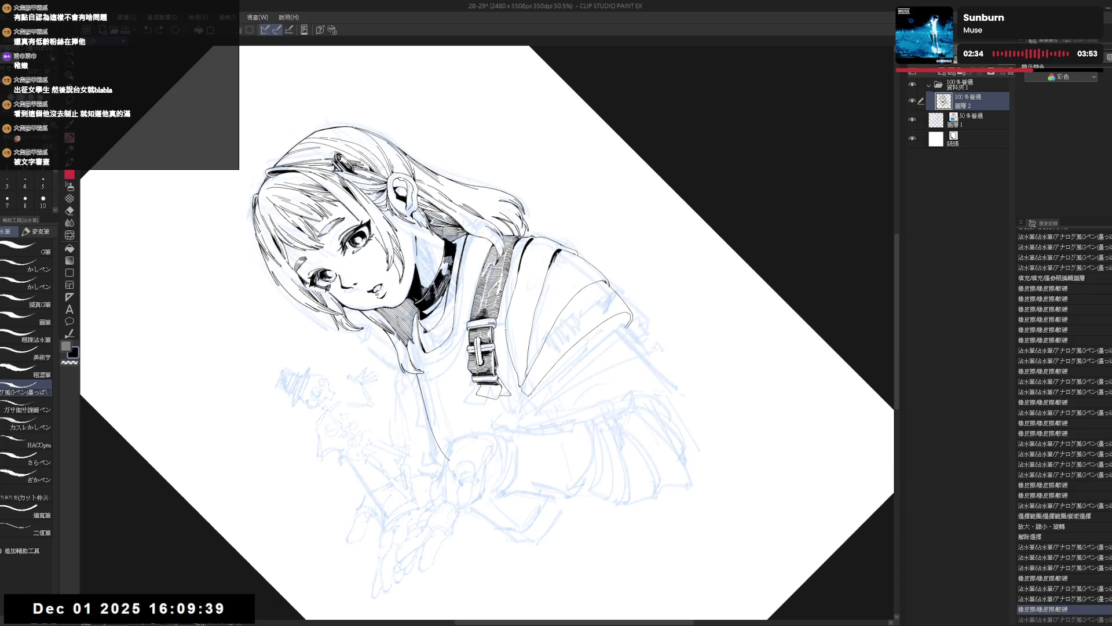
{"action": "mouse_move", "coordinate": [544, 272]}
{"action": "left_mouse_down"}
{"action": "mouse_move", "coordinate": [579, 324]}
{"action": "mouse_move", "coordinate": [559, 298]}
{"action": "left_mouse_up"}
Step: Darken the jacket strap's edge with a G-pen stroke
{"action": "key", "text": "p"}
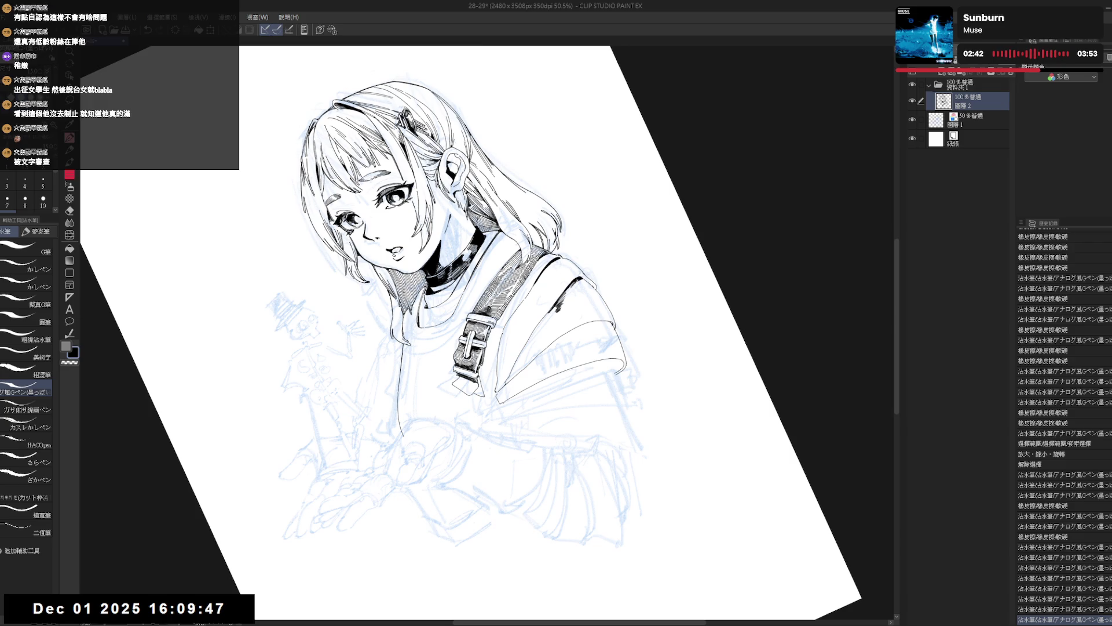
{"action": "key", "text": "minus"}
{"action": "left_click_drag", "start_coordinate": [548, 292], "coordinate": [543, 307]}
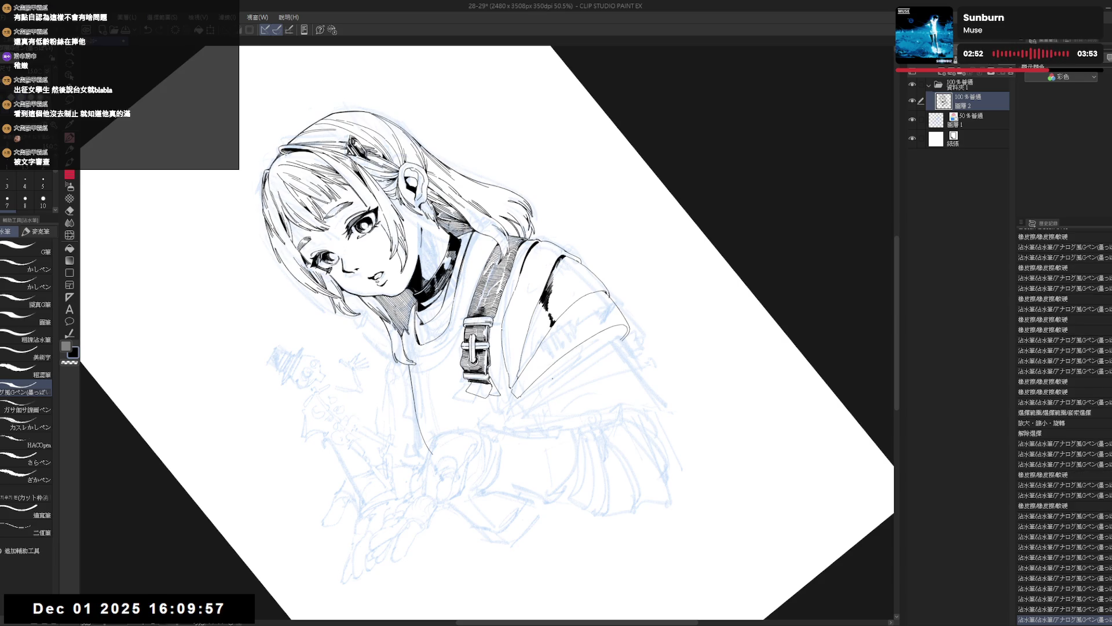
{"action": "key", "text": "ctrl+@"}
{"action": "mouse_move", "coordinate": [499, 363]}
{"action": "left_mouse_down"}
{"action": "mouse_move", "coordinate": [515, 360]}
{"action": "mouse_move", "coordinate": [532, 277]}
{"action": "left_mouse_up"}
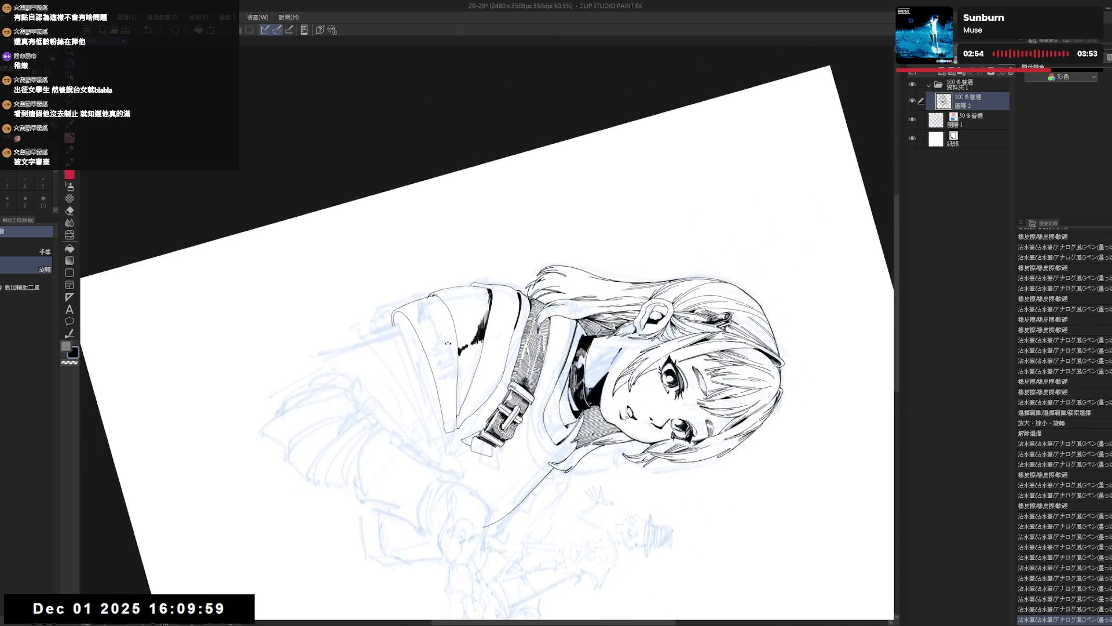
Step: Lay down the first short hatching strokes on the sleeve under the strap
{"action": "left_click_drag", "start_coordinate": [459, 353], "coordinate": [458, 356]}
{"action": "left_click_drag", "start_coordinate": [461, 351], "coordinate": [464, 356]}
{"action": "left_click_drag", "start_coordinate": [461, 352], "coordinate": [477, 351]}
{"action": "left_click_drag", "start_coordinate": [473, 340], "coordinate": [478, 351]}
{"action": "left_click_drag", "start_coordinate": [474, 340], "coordinate": [478, 351]}
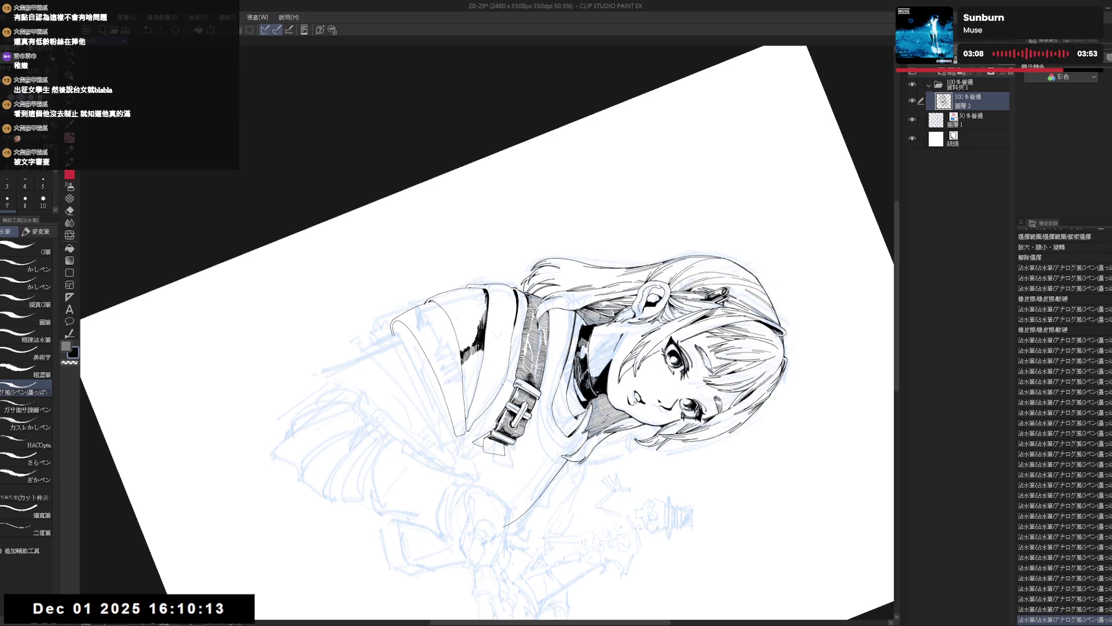
{"action": "key", "text": "ctrl+@"}
{"action": "left_click_drag", "start_coordinate": [534, 351], "coordinate": [481, 328]}
Step: Build up dense short ink marks in the sleeve's shadow patch
{"action": "left_click", "coordinate": [481, 327]}
{"action": "left_click", "coordinate": [482, 328]}
{"action": "left_click", "coordinate": [481, 327]}
{"action": "left_click", "coordinate": [482, 327]}
{"action": "left_click", "coordinate": [481, 327]}
{"action": "left_click", "coordinate": [481, 327]}
{"action": "left_click", "coordinate": [481, 327]}
{"action": "key", "text": "ctrl+z"}
{"action": "left_click", "coordinate": [482, 327]}
{"action": "left_click", "coordinate": [483, 327]}
{"action": "left_click", "coordinate": [483, 326]}
{"action": "left_click", "coordinate": [483, 327]}
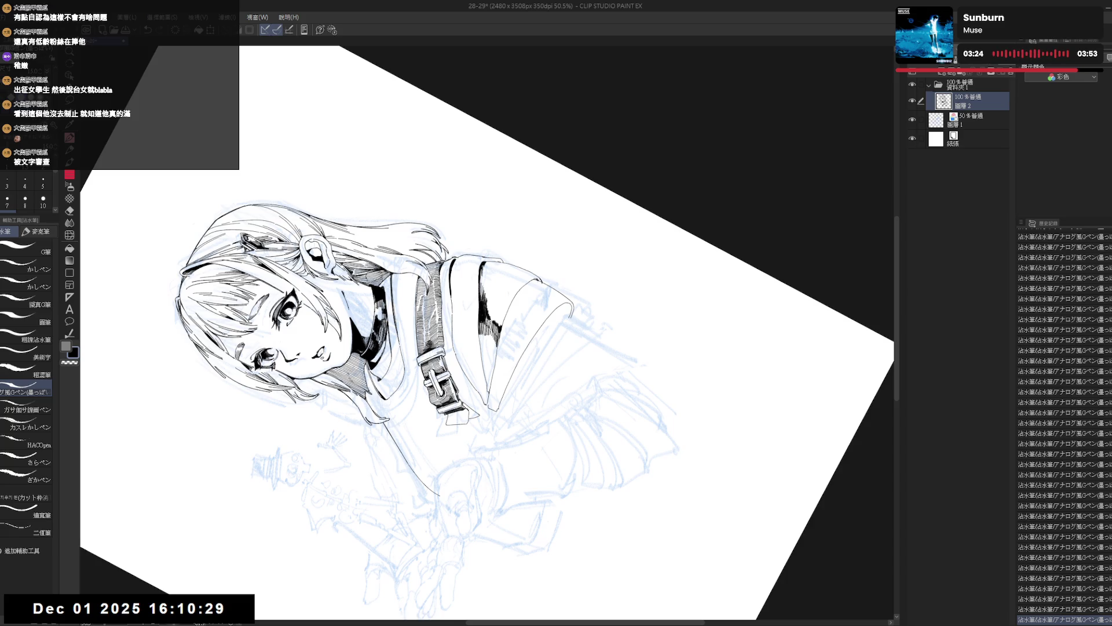
Step: Compare the latest sleeve strokes with Ctrl+Z/Ctrl+Y and keep the hatching
{"action": "key", "text": "r"}
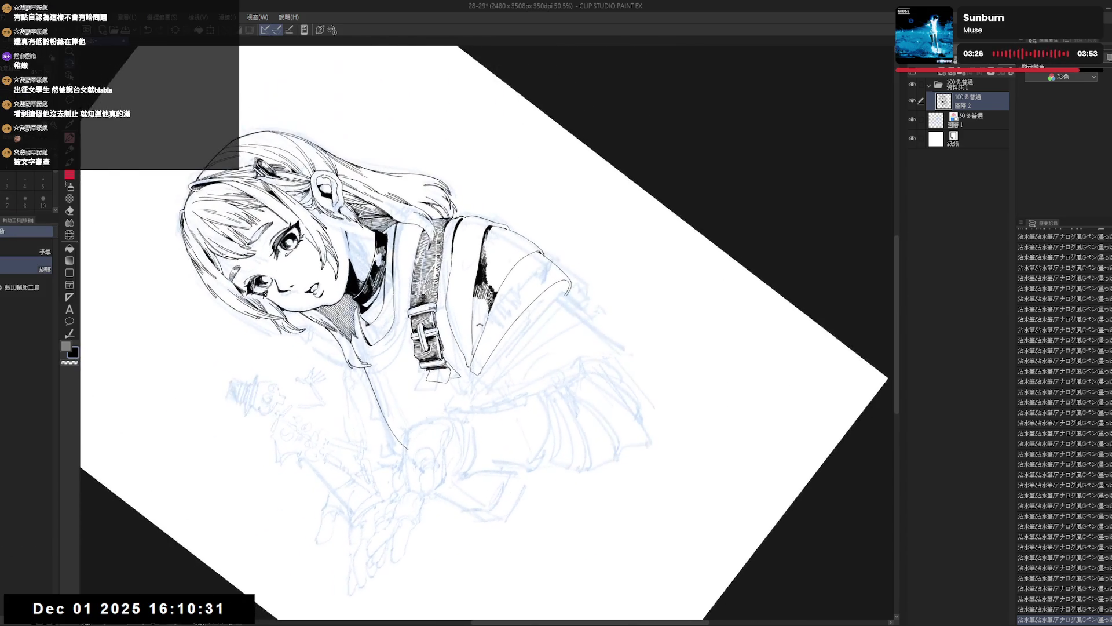
{"action": "key", "text": "p"}
{"action": "key", "text": "ctrl+z"}
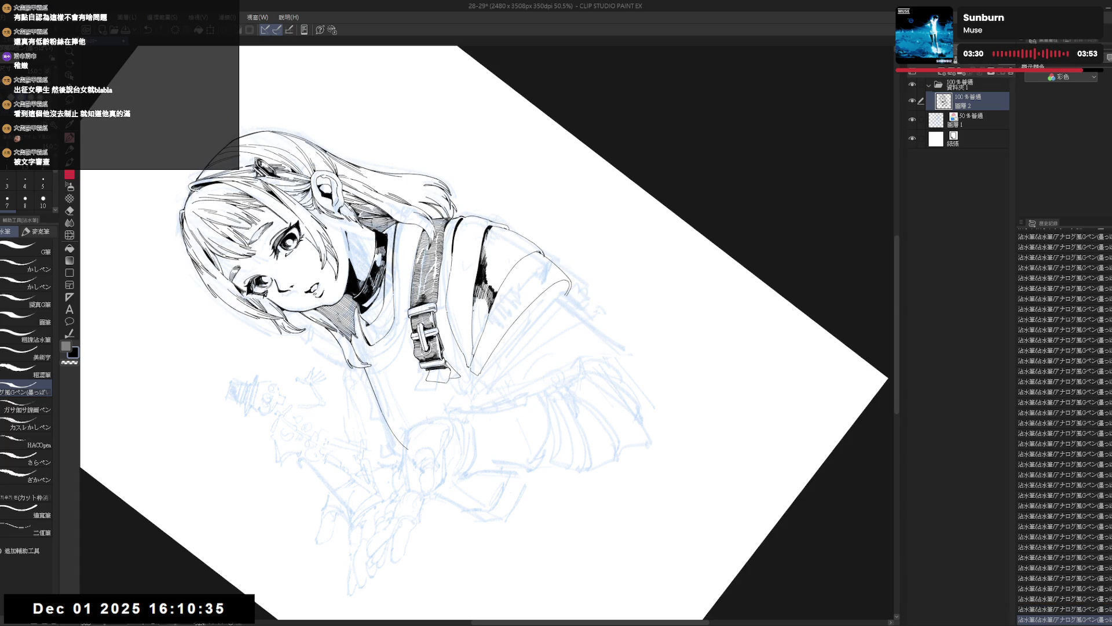
{"action": "left_click_drag", "start_coordinate": [522, 325], "coordinate": [527, 348]}
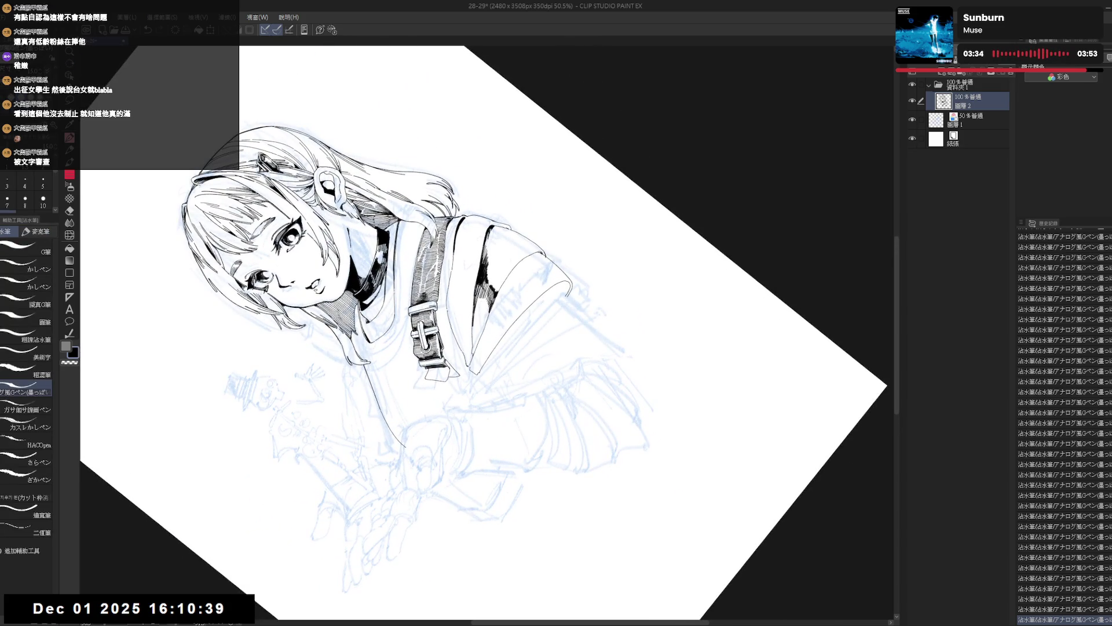
{"action": "key", "text": "ctrl+z"}
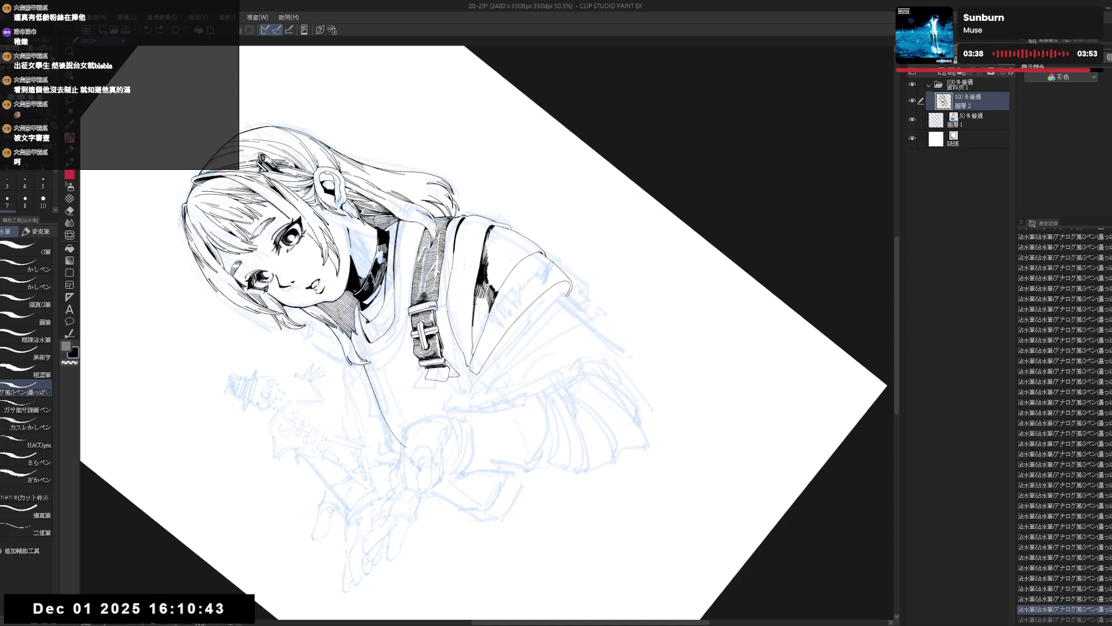
{"action": "key", "text": "ctrl+y"}
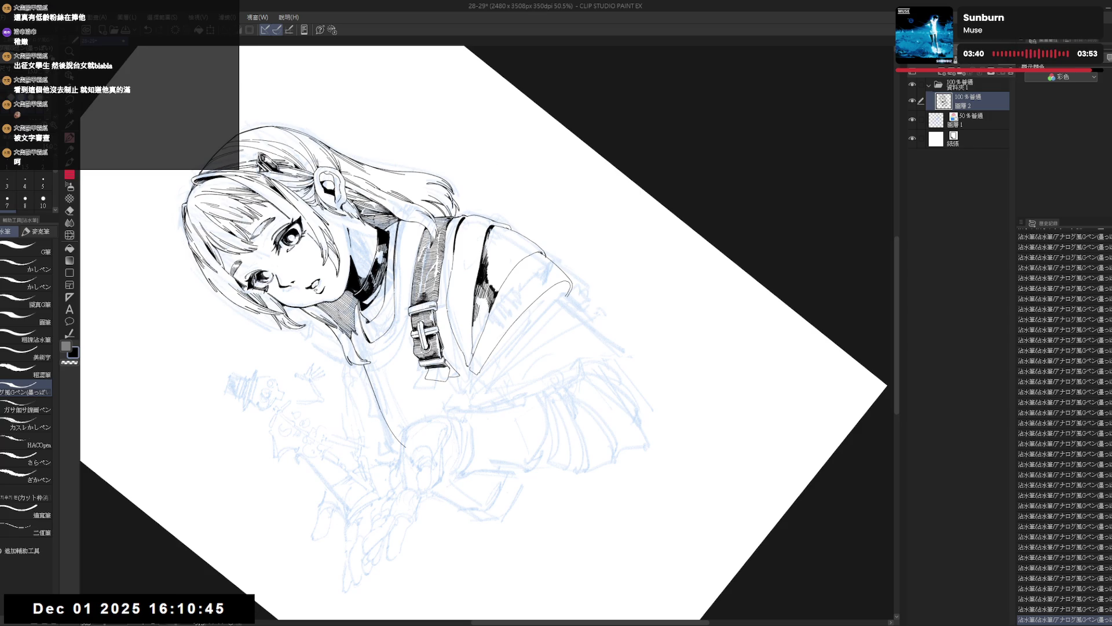
{"action": "key", "text": "ctrl+z"}
{"action": "key", "text": "ctrl+y"}
{"action": "key", "text": "r"}
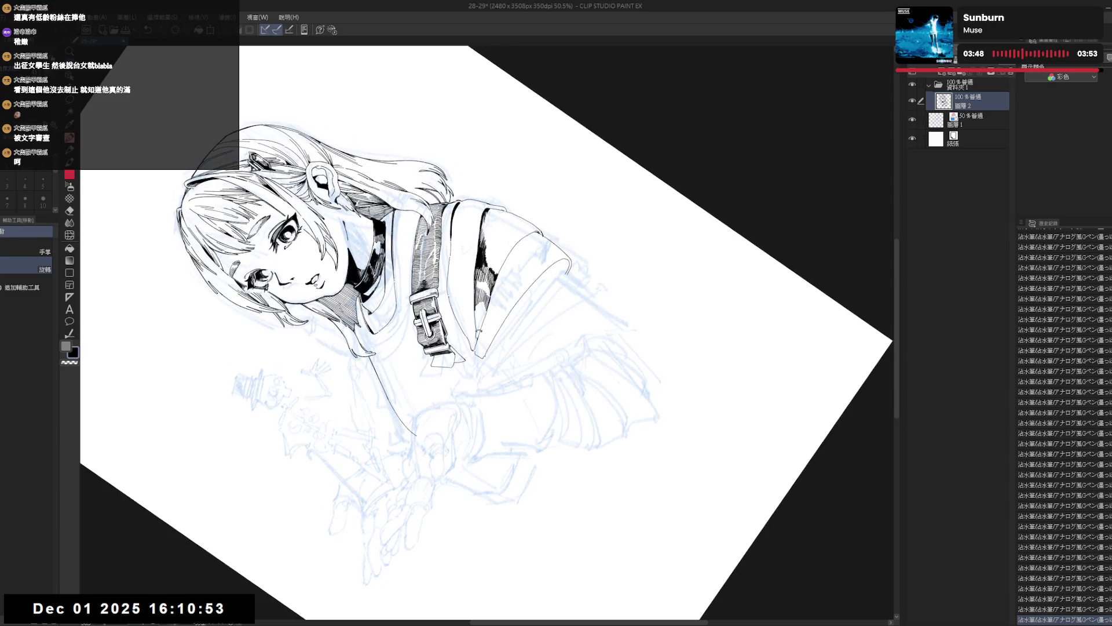
{"action": "key", "text": "p"}
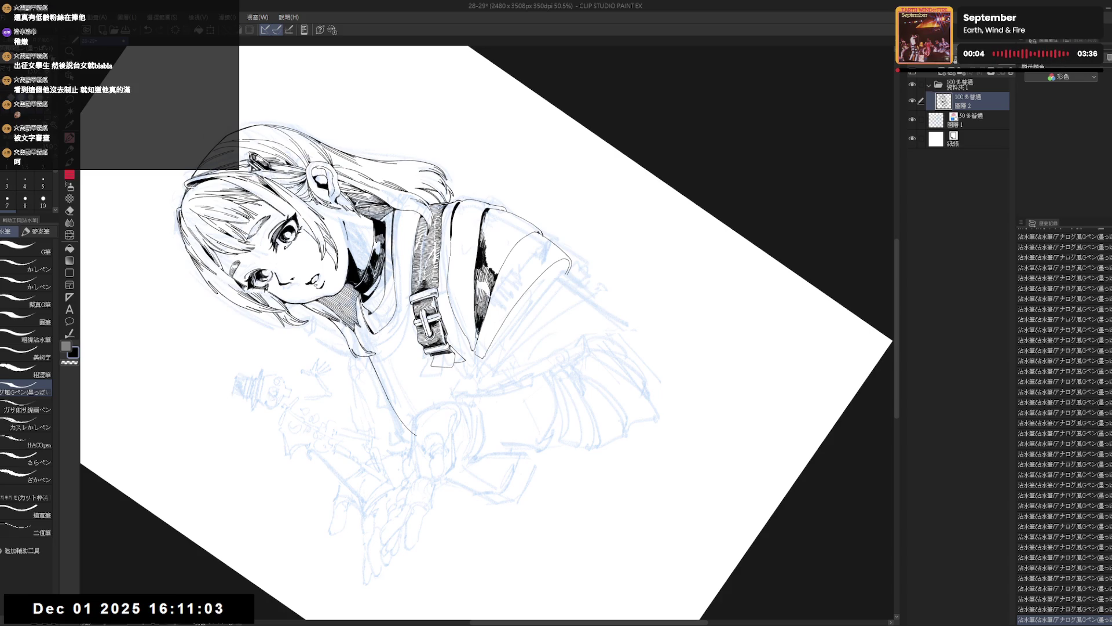
{"action": "key", "text": "ctrl+@"}
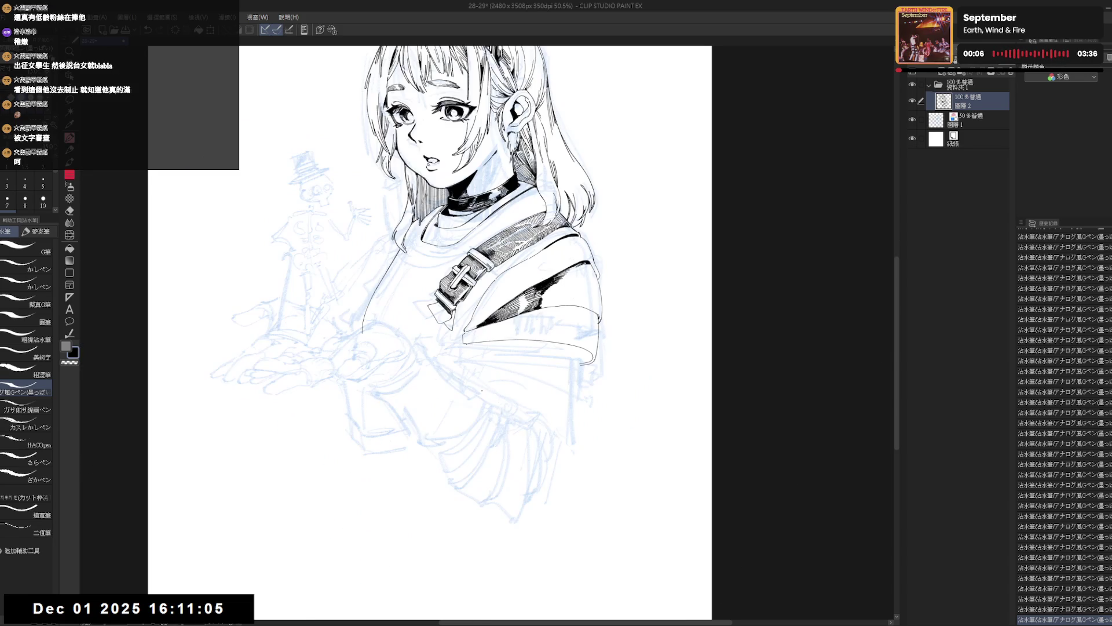
{"action": "left_click_drag", "start_coordinate": [621, 232], "coordinate": [597, 252]}
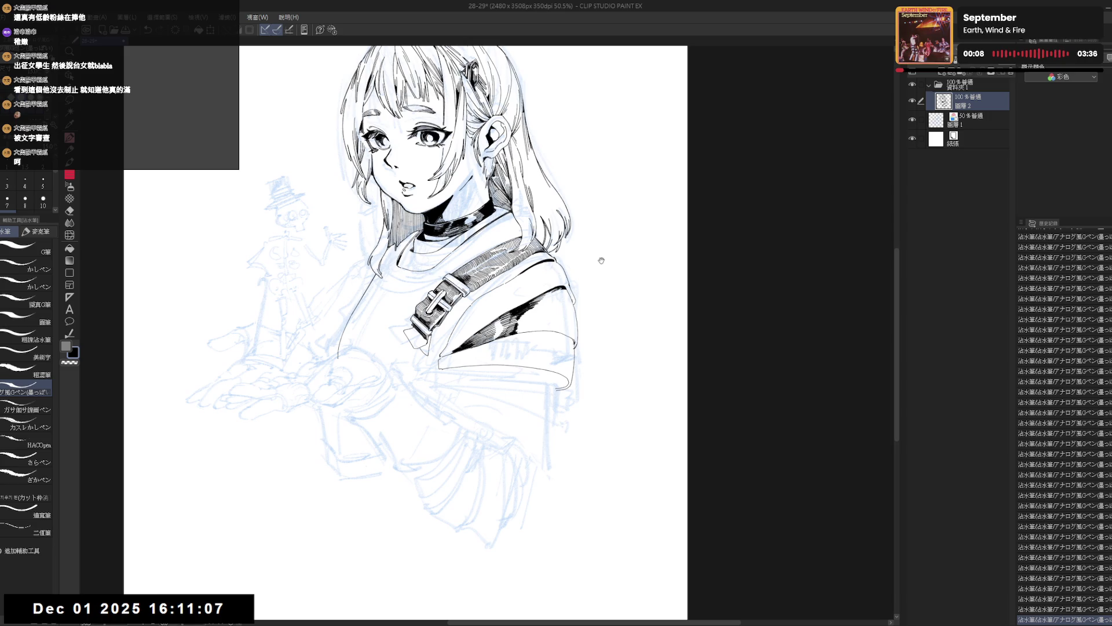
{"action": "left_click_drag", "start_coordinate": [527, 341], "coordinate": [491, 255]}
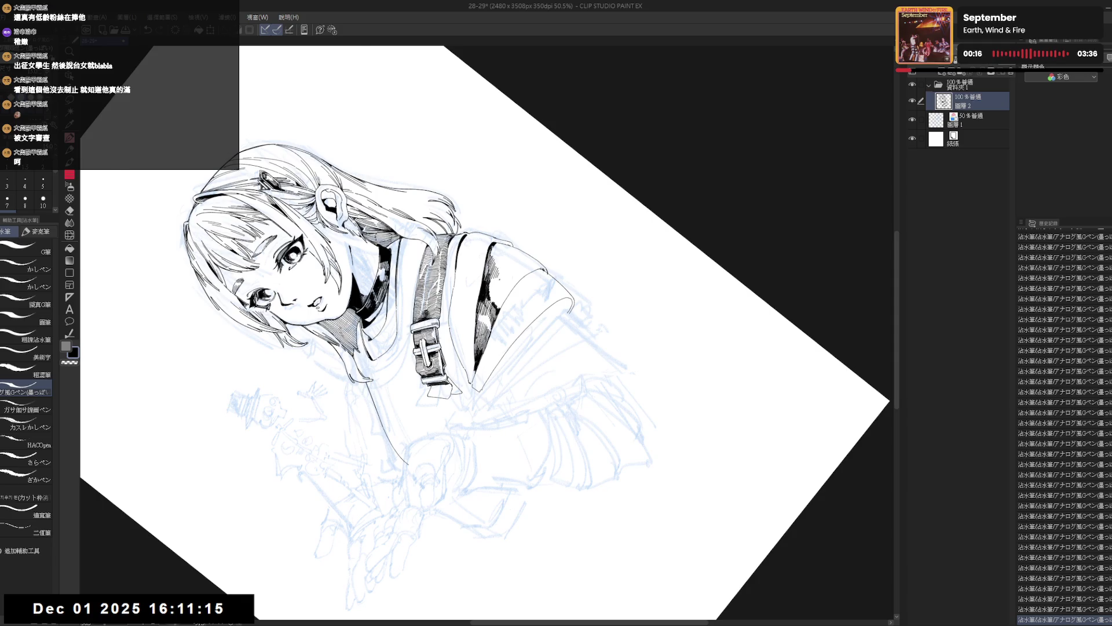
{"action": "left_click_drag", "start_coordinate": [522, 346], "coordinate": [539, 452]}
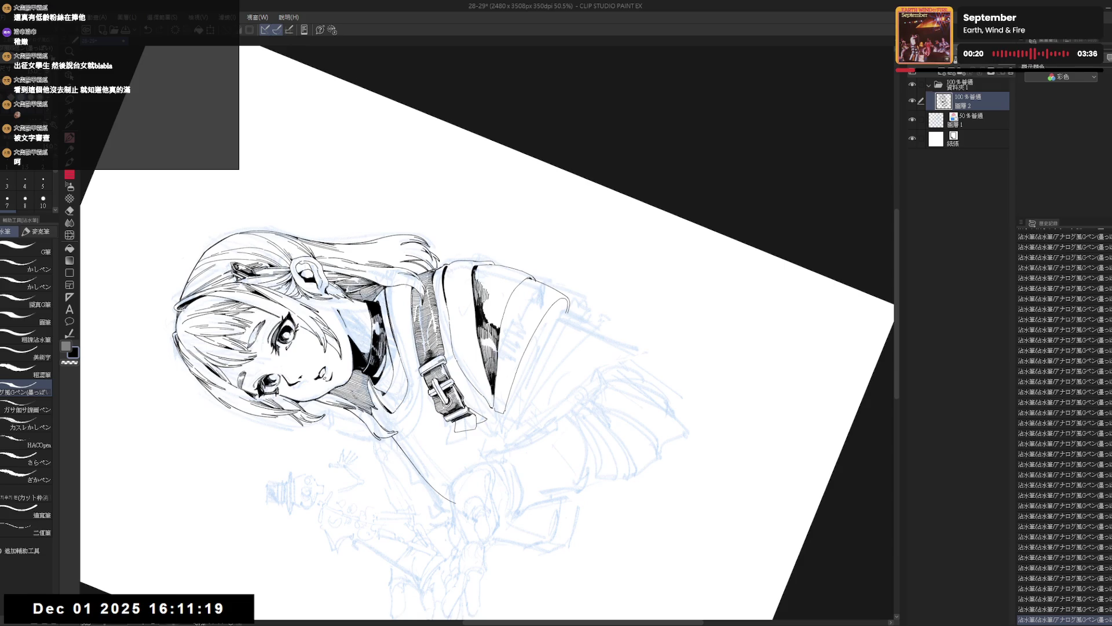
{"action": "mouse_move", "coordinate": [533, 446]}
{"action": "left_mouse_down"}
{"action": "mouse_move", "coordinate": [511, 467]}
{"action": "mouse_move", "coordinate": [474, 341]}
{"action": "mouse_move", "coordinate": [389, 463]}
{"action": "left_mouse_up"}
{"action": "key", "text": "p"}
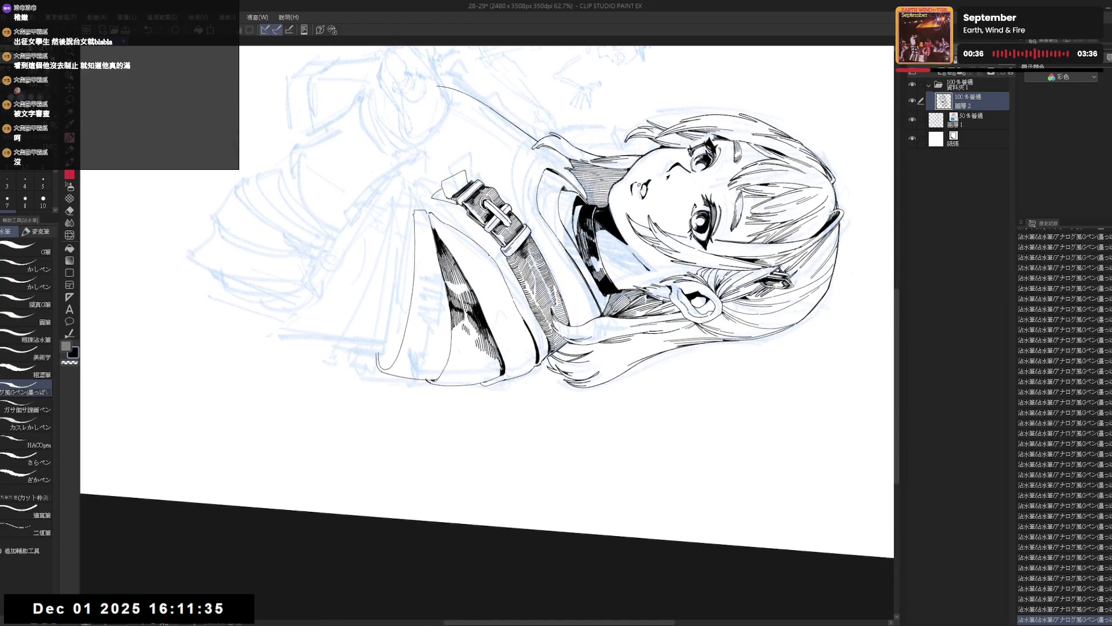
{"action": "key", "text": "shift+space"}
{"action": "mouse_move", "coordinate": [487, 348]}
{"action": "left_mouse_down"}
{"action": "mouse_move", "coordinate": [472, 453]}
{"action": "mouse_move", "coordinate": [417, 433]}
{"action": "mouse_move", "coordinate": [381, 394]}
{"action": "left_mouse_up"}
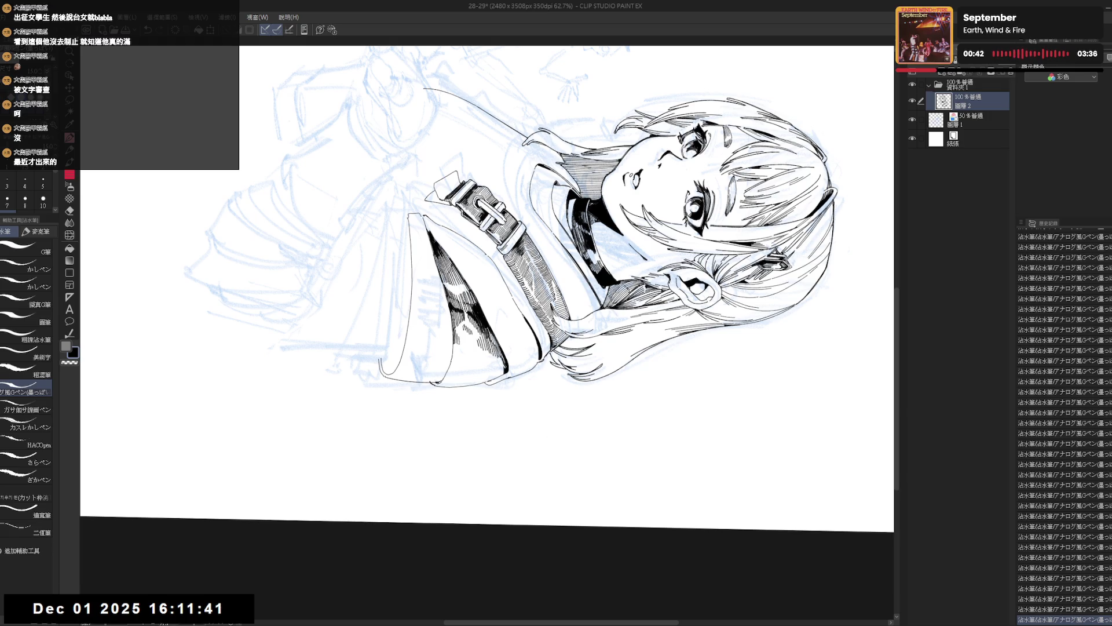
{"action": "key", "text": "ctrl+@"}
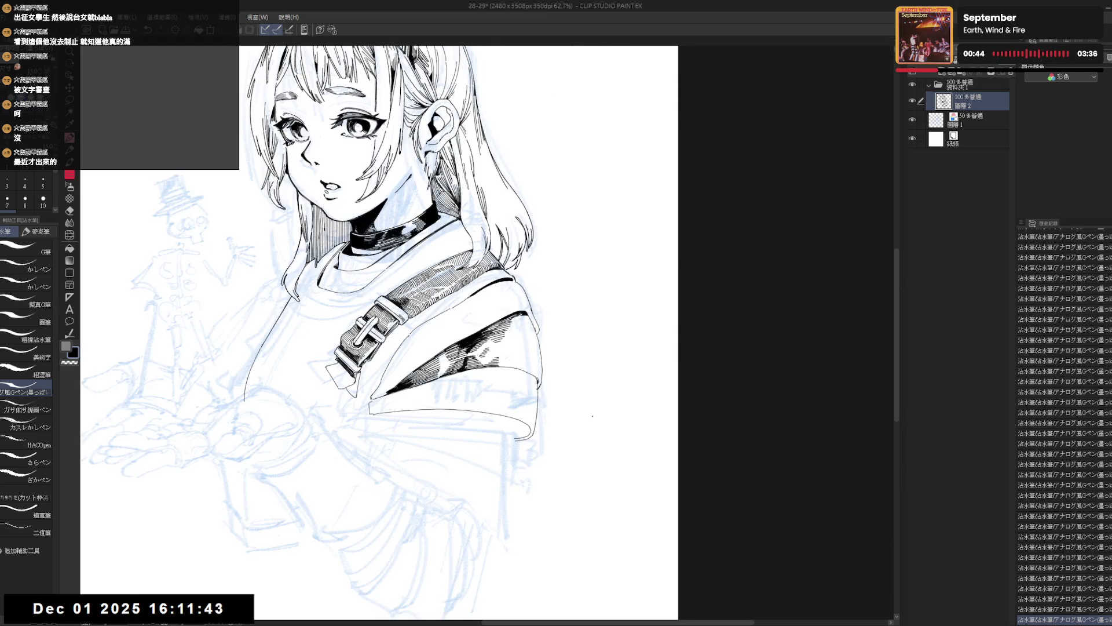
{"action": "key", "text": "r"}
{"action": "mouse_move", "coordinate": [559, 383]}
{"action": "left_mouse_down"}
{"action": "mouse_move", "coordinate": [533, 452]}
{"action": "mouse_move", "coordinate": [464, 464]}
{"action": "mouse_move", "coordinate": [463, 355]}
{"action": "left_mouse_up"}
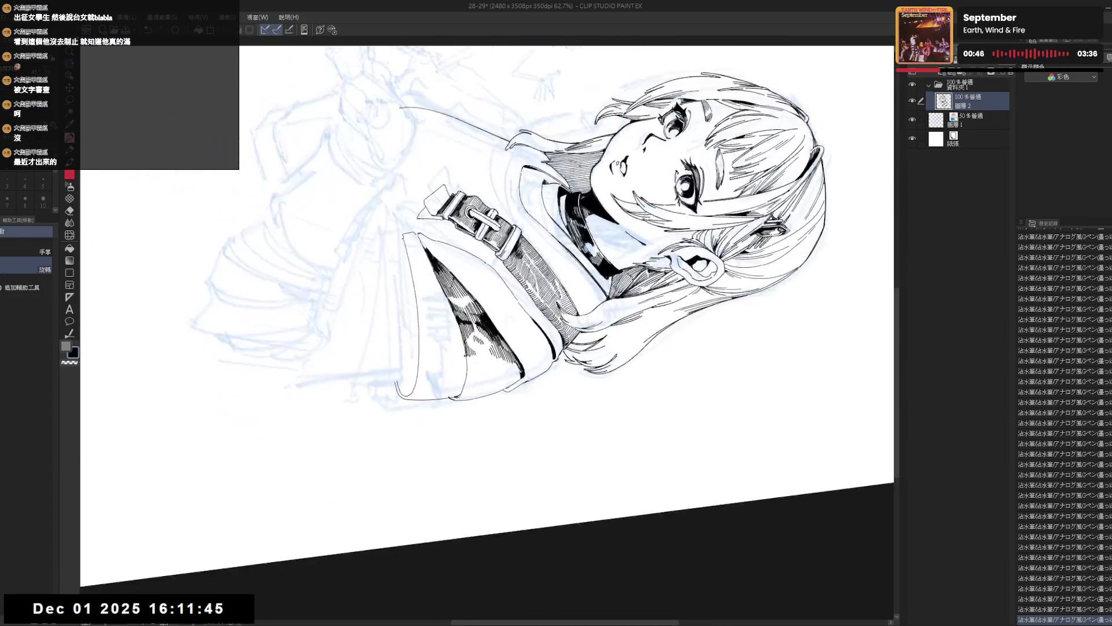
{"action": "key", "text": "ctrl+z"}
{"action": "key", "text": "ctrl+z"}
{"action": "key", "text": "ctrl+y"}
{"action": "key", "text": "ctrl+y"}
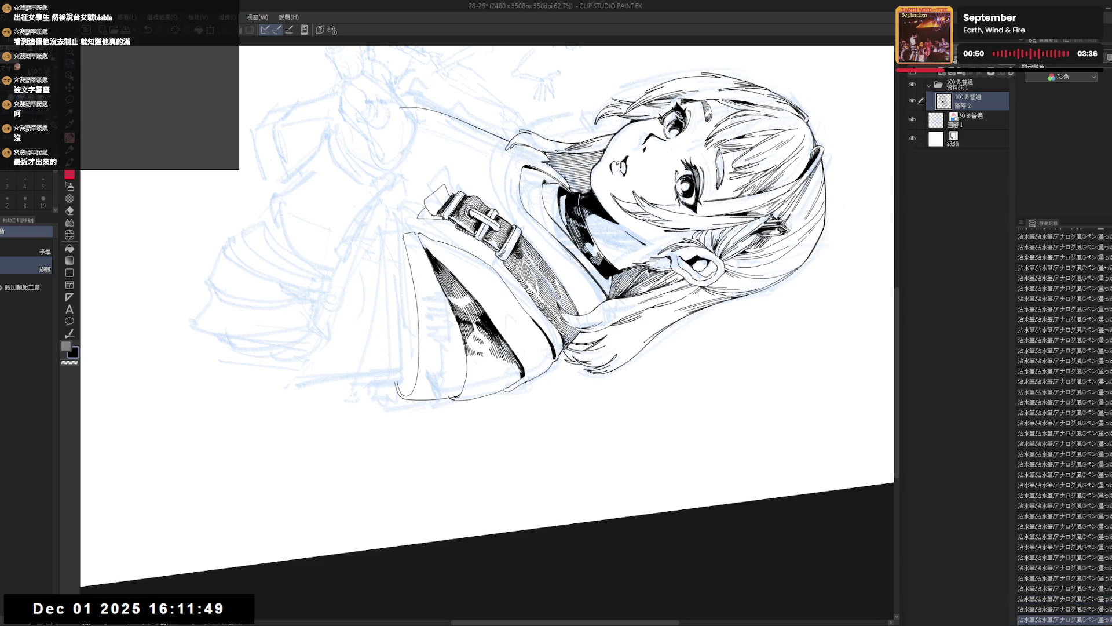
{"action": "key", "text": "ctrl+at"}
{"action": "left_click_drag", "start_coordinate": [551, 378], "coordinate": [532, 392]}
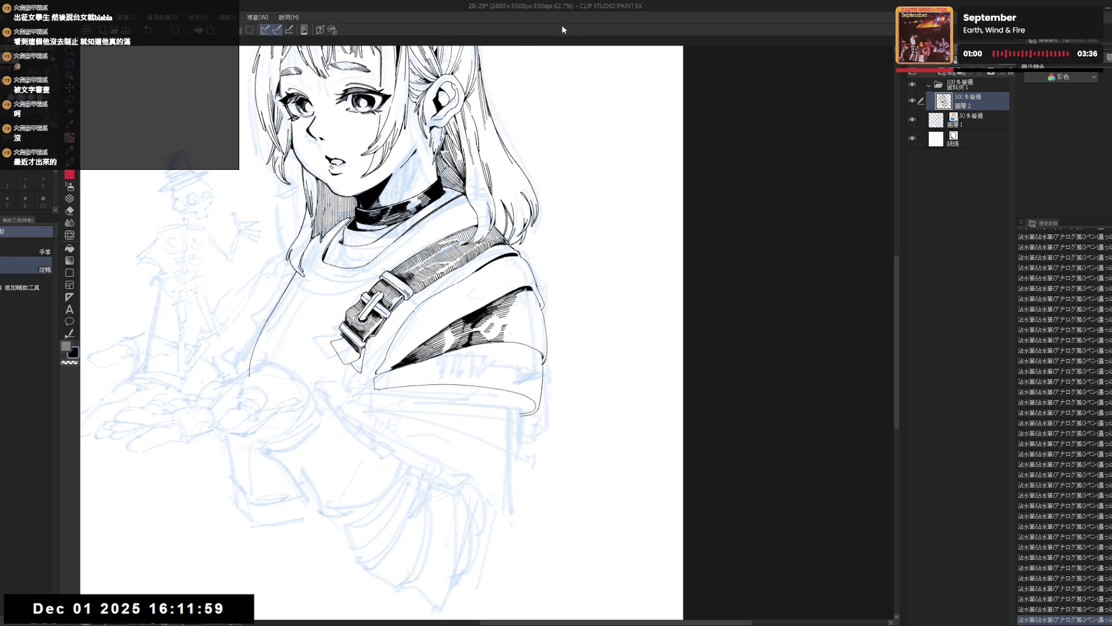
{"action": "mouse_move", "coordinate": [521, 75]}
{"action": "left_mouse_down"}
{"action": "mouse_move", "coordinate": [666, 145]}
{"action": "mouse_move", "coordinate": [747, 289]}
{"action": "left_mouse_up"}
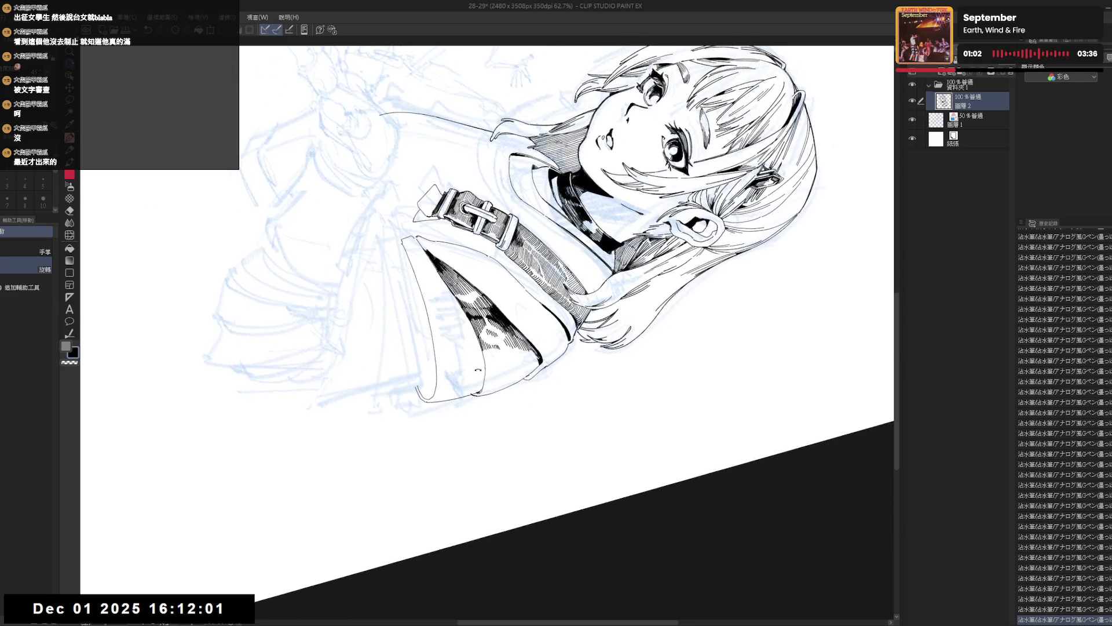
Step: Add a small stroke on the sleeve and compare it with undo/redo before keeping it
{"action": "key", "text": "p"}
{"action": "left_click", "coordinate": [486, 359]}
{"action": "key", "text": "ctrl+z"}
{"action": "key", "text": "ctrl+y"}
{"action": "key", "text": "ctrl+z"}
{"action": "key", "text": "ctrl+y"}
{"action": "key", "text": "ctrl+z"}
{"action": "key", "text": "ctrl+y"}
{"action": "key", "text": "ctrl+z"}
{"action": "key", "text": "ctrl+y"}
Step: Ink short strokes along the sleeve edge and tidy the sleeve end with eraser and pen touches
{"action": "left_click_drag", "start_coordinate": [487, 359], "coordinate": [509, 413]}
{"action": "key", "text": "p"}
{"action": "mouse_move", "coordinate": [498, 365]}
{"action": "left_mouse_down"}
{"action": "mouse_move", "coordinate": [502, 389]}
{"action": "mouse_move", "coordinate": [538, 417]}
{"action": "left_mouse_up"}
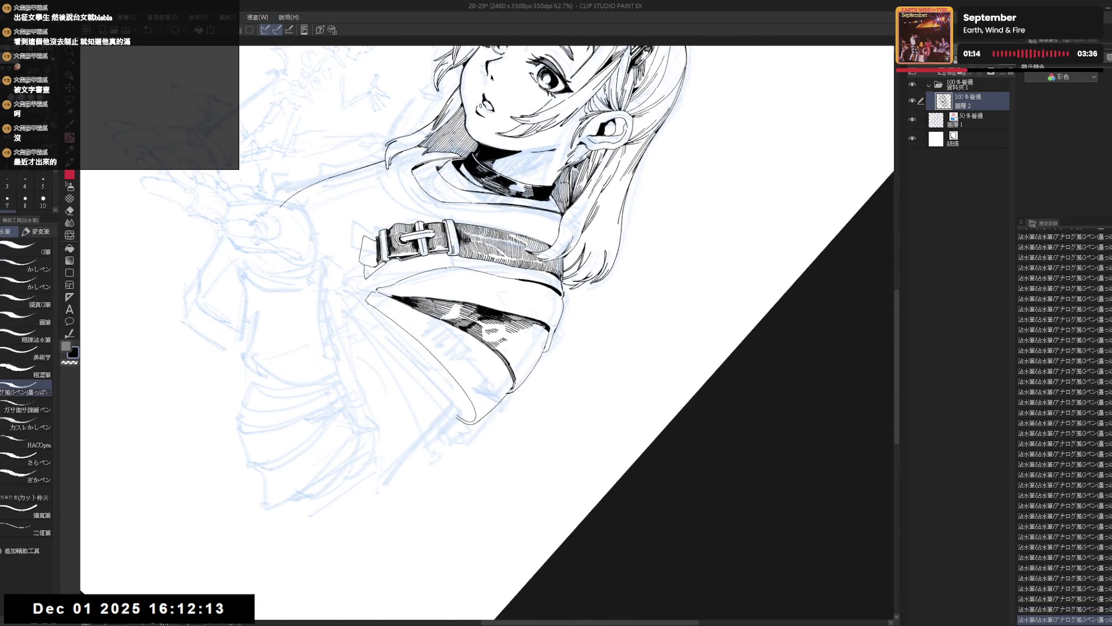
{"action": "key", "text": "e"}
{"action": "left_click", "coordinate": [509, 392]}
{"action": "left_click", "coordinate": [512, 393]}
{"action": "key", "text": "p"}
{"action": "left_click", "coordinate": [512, 393]}
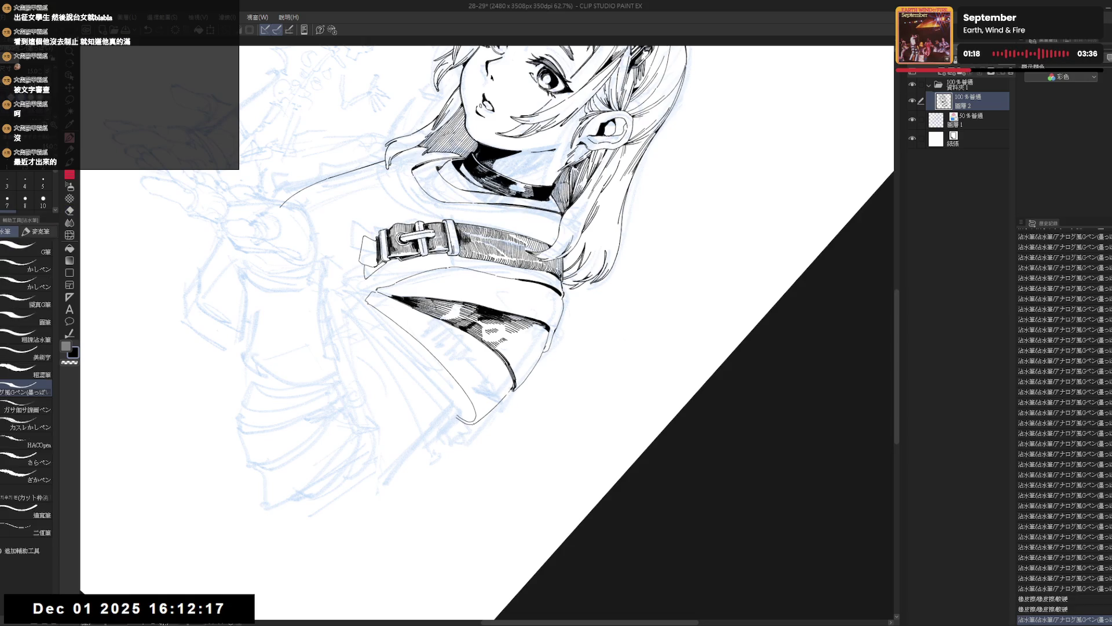
{"action": "left_click", "coordinate": [514, 394]}
{"action": "key", "text": "e"}
{"action": "left_click", "coordinate": [512, 394]}
{"action": "key", "text": "p"}
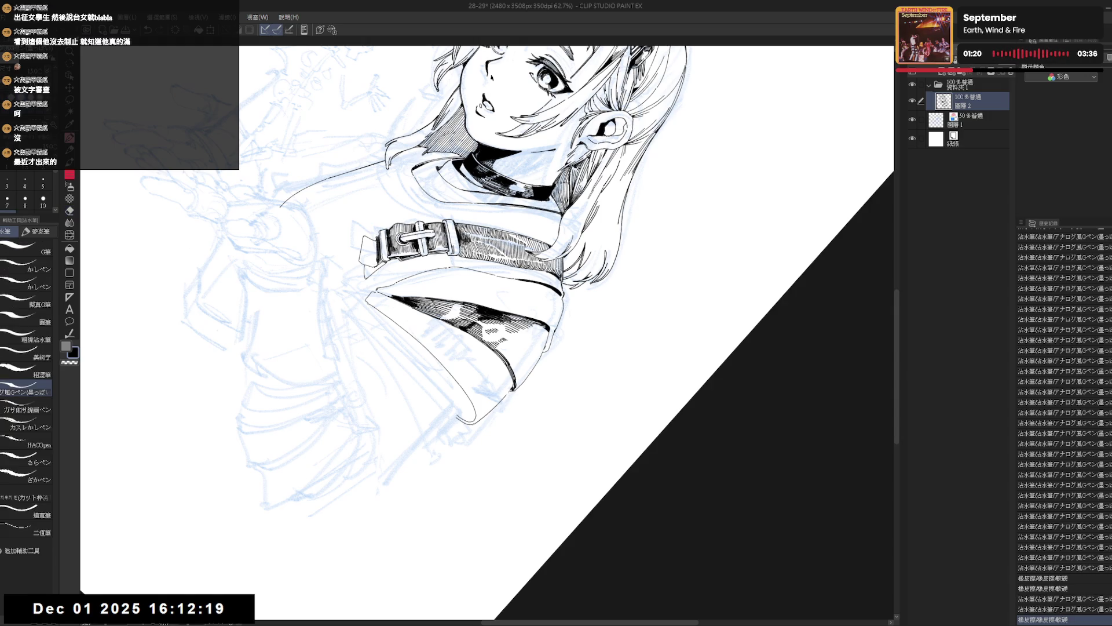
{"action": "left_click", "coordinate": [512, 394]}
Step: Add another ink mark on the sleeve from a tilted view
{"action": "mouse_move", "coordinate": [513, 394]}
{"action": "left_mouse_down"}
{"action": "mouse_move", "coordinate": [441, 456]}
{"action": "mouse_move", "coordinate": [438, 406]}
{"action": "left_mouse_up"}
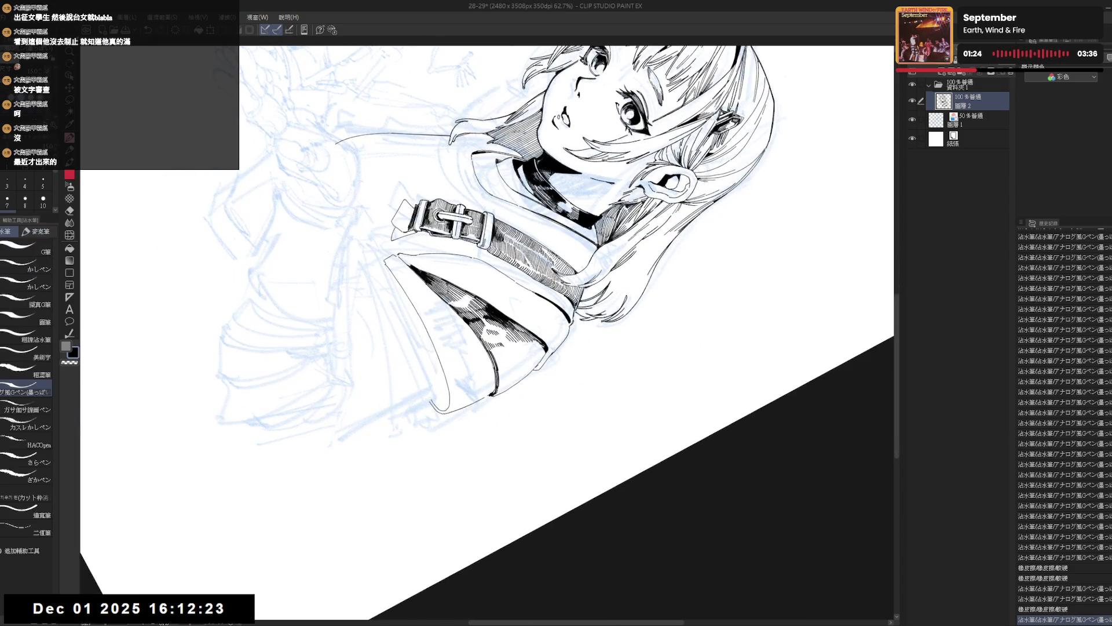
{"action": "left_click", "coordinate": [433, 401]}
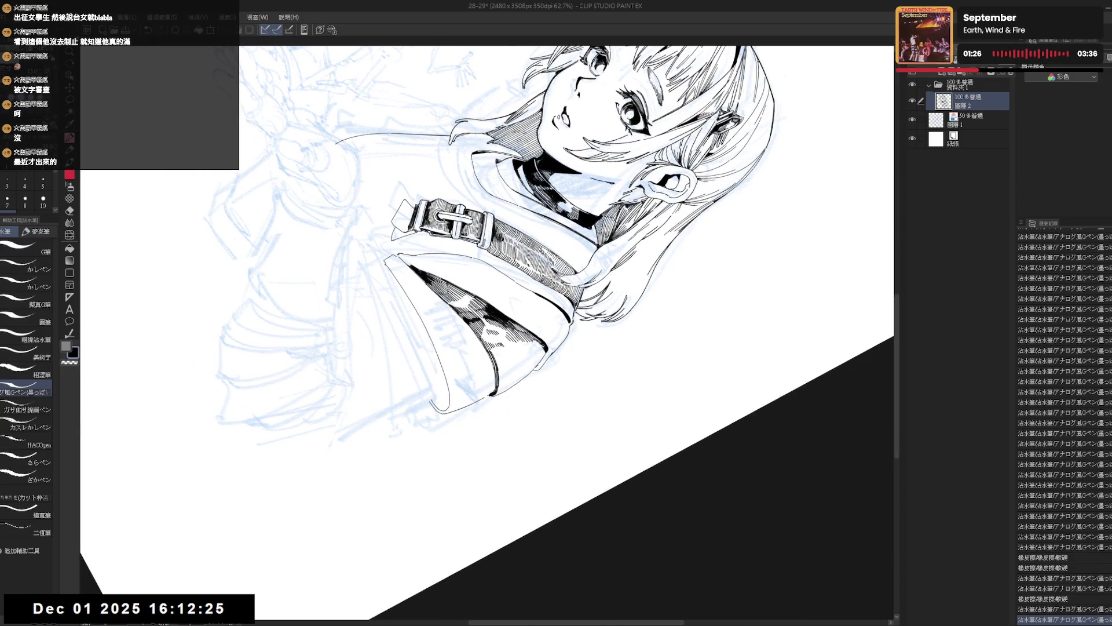
{"action": "key", "text": "shift+space"}
{"action": "mouse_move", "coordinate": [454, 467]}
{"action": "left_mouse_down"}
{"action": "mouse_move", "coordinate": [546, 342]}
{"action": "mouse_move", "coordinate": [601, 353]}
{"action": "mouse_move", "coordinate": [495, 324]}
{"action": "left_mouse_up"}
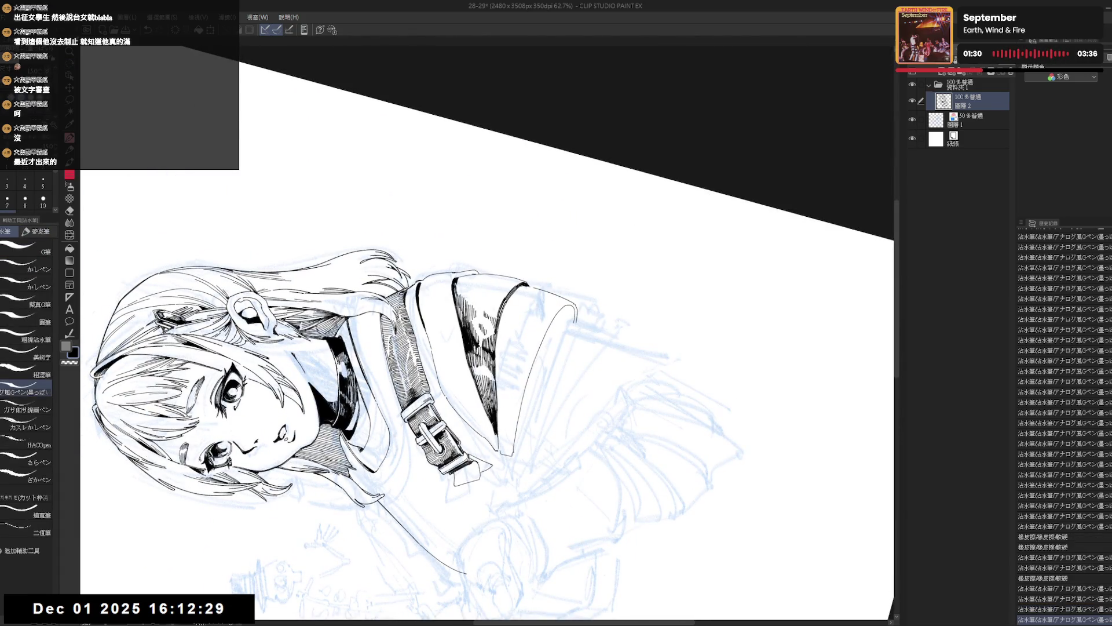
{"action": "left_click_drag", "start_coordinate": [494, 335], "coordinate": [494, 393]}
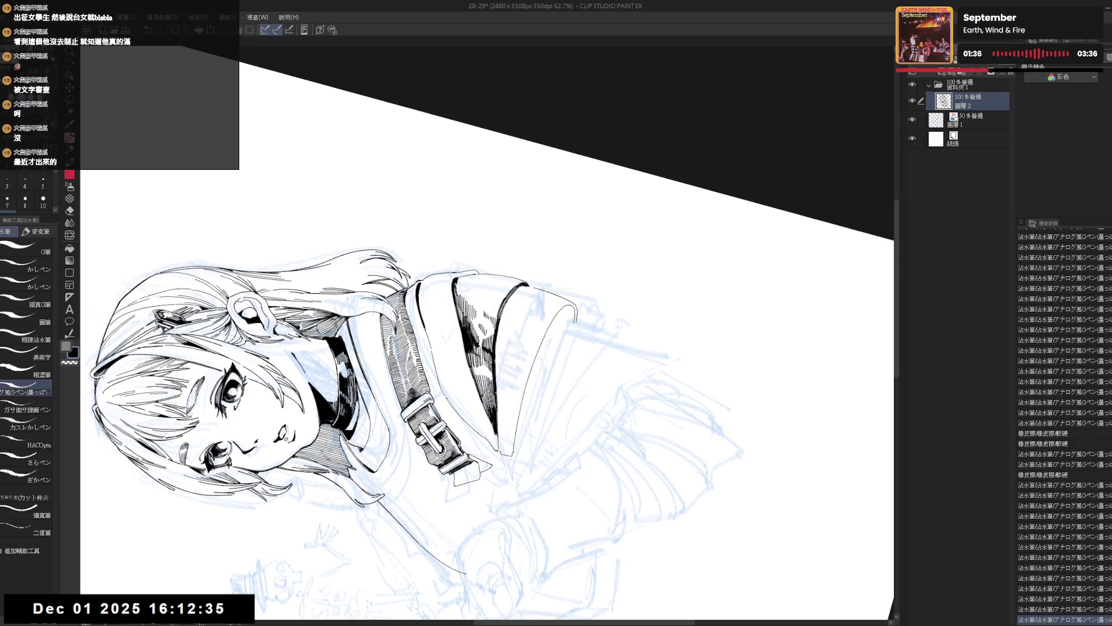
{"action": "key", "text": "ctrl+at"}
{"action": "scroll", "coordinate": [523, 336], "scroll_direction": "down", "scroll_amount": 3}
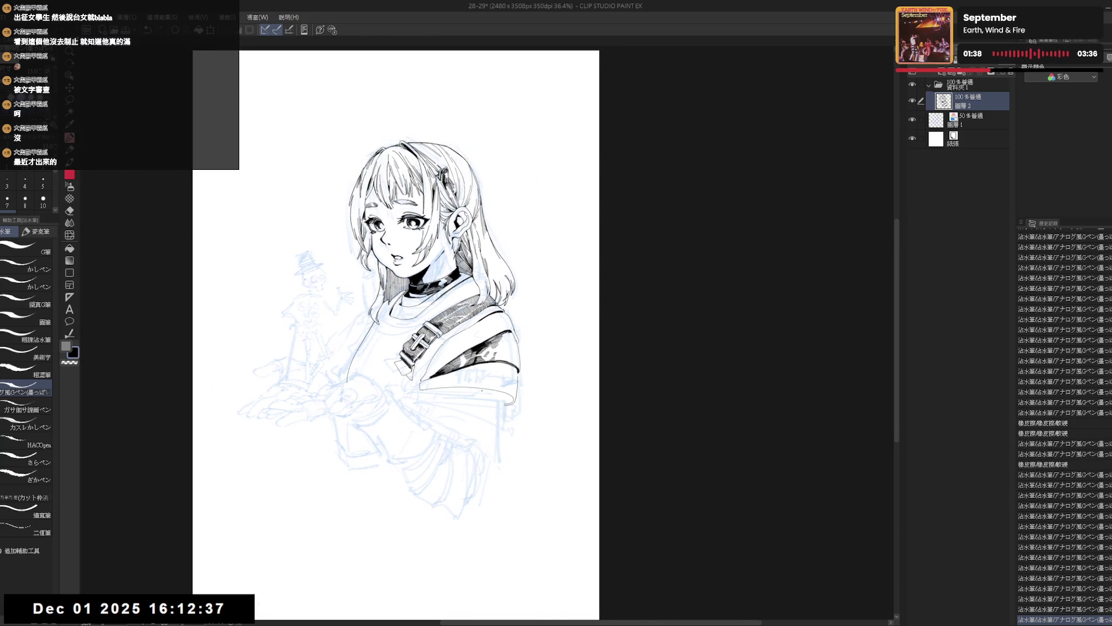
{"action": "scroll", "coordinate": [522, 336], "scroll_direction": "up", "scroll_amount": 2}
{"action": "mouse_move", "coordinate": [522, 337]}
{"action": "left_mouse_down"}
{"action": "mouse_move", "coordinate": [487, 365]}
{"action": "mouse_move", "coordinate": [431, 381]}
{"action": "mouse_move", "coordinate": [461, 391]}
{"action": "mouse_move", "coordinate": [469, 381]}
{"action": "left_mouse_up"}
{"action": "key", "text": "p"}
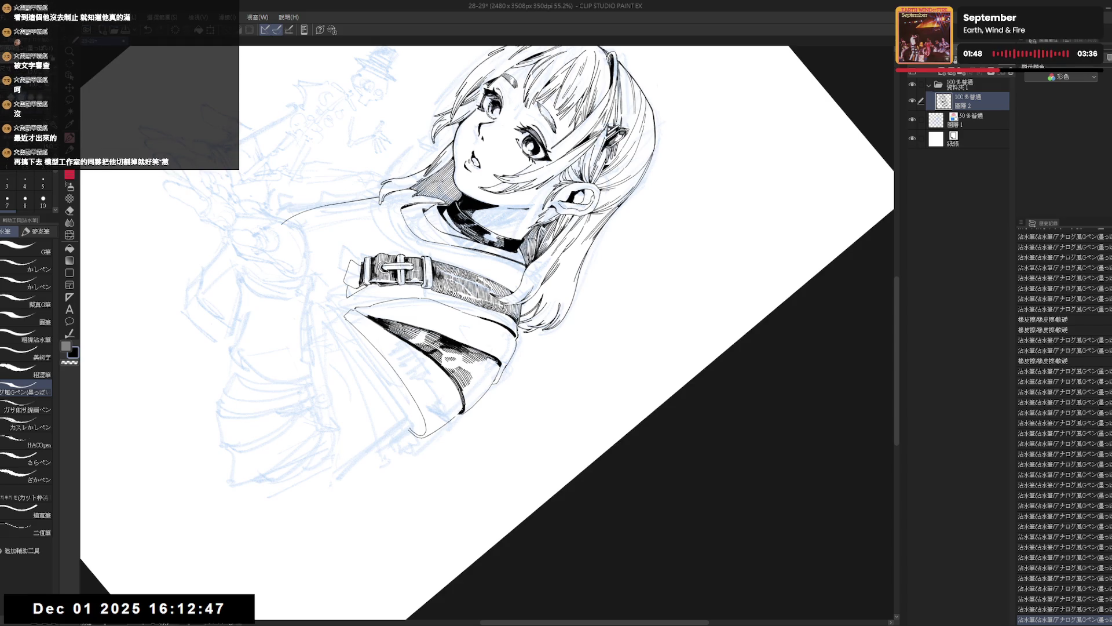
Step: Add a few faint ink strokes to the jacket's shadow band beneath the strap
{"action": "key", "text": "ctrl+at"}
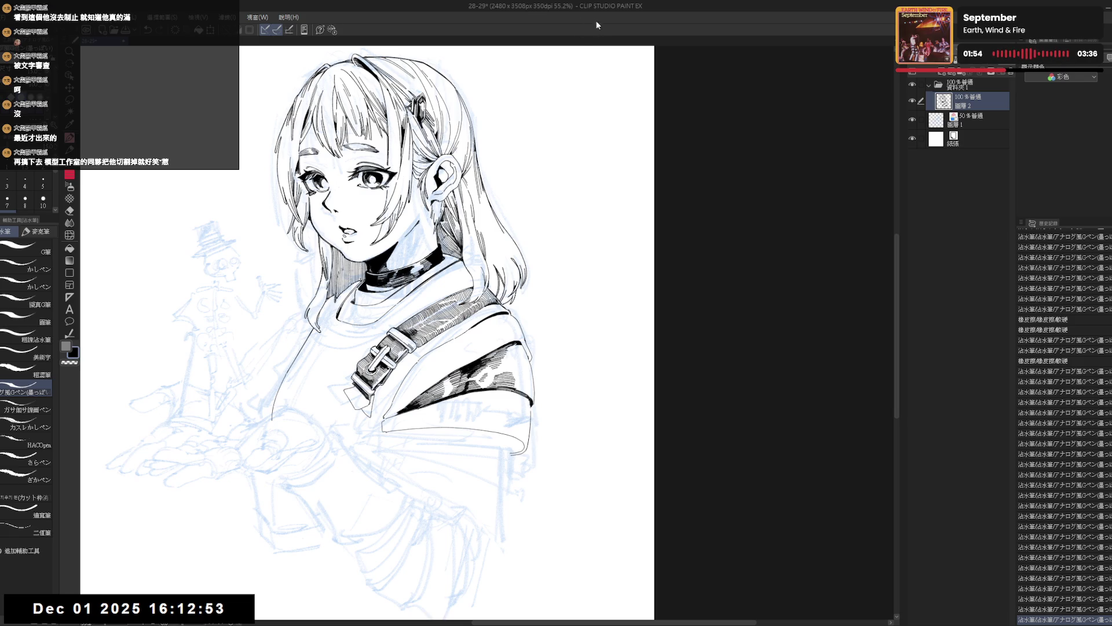
{"action": "key", "text": "r"}
{"action": "mouse_move", "coordinate": [486, 495]}
{"action": "left_mouse_down"}
{"action": "mouse_move", "coordinate": [579, 464]}
{"action": "mouse_move", "coordinate": [637, 406]}
{"action": "left_mouse_up"}
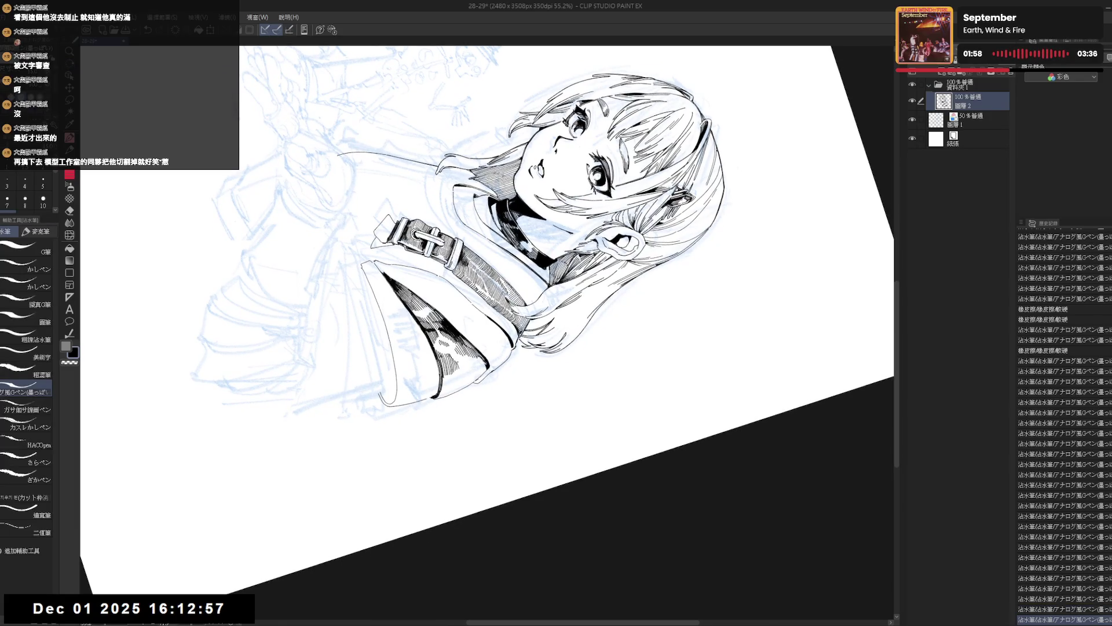
{"action": "left_click_drag", "start_coordinate": [457, 363], "coordinate": [466, 373]}
{"action": "left_click_drag", "start_coordinate": [461, 367], "coordinate": [469, 375]}
{"action": "left_click_drag", "start_coordinate": [464, 369], "coordinate": [469, 377]}
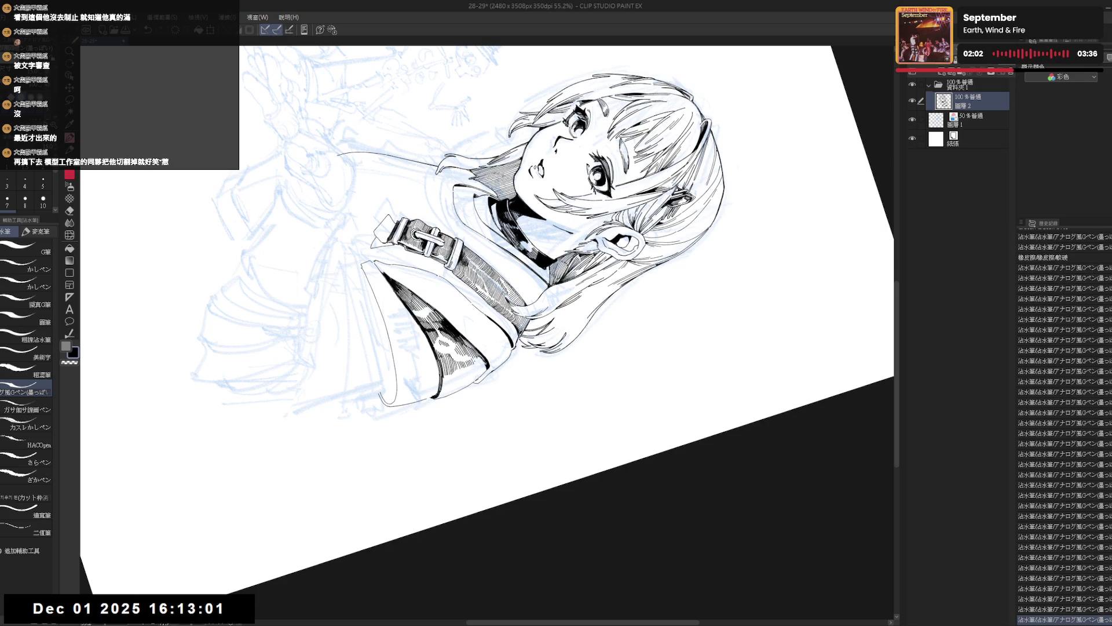
{"action": "key", "text": "r"}
{"action": "left_click_drag", "start_coordinate": [441, 440], "coordinate": [547, 382]}
{"action": "key", "text": "p"}
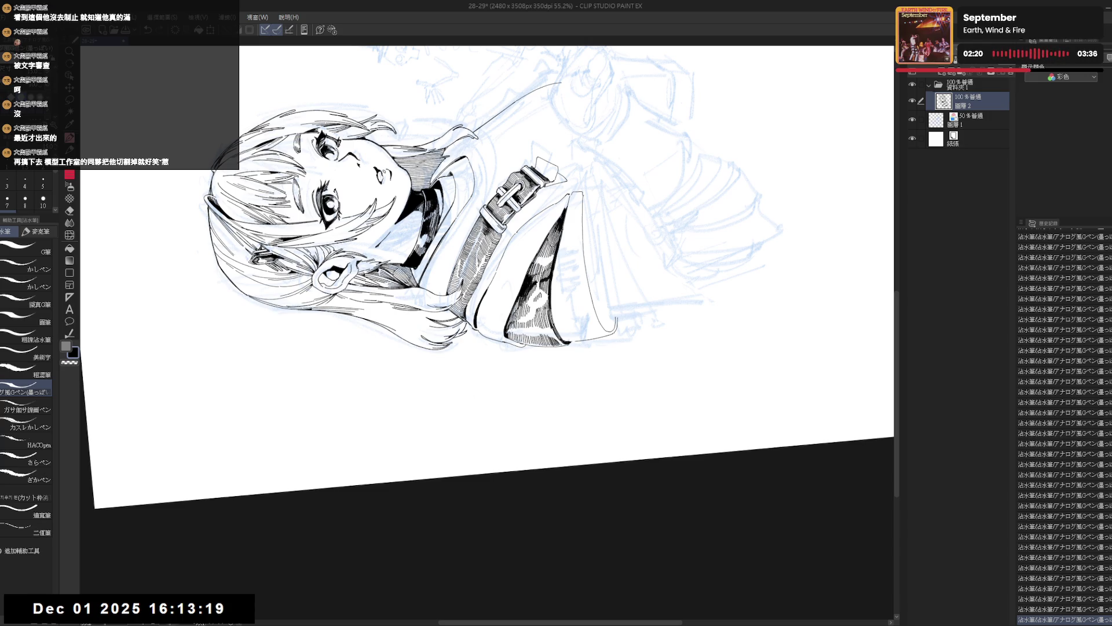
{"action": "mouse_move", "coordinate": [510, 441]}
{"action": "left_mouse_down"}
{"action": "mouse_move", "coordinate": [528, 426]}
{"action": "mouse_move", "coordinate": [497, 455]}
{"action": "mouse_move", "coordinate": [498, 405]}
{"action": "left_mouse_up"}
{"action": "key", "text": "ctrl+at"}
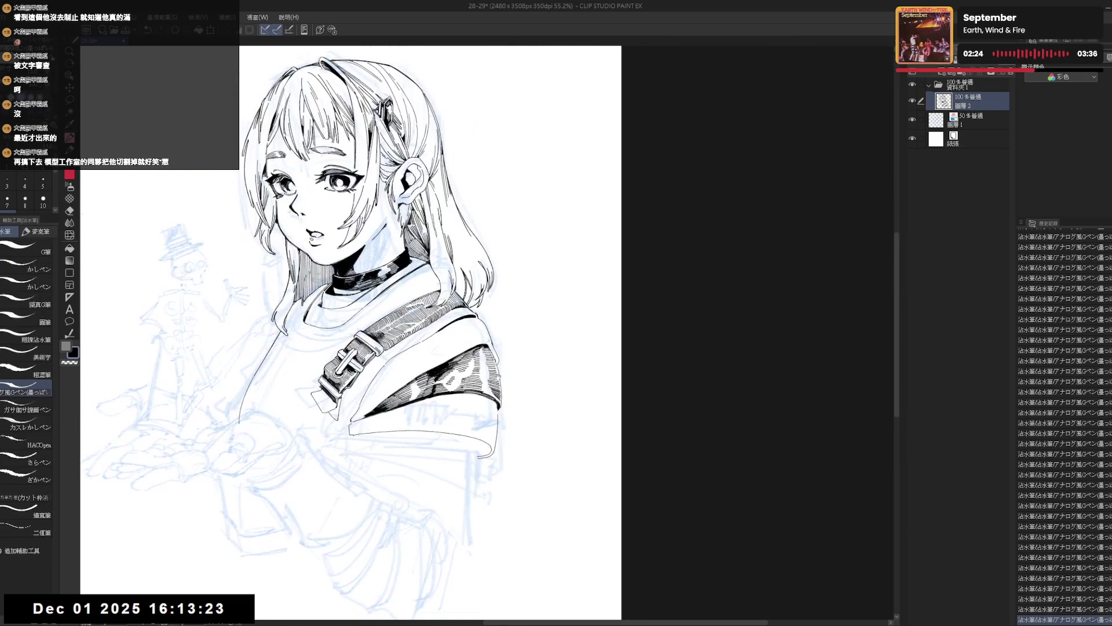
Step: Draw a vertical hatching stroke on the jacket beside the shoulder
{"action": "key", "text": "ctrl+z"}
{"action": "left_click_drag", "start_coordinate": [500, 362], "coordinate": [498, 405]}
{"action": "left_click_drag", "start_coordinate": [516, 329], "coordinate": [523, 305]}
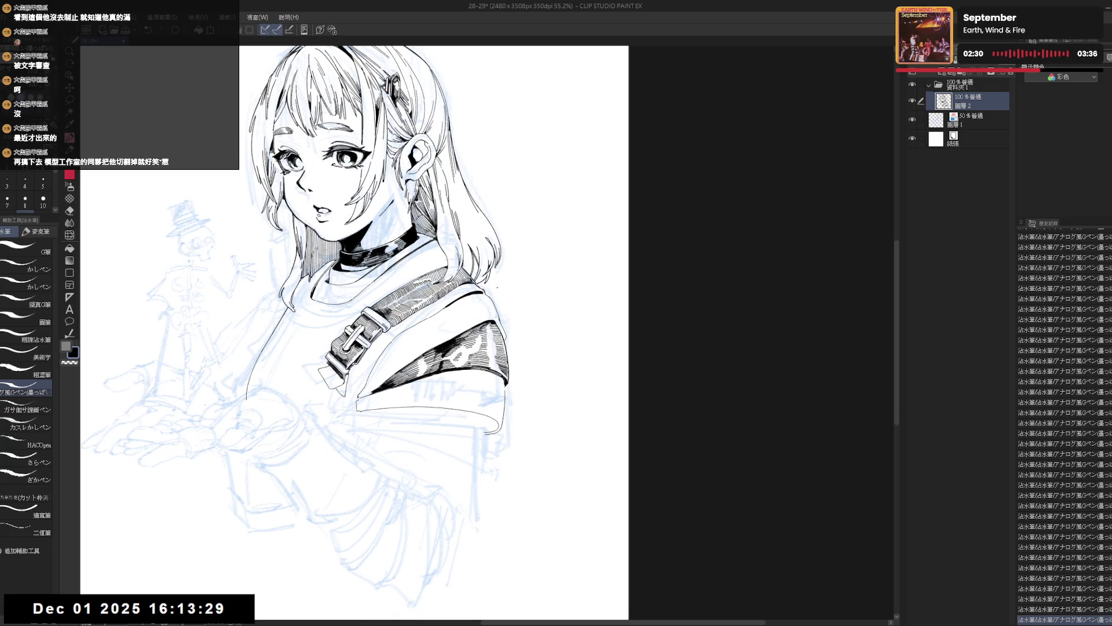
{"action": "scroll", "coordinate": [499, 288], "scroll_direction": "down", "scroll_amount": 3}
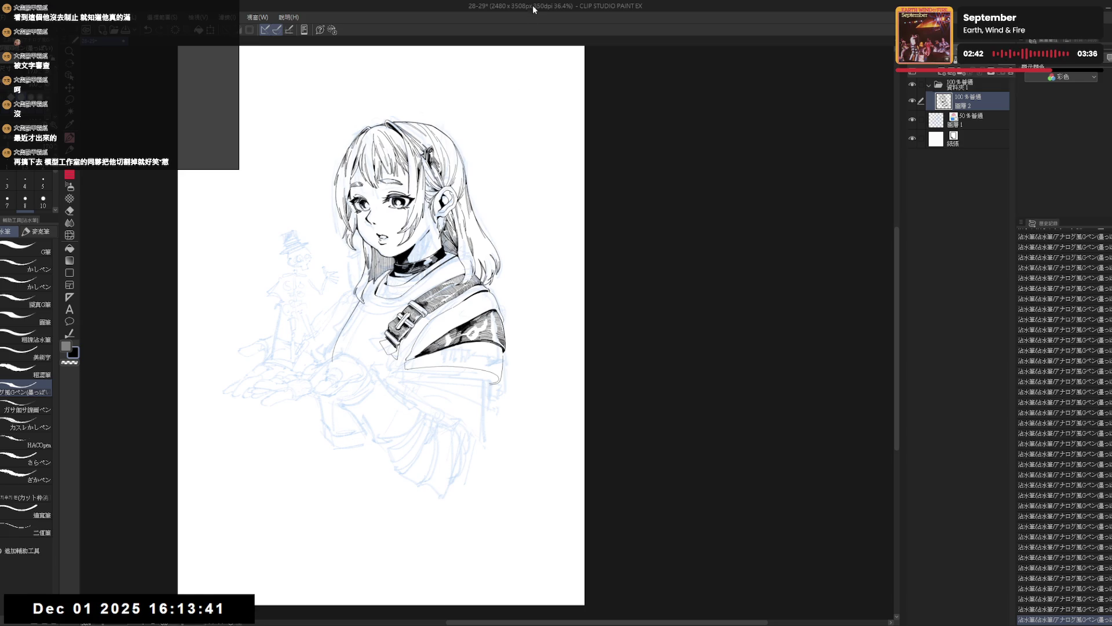
{"action": "scroll", "coordinate": [448, 375], "scroll_direction": "up", "scroll_amount": 3}
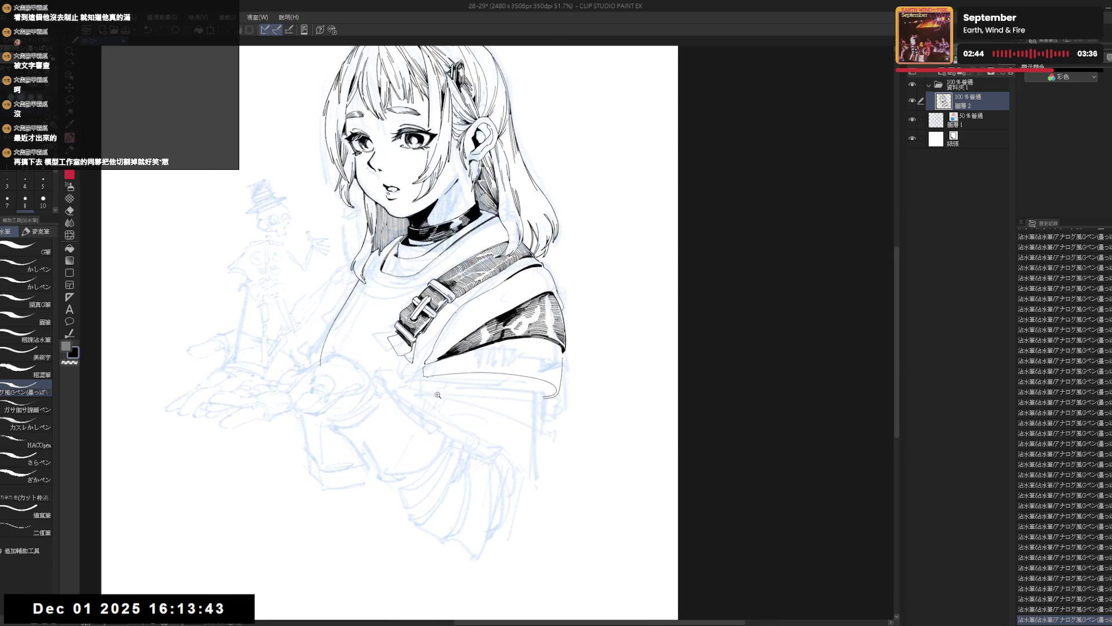
Step: Rotate and mirror the canvas to check the new hatching, then return the view upright
{"action": "left_click_drag", "start_coordinate": [448, 375], "coordinate": [494, 390]}
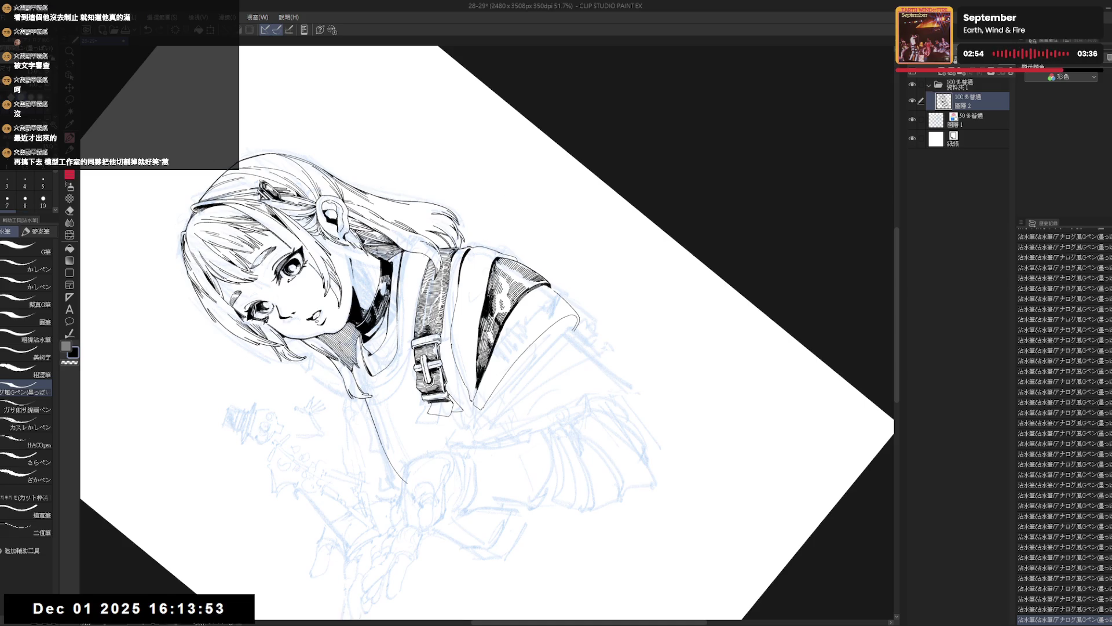
{"action": "key", "text": "shift+space"}
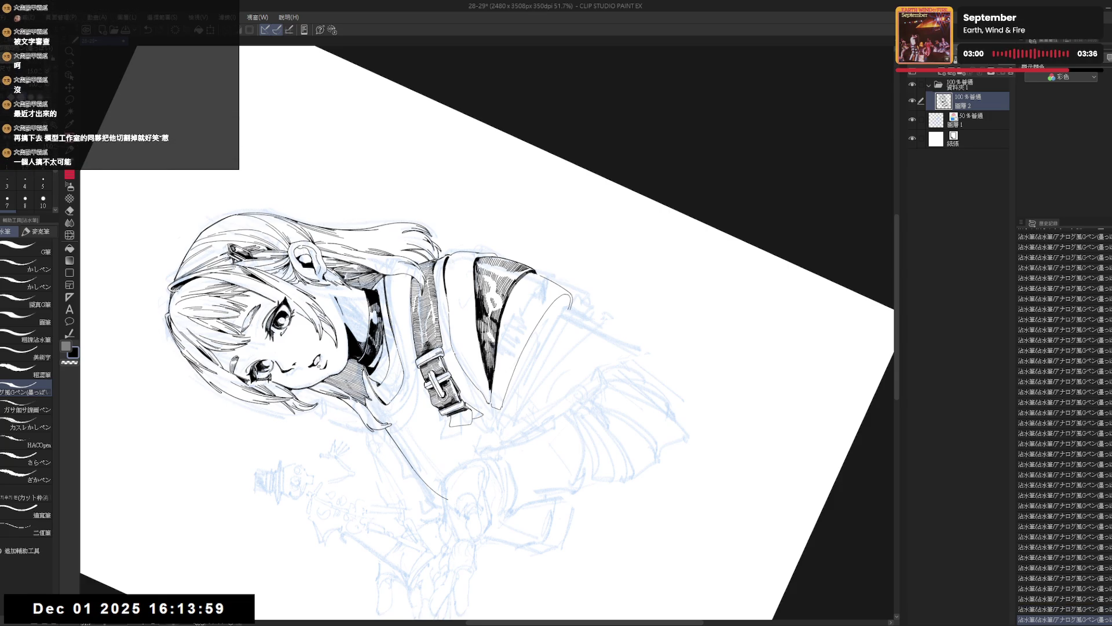
{"action": "left_click_drag", "start_coordinate": [440, 324], "coordinate": [494, 393]}
{"action": "key", "text": "h"}
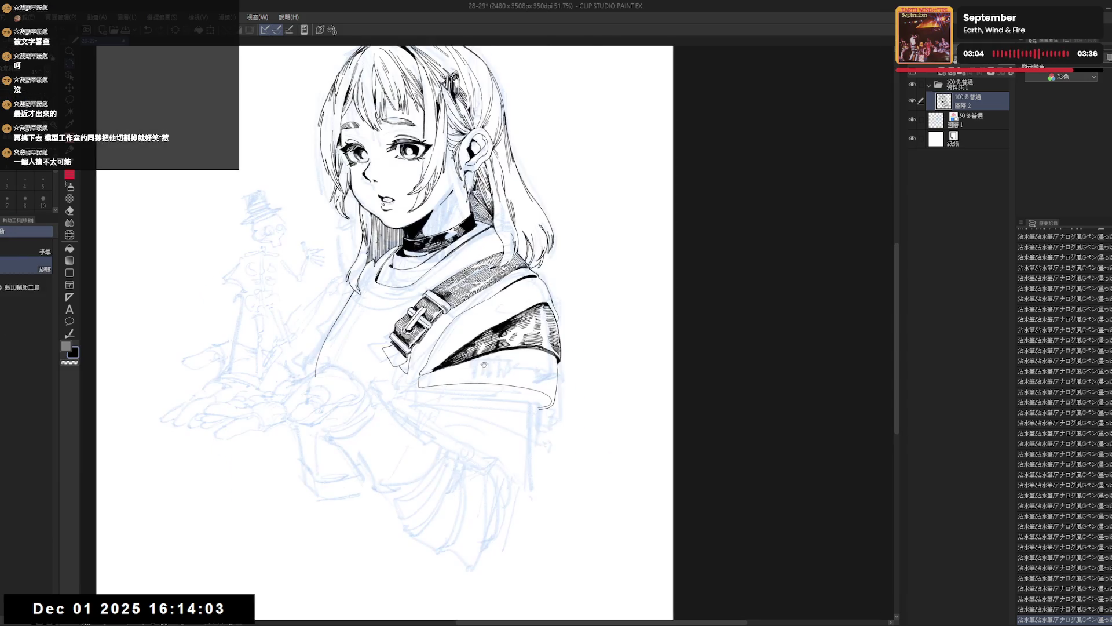
{"action": "mouse_move", "coordinate": [436, 464]}
{"action": "left_mouse_down"}
{"action": "mouse_move", "coordinate": [479, 389]}
{"action": "mouse_move", "coordinate": [470, 351]}
{"action": "left_mouse_up"}
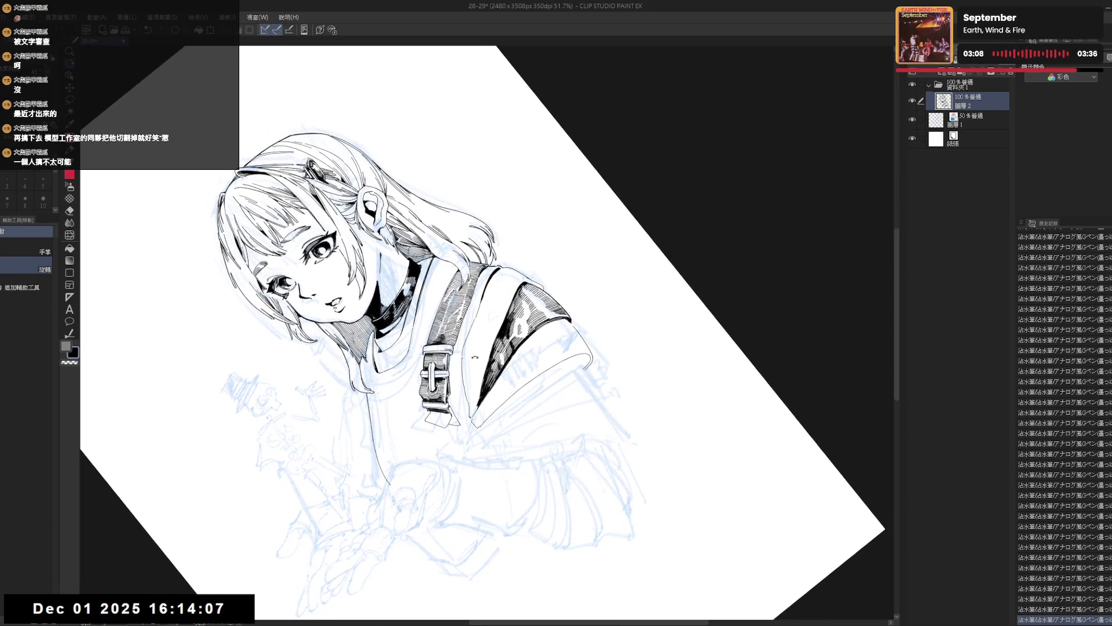
{"action": "key", "text": "e"}
{"action": "key", "text": "r"}
{"action": "double_click", "coordinate": [490, 313]}
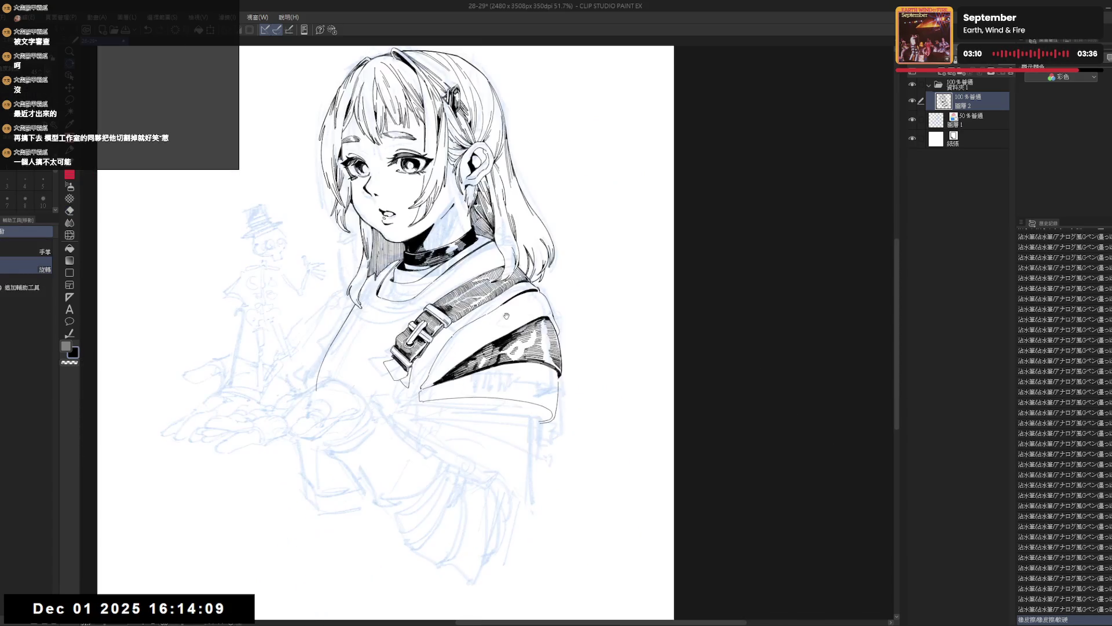
Step: Erase small marks near the strap, then add two short hatching strokes on it
{"action": "mouse_move", "coordinate": [496, 328]}
{"action": "left_mouse_down"}
{"action": "mouse_move", "coordinate": [482, 327]}
{"action": "mouse_move", "coordinate": [473, 385]}
{"action": "left_mouse_up"}
{"action": "key", "text": "e"}
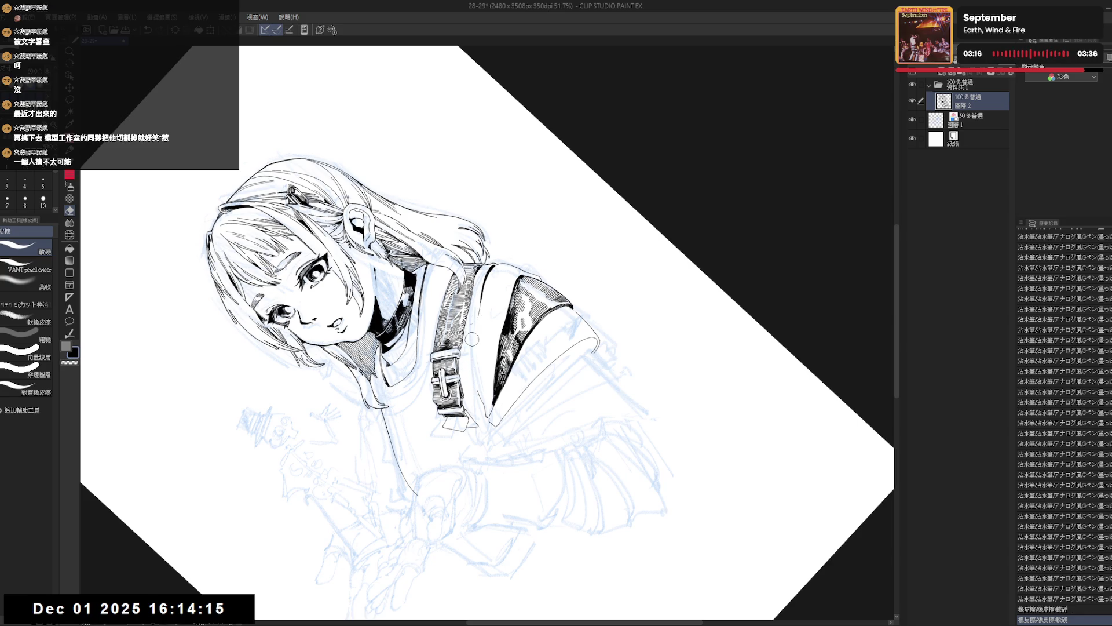
{"action": "mouse_move", "coordinate": [487, 301]}
{"action": "left_mouse_down"}
{"action": "mouse_move", "coordinate": [484, 290]}
{"action": "mouse_move", "coordinate": [470, 337]}
{"action": "left_mouse_up"}
{"action": "key", "text": "p"}
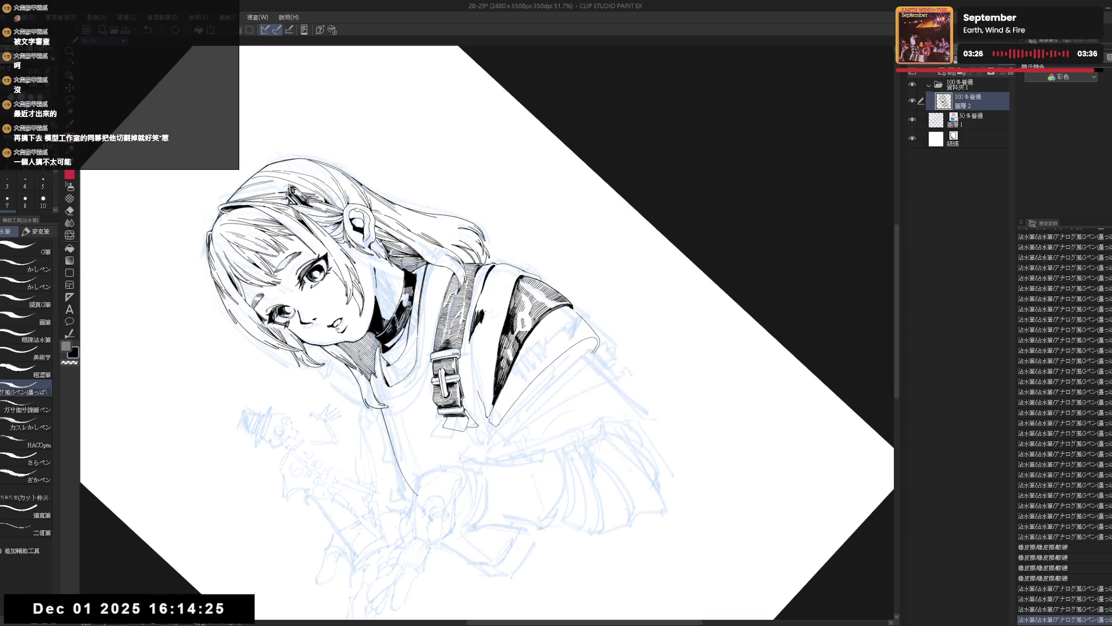
{"action": "left_click_drag", "start_coordinate": [486, 310], "coordinate": [479, 328]}
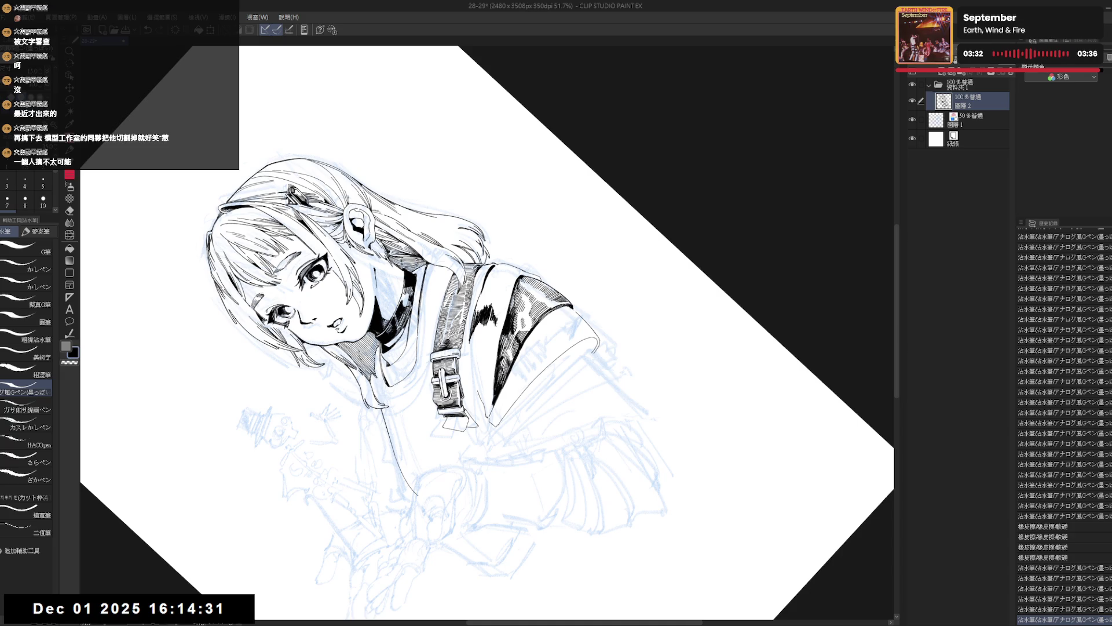
{"action": "left_click_drag", "start_coordinate": [487, 313], "coordinate": [483, 326]}
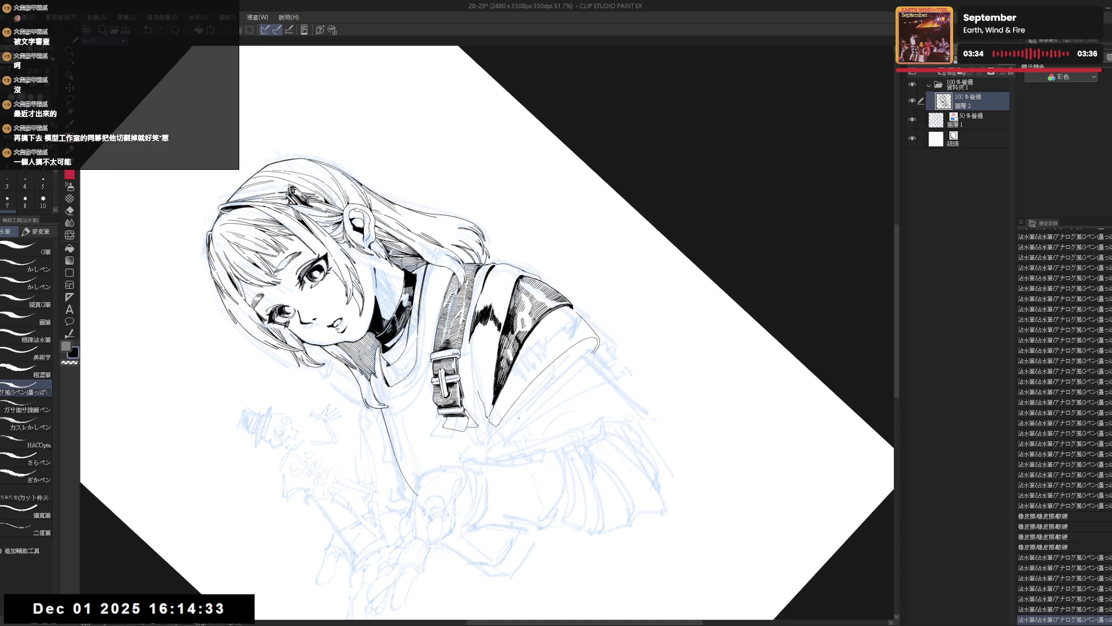
Step: Re-tilt the canvas and erase the stray ink marks beside the strap
{"action": "key", "text": "ctrl+0"}
{"action": "key", "text": "h"}
{"action": "left_click_drag", "start_coordinate": [518, 423], "coordinate": [475, 324]}
{"action": "key", "text": "e"}
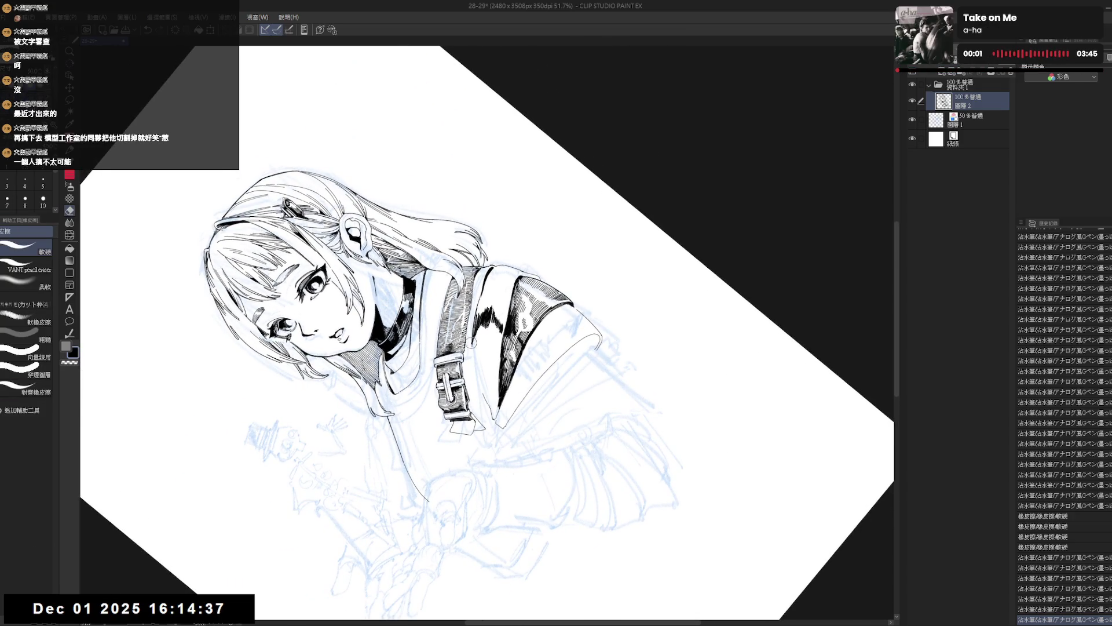
{"action": "left_click", "coordinate": [470, 346]}
{"action": "left_click", "coordinate": [470, 348]}
{"action": "left_click", "coordinate": [470, 348]}
{"action": "left_click", "coordinate": [471, 347]}
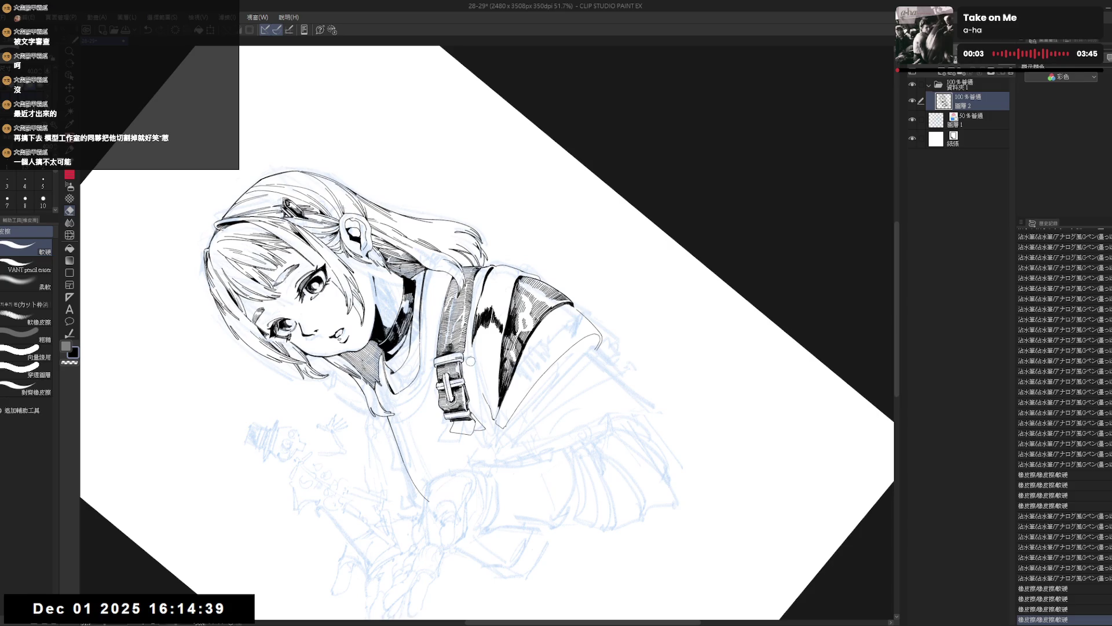
{"action": "left_click", "coordinate": [470, 347]}
{"action": "key", "text": "p"}
Step: Ink a short stroke and several fine hatching strokes on the jacket
{"action": "left_click", "coordinate": [470, 348]}
{"action": "mouse_move", "coordinate": [473, 346]}
{"action": "left_mouse_down"}
{"action": "mouse_move", "coordinate": [472, 359]}
{"action": "mouse_move", "coordinate": [478, 340]}
{"action": "left_mouse_up"}
{"action": "left_click_drag", "start_coordinate": [478, 326], "coordinate": [478, 339]}
{"action": "left_click_drag", "start_coordinate": [478, 326], "coordinate": [478, 340]}
{"action": "left_click_drag", "start_coordinate": [478, 326], "coordinate": [478, 339]}
Step: Rotate the canvas about 35° clockwise, erase a stray mark, and add more hatching
{"action": "key", "text": "r"}
{"action": "mouse_move", "coordinate": [471, 456]}
{"action": "left_mouse_down"}
{"action": "mouse_move", "coordinate": [402, 425]}
{"action": "mouse_move", "coordinate": [475, 365]}
{"action": "left_mouse_up"}
{"action": "key", "text": "e"}
{"action": "left_click", "coordinate": [469, 360]}
{"action": "key", "text": "p"}
{"action": "left_click_drag", "start_coordinate": [476, 353], "coordinate": [477, 365]}
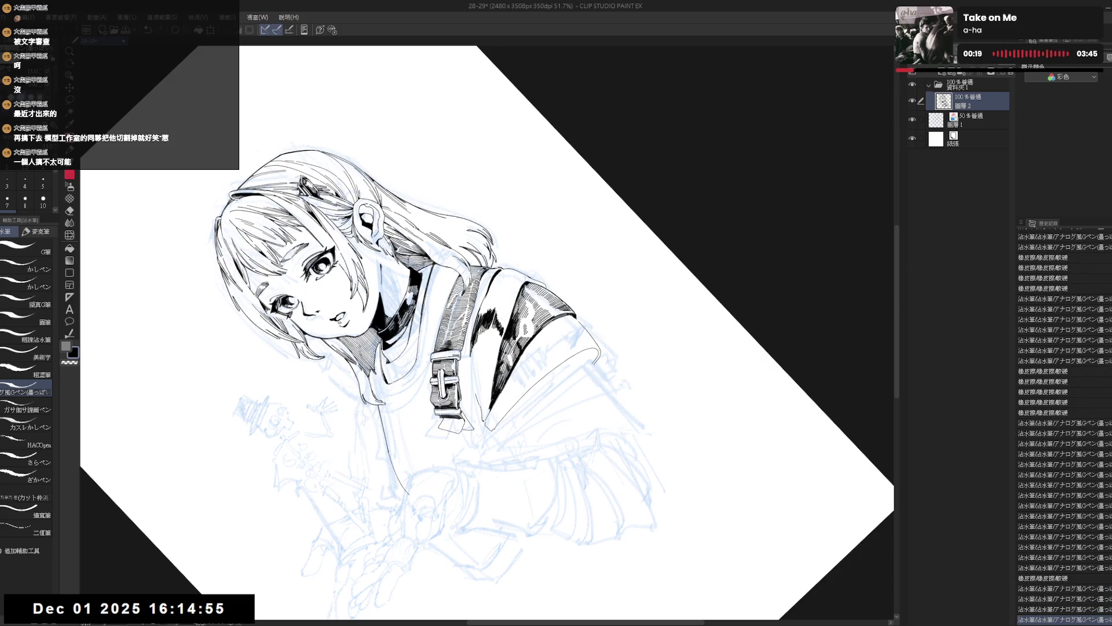
Step: Review the whole drawing upright and save it with Ctrl+S
{"action": "key", "text": "ctrl+@"}
{"action": "key", "text": "ctrl+minus"}
{"action": "key", "text": "ctrl+s"}
{"action": "key", "text": "ctrl+plus"}
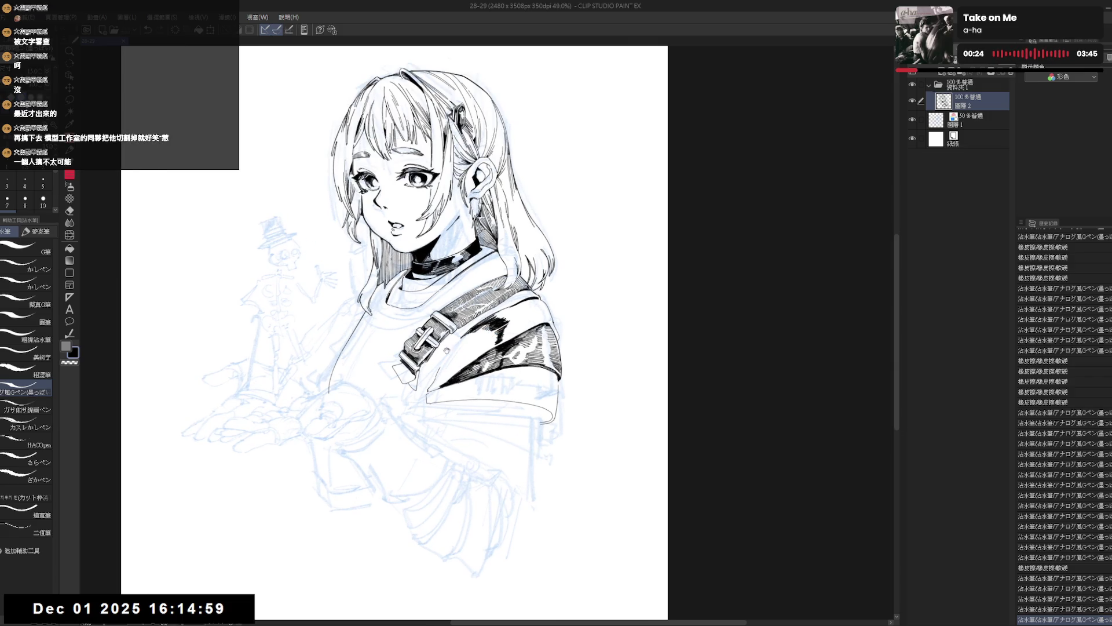
{"action": "key", "text": "asciicircum"}
{"action": "key", "text": "asciicircum"}
{"action": "key", "text": "asciicircum"}
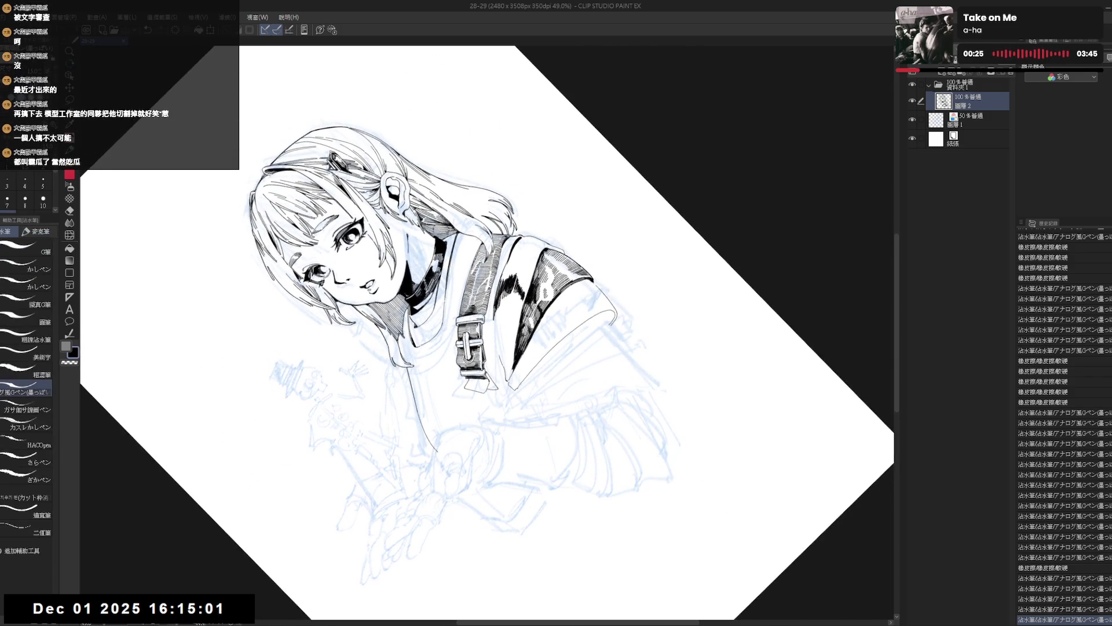
Step: Rotate the canvas about 30° counterclockwise and undo the last stroke
{"action": "key", "text": "r"}
{"action": "left_click_drag", "start_coordinate": [503, 436], "coordinate": [513, 434]}
{"action": "key", "text": "minus"}
{"action": "key", "text": "minus"}
{"action": "key", "text": "minus"}
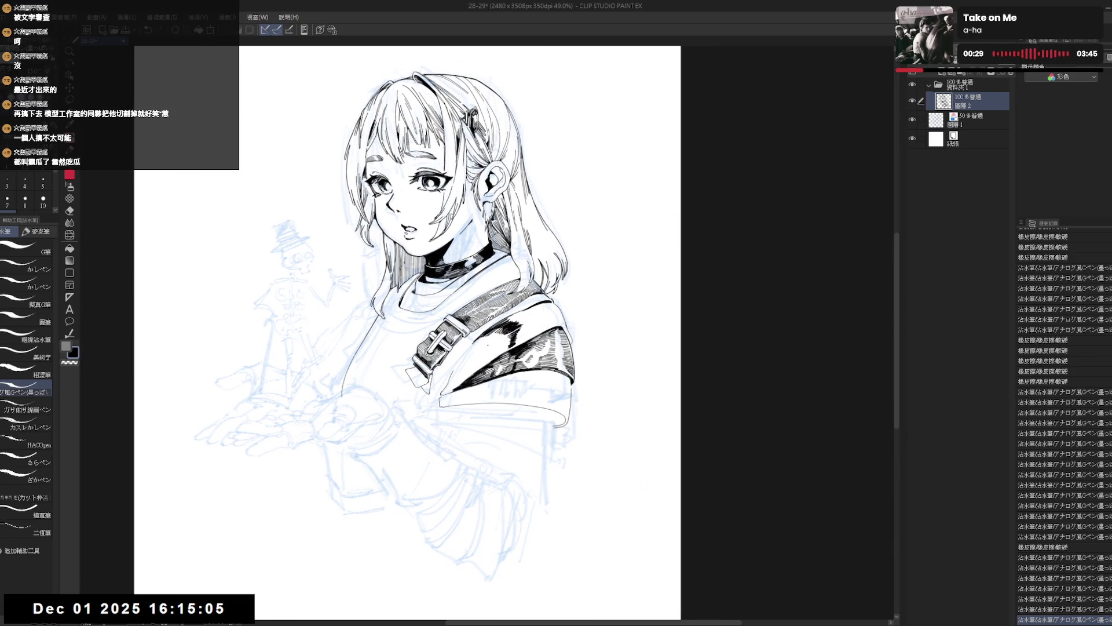
{"action": "key", "text": "minus"}
{"action": "key", "text": "minus"}
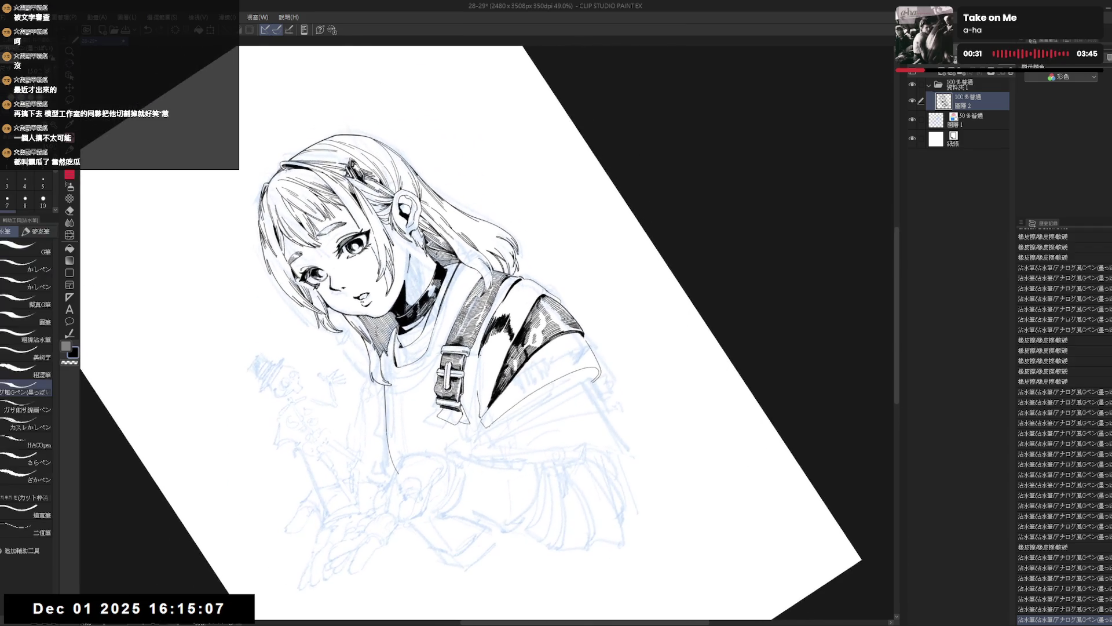
{"action": "key", "text": "ctrl+z"}
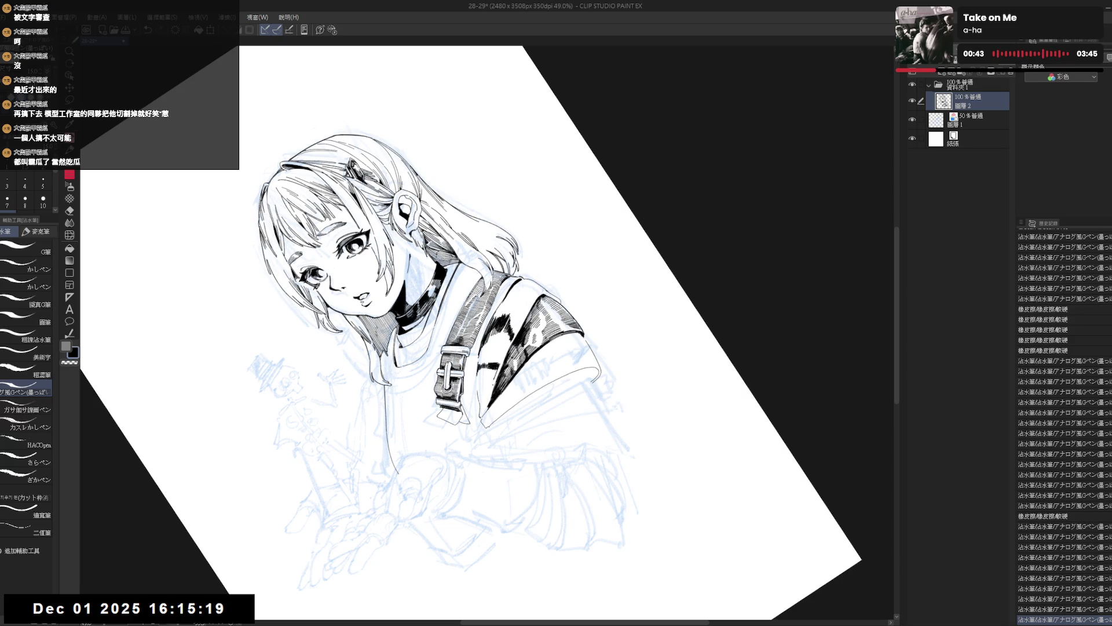
Step: Erase a tiny mark near the strap and fill the gap beside the buckle solid black
{"action": "key", "text": "e"}
{"action": "mouse_move", "coordinate": [482, 371]}
{"action": "left_mouse_down"}
{"action": "mouse_move", "coordinate": [491, 383]}
{"action": "mouse_move", "coordinate": [478, 409]}
{"action": "mouse_move", "coordinate": [488, 385]}
{"action": "mouse_move", "coordinate": [484, 400]}
{"action": "mouse_move", "coordinate": [469, 382]}
{"action": "left_mouse_up"}
{"action": "key", "text": "p"}
{"action": "key", "text": "g"}
{"action": "left_click", "coordinate": [482, 402]}
{"action": "key", "text": "p"}
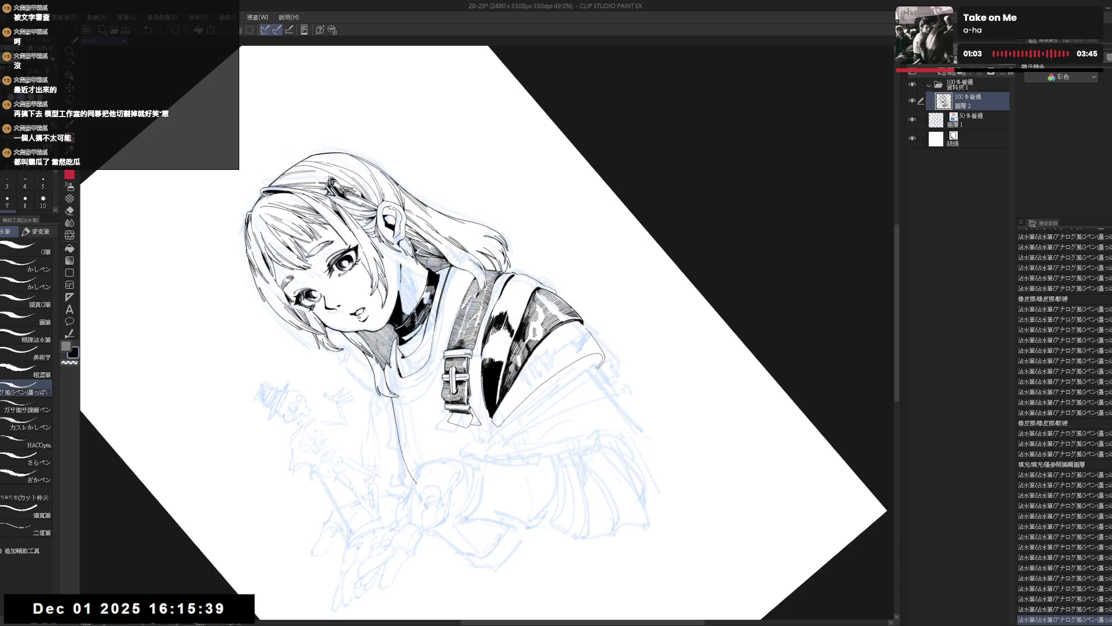
{"action": "key", "text": "ctrl+0"}
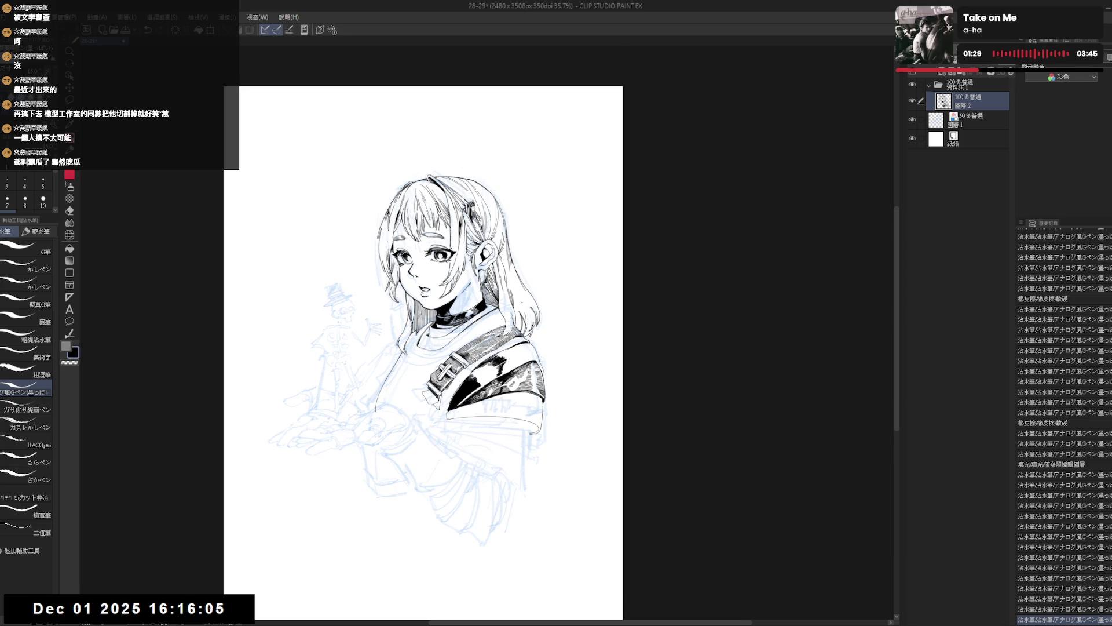
Step: Tilt the canvas toward the sleeve and ink two short strokes on it
{"action": "scroll", "coordinate": [492, 385], "scroll_direction": "up", "scroll_amount": 2}
{"action": "mouse_move", "coordinate": [499, 382]}
{"action": "left_mouse_down"}
{"action": "mouse_move", "coordinate": [526, 500]}
{"action": "mouse_move", "coordinate": [597, 463]}
{"action": "left_mouse_up"}
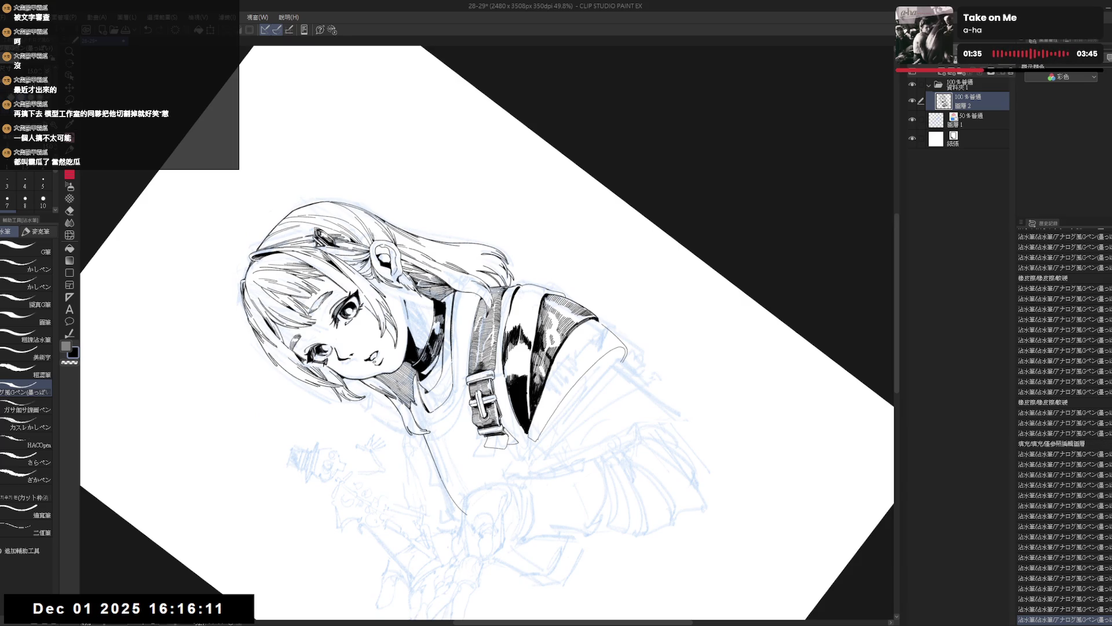
{"action": "mouse_move", "coordinate": [521, 290]}
{"action": "left_mouse_down"}
{"action": "mouse_move", "coordinate": [580, 260]}
{"action": "mouse_move", "coordinate": [551, 278]}
{"action": "left_mouse_up"}
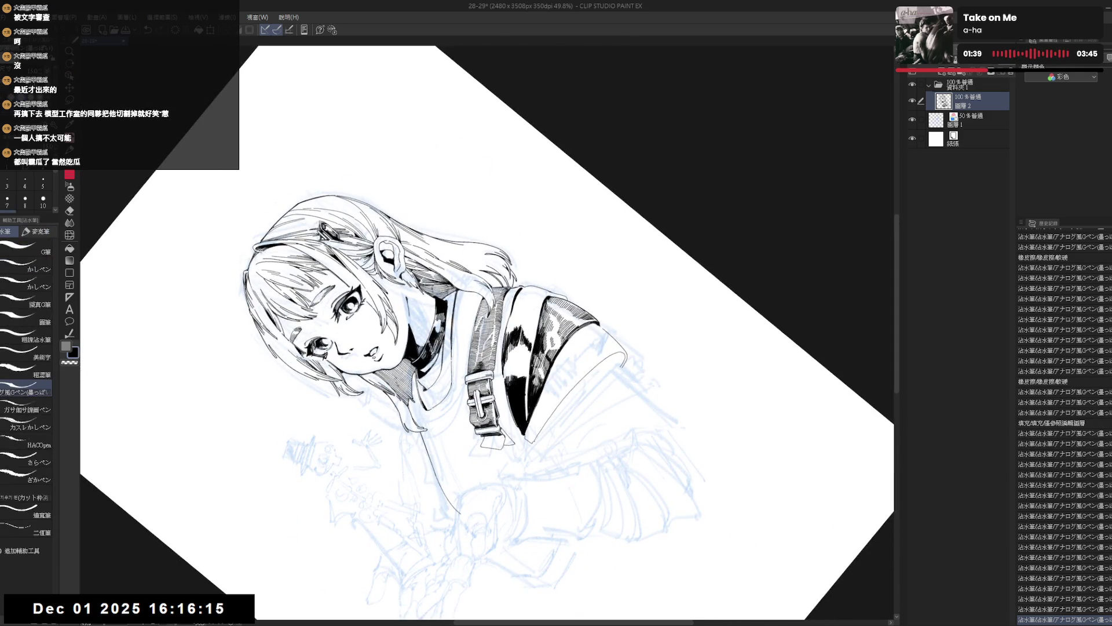
{"action": "left_click_drag", "start_coordinate": [538, 358], "coordinate": [533, 384]}
{"action": "left_click_drag", "start_coordinate": [537, 365], "coordinate": [533, 393]}
Step: Hatch a row of vertical strokes across the sleeve, extending it further down
{"action": "mouse_move", "coordinate": [637, 290]}
{"action": "left_mouse_down"}
{"action": "mouse_move", "coordinate": [580, 464]}
{"action": "mouse_move", "coordinate": [544, 498]}
{"action": "mouse_move", "coordinate": [559, 497]}
{"action": "mouse_move", "coordinate": [667, 376]}
{"action": "left_mouse_up"}
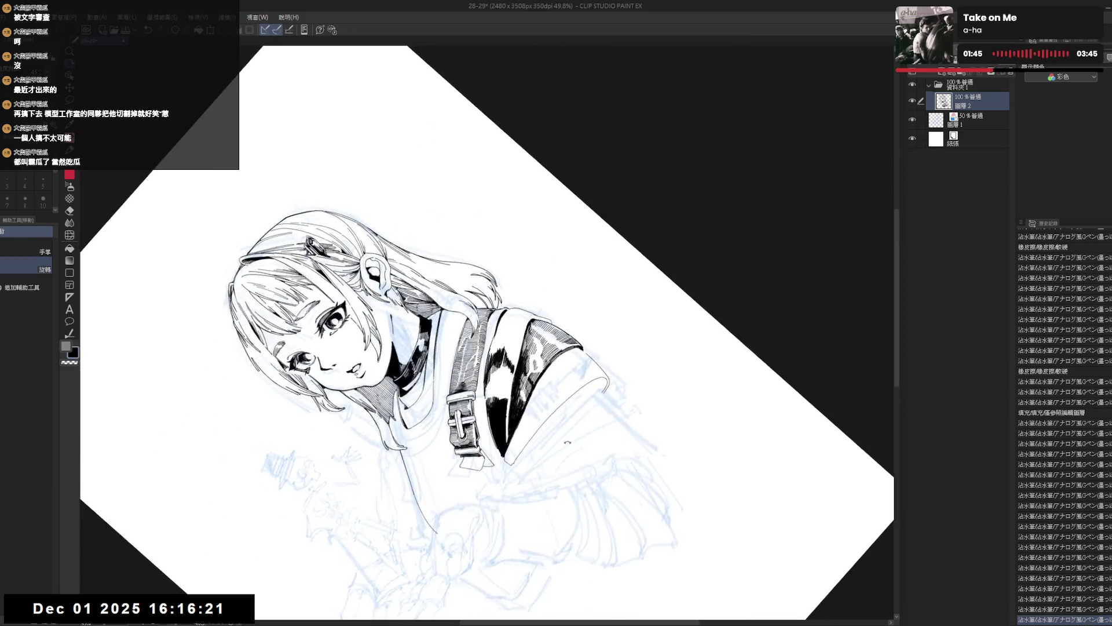
{"action": "left_click_drag", "start_coordinate": [485, 389], "coordinate": [492, 408]}
{"action": "left_click_drag", "start_coordinate": [492, 384], "coordinate": [493, 408]}
{"action": "left_click_drag", "start_coordinate": [494, 385], "coordinate": [496, 406]}
{"action": "left_click_drag", "start_coordinate": [496, 385], "coordinate": [498, 399]}
{"action": "left_click_drag", "start_coordinate": [500, 386], "coordinate": [503, 400]}
{"action": "left_click_drag", "start_coordinate": [504, 385], "coordinate": [505, 424]}
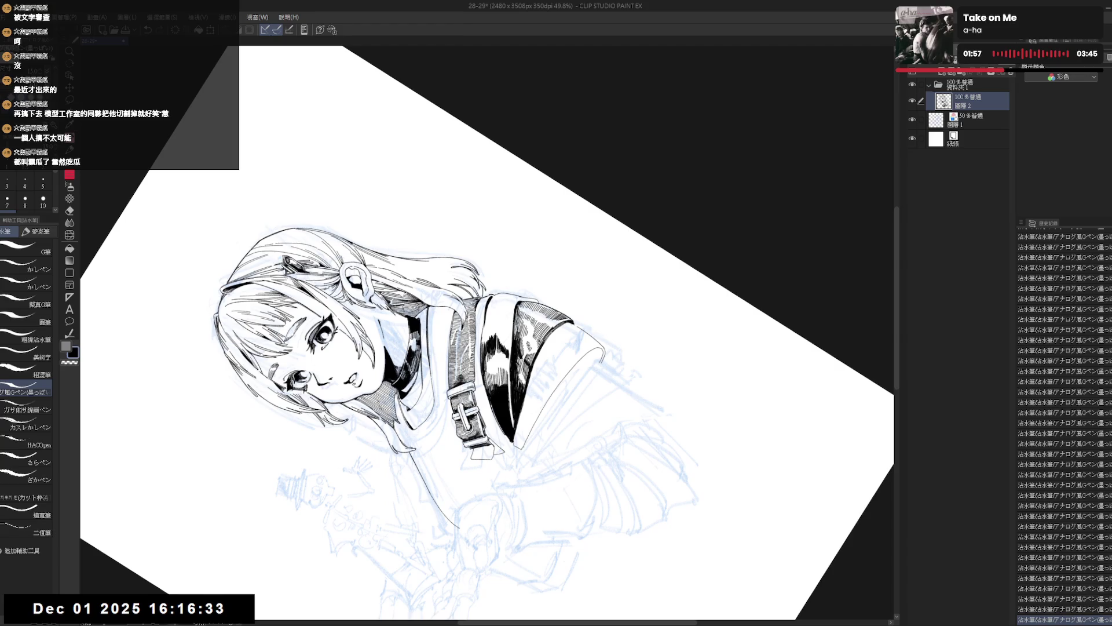
{"action": "key", "text": "ctrl+z"}
{"action": "key", "text": "ctrl+y"}
{"action": "key", "text": "ctrl+0"}
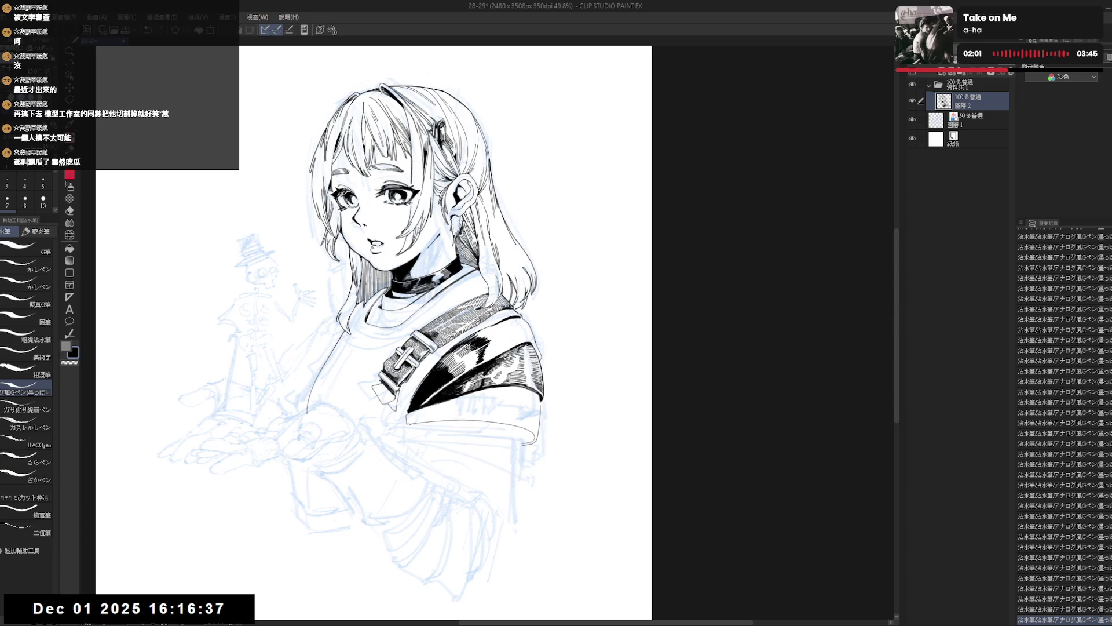
Step: Erase sketch lines near the shoulder and redraw the shoulder outline stroke
{"action": "key", "text": "ctrl+minus"}
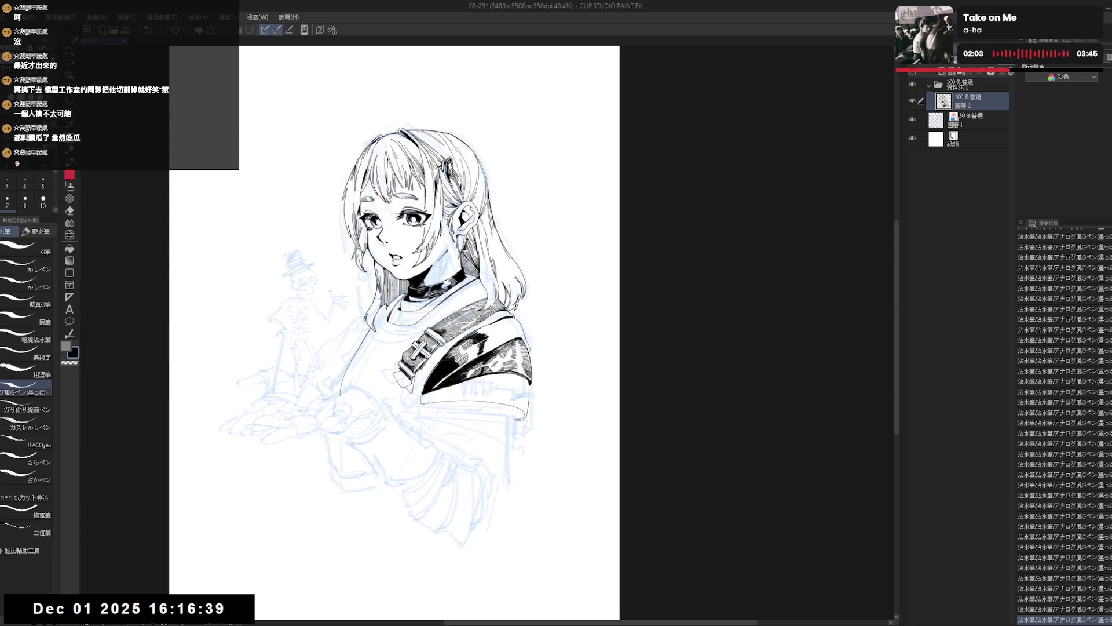
{"action": "scroll", "coordinate": [394, 330], "scroll_direction": "up", "scroll_amount": 3}
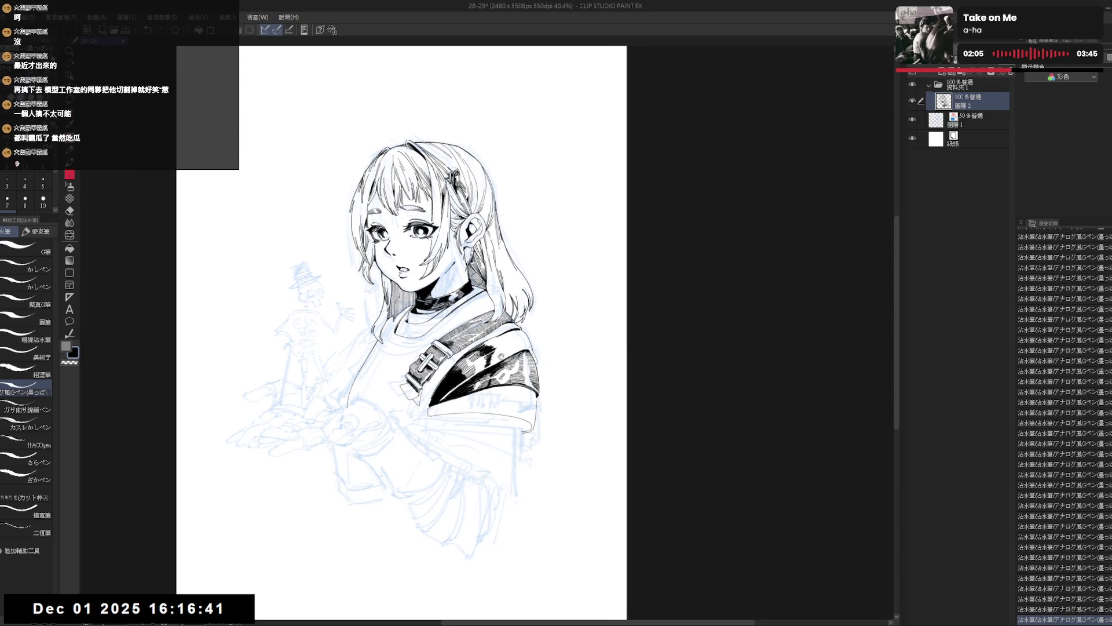
{"action": "key", "text": "minus"}
{"action": "key", "text": "minus"}
{"action": "key", "text": "minus"}
{"action": "key", "text": "e"}
{"action": "left_click_drag", "start_coordinate": [513, 278], "coordinate": [492, 319]}
{"action": "key", "text": "p"}
{"action": "key", "text": "ctrl+z"}
{"action": "mouse_move", "coordinate": [499, 280]}
{"action": "left_mouse_down"}
{"action": "mouse_move", "coordinate": [491, 331]}
{"action": "mouse_move", "coordinate": [504, 280]}
{"action": "left_mouse_up"}
Step: Rotate the canvas about 15° clockwise and erase leftover sketch around the shoulder
{"action": "key", "text": "at"}
{"action": "key", "text": "asciicircum"}
{"action": "key", "text": "e"}
{"action": "left_click_drag", "start_coordinate": [526, 336], "coordinate": [440, 272]}
{"action": "key", "text": "r"}
{"action": "key", "text": "asciicircum"}
{"action": "key", "text": "asciicircum"}
{"action": "key", "text": "p"}
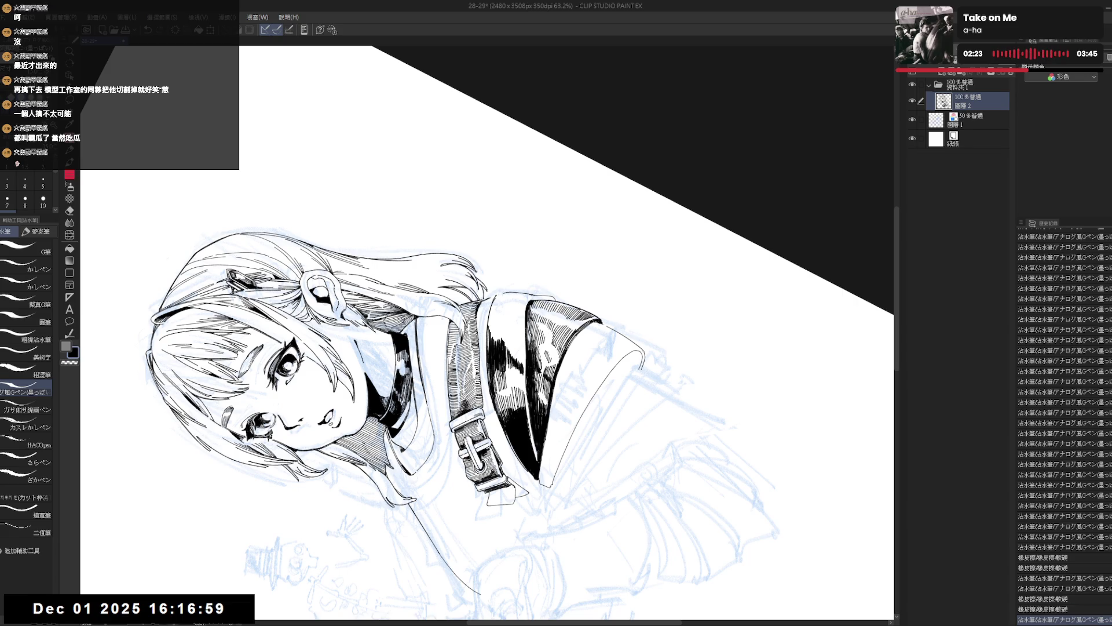
Step: Tilt the canvas and add ink touch-ups to the strap
{"action": "key", "text": "r"}
{"action": "left_click_drag", "start_coordinate": [556, 406], "coordinate": [525, 462]}
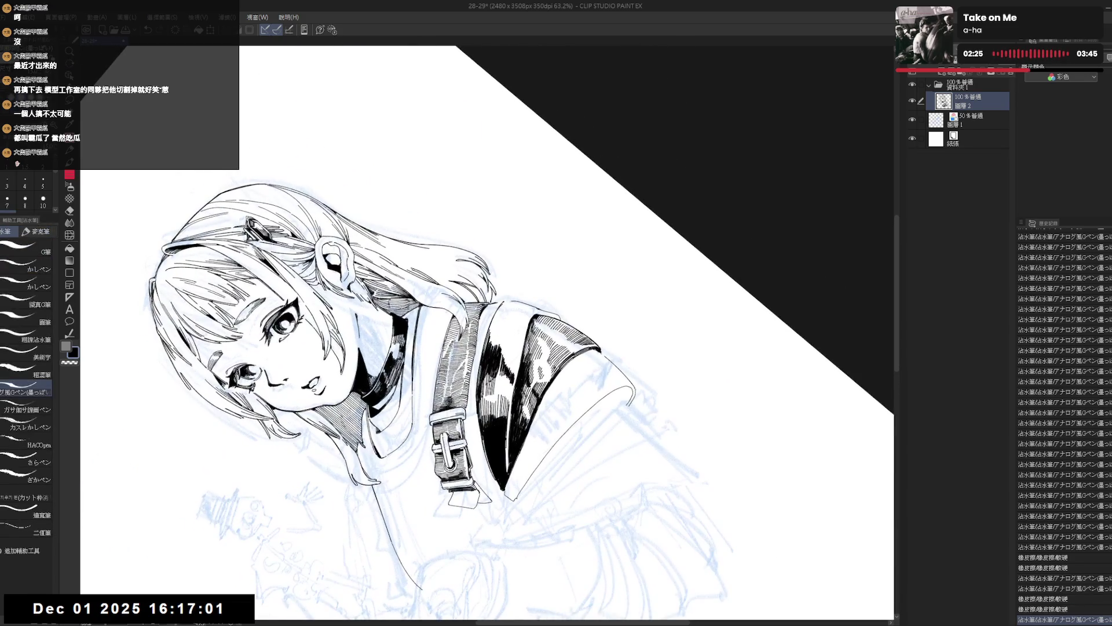
{"action": "left_click_drag", "start_coordinate": [482, 340], "coordinate": [493, 358]}
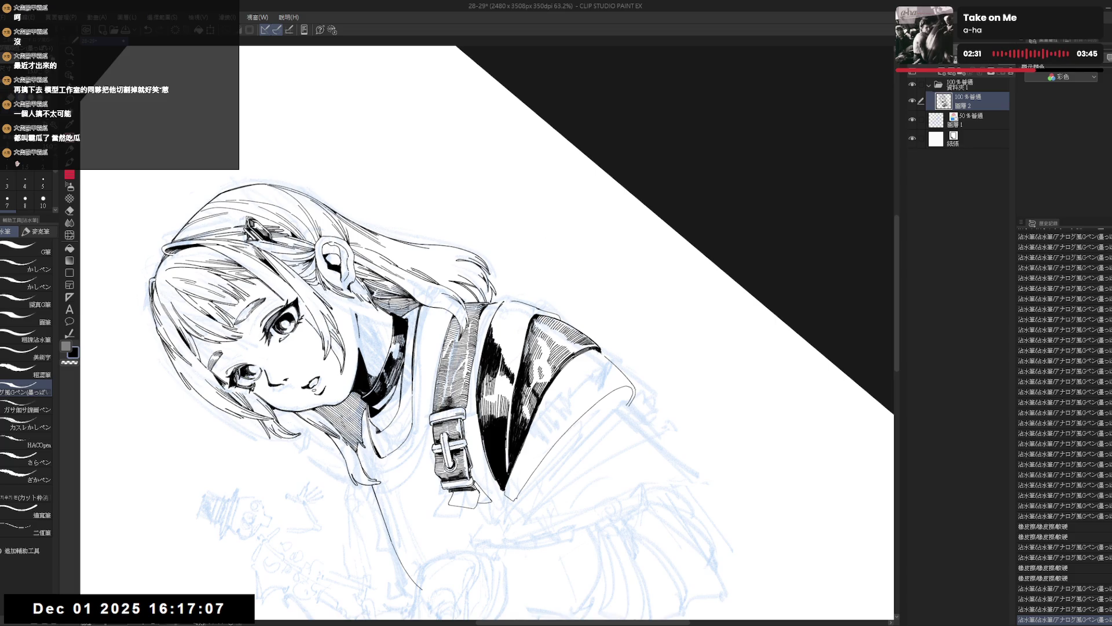
{"action": "left_click", "coordinate": [487, 348]}
{"action": "key", "text": "ctrl+0"}
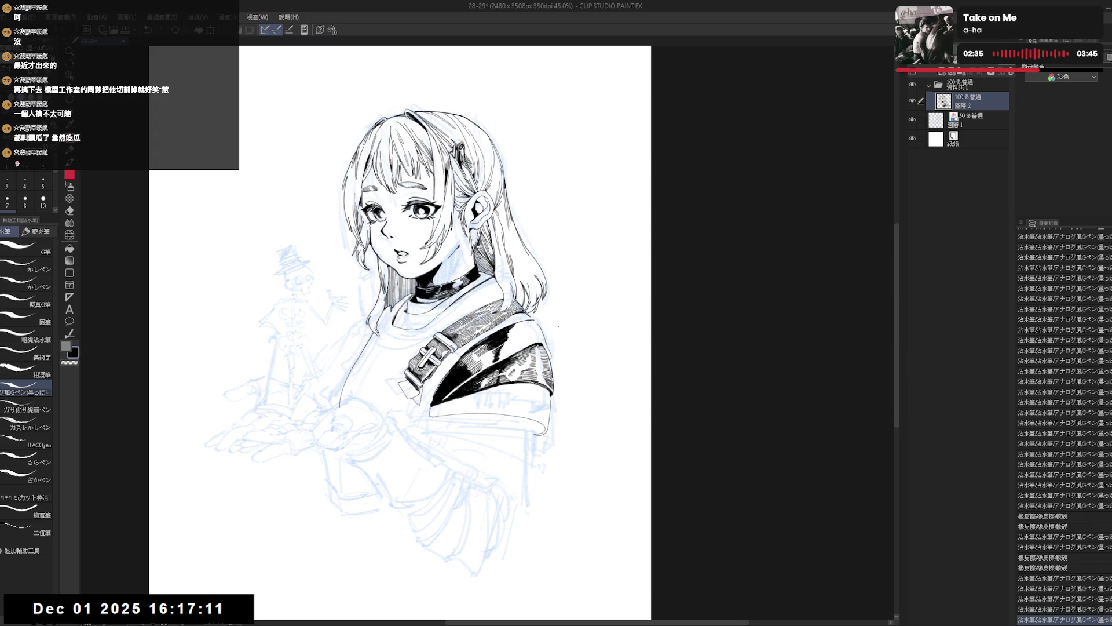
Step: Zoom in and layer small fine ink strokes on the jacket, then reset the view
{"action": "left_click_drag", "start_coordinate": [508, 390], "coordinate": [536, 347]}
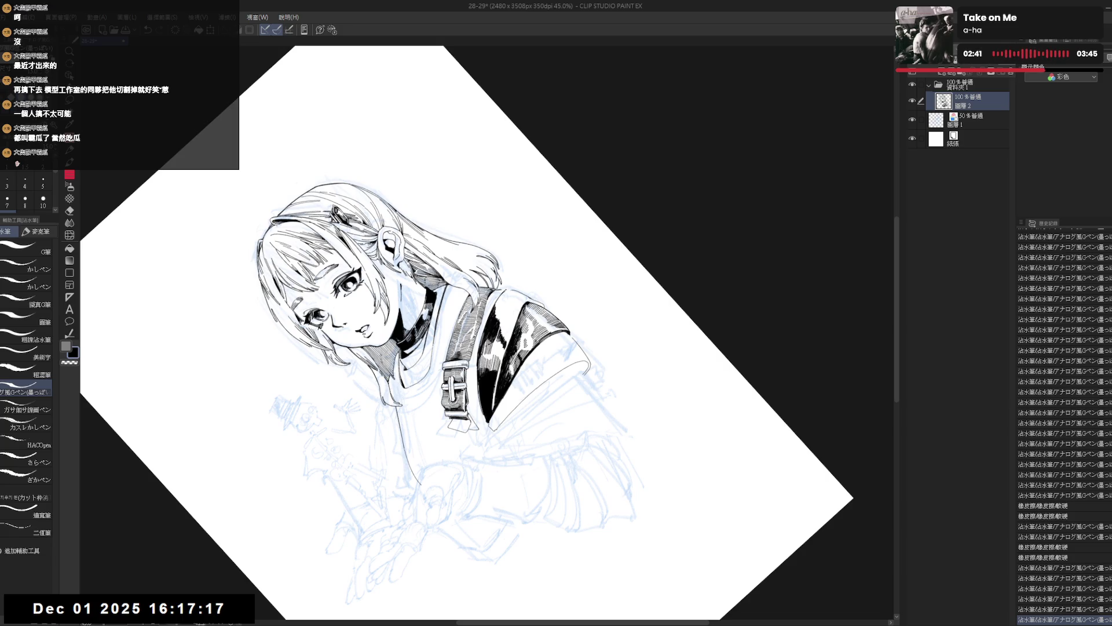
{"action": "mouse_move", "coordinate": [506, 345]}
{"action": "left_mouse_down"}
{"action": "mouse_move", "coordinate": [515, 354]}
{"action": "mouse_move", "coordinate": [504, 453]}
{"action": "mouse_move", "coordinate": [501, 361]}
{"action": "mouse_move", "coordinate": [518, 352]}
{"action": "left_mouse_up"}
{"action": "left_click_drag", "start_coordinate": [514, 347], "coordinate": [517, 350]}
{"action": "left_click_drag", "start_coordinate": [514, 347], "coordinate": [517, 350]}
{"action": "left_click_drag", "start_coordinate": [514, 347], "coordinate": [516, 351]}
{"action": "left_click_drag", "start_coordinate": [513, 347], "coordinate": [517, 350]}
{"action": "left_click_drag", "start_coordinate": [514, 347], "coordinate": [517, 351]}
{"action": "key", "text": "ctrl+at"}
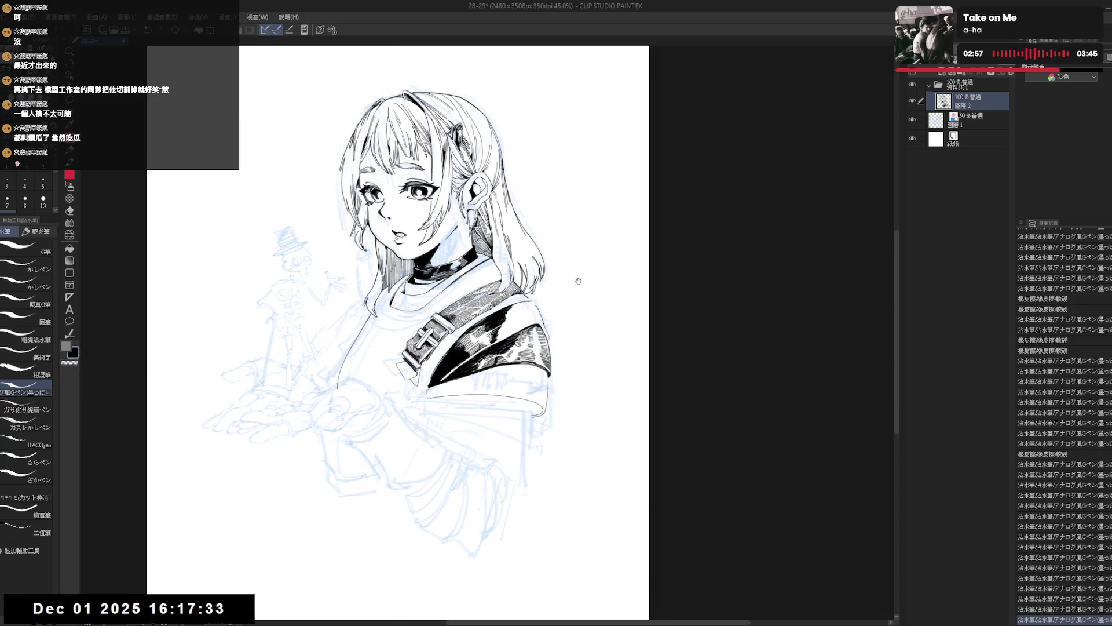